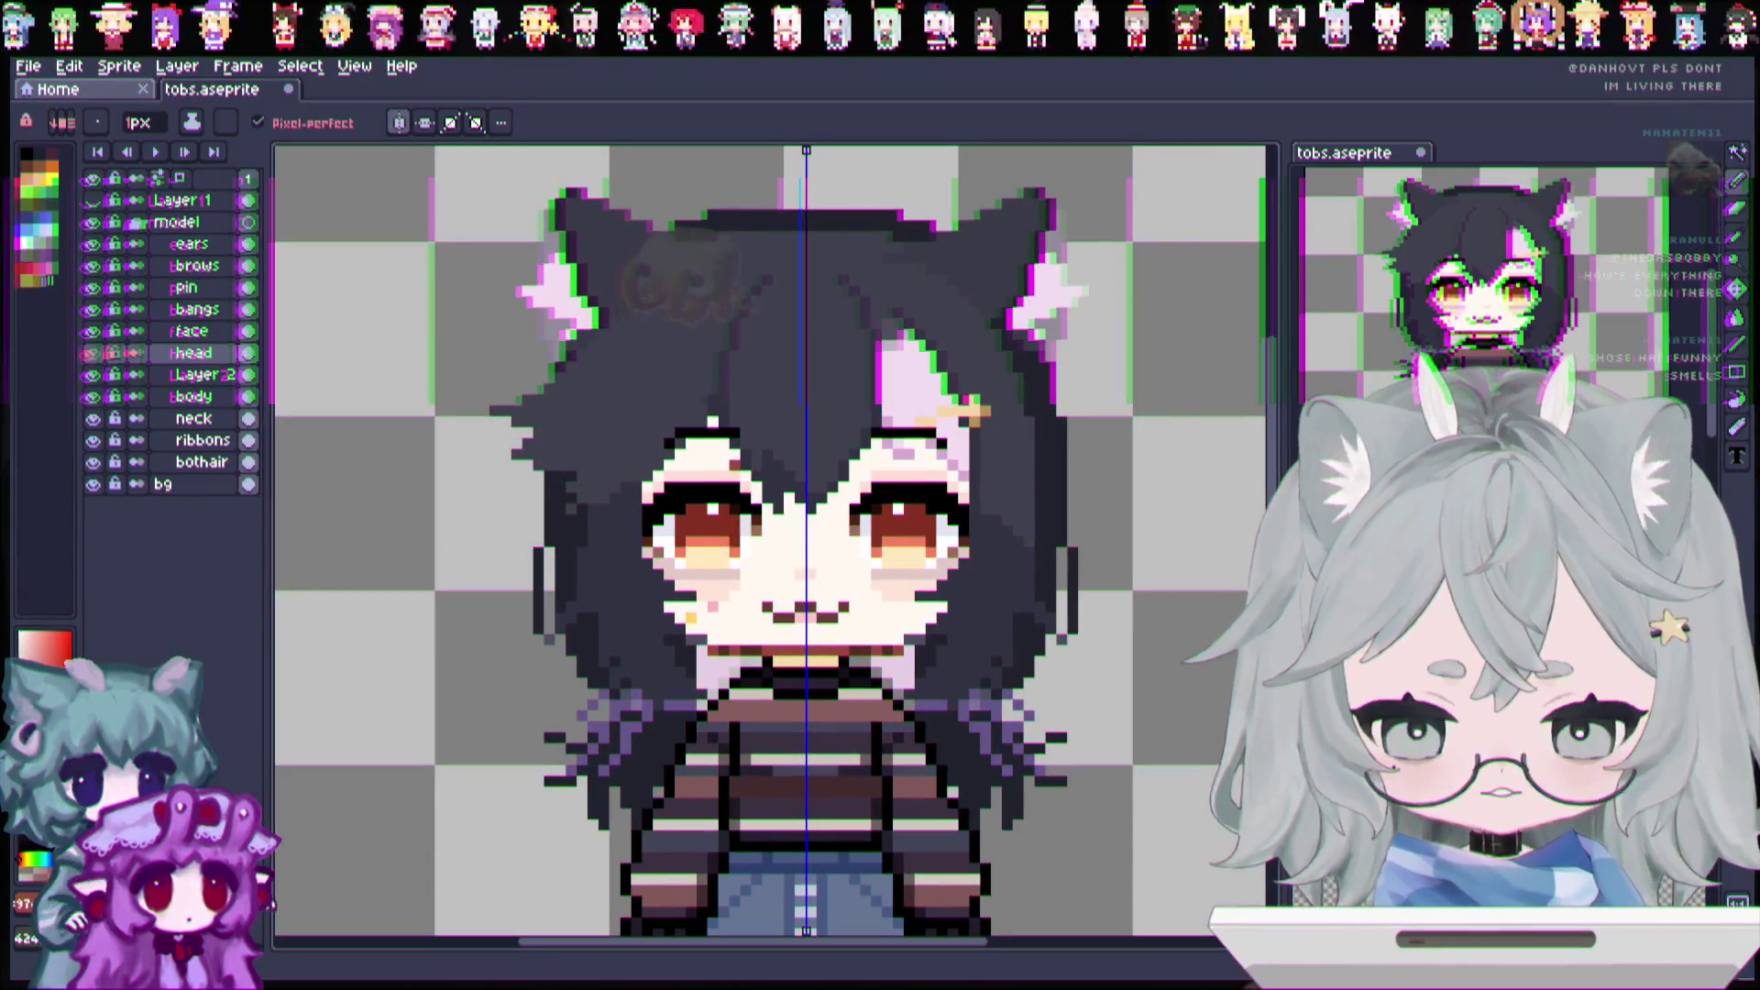
Step: Duplicate the body layer and rename the original layer to 'legs'
scroll(770, 541, up, 1)
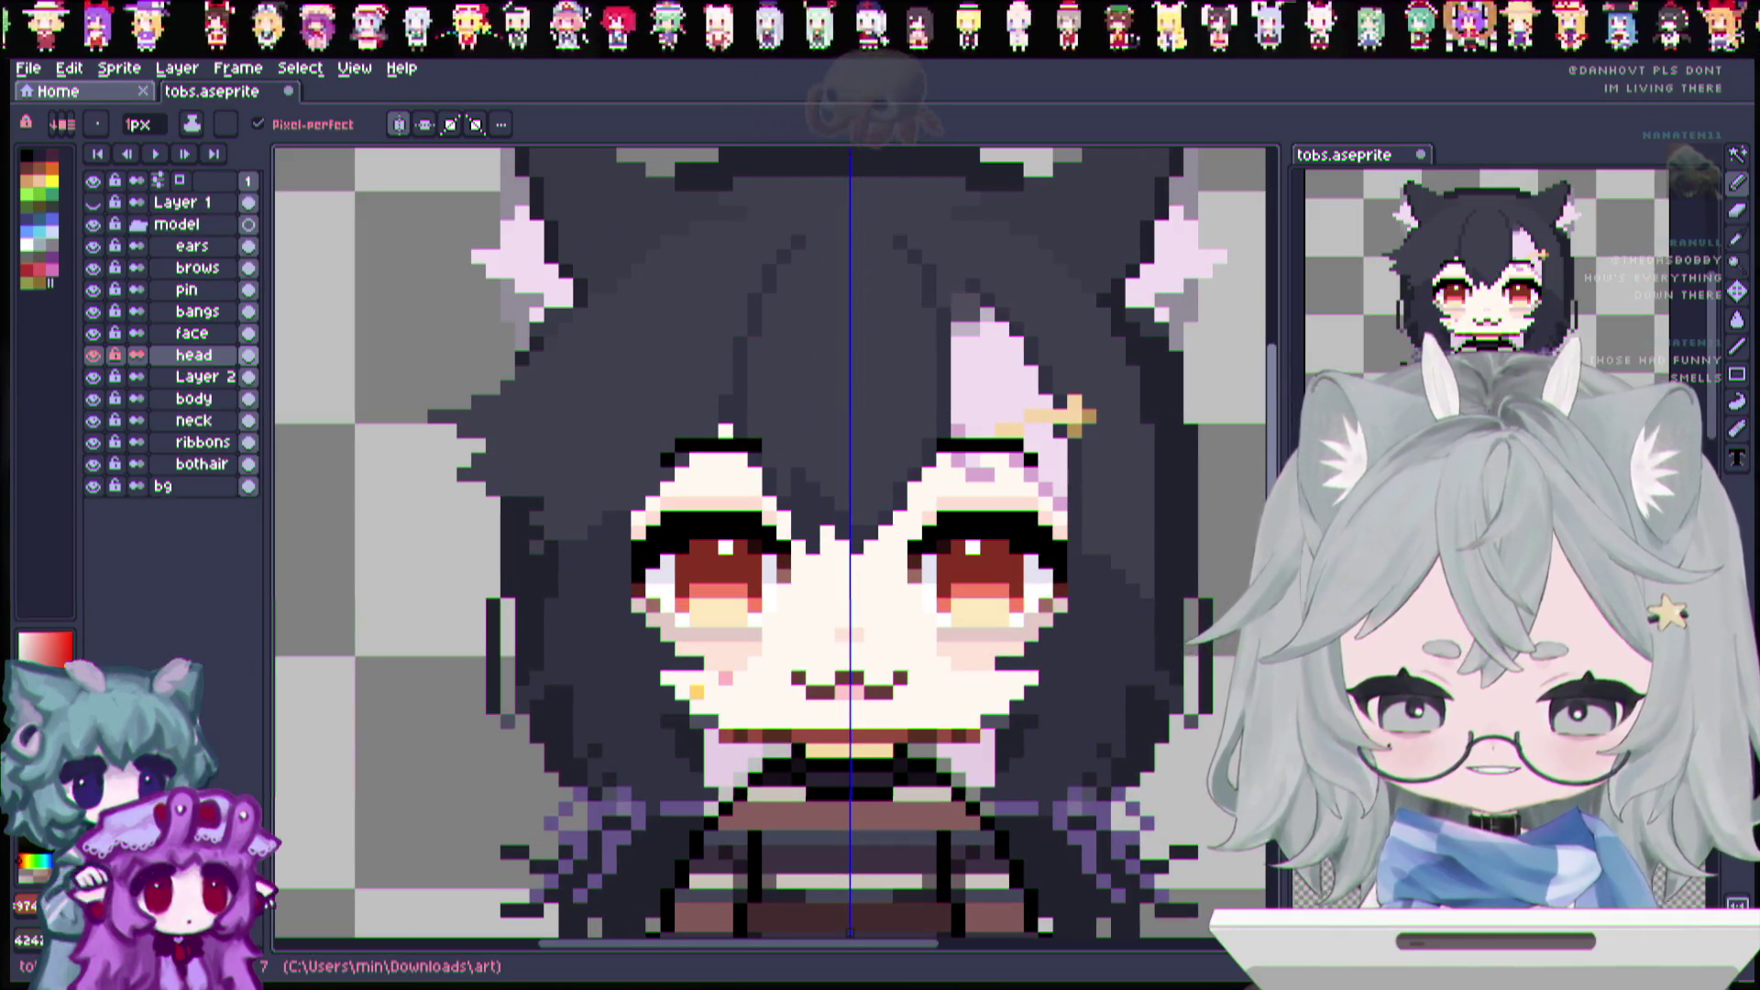
scroll(770, 541, up, 1)
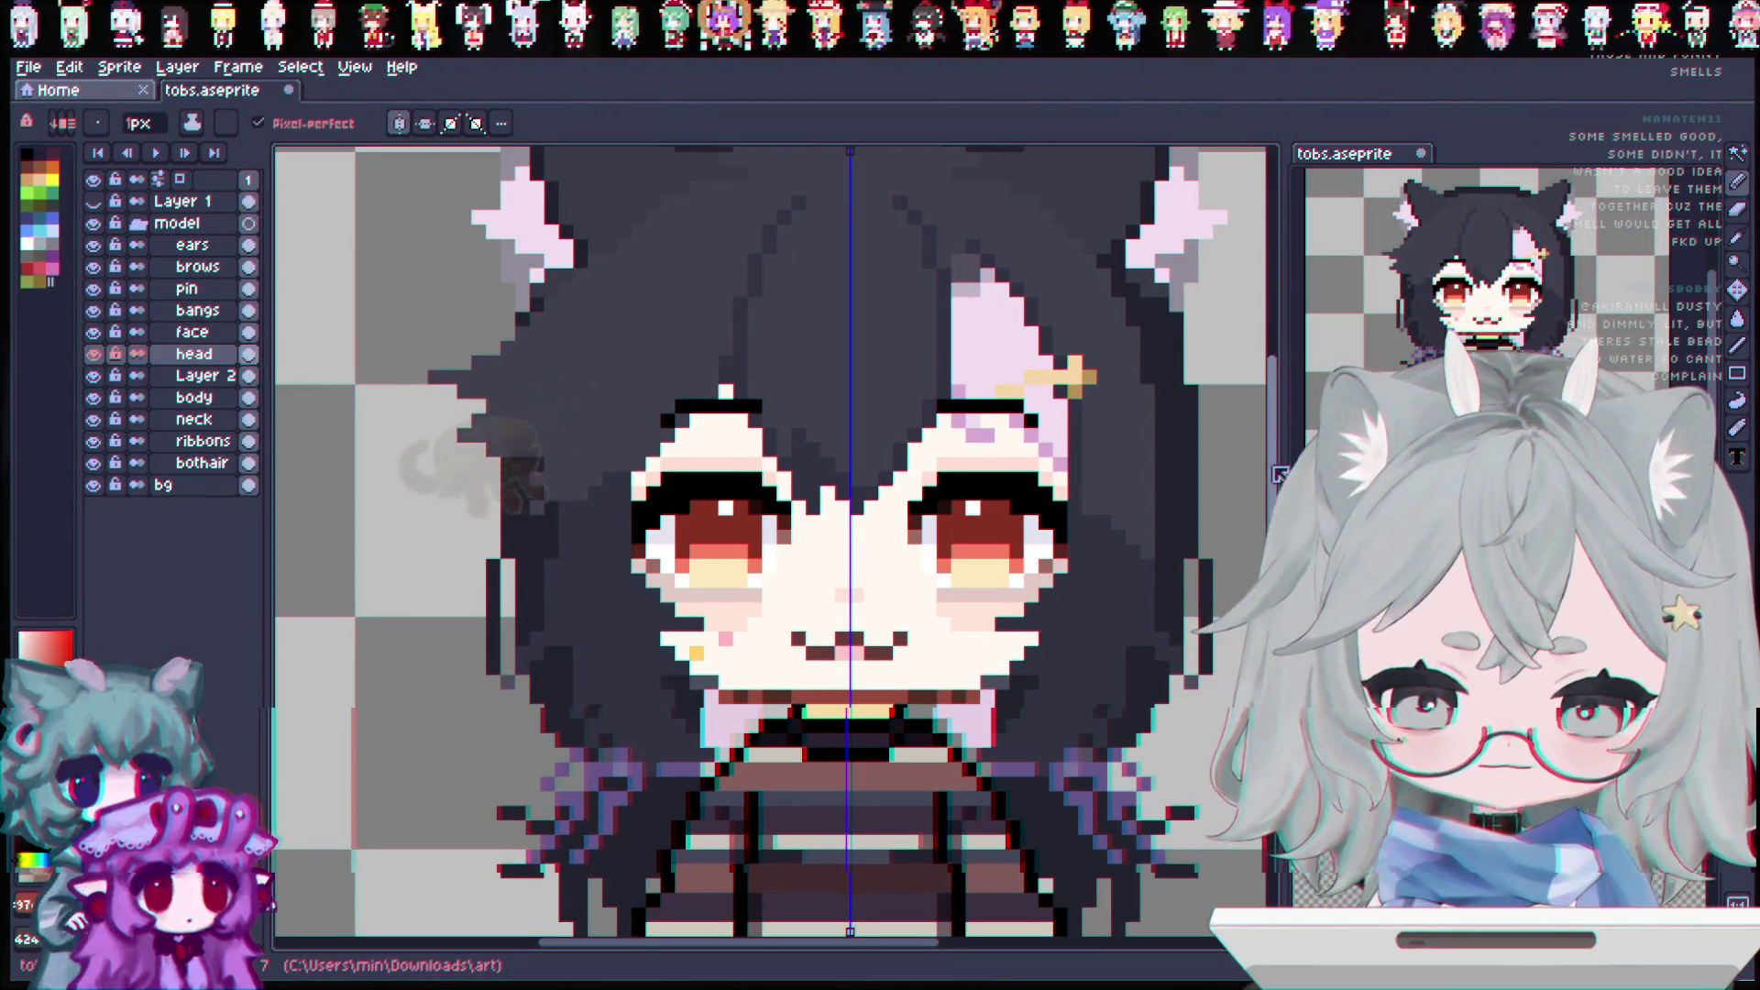
scroll(1281, 474, down, 5)
scroll(771, 528, up, 5)
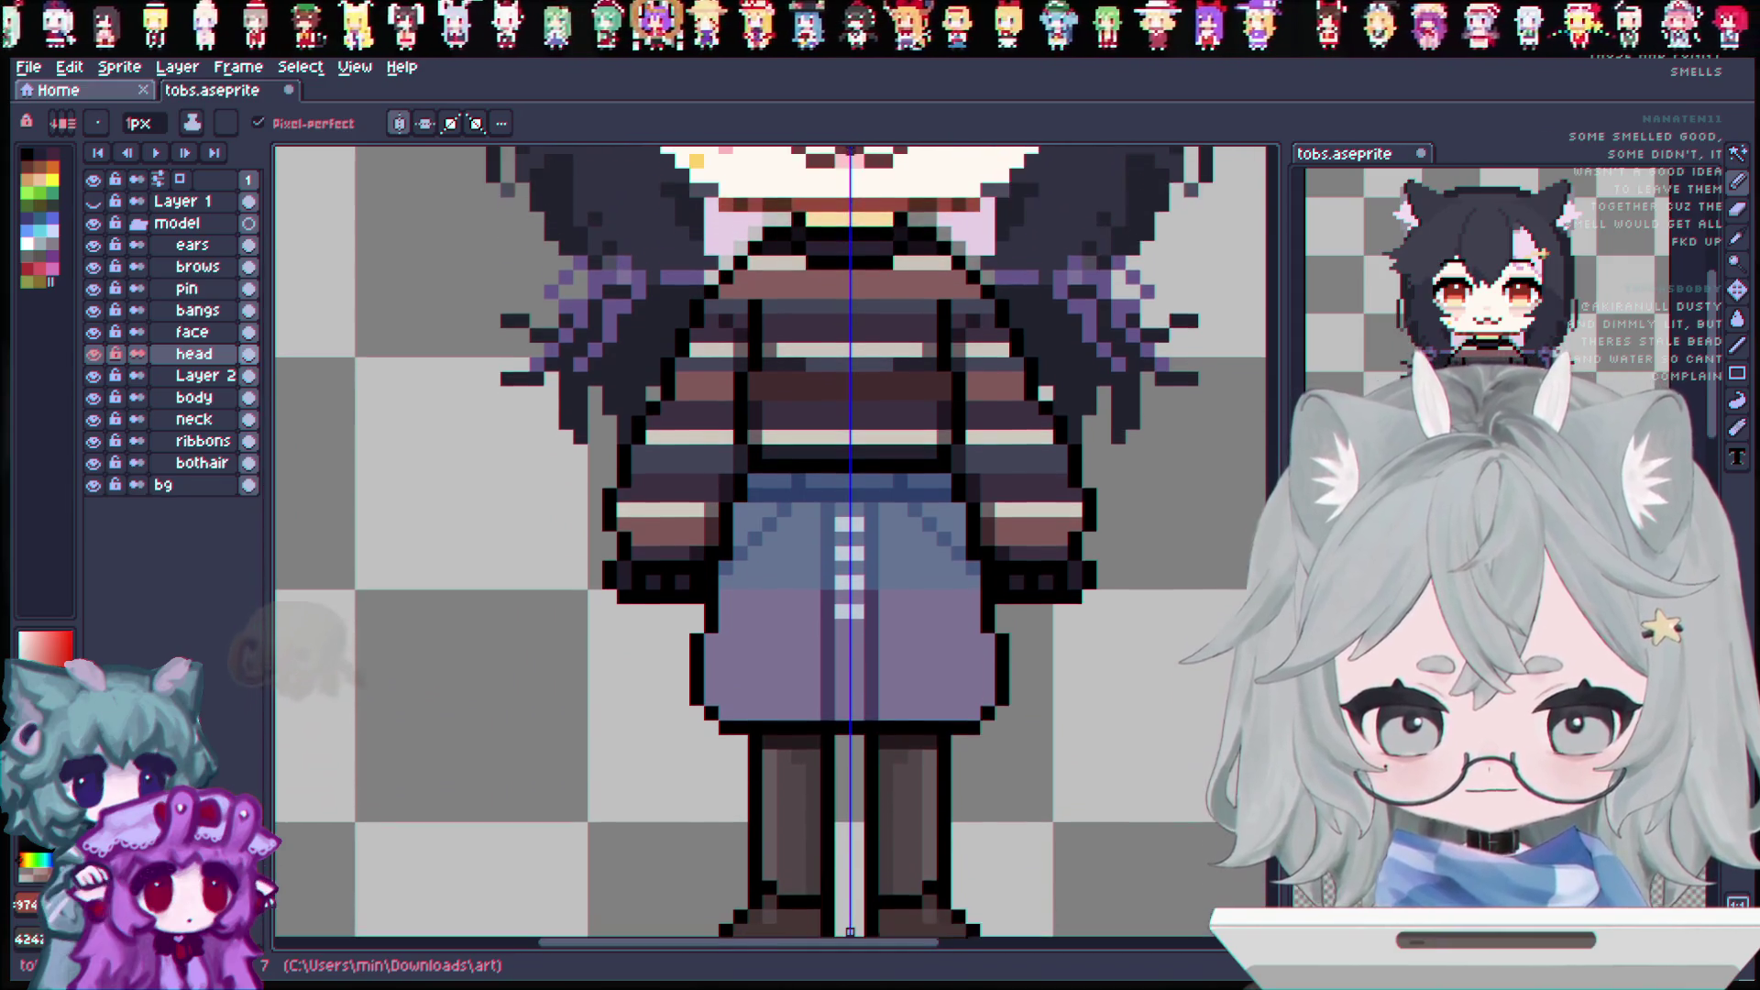
scroll(771, 541, up, 2)
scroll(771, 540, down, 5)
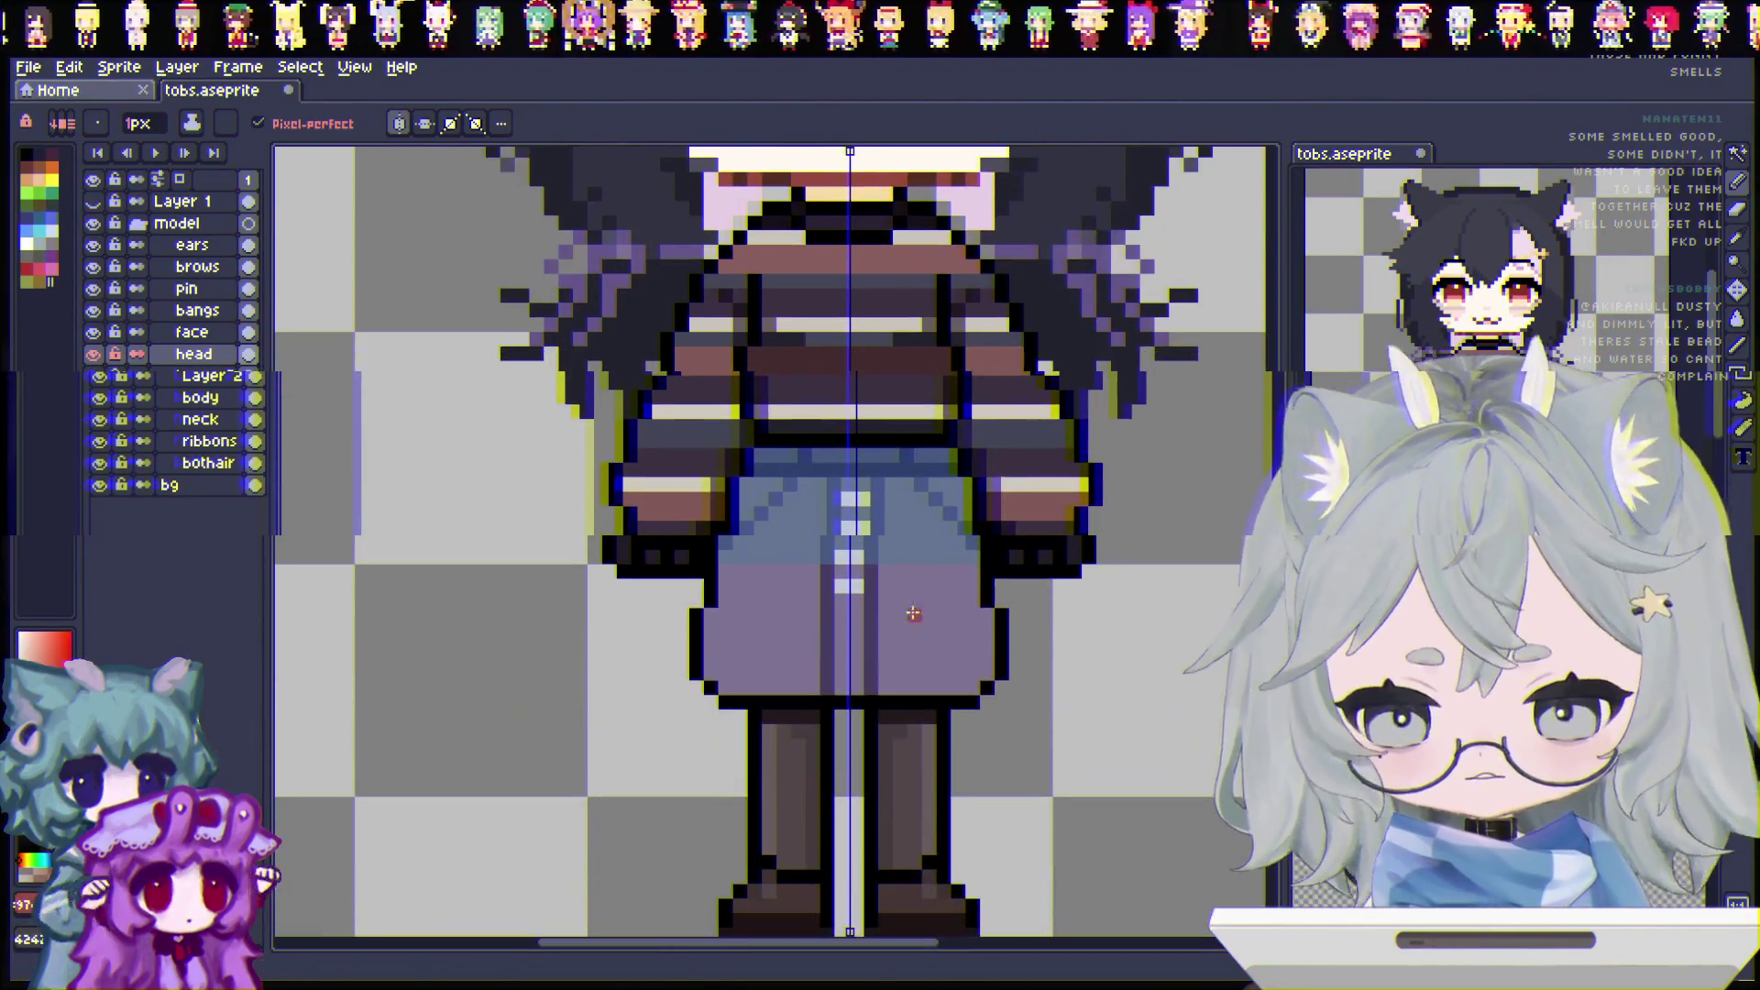
scroll(633, 370, down, 3)
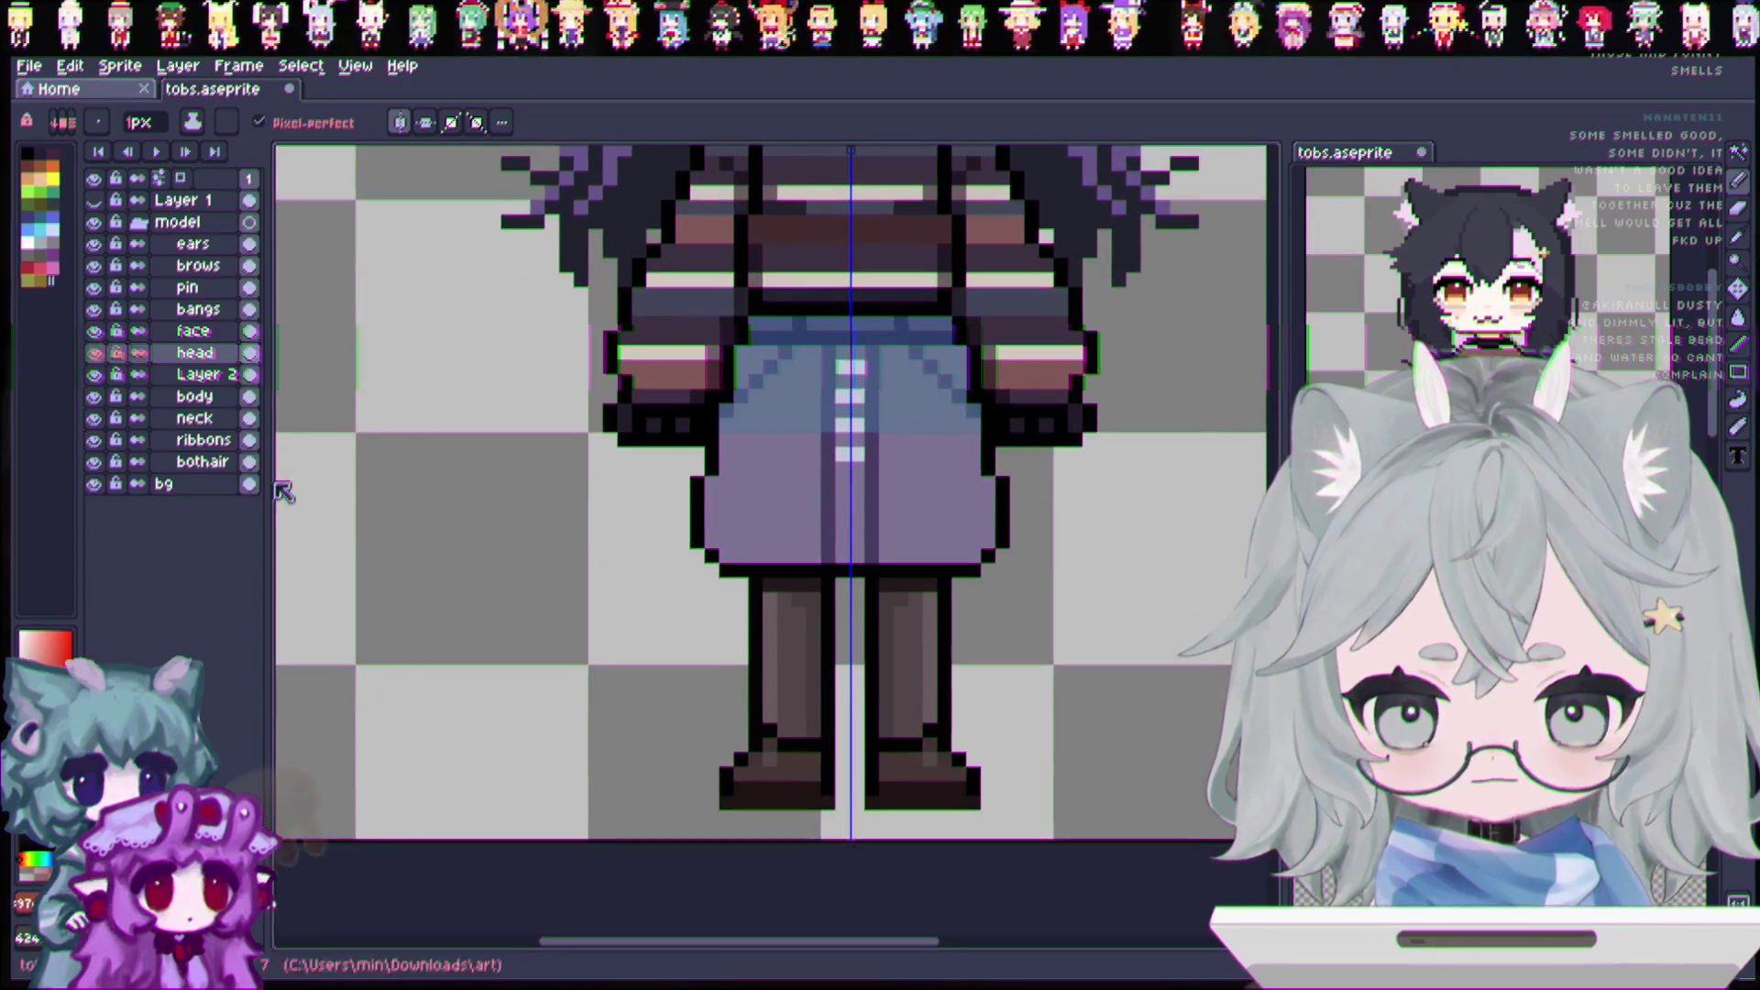
ctrl+click(632, 370)
right_click(178, 398)
click(211, 506)
double_click(195, 420)
text(legs)
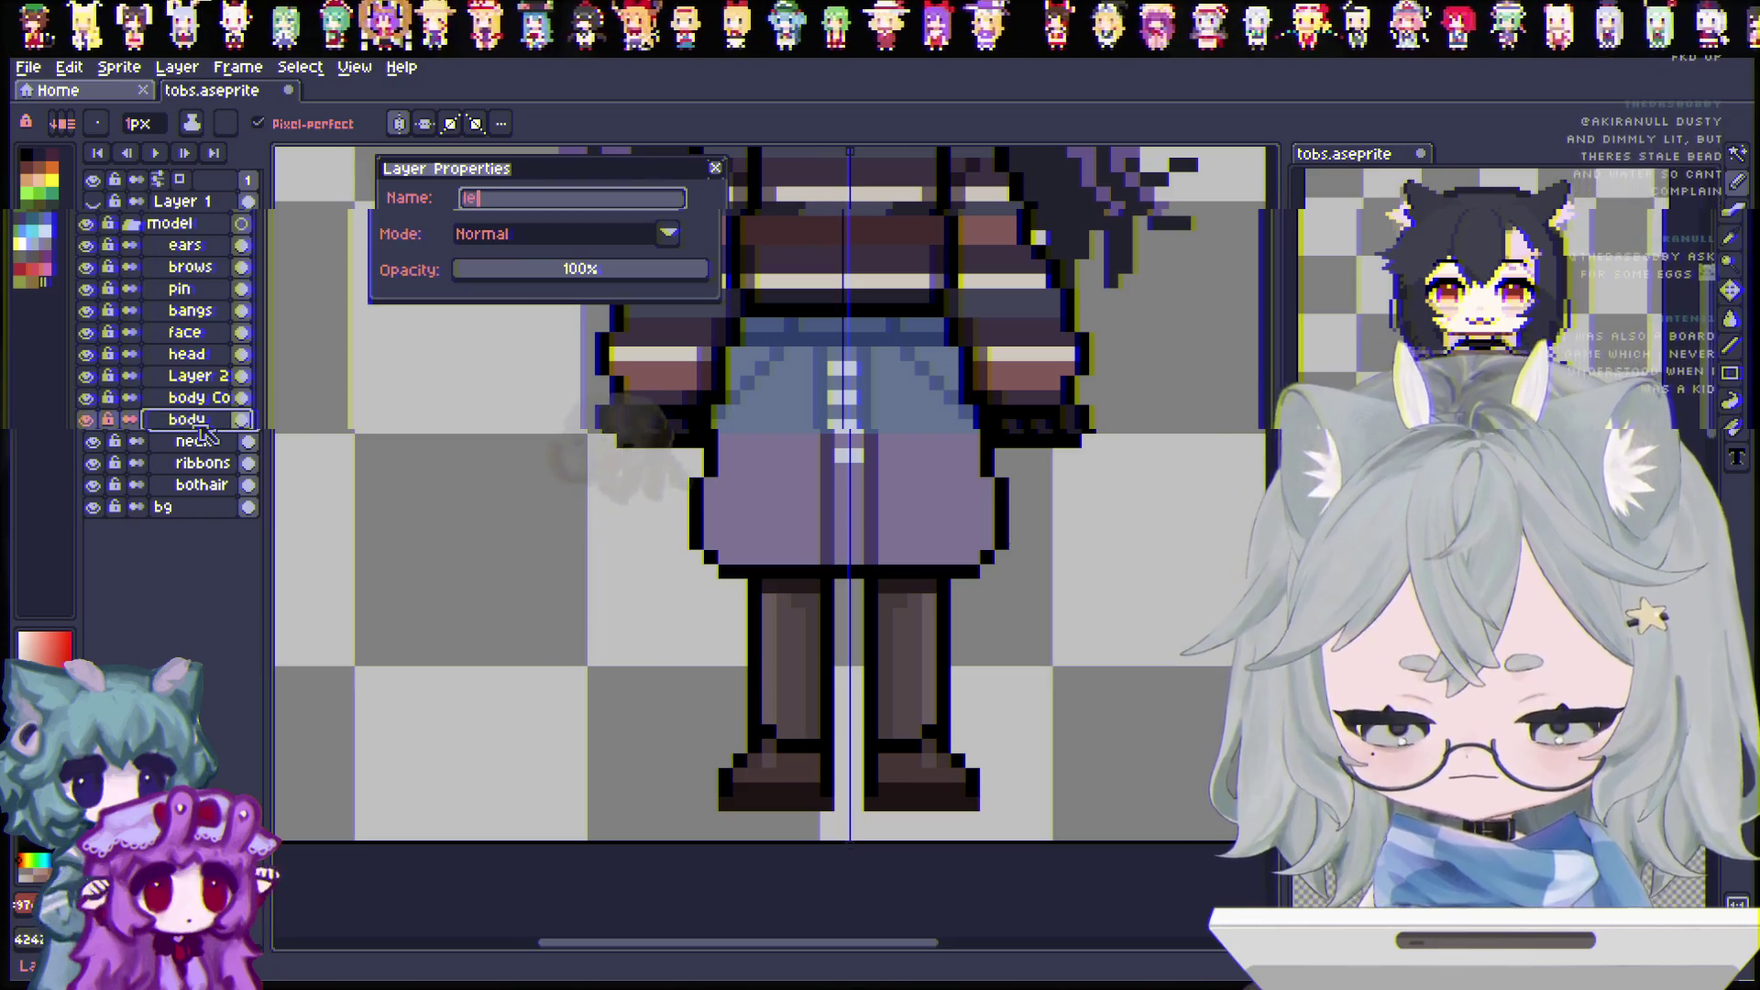
key(Return)
Step: Rename the copy to 'body' and hide it
double_click(202, 398)
text(body Copy)
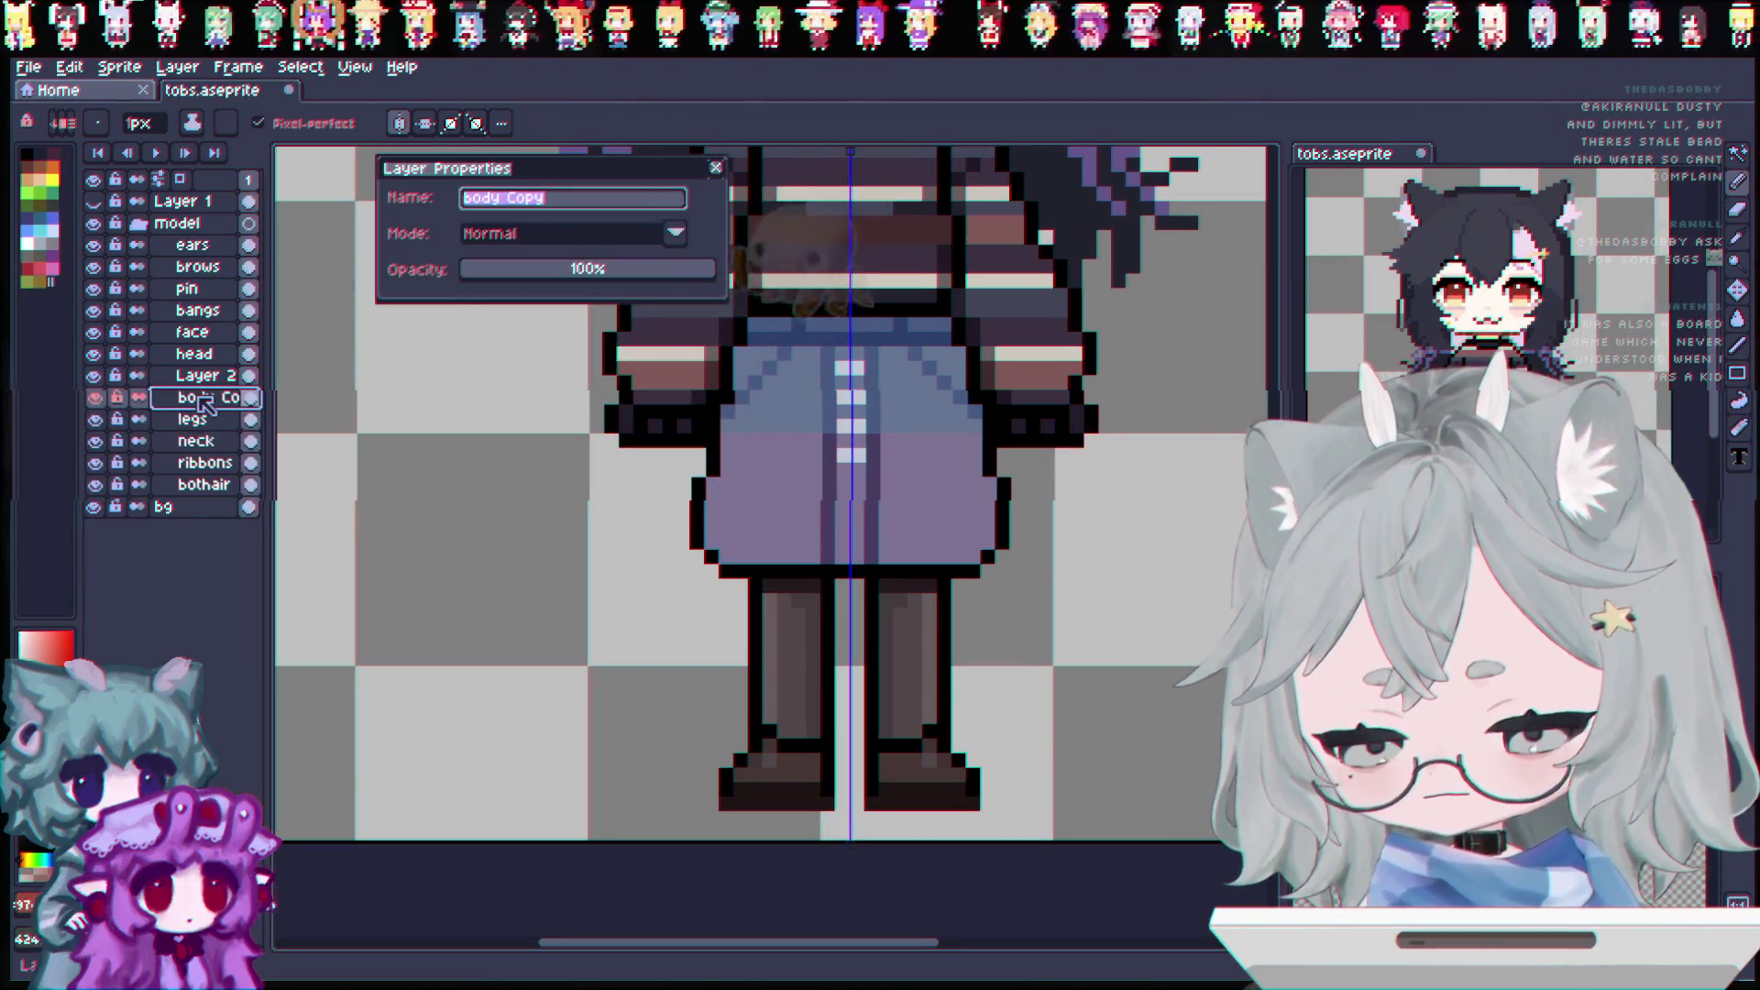
text(body)
key(Return)
click(93, 398)
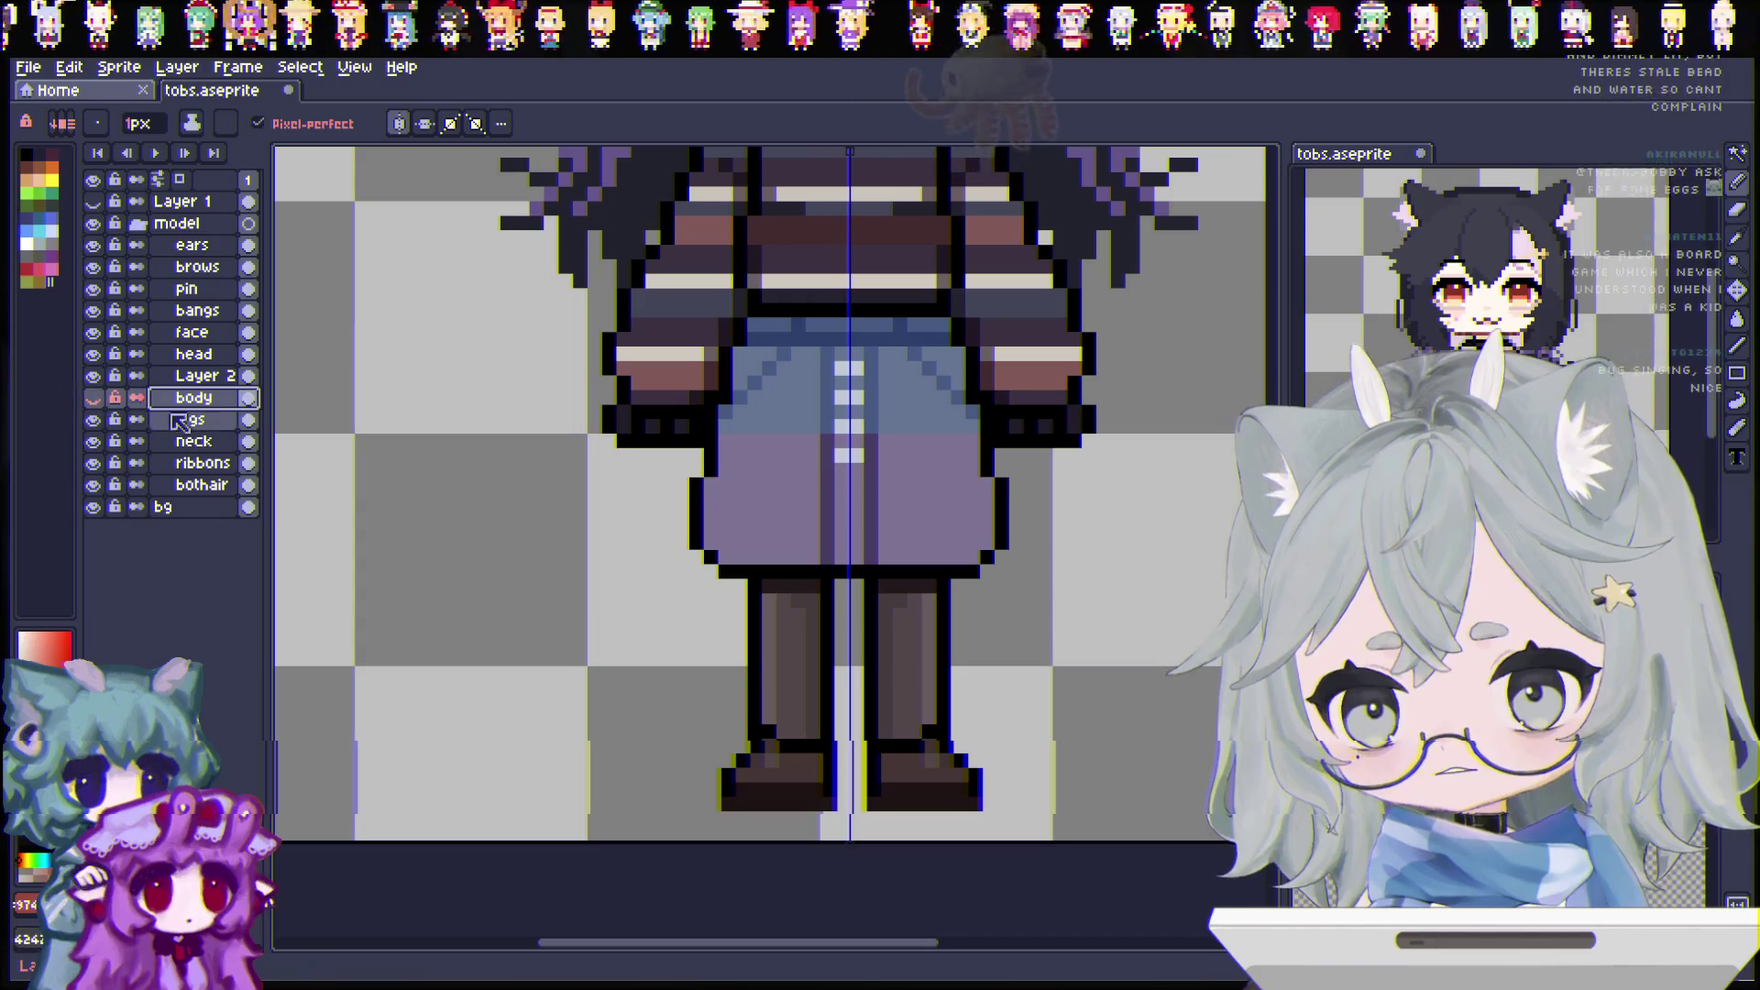
scroll(833, 458, down, 1)
scroll(833, 458, up, 5)
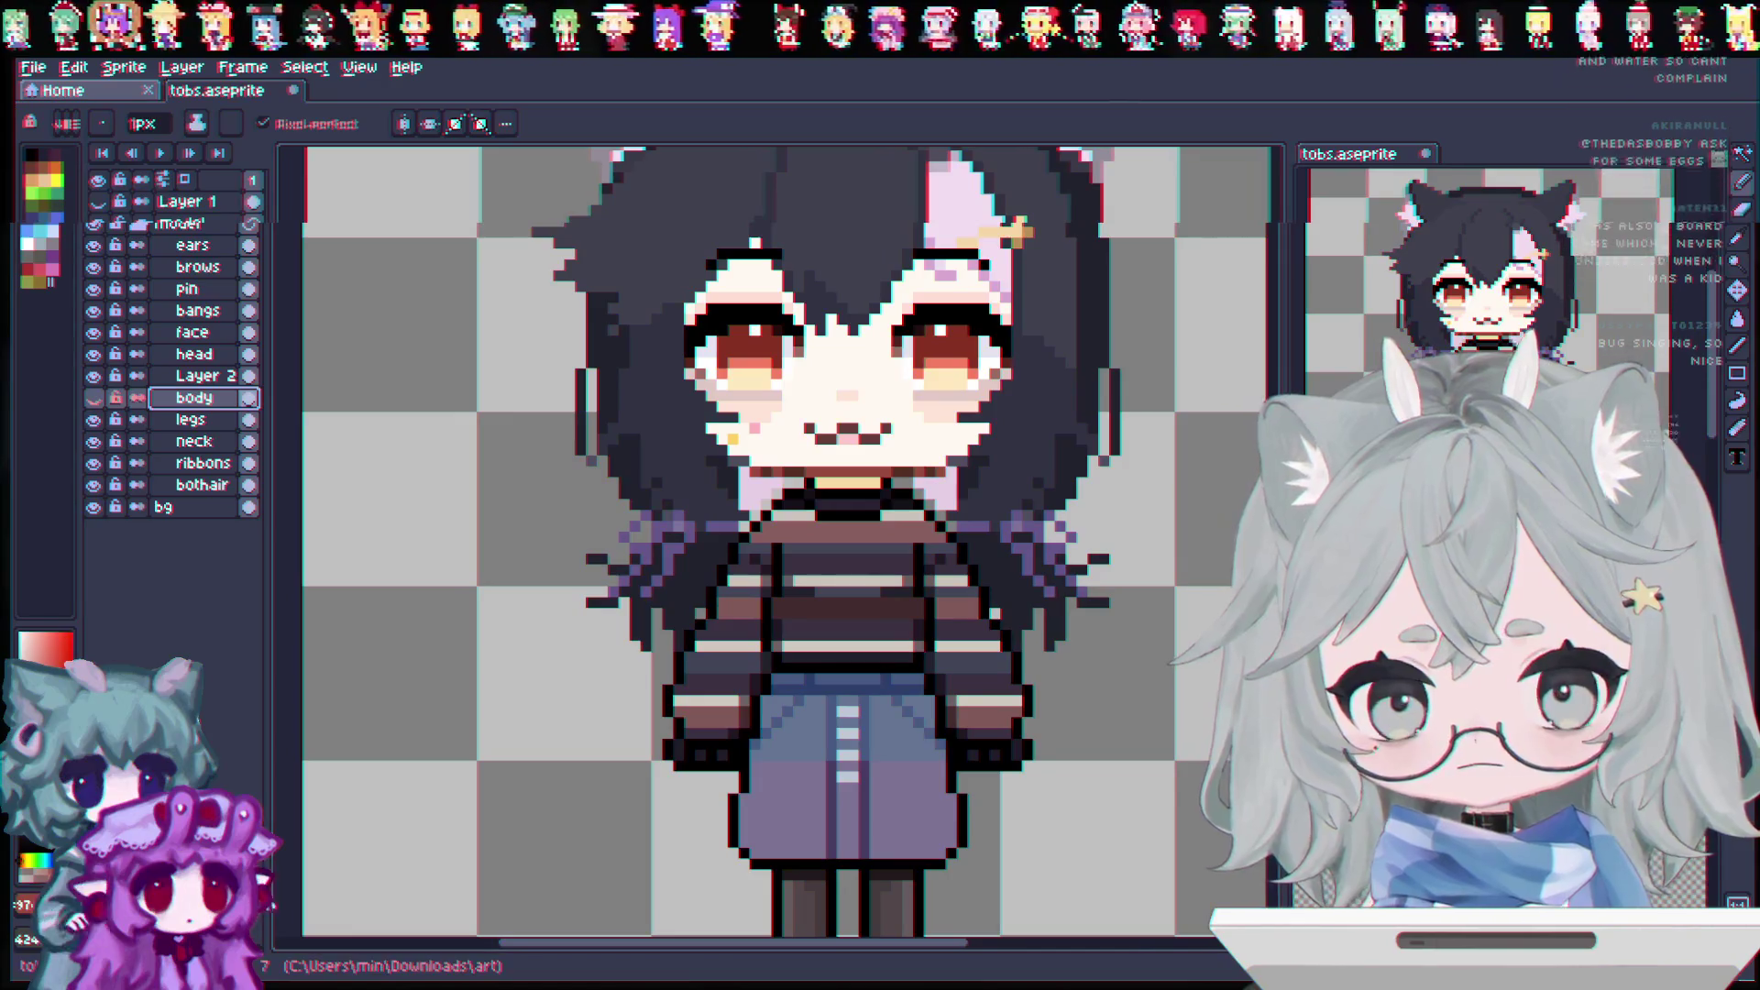
Step: Marquee-select the sprite from above the head down to the skirt hem, excluding the legs
click(1737, 155)
scroll(1169, 351, down, 1)
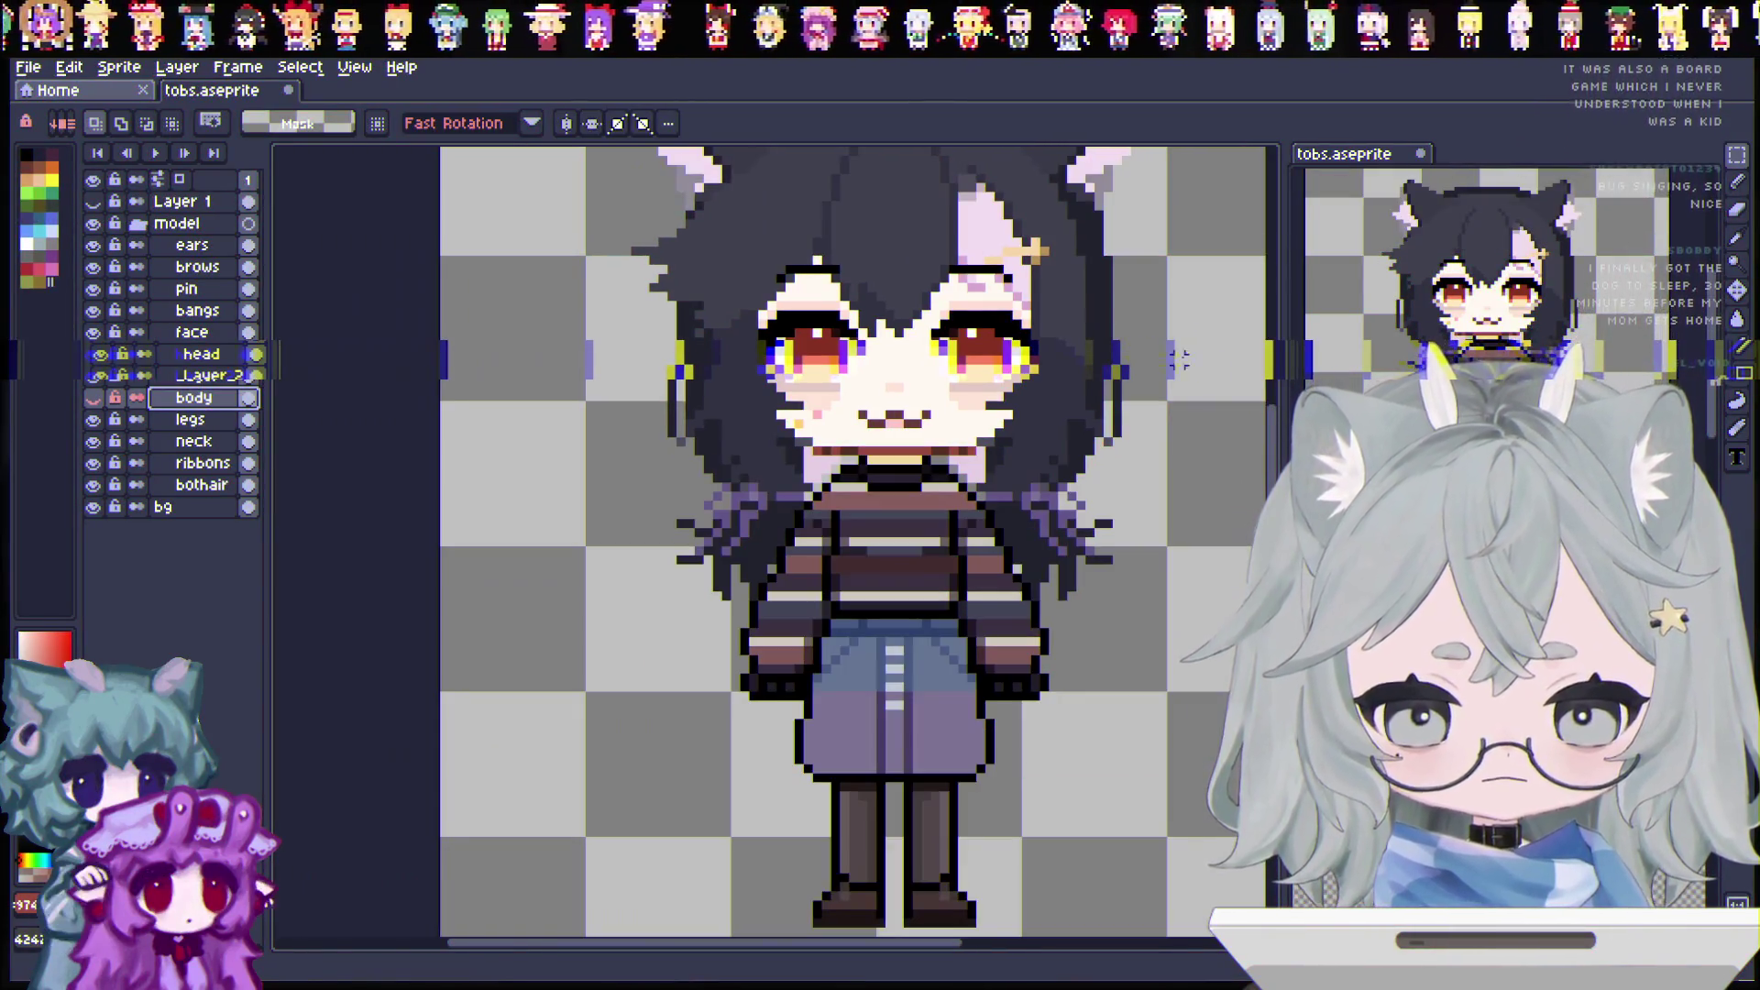
scroll(1282, 455, down, 1)
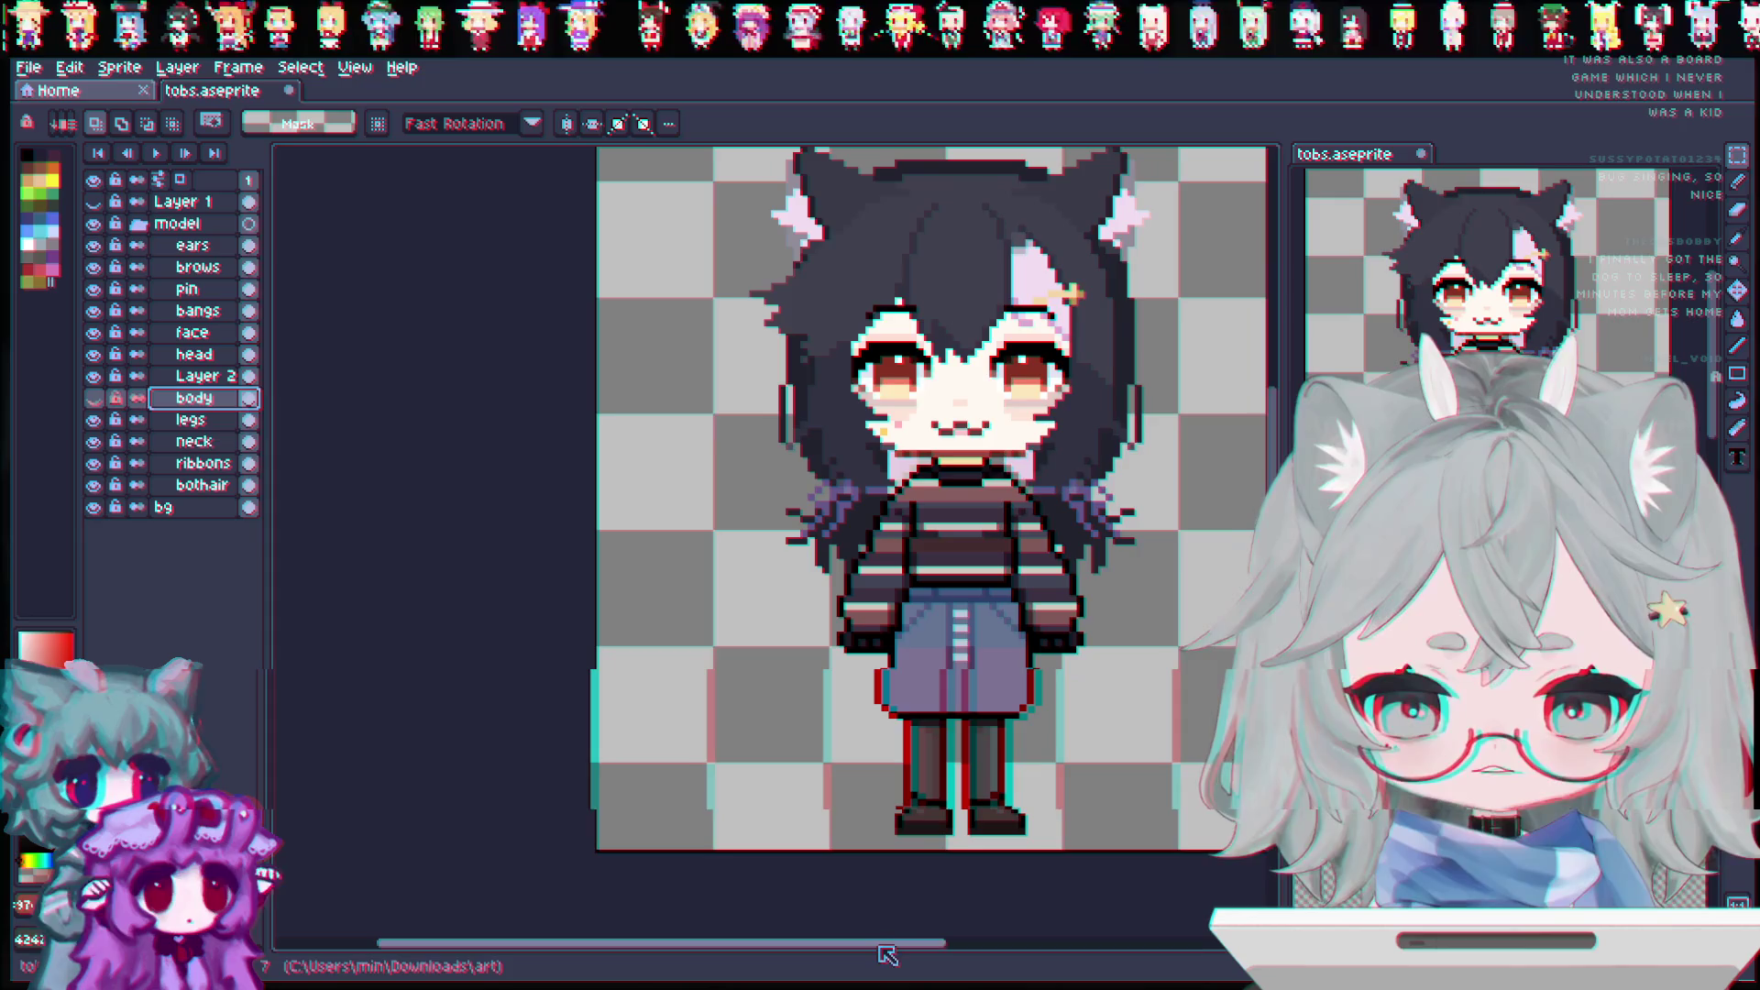
drag(885, 944, 961, 944)
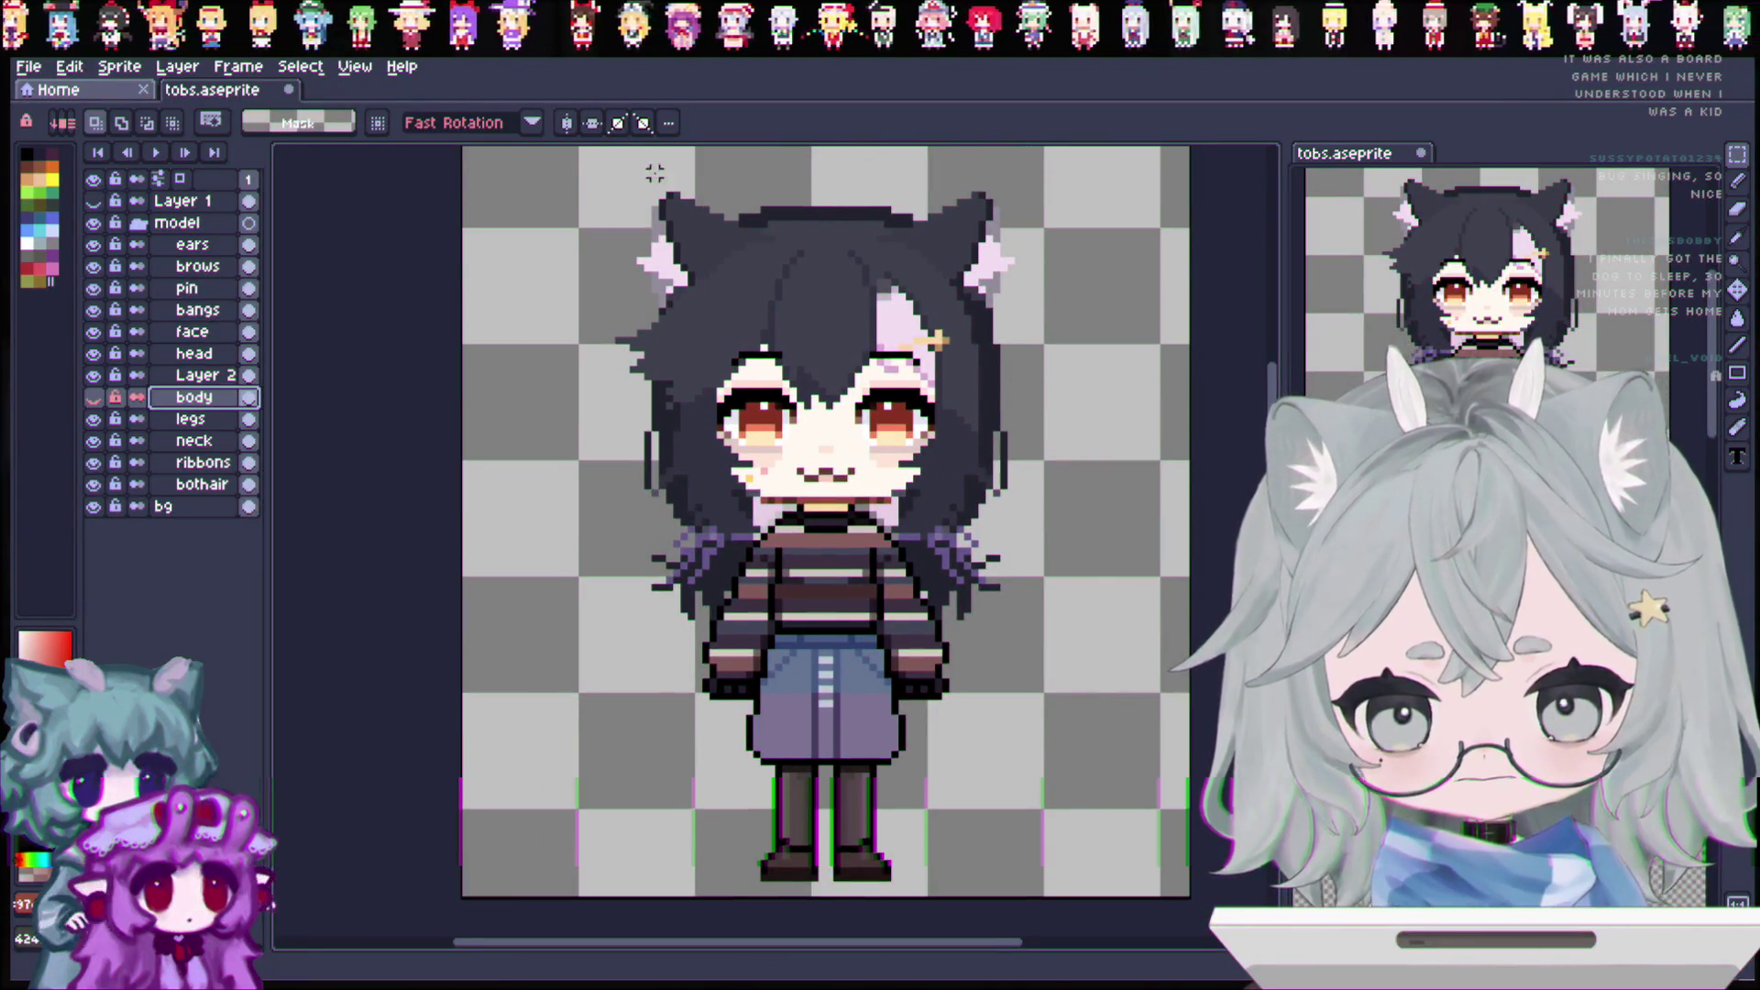
drag(581, 153, 1027, 414)
drag(1111, 754, 1119, 763)
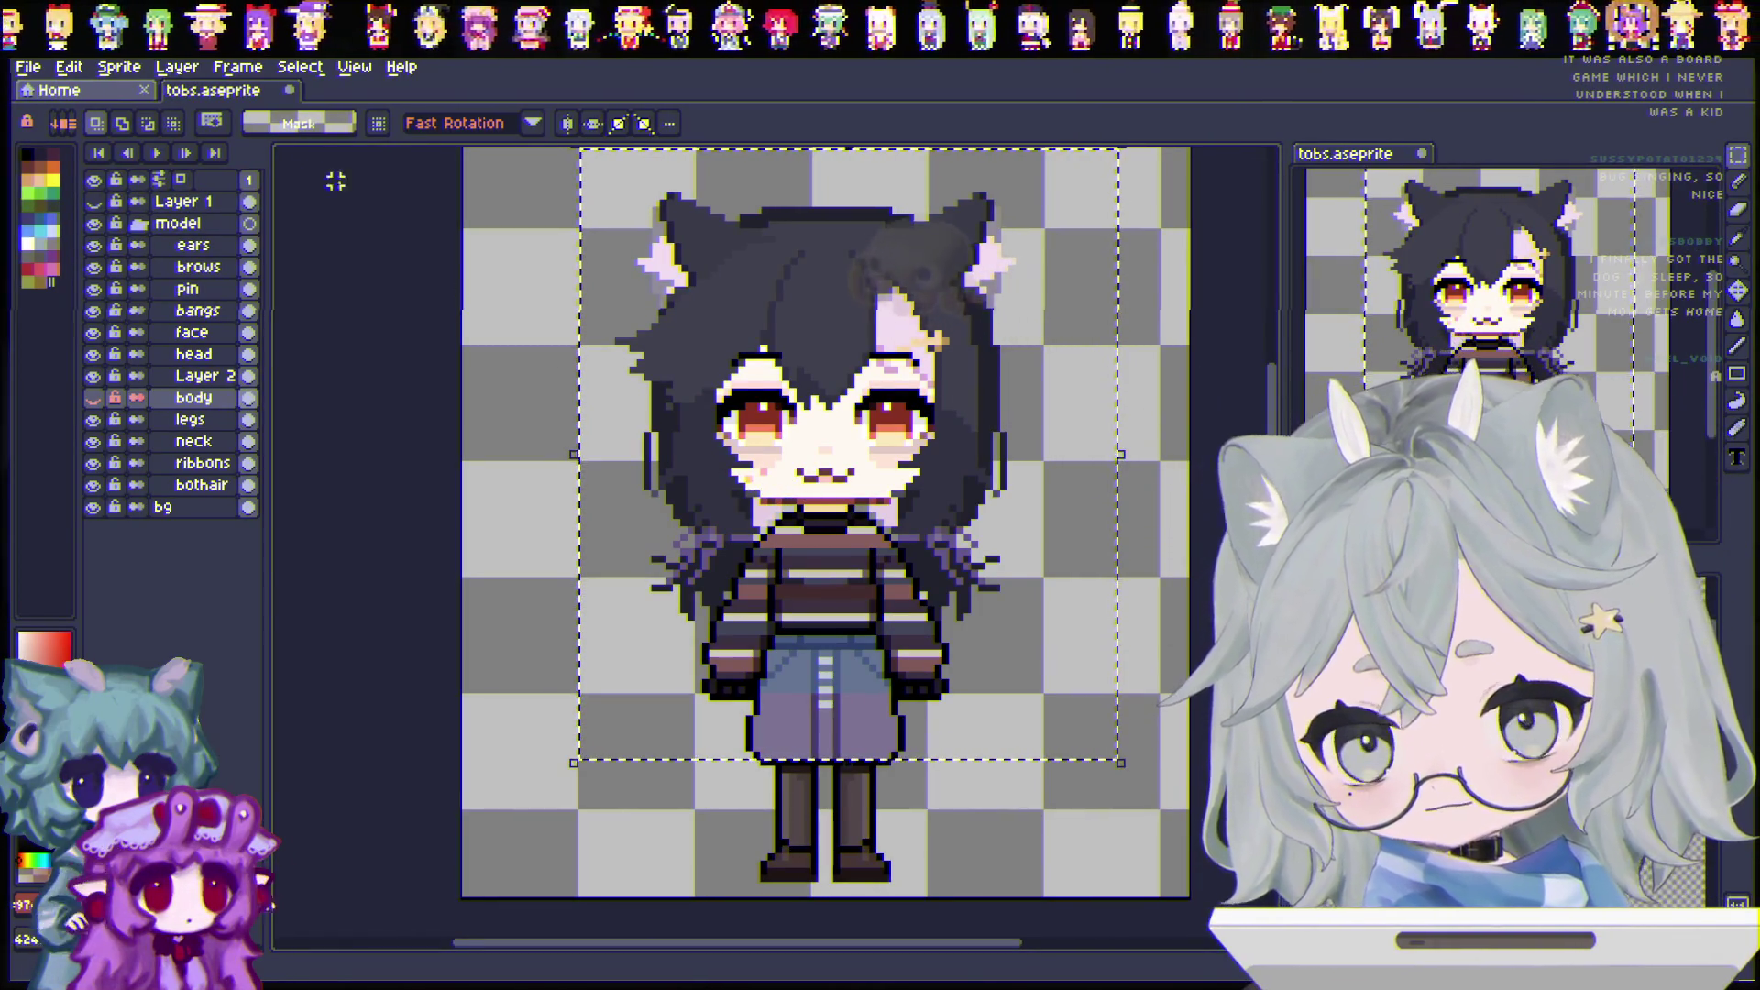
click(405, 71)
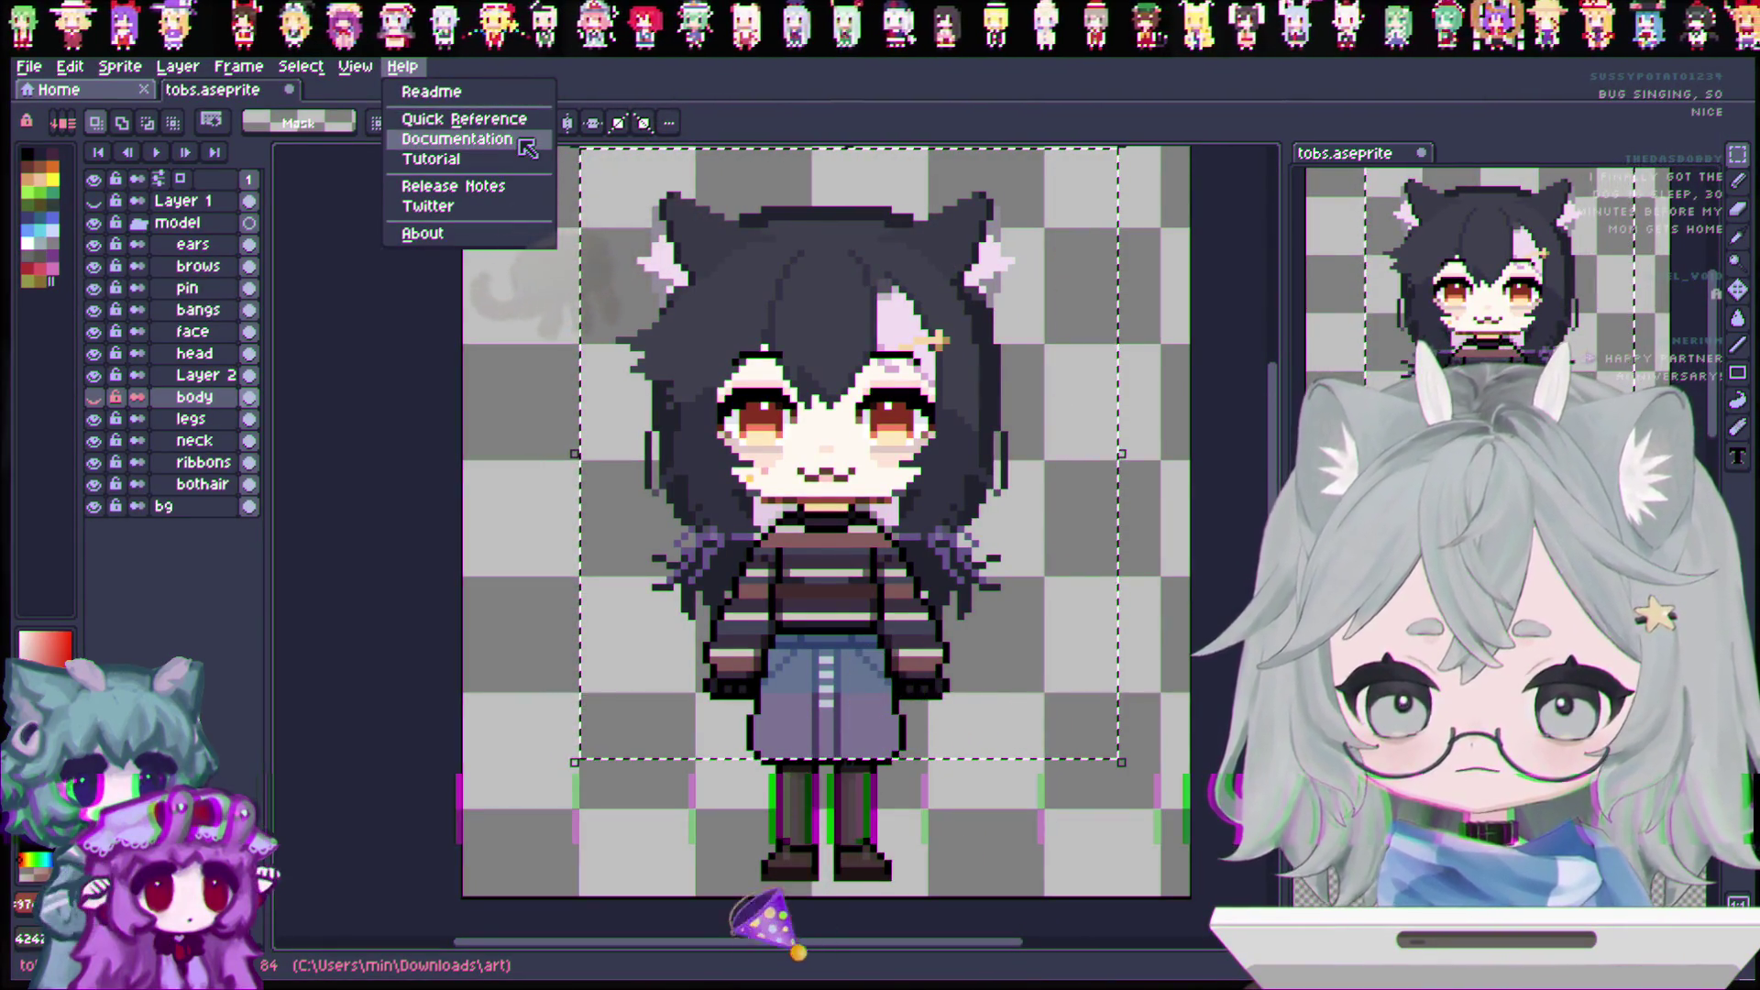
key(Escape)
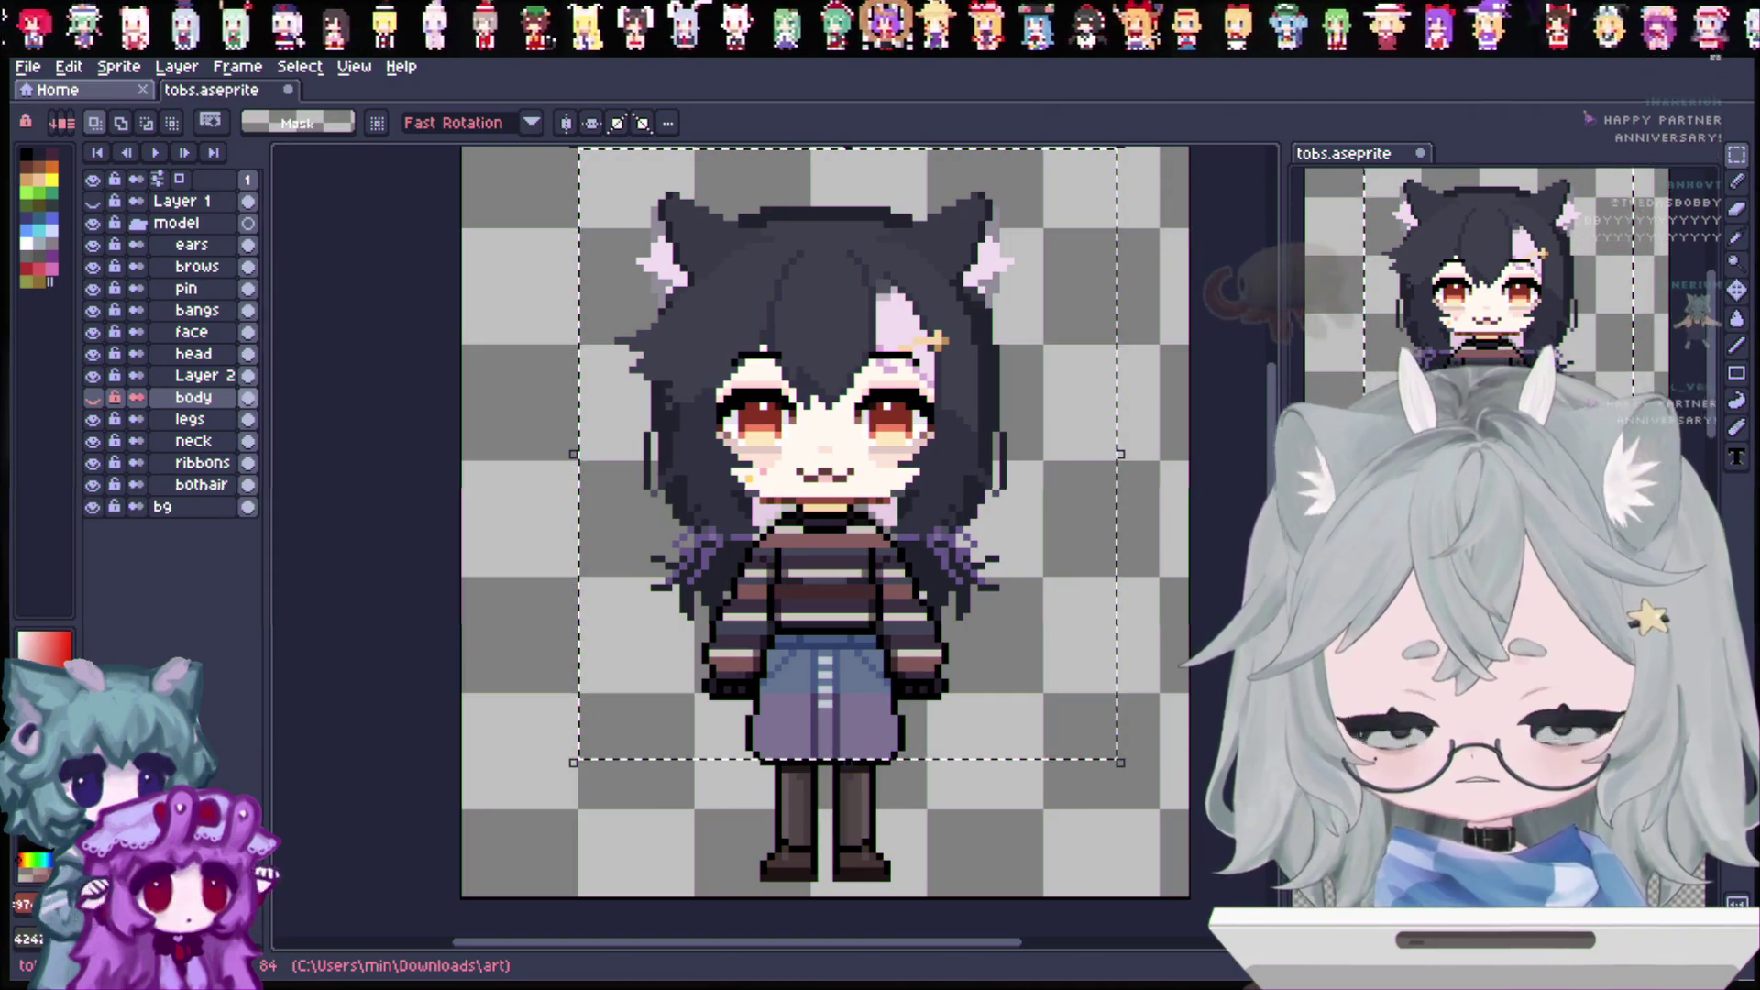
click(361, 73)
mouse_move(404, 69)
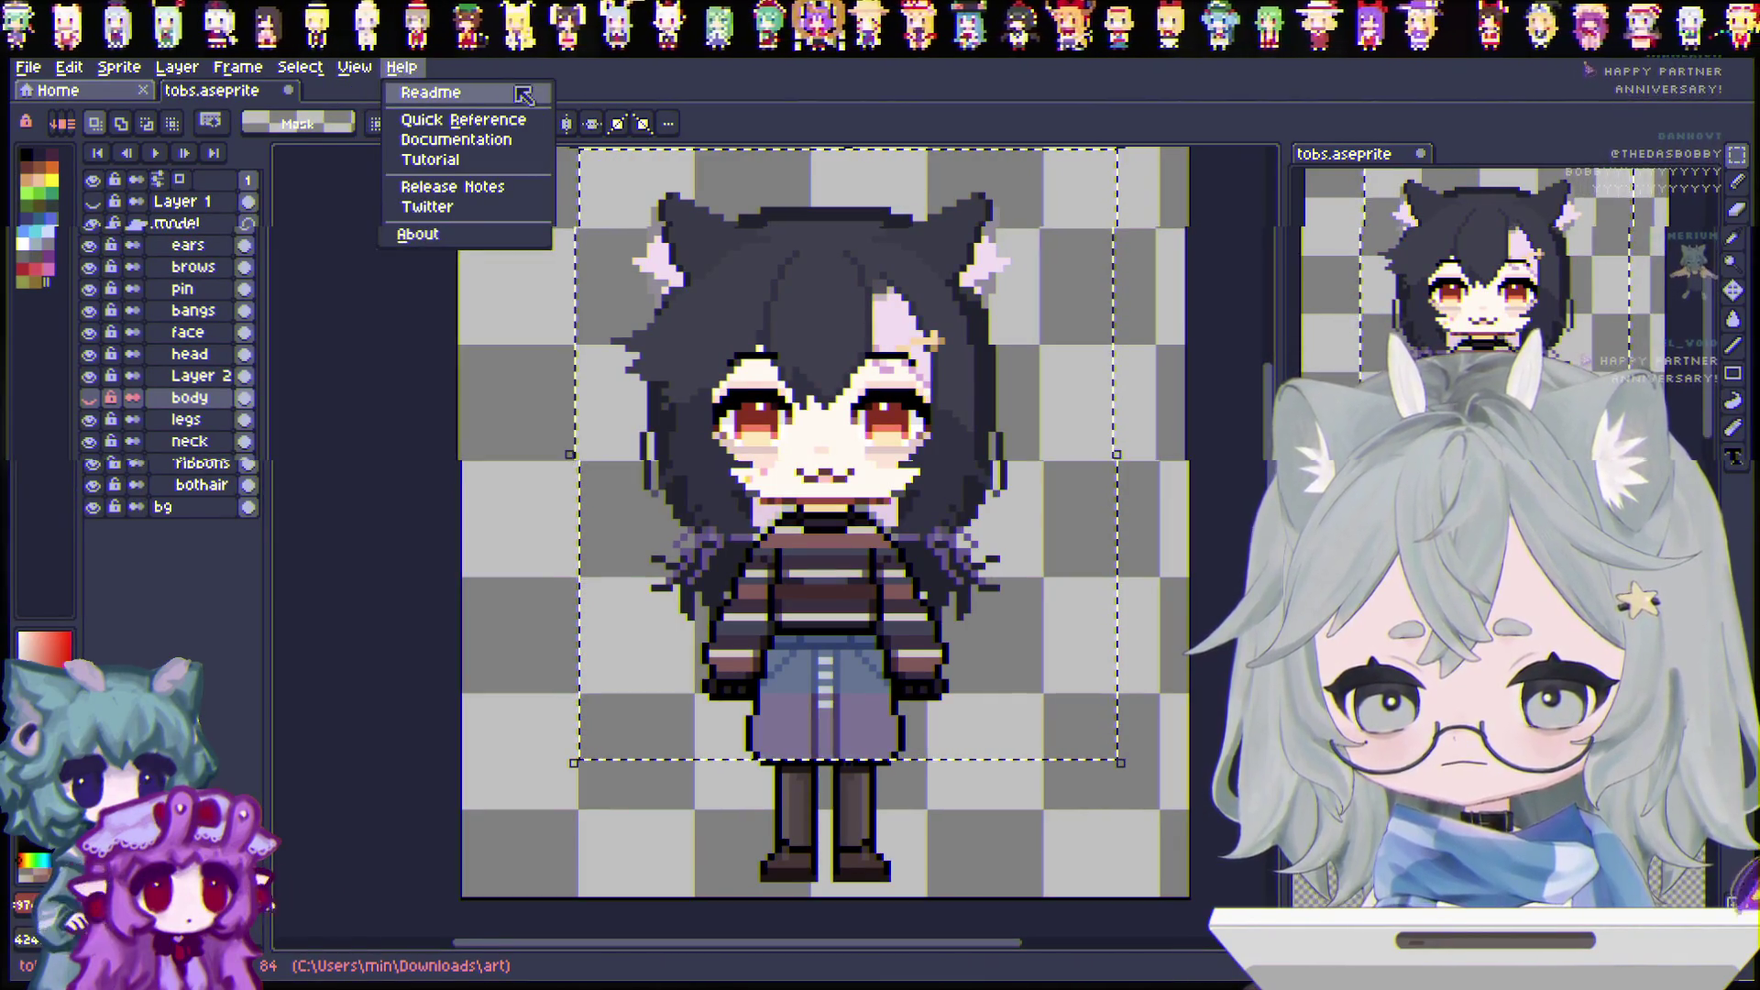
click(524, 126)
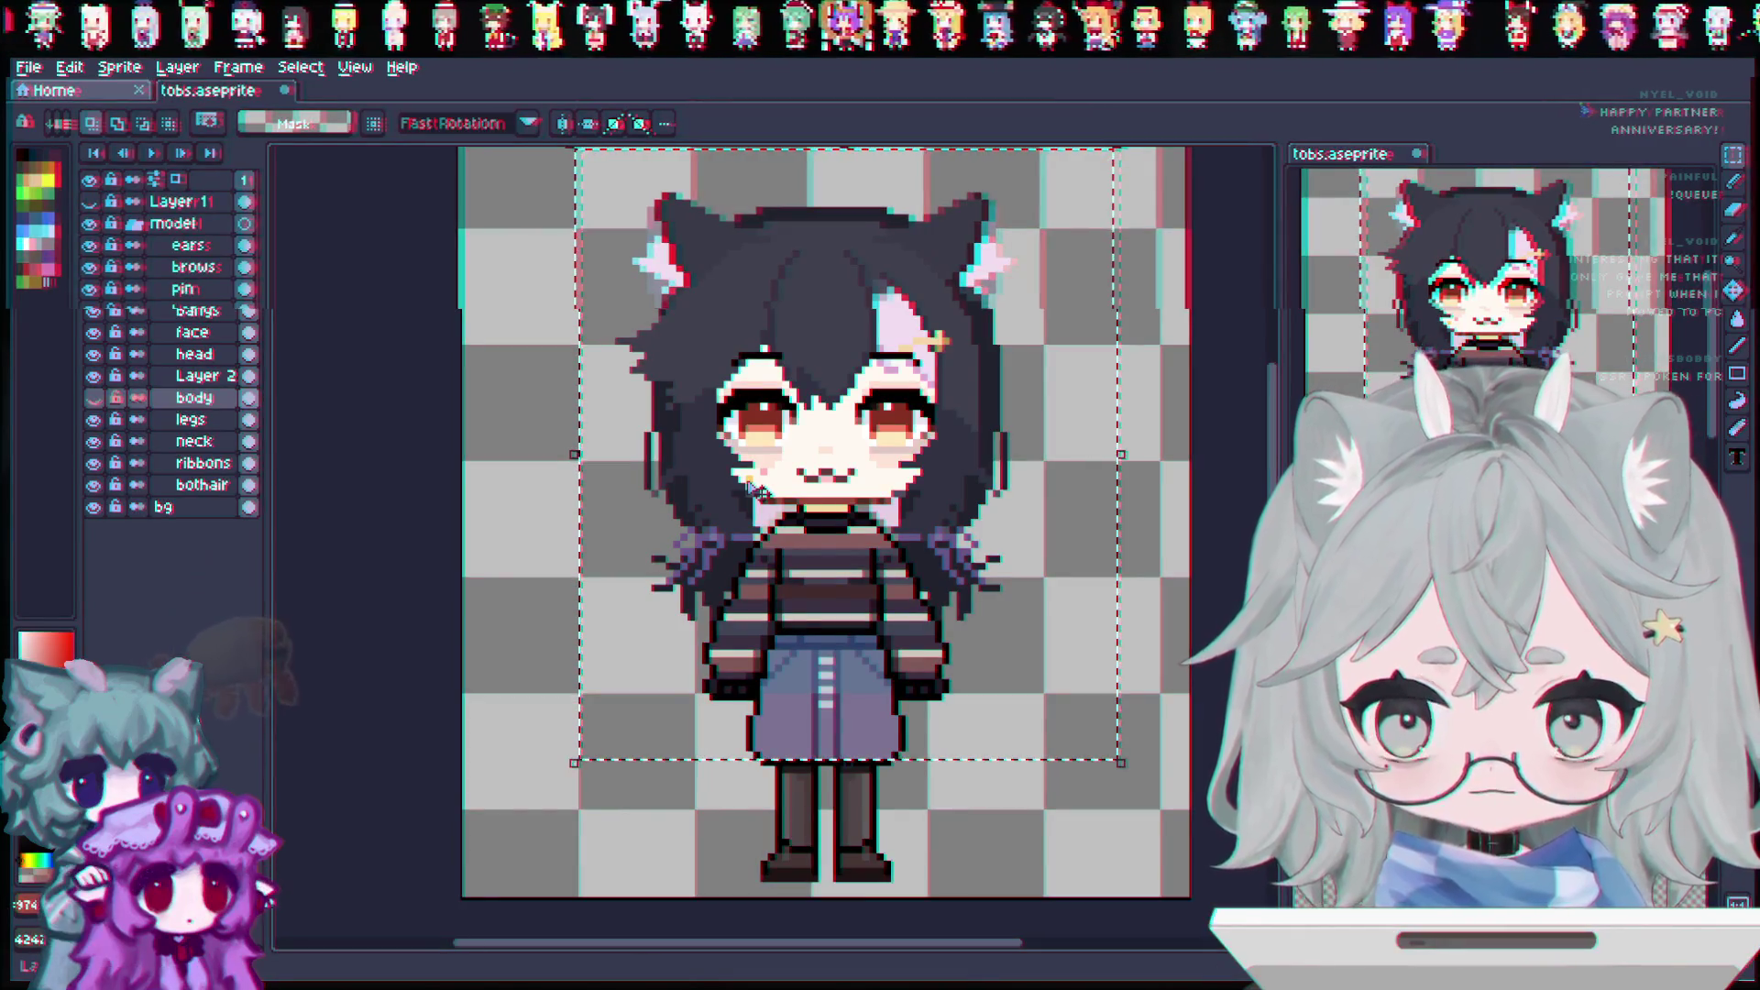
key(Down)
Step: Delete the sweater and skirt from the legs layer and check the result
key(Delete)
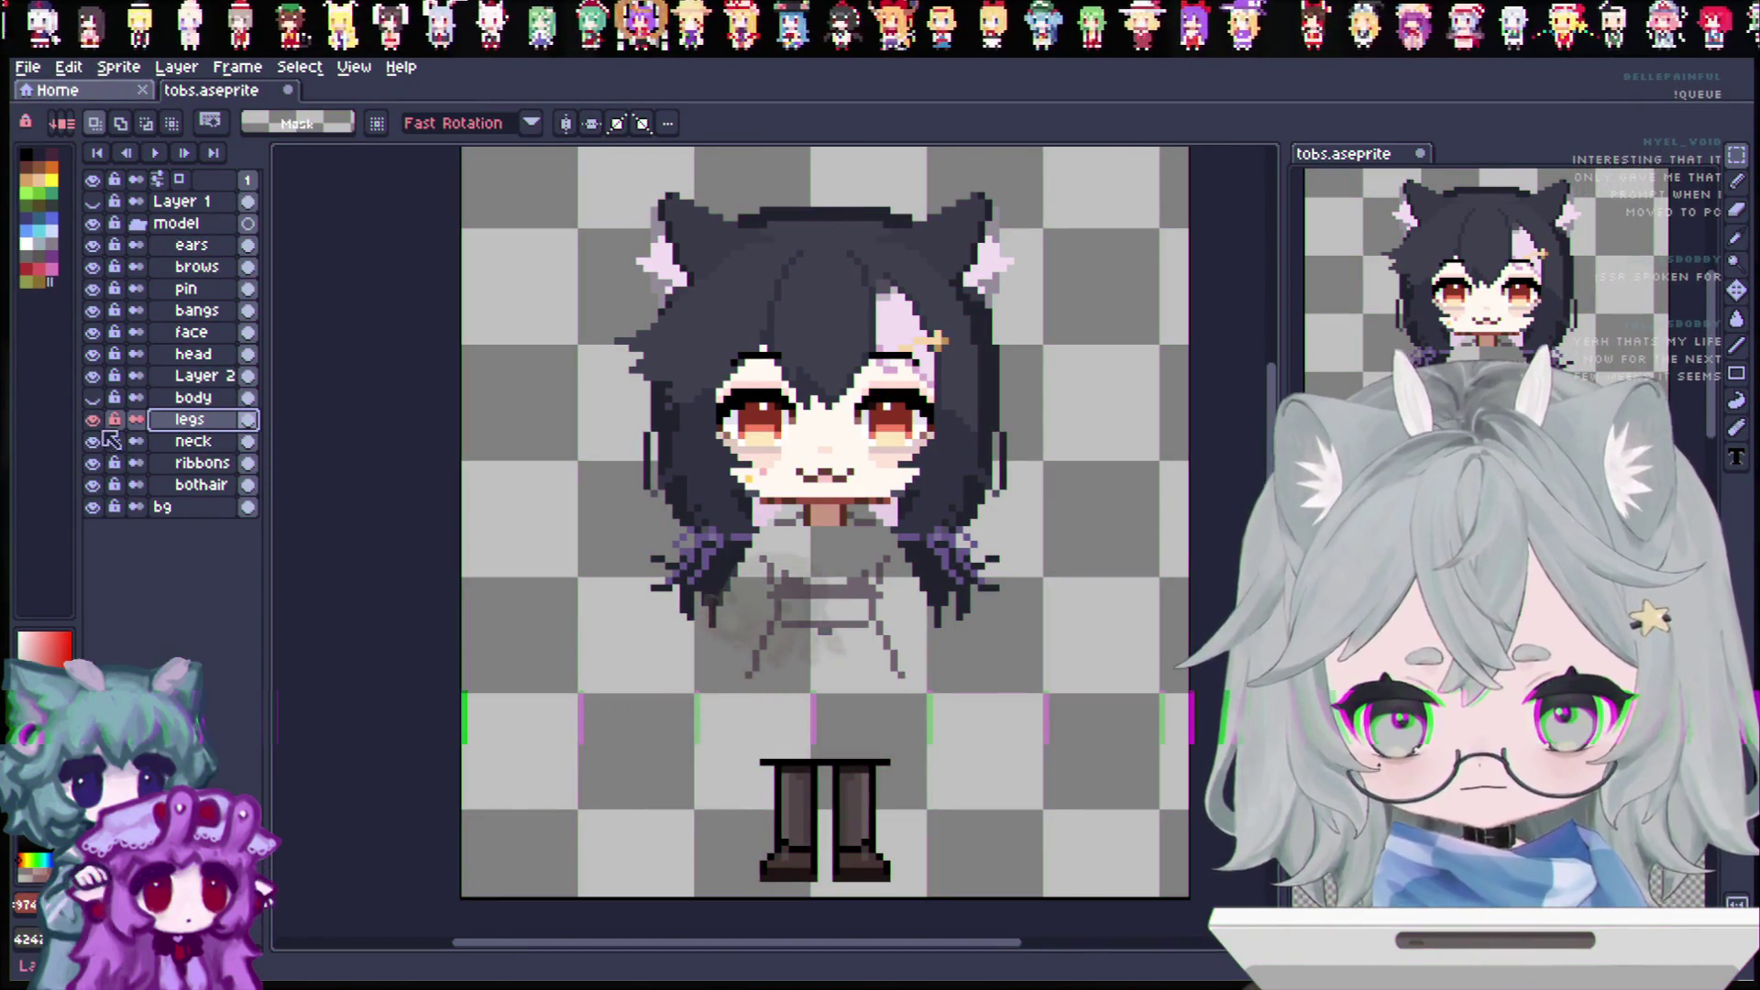
click(94, 419)
click(93, 419)
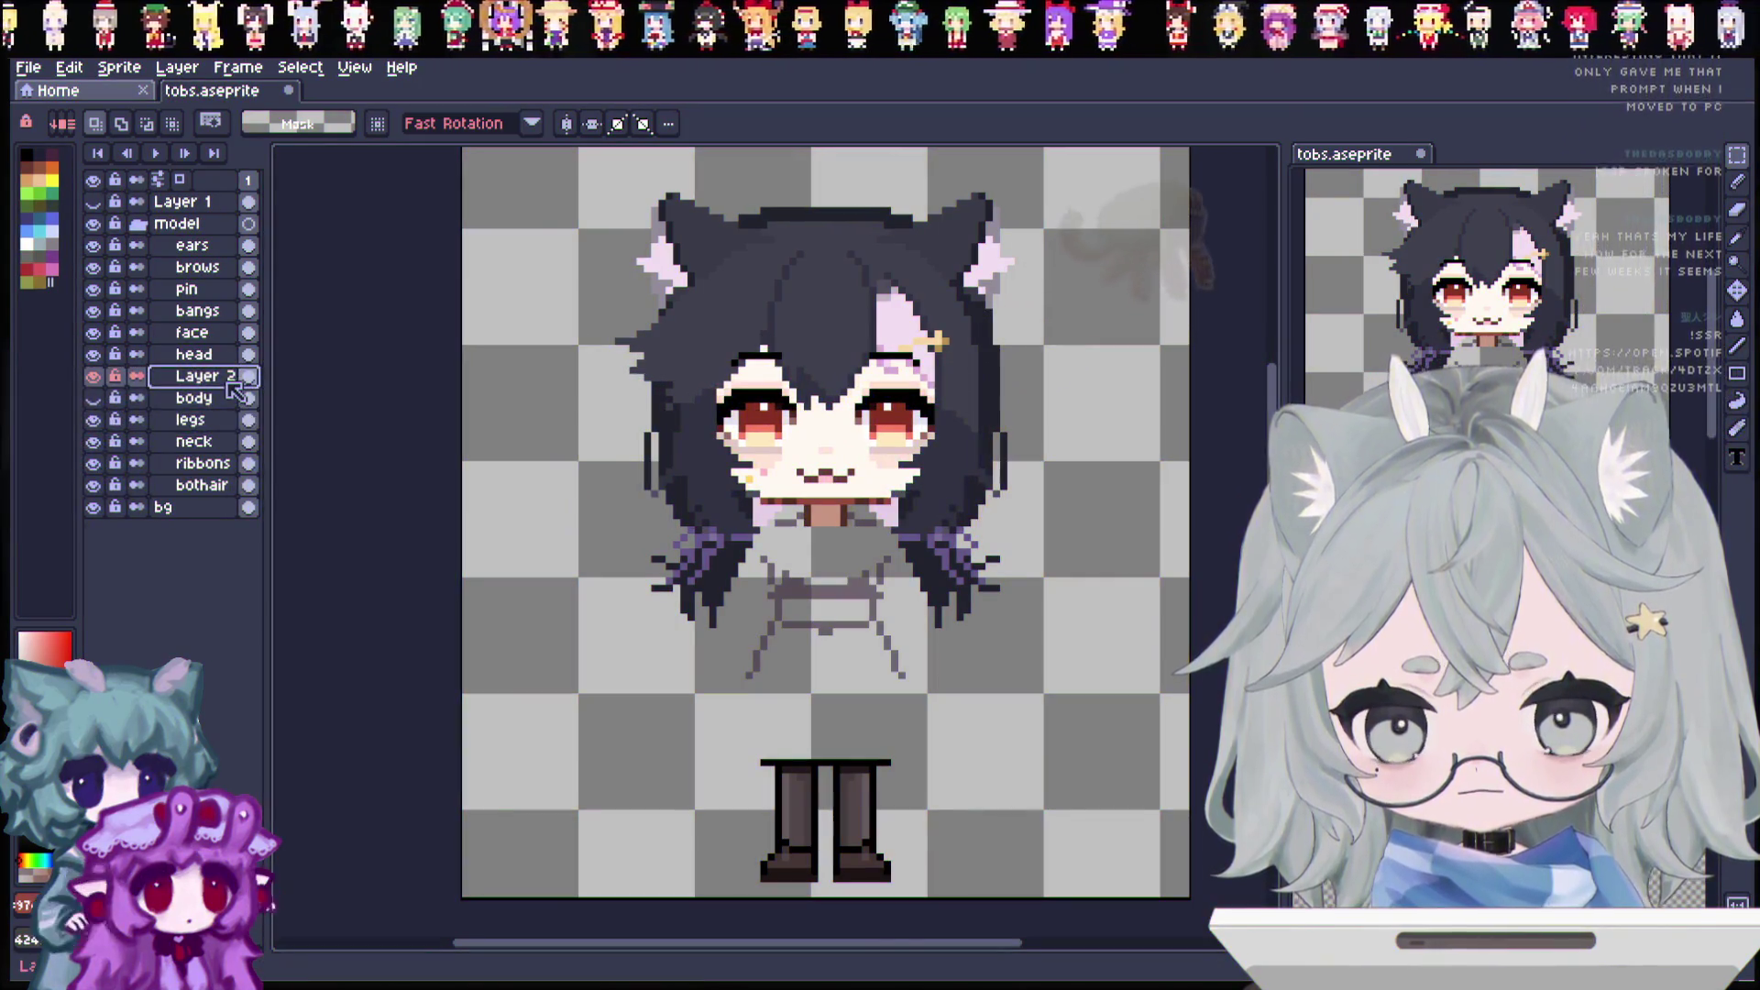
Step: Hide the head and face layers, then compare the view with and without the grey body sketch
click(156, 375)
click(94, 354)
drag(94, 361, 95, 222)
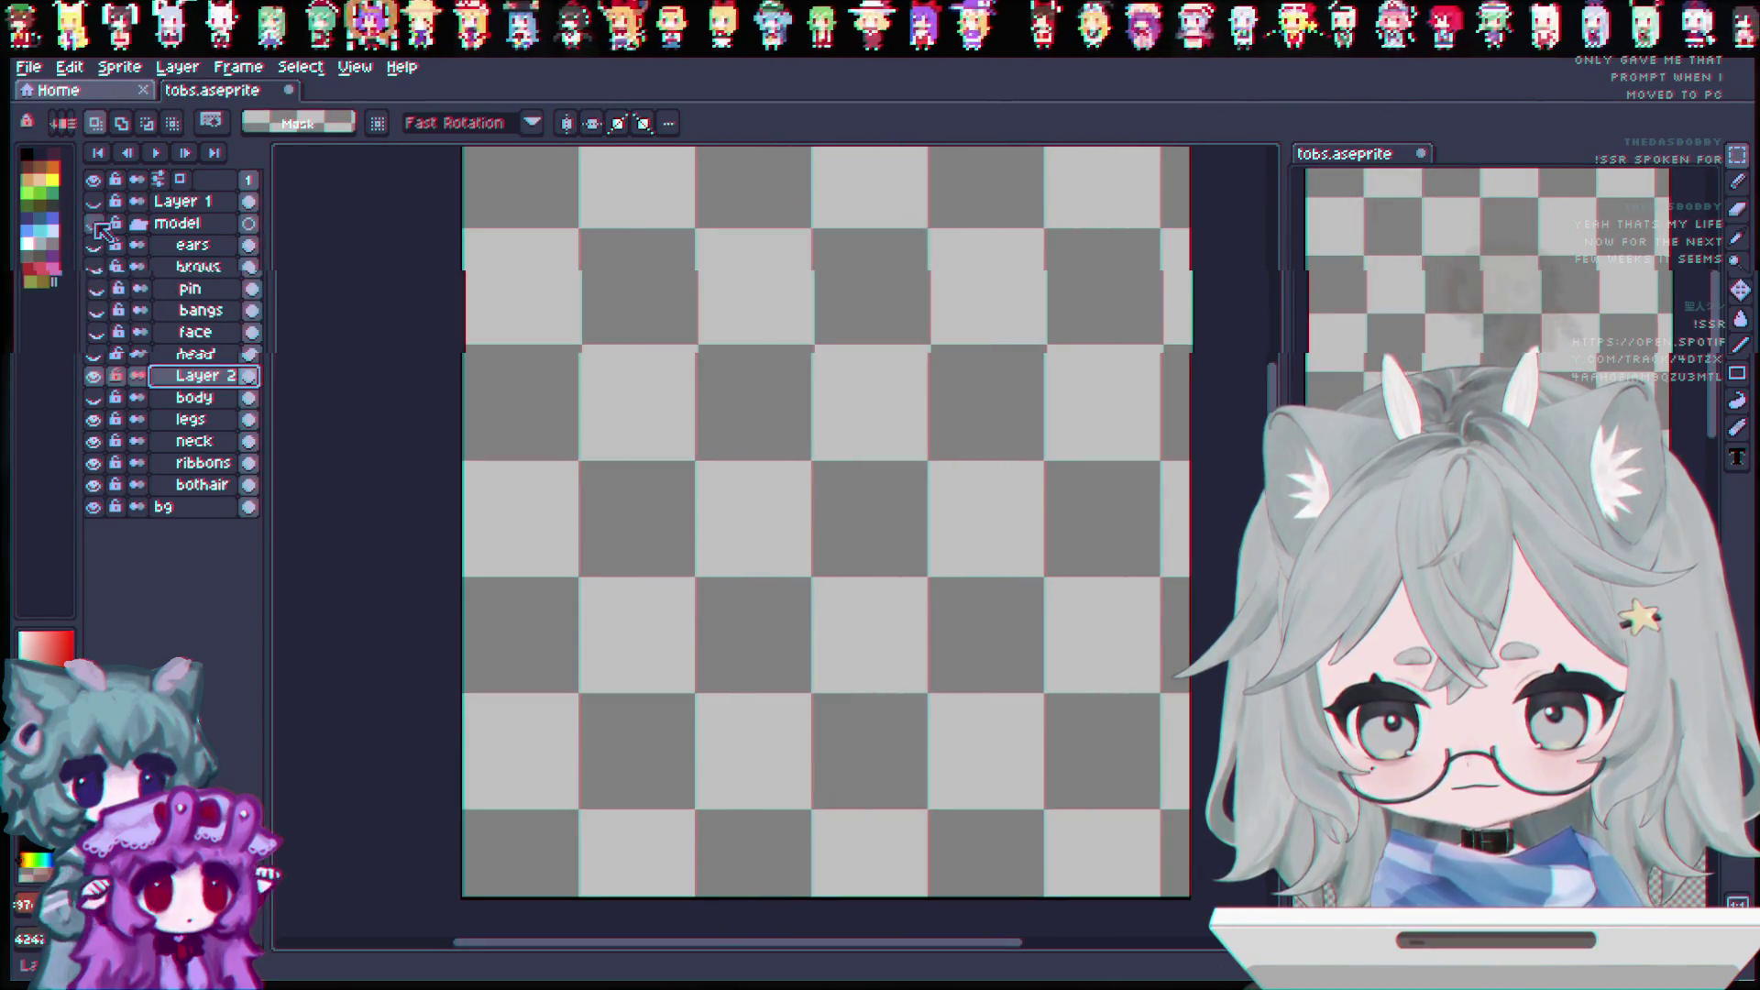
click(93, 354)
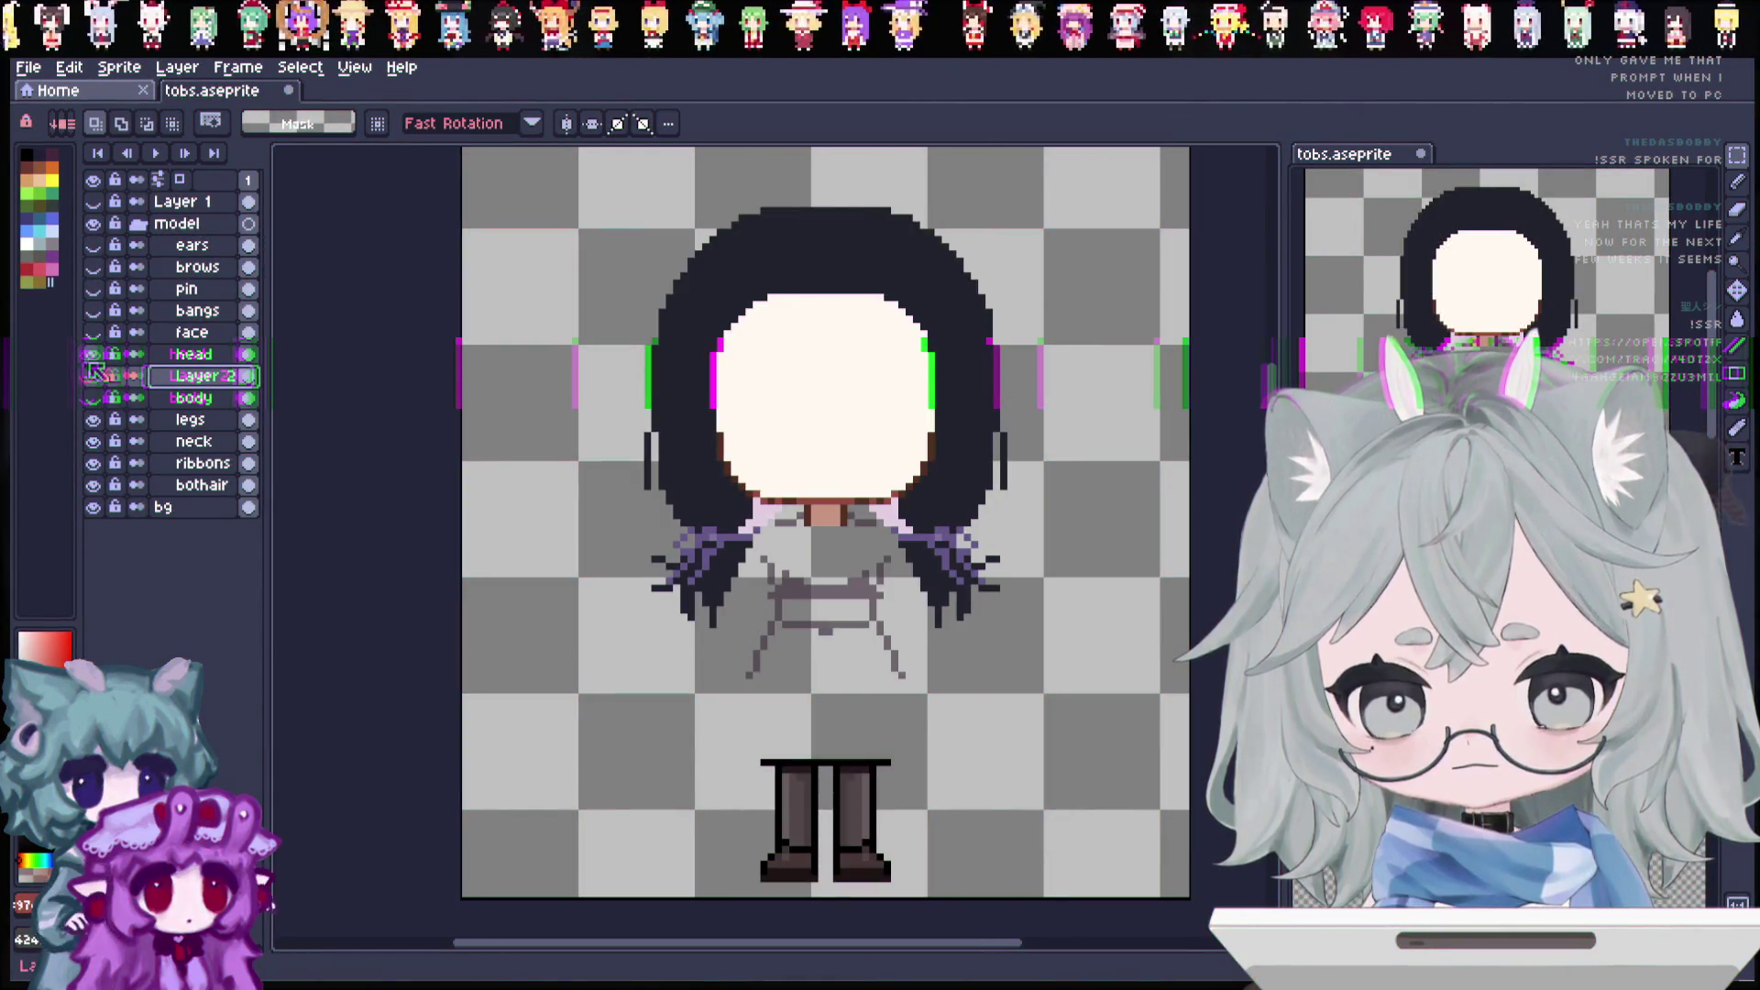
click(94, 377)
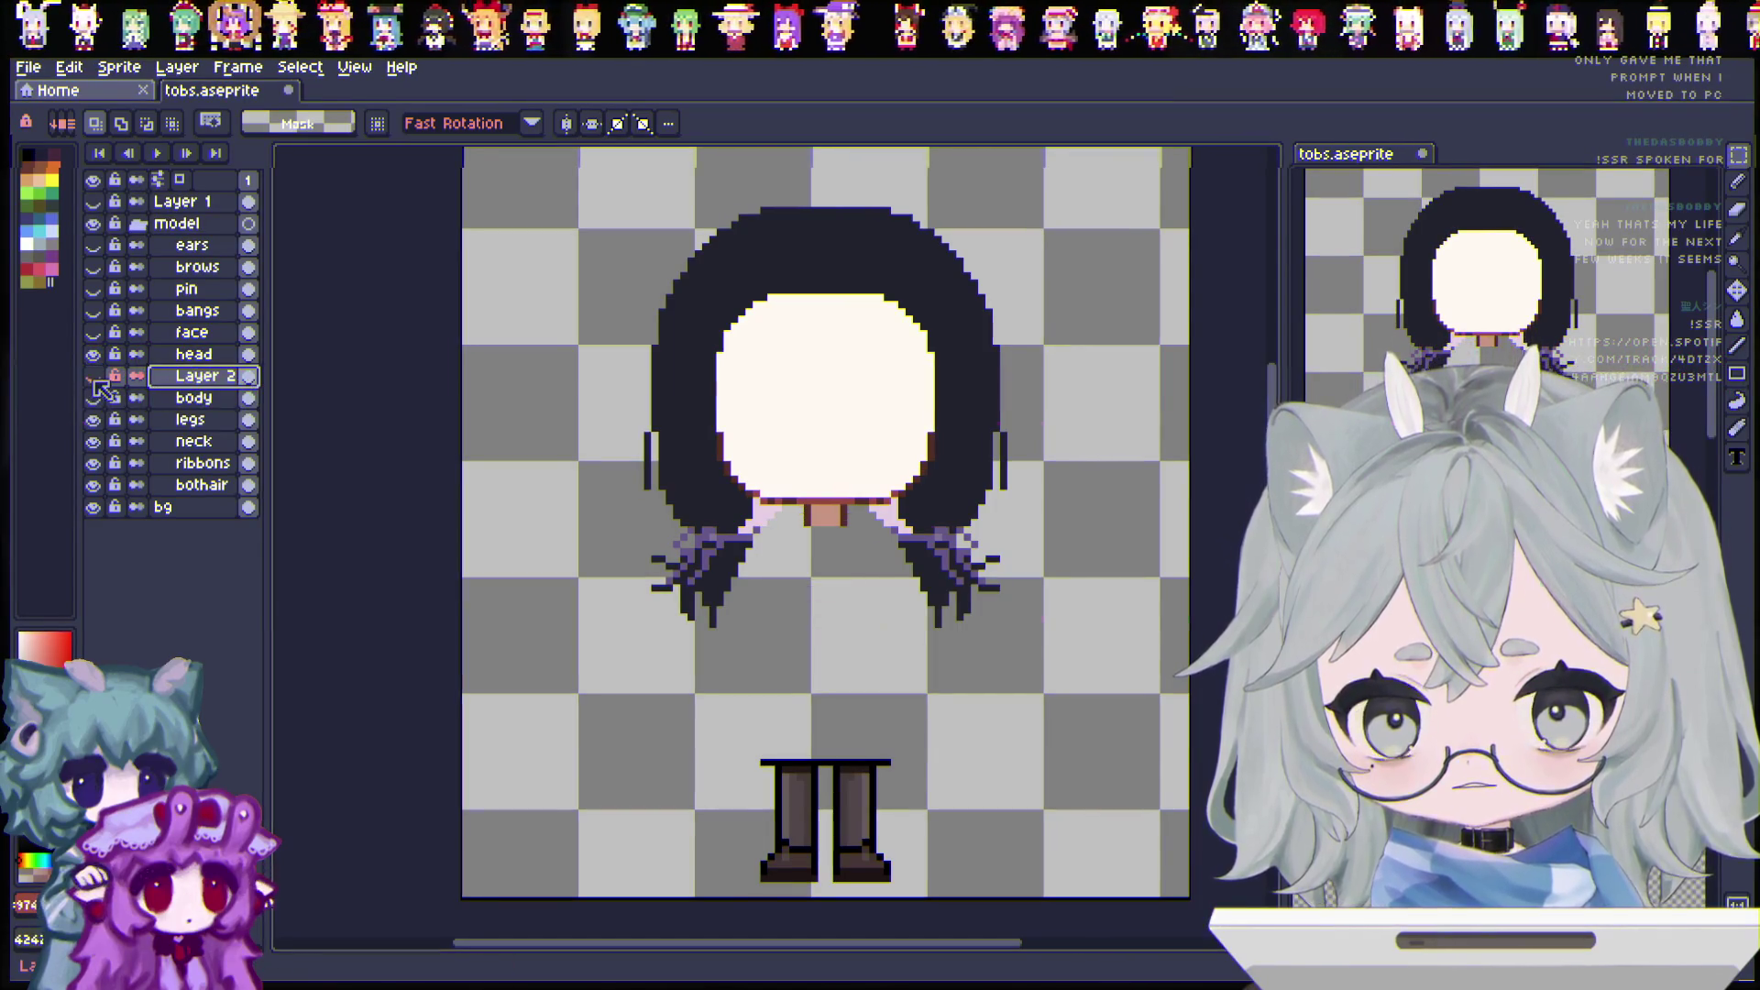
click(95, 377)
click(95, 377)
click(95, 377)
click(96, 376)
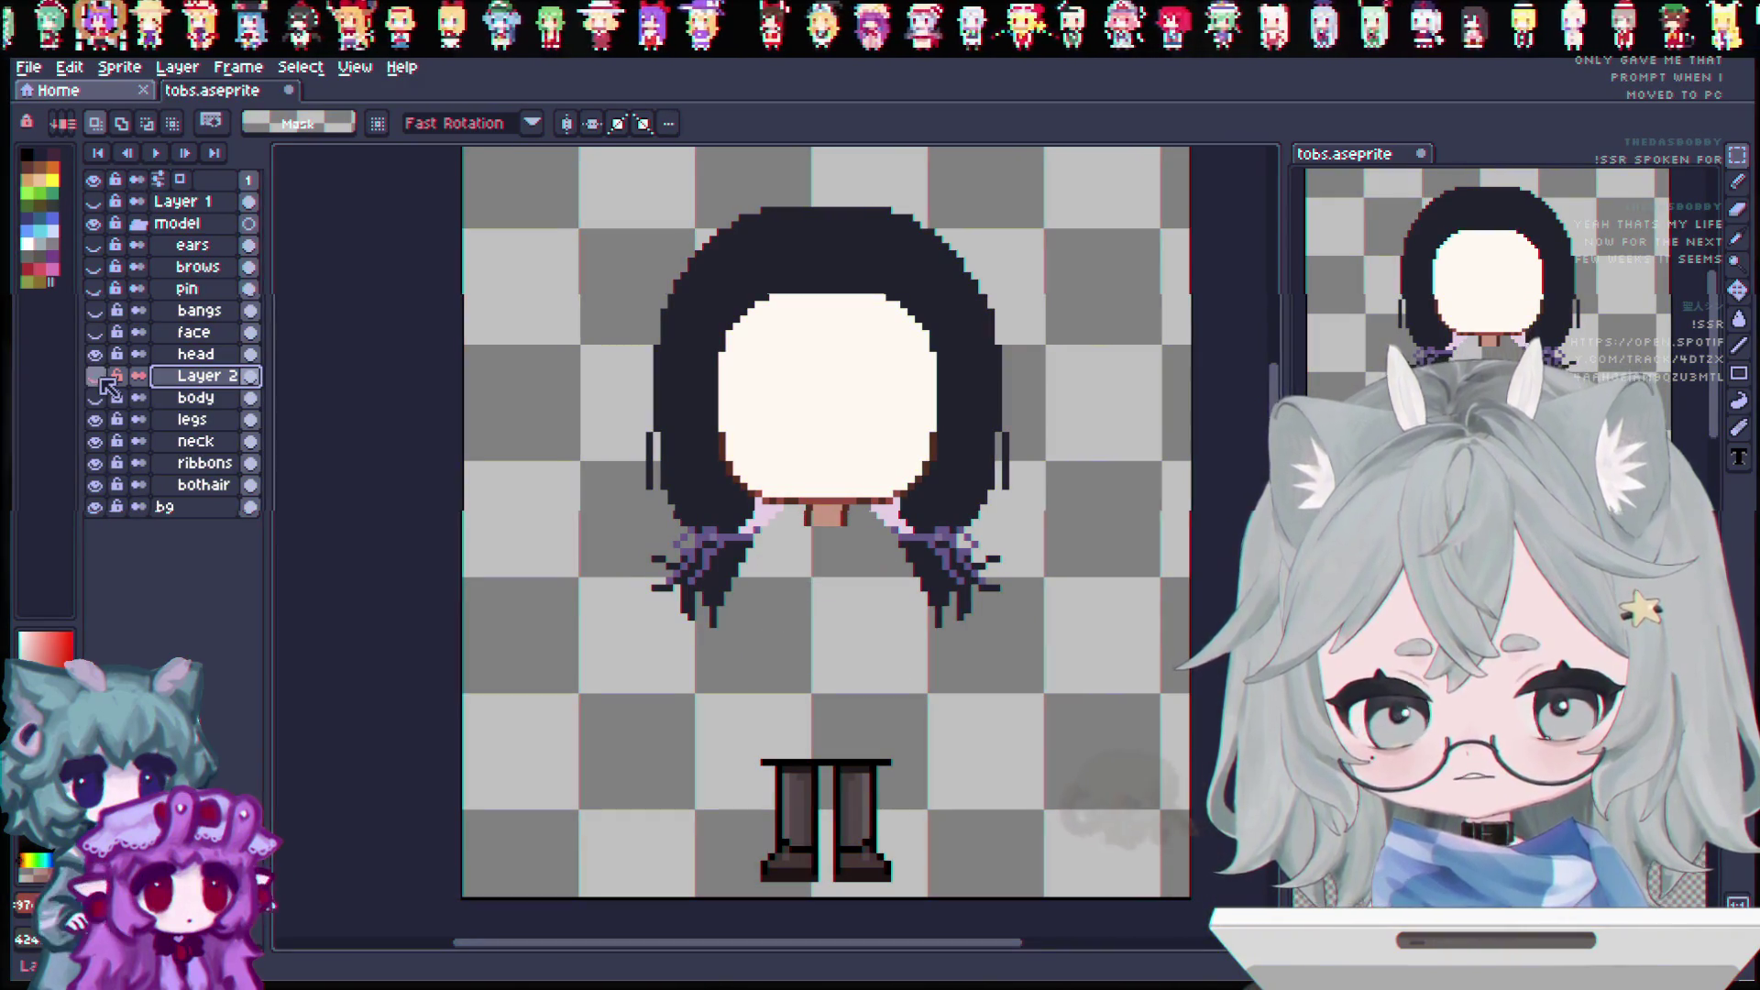
click(95, 377)
click(96, 377)
click(95, 377)
Step: Rename Layer 2 to 'body shad…' as the body shading layer
double_click(165, 378)
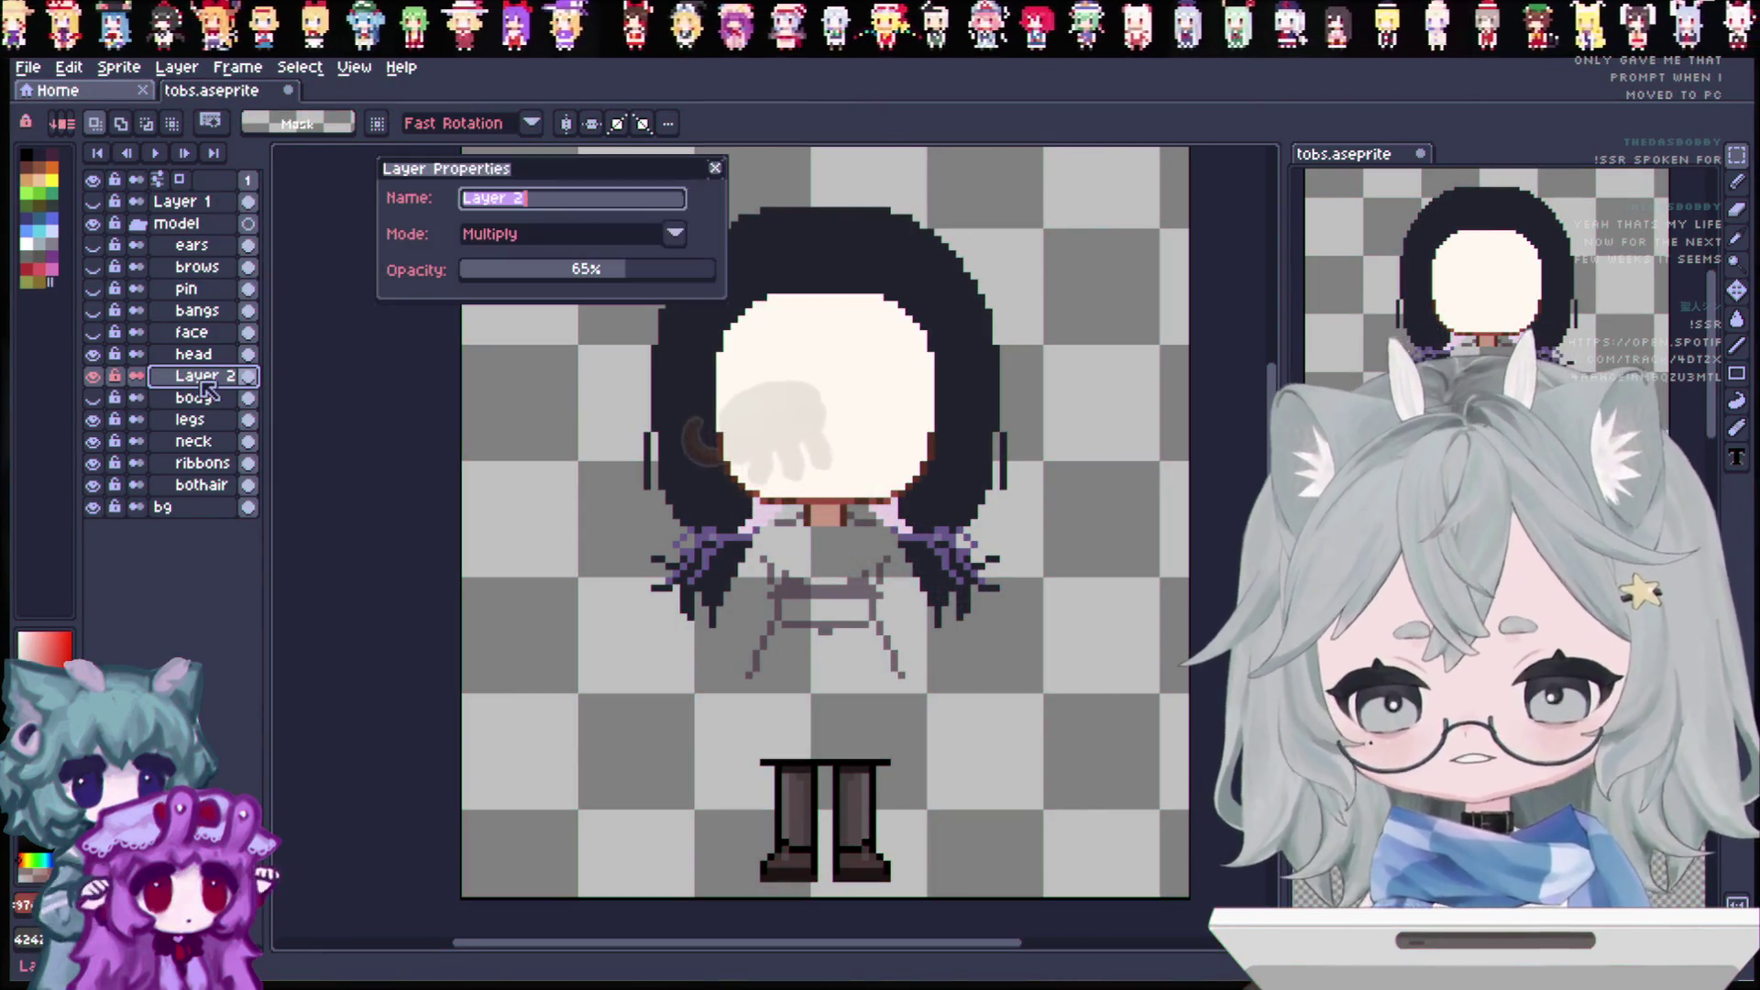
text(body shad)
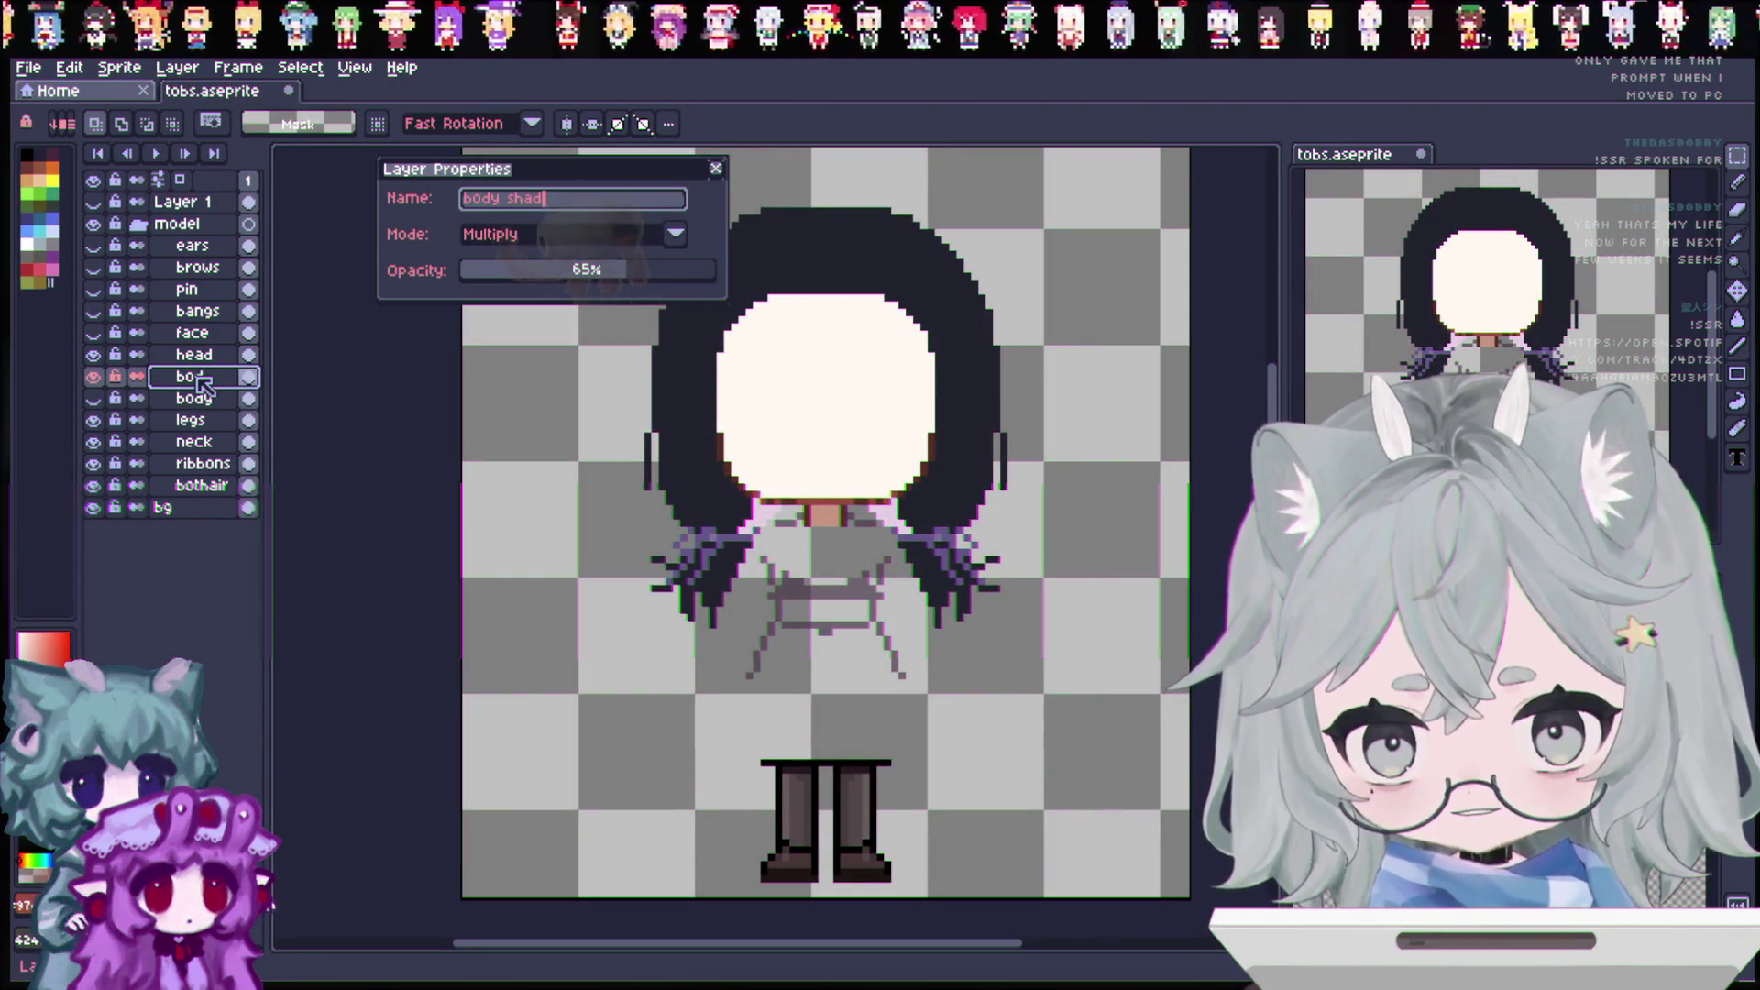
key(Return)
click(95, 377)
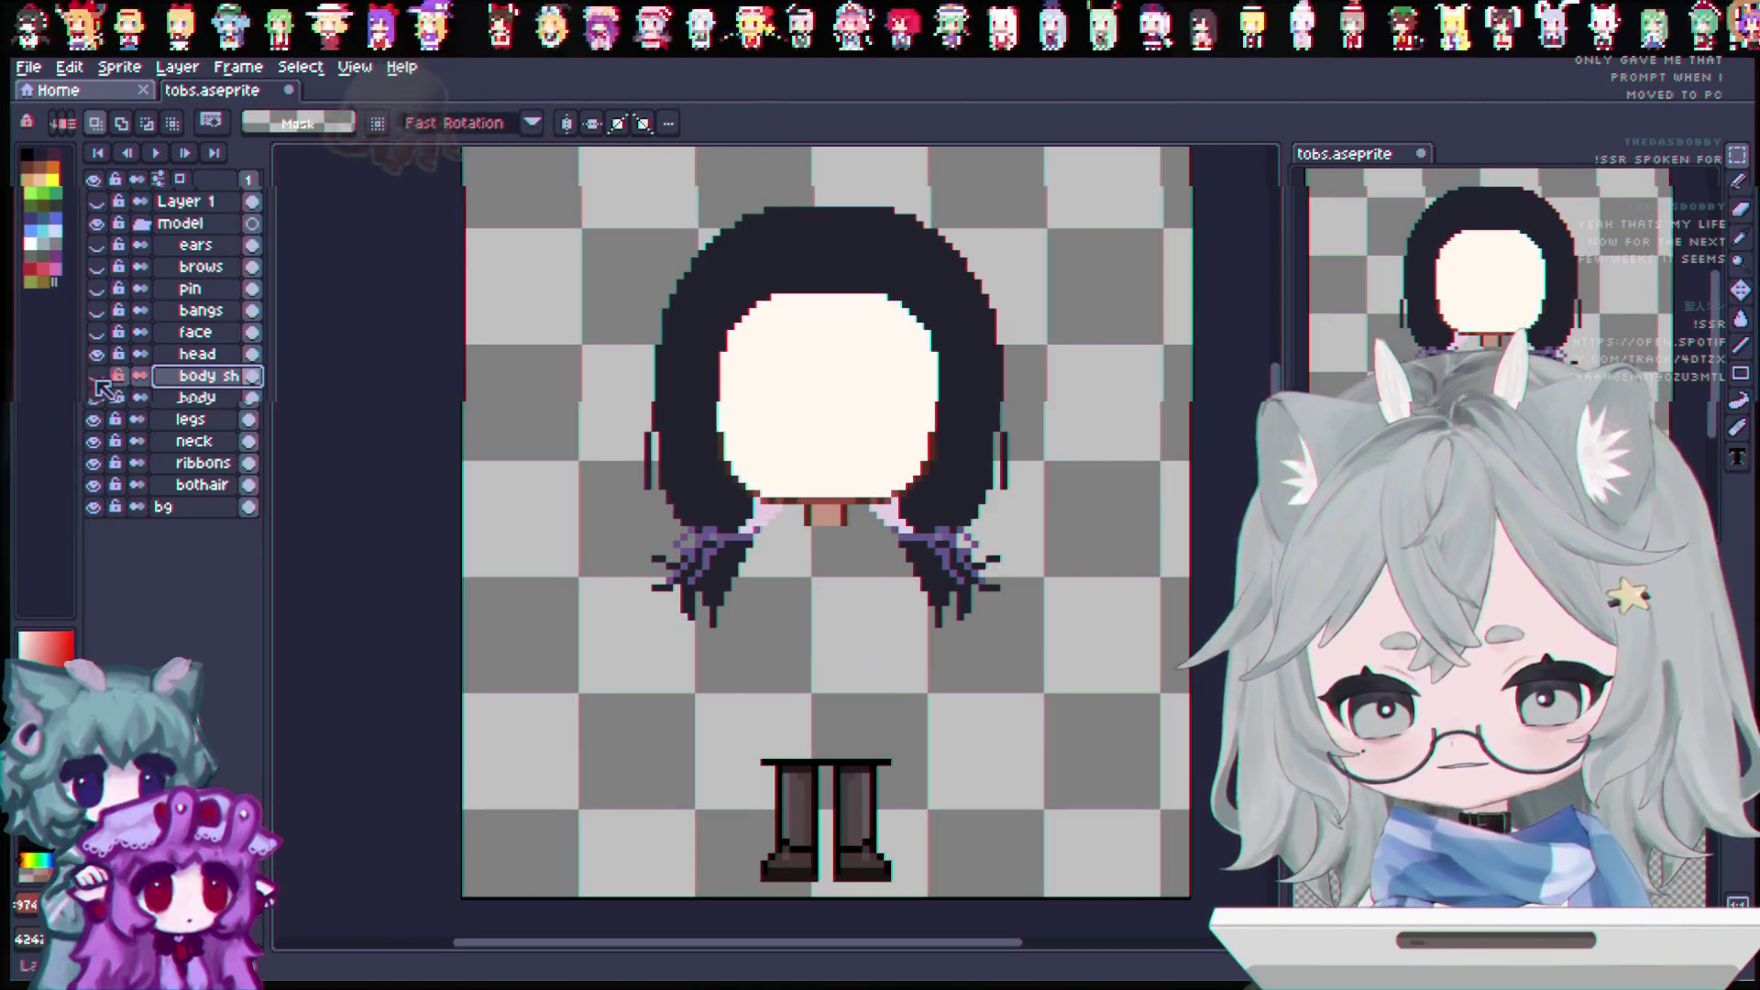
Step: Hide the head and body layers so only the hair and boots remain visible
click(94, 354)
click(94, 398)
click(94, 398)
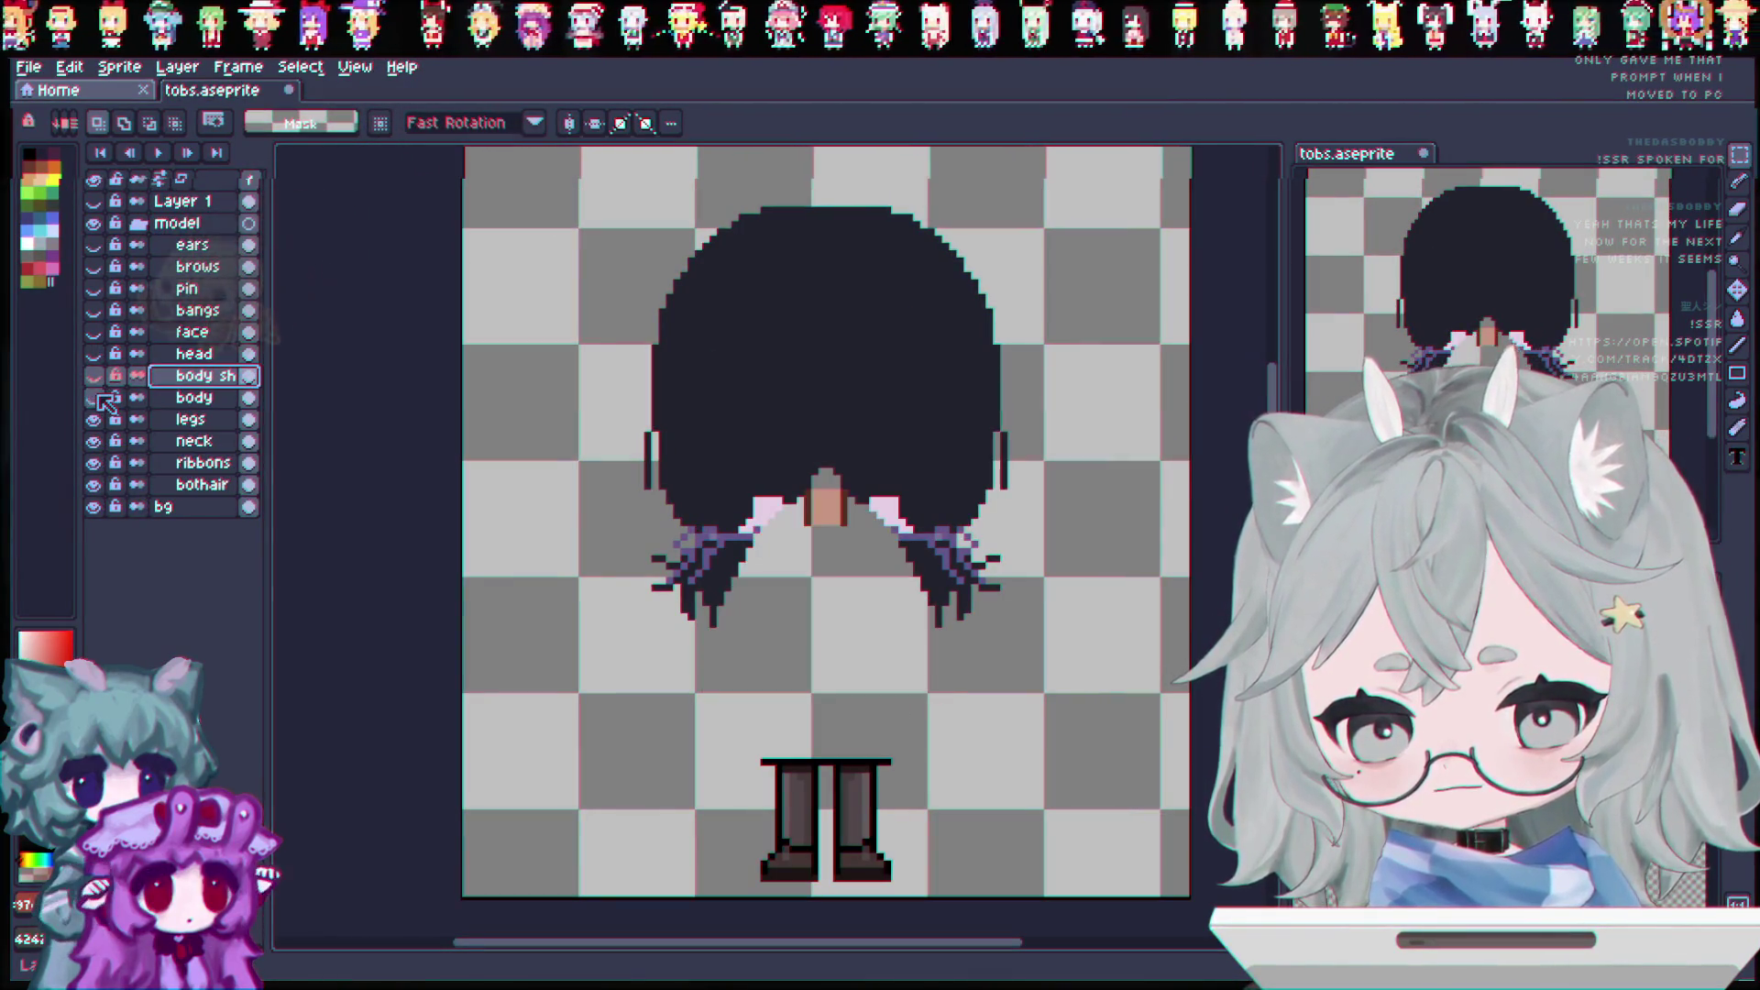
click(92, 419)
click(93, 419)
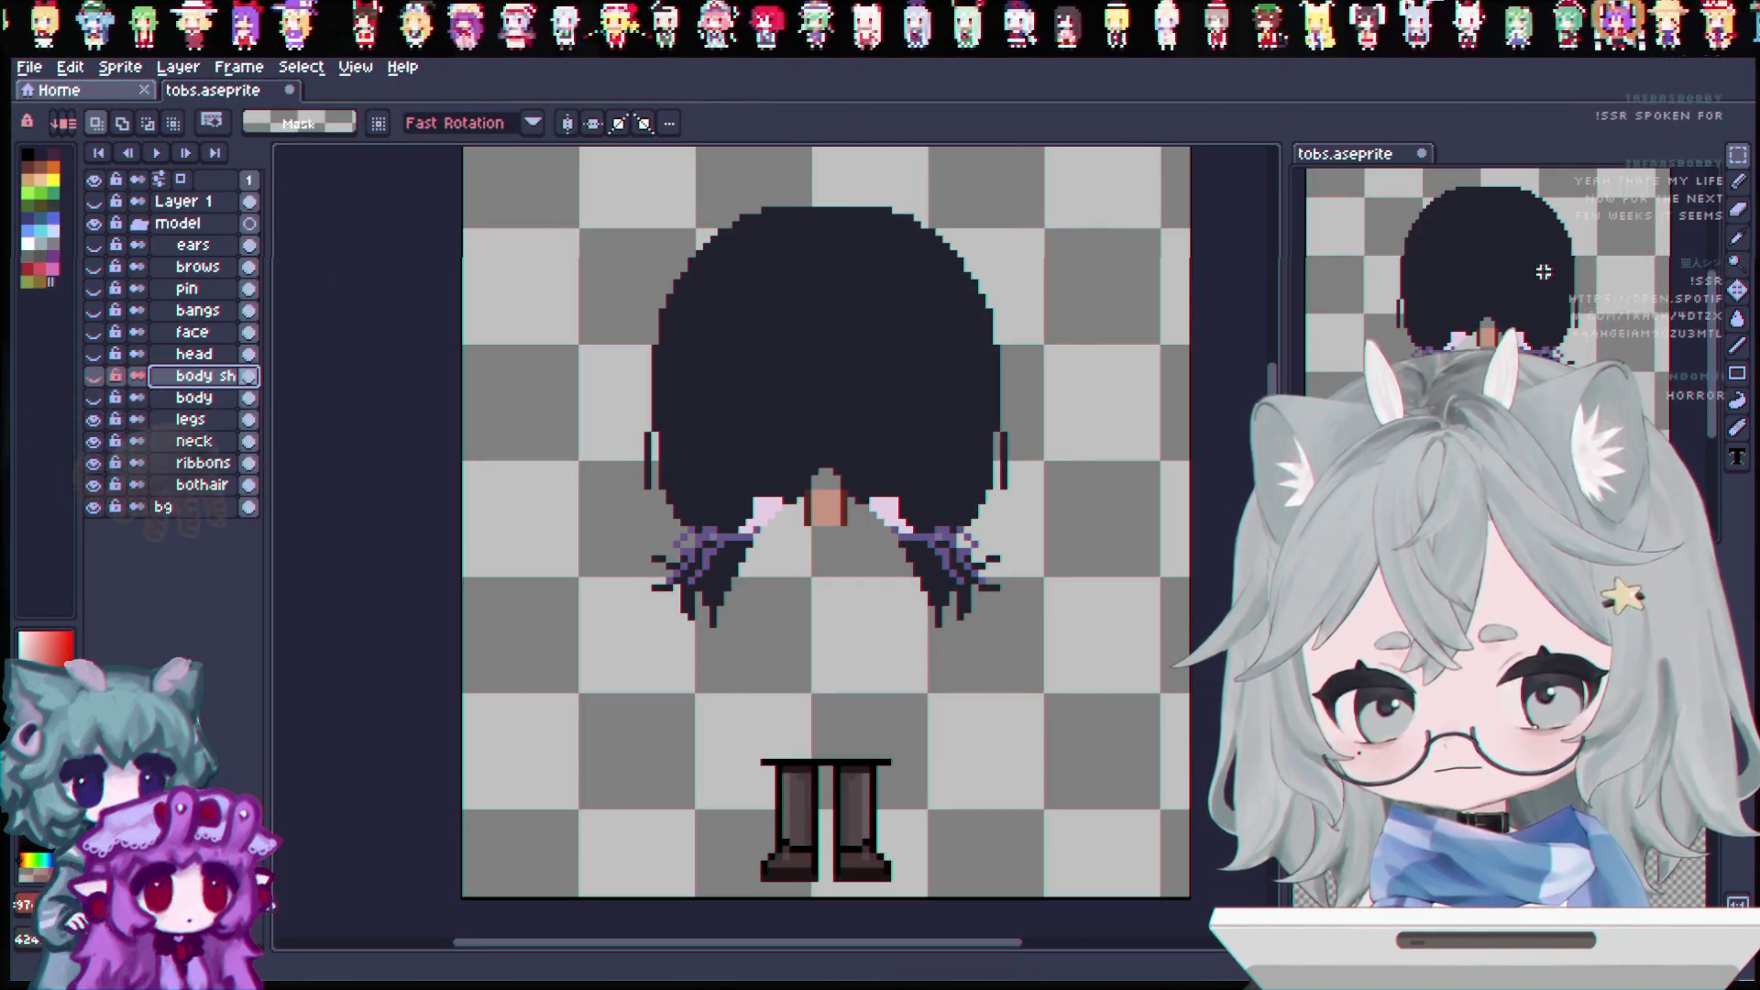
click(1740, 236)
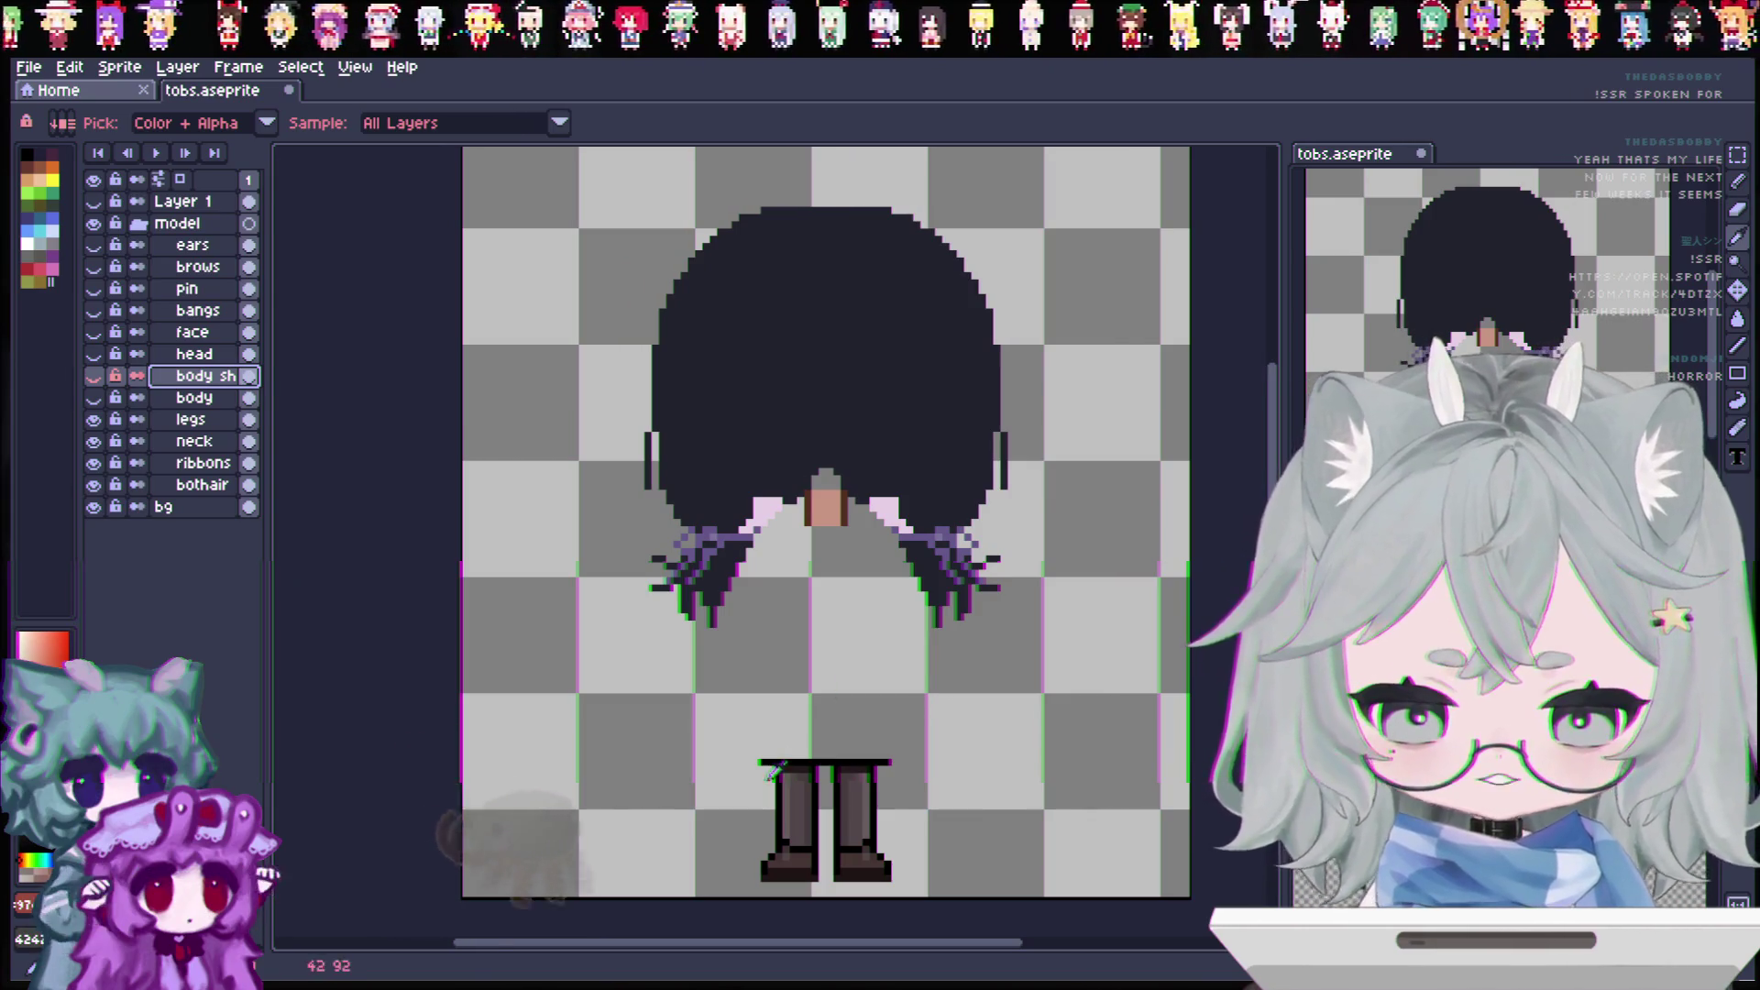
Step: Erase the stray black pixels beside both leg tops on the legs layer
scroll(935, 702, up, 2)
click(1737, 209)
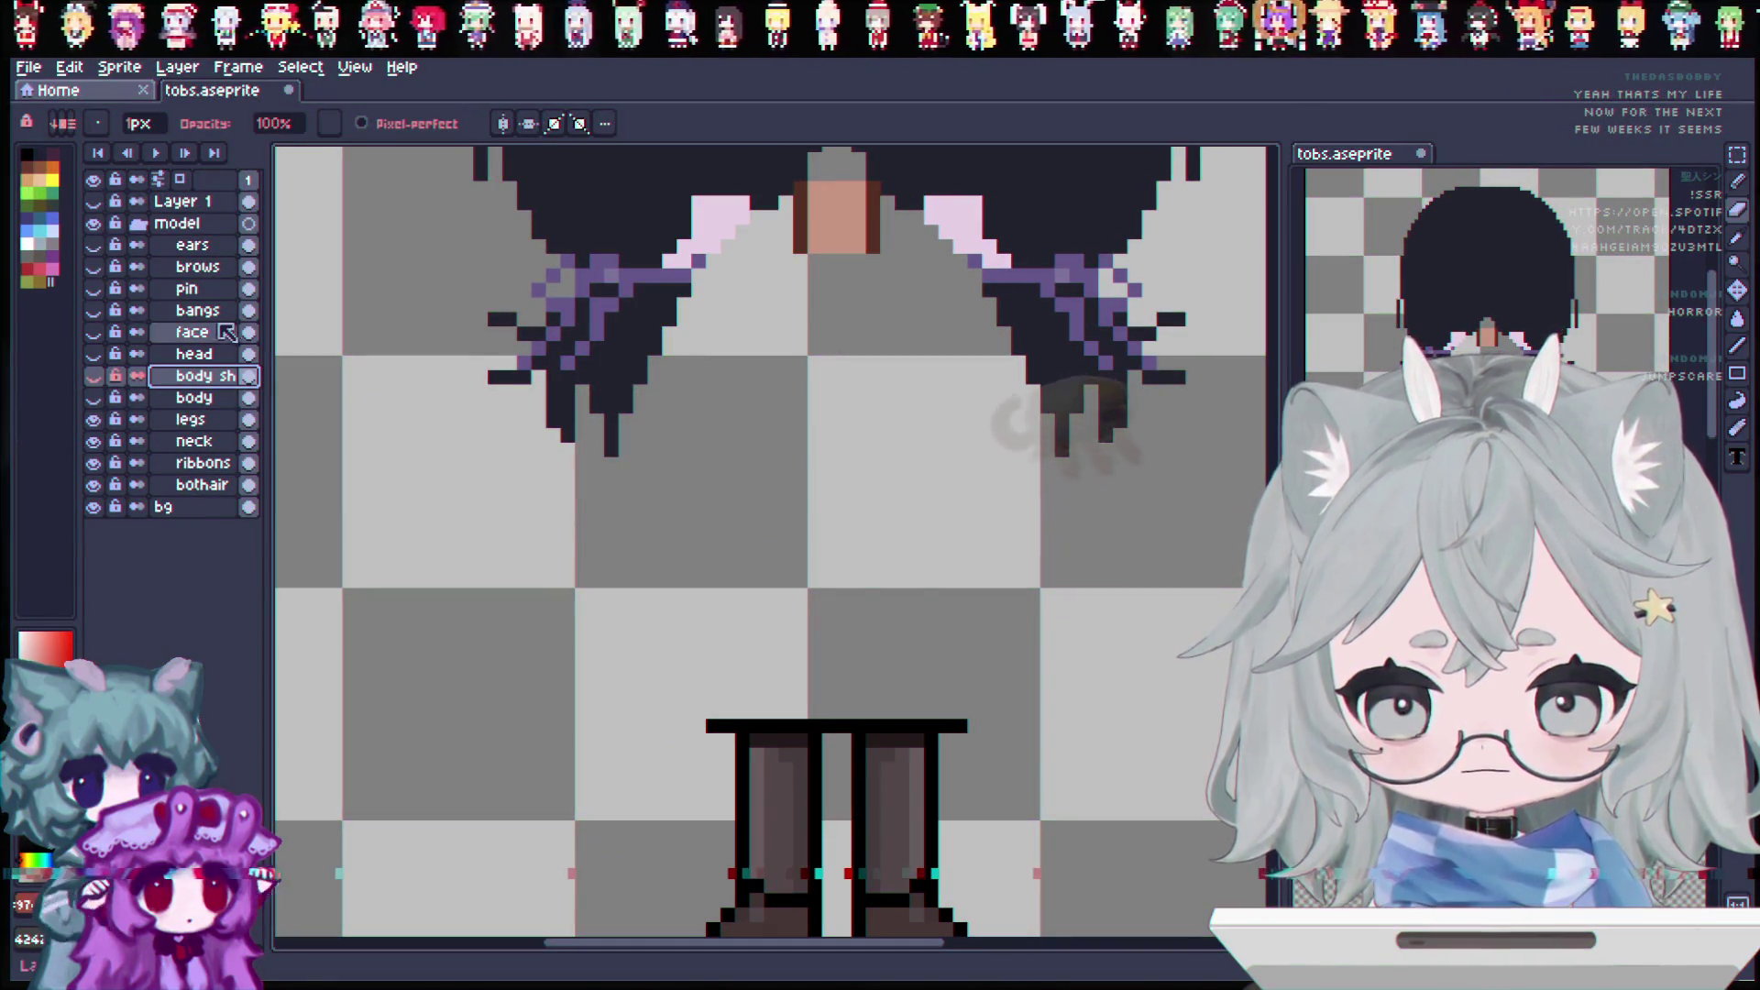
click(197, 420)
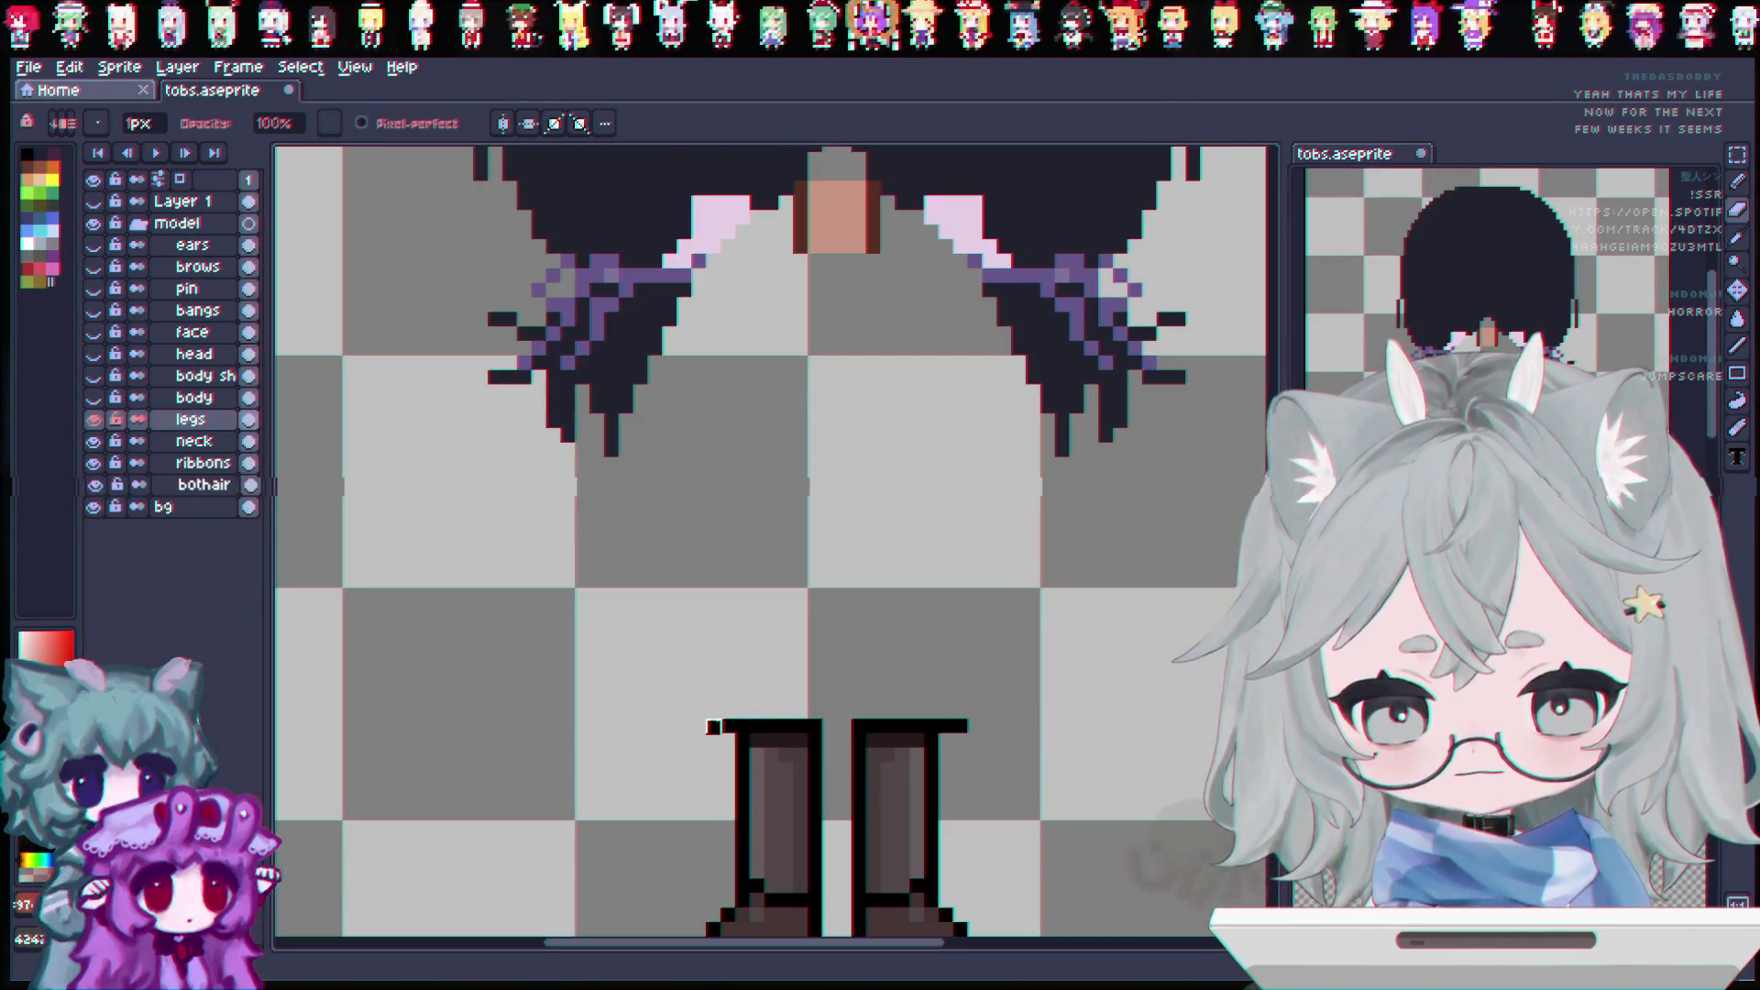
drag(723, 726, 711, 724)
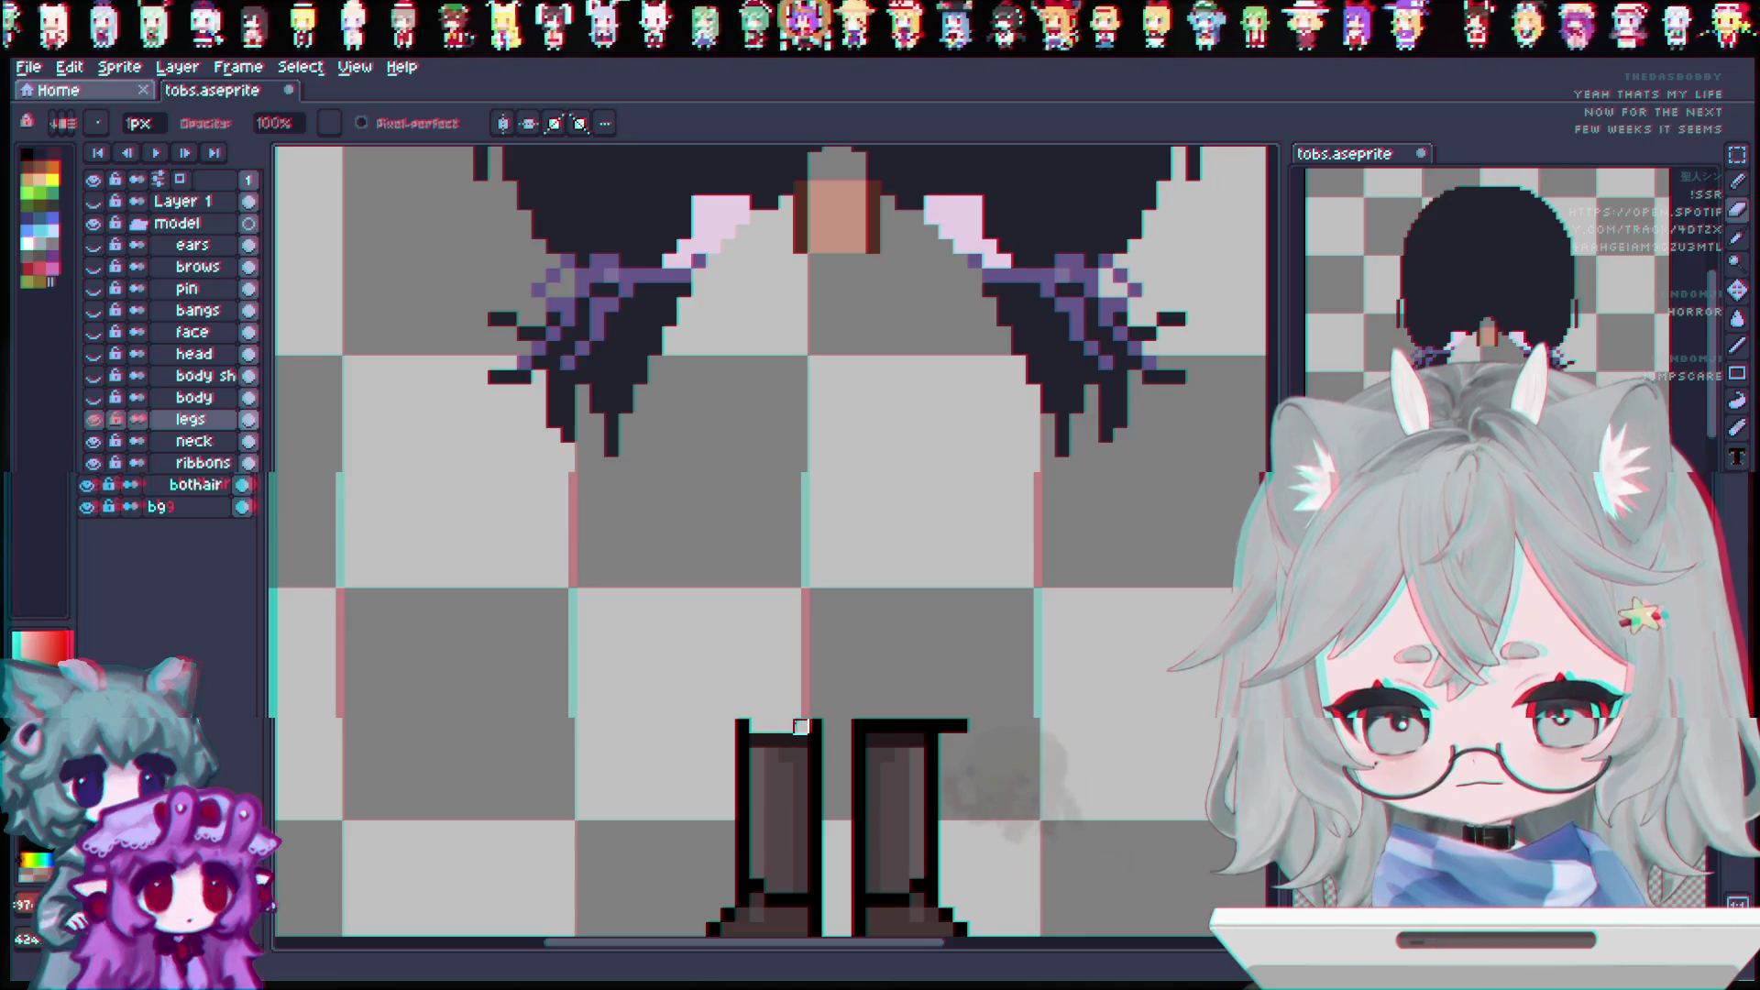
drag(959, 726, 933, 726)
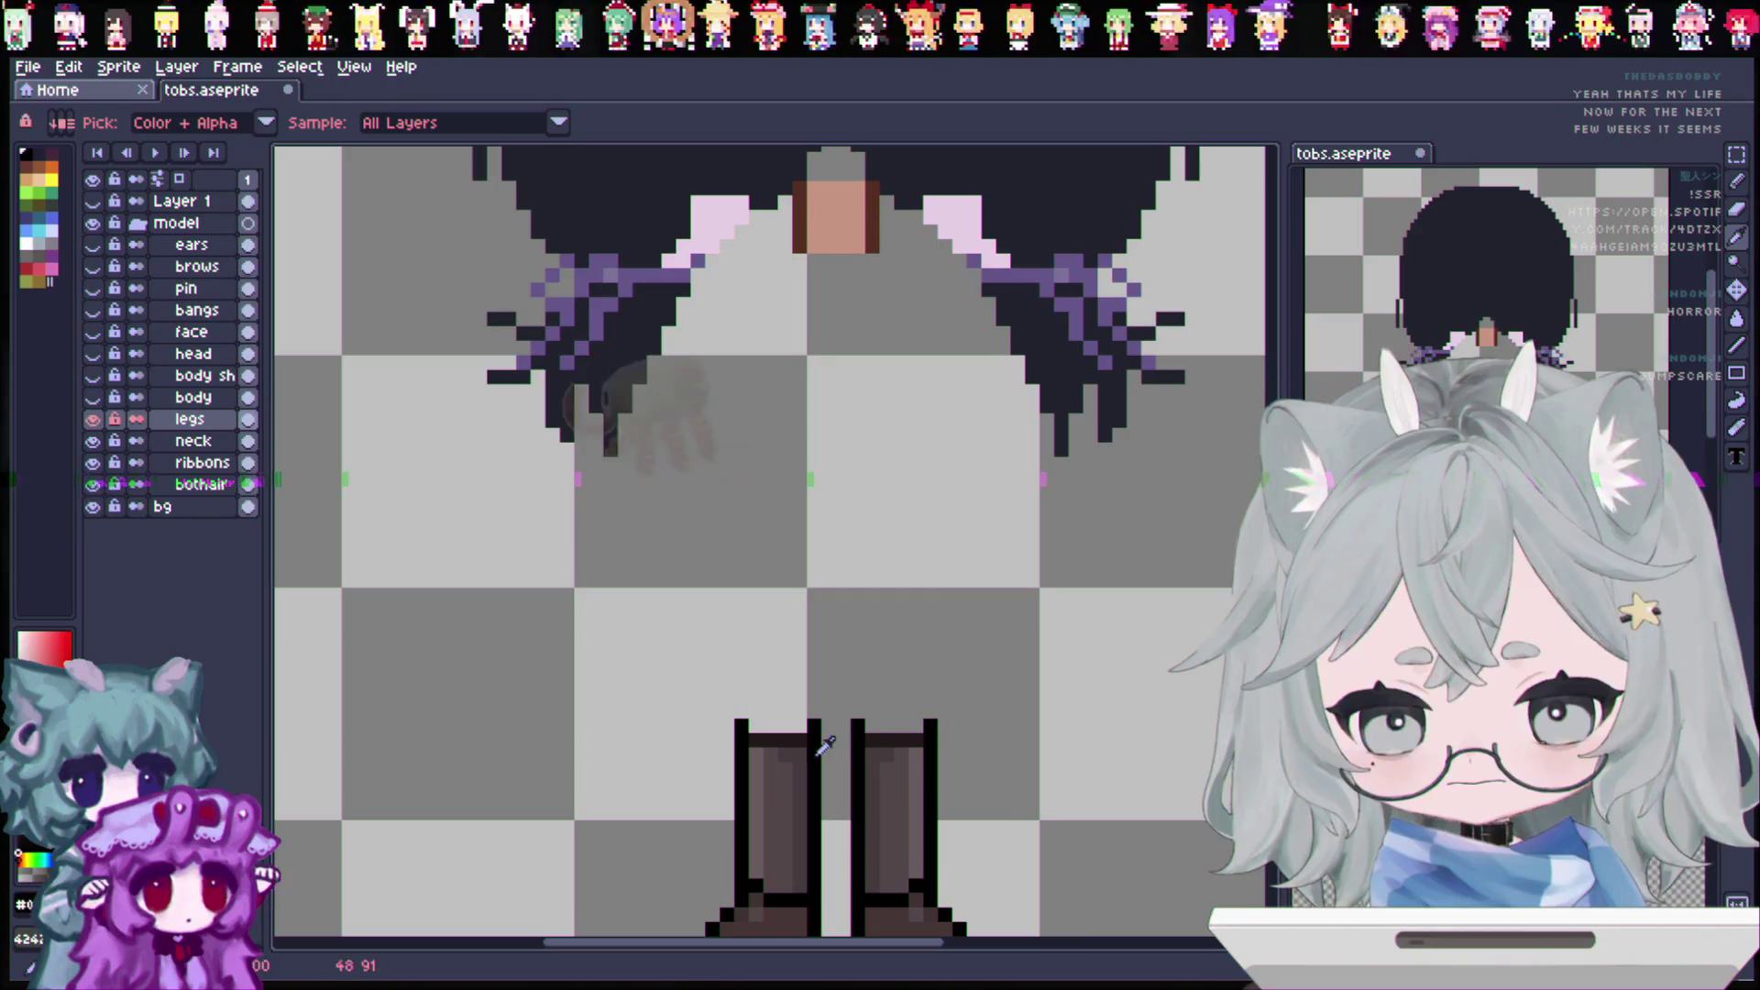
Step: With vertical symmetry on, extend both leg outlines up toward the skirt, then show the body layer
key(b)
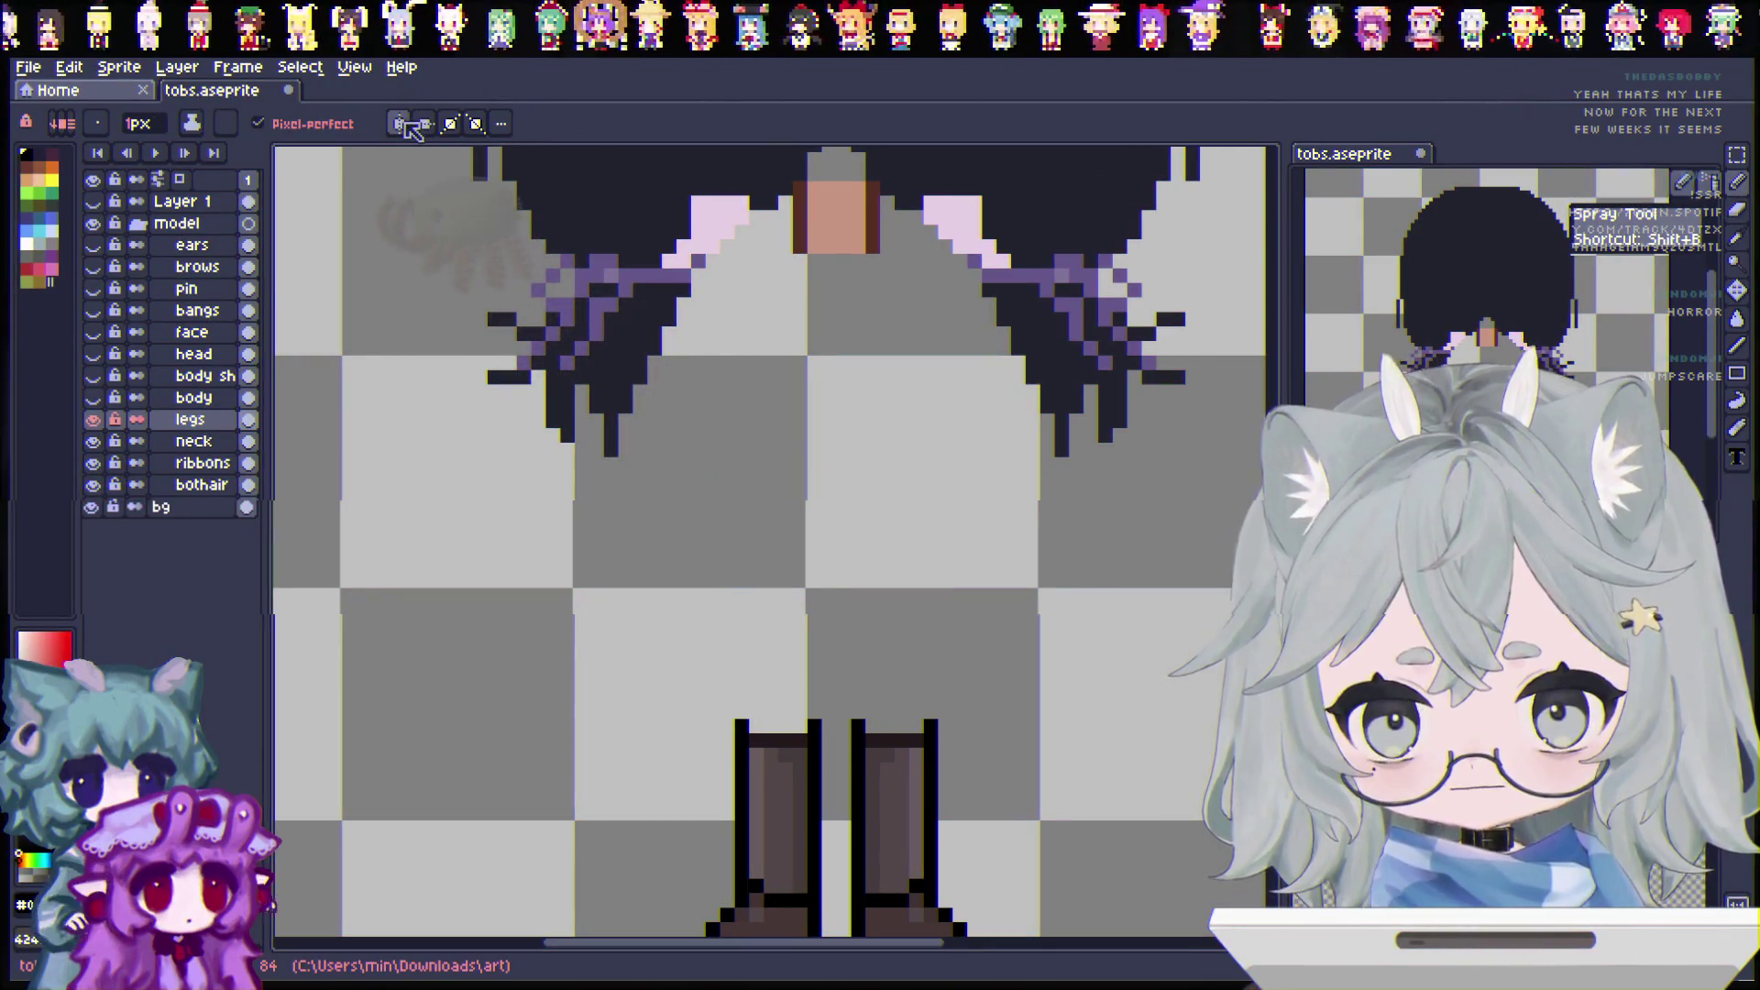
click(404, 123)
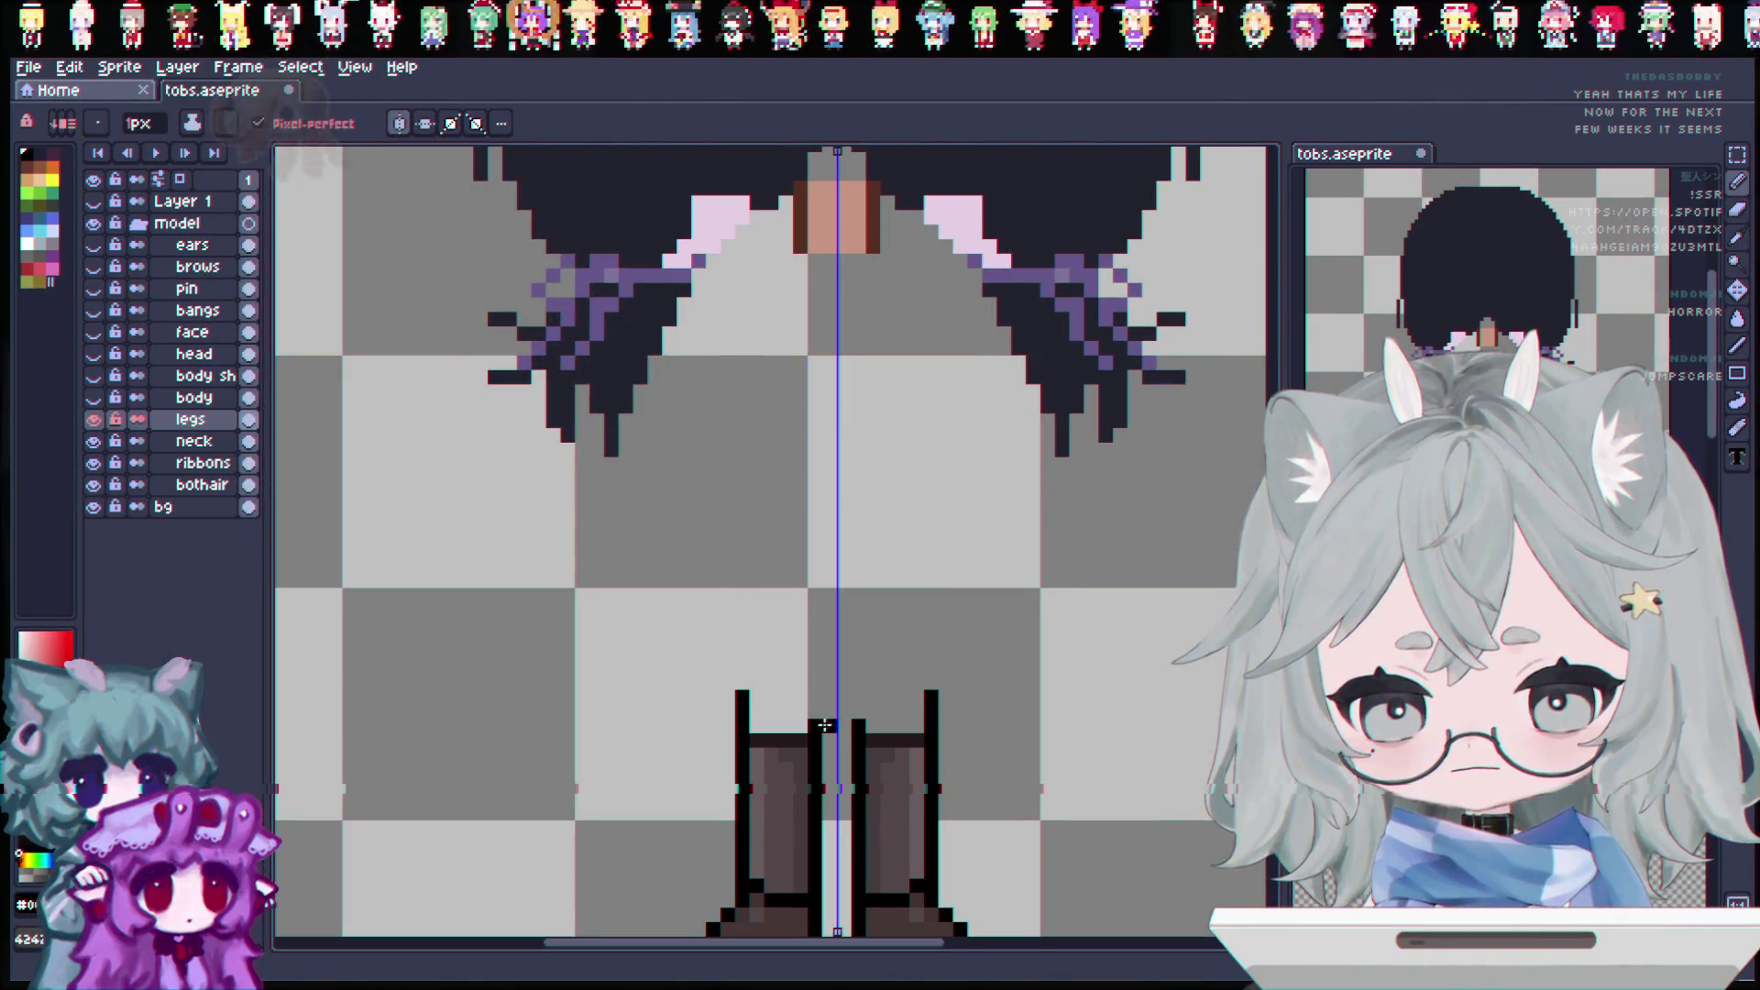
click(814, 695)
mouse_move(742, 681)
mouse_down()
mouse_move(742, 662)
mouse_move(814, 664)
mouse_up()
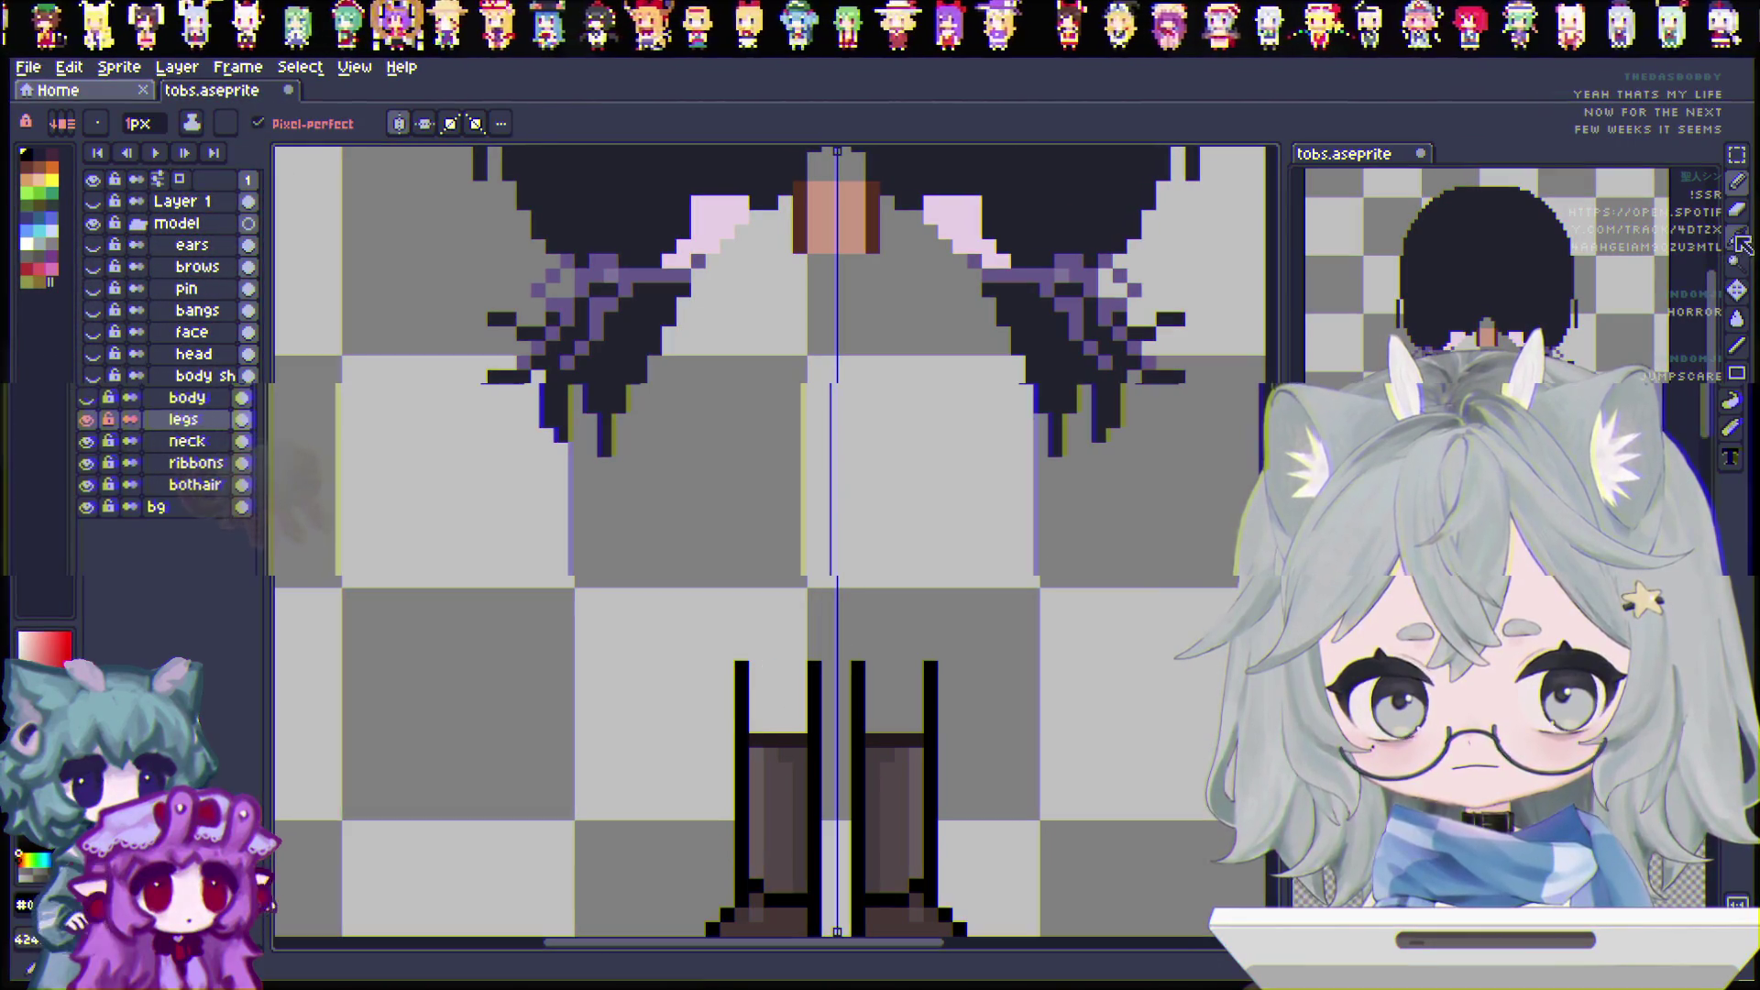
key(i)
click(903, 729)
key(b)
click(904, 713)
click(914, 725)
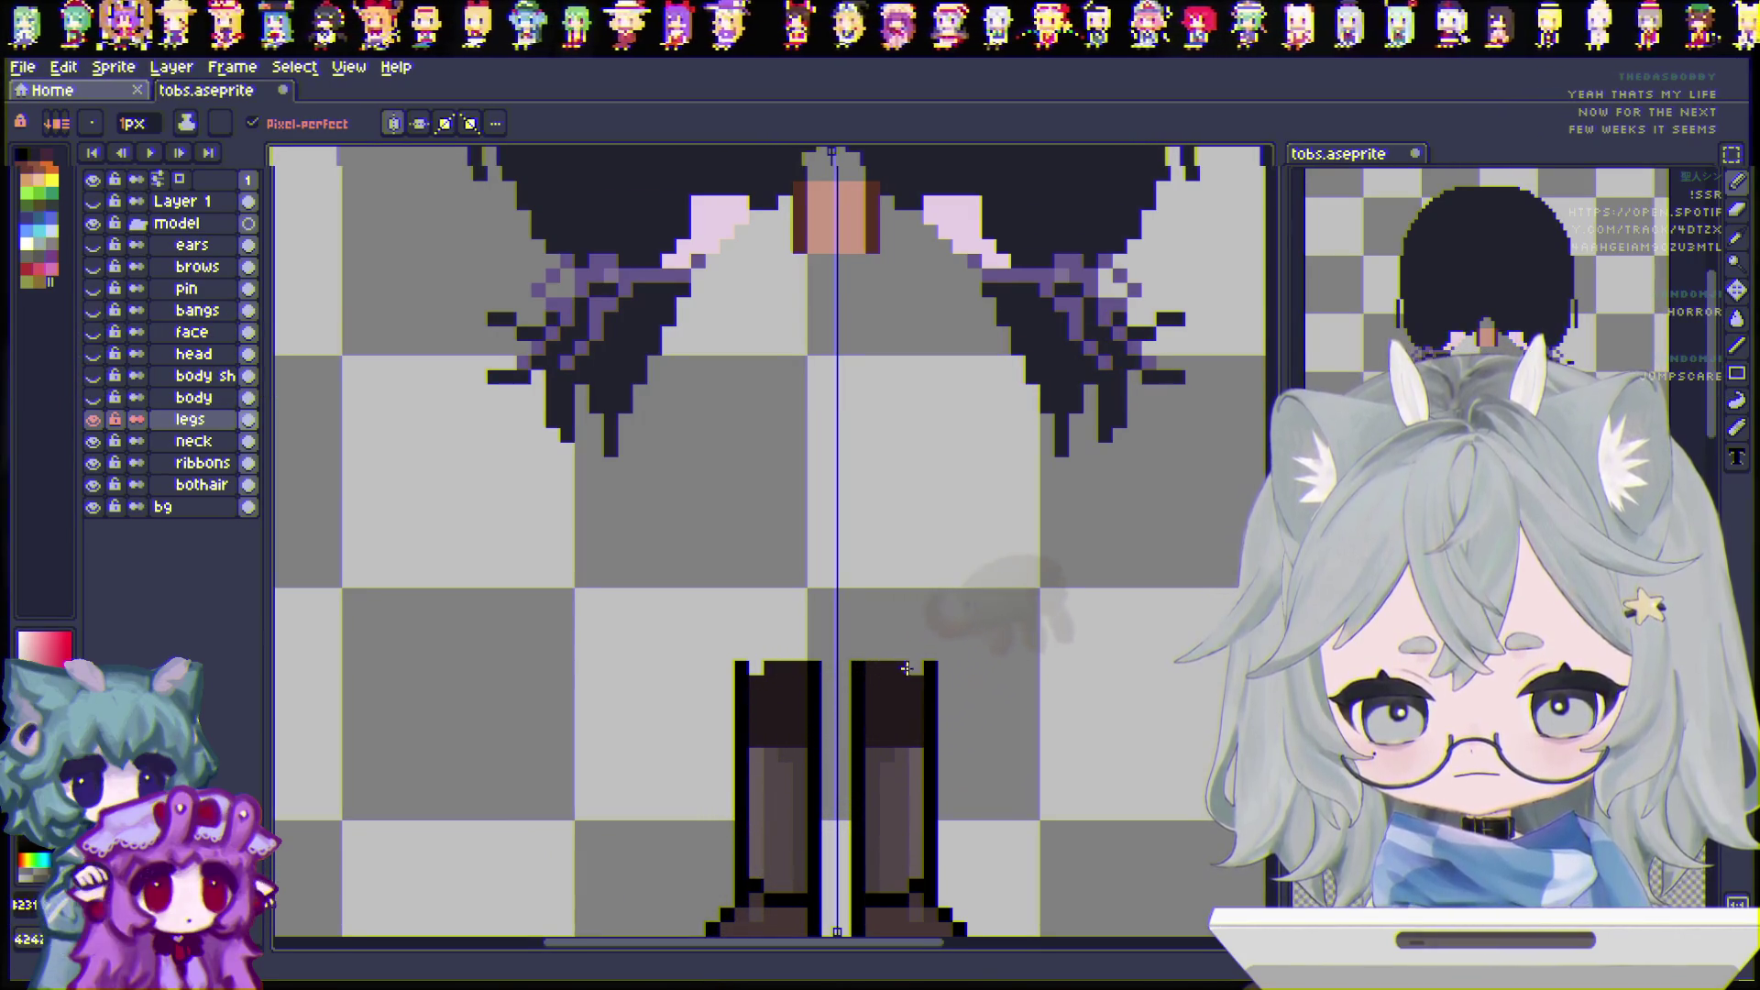
click(93, 397)
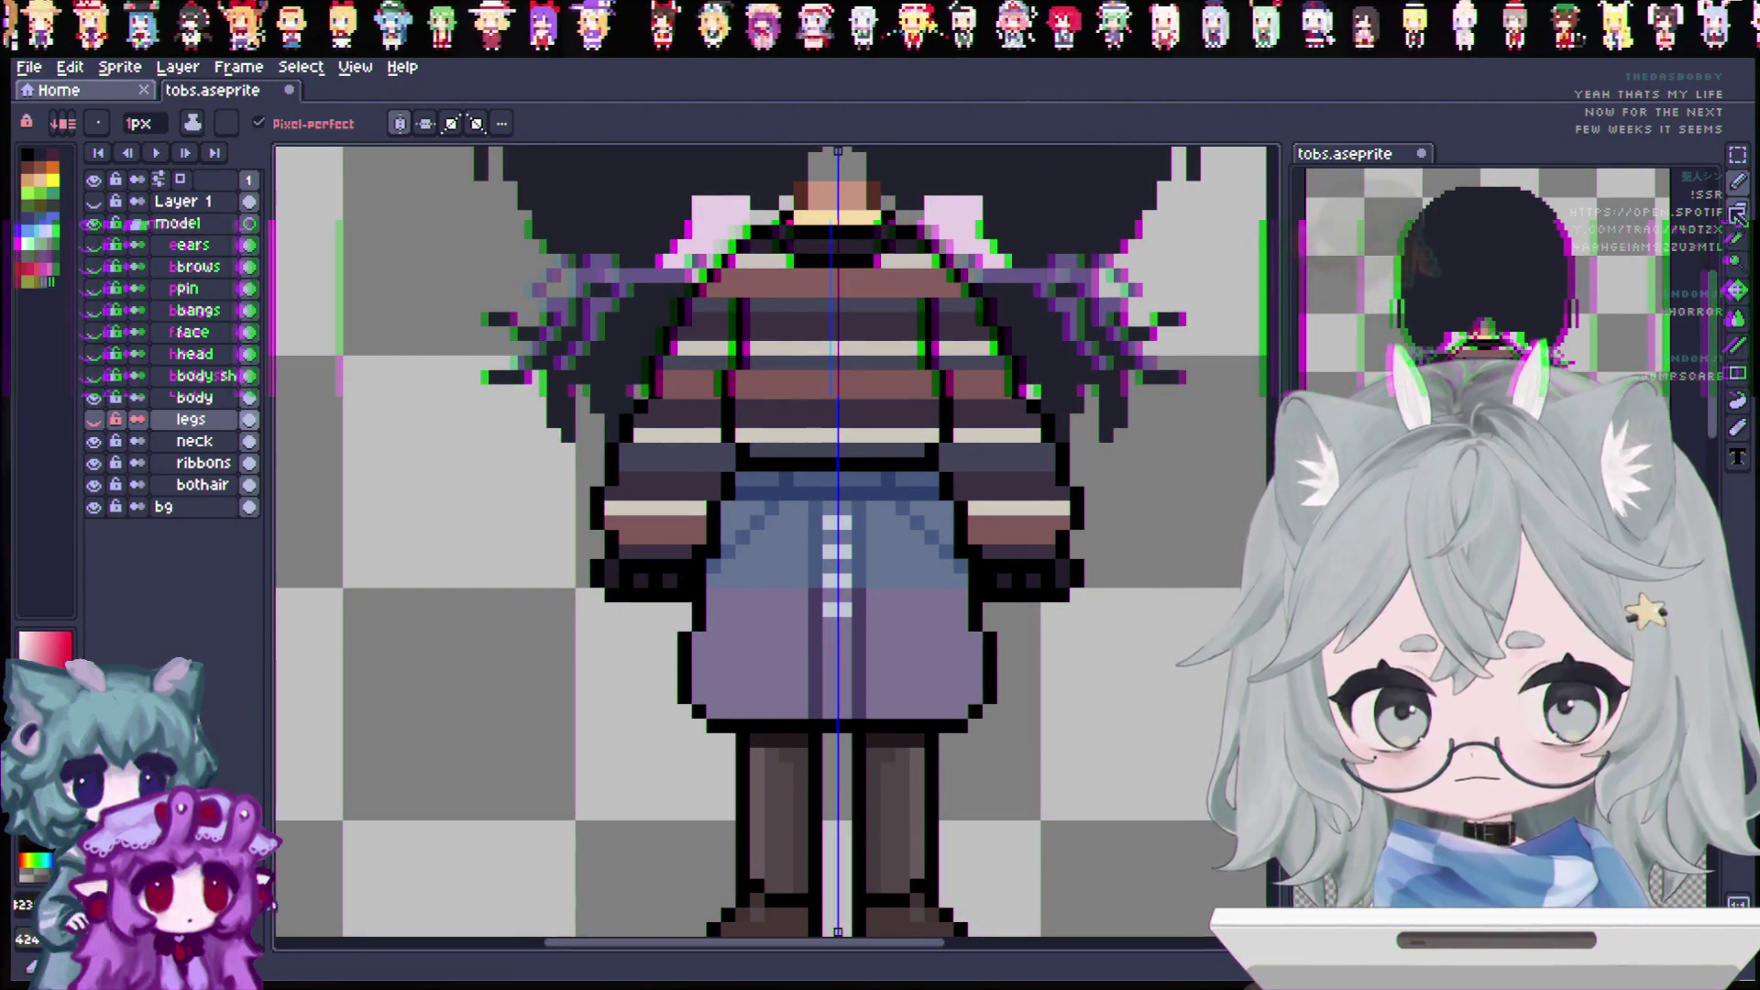
Step: Delete the leg area from the body layer and show the legs layer again
key(e)
scroll(770, 541, down, 3)
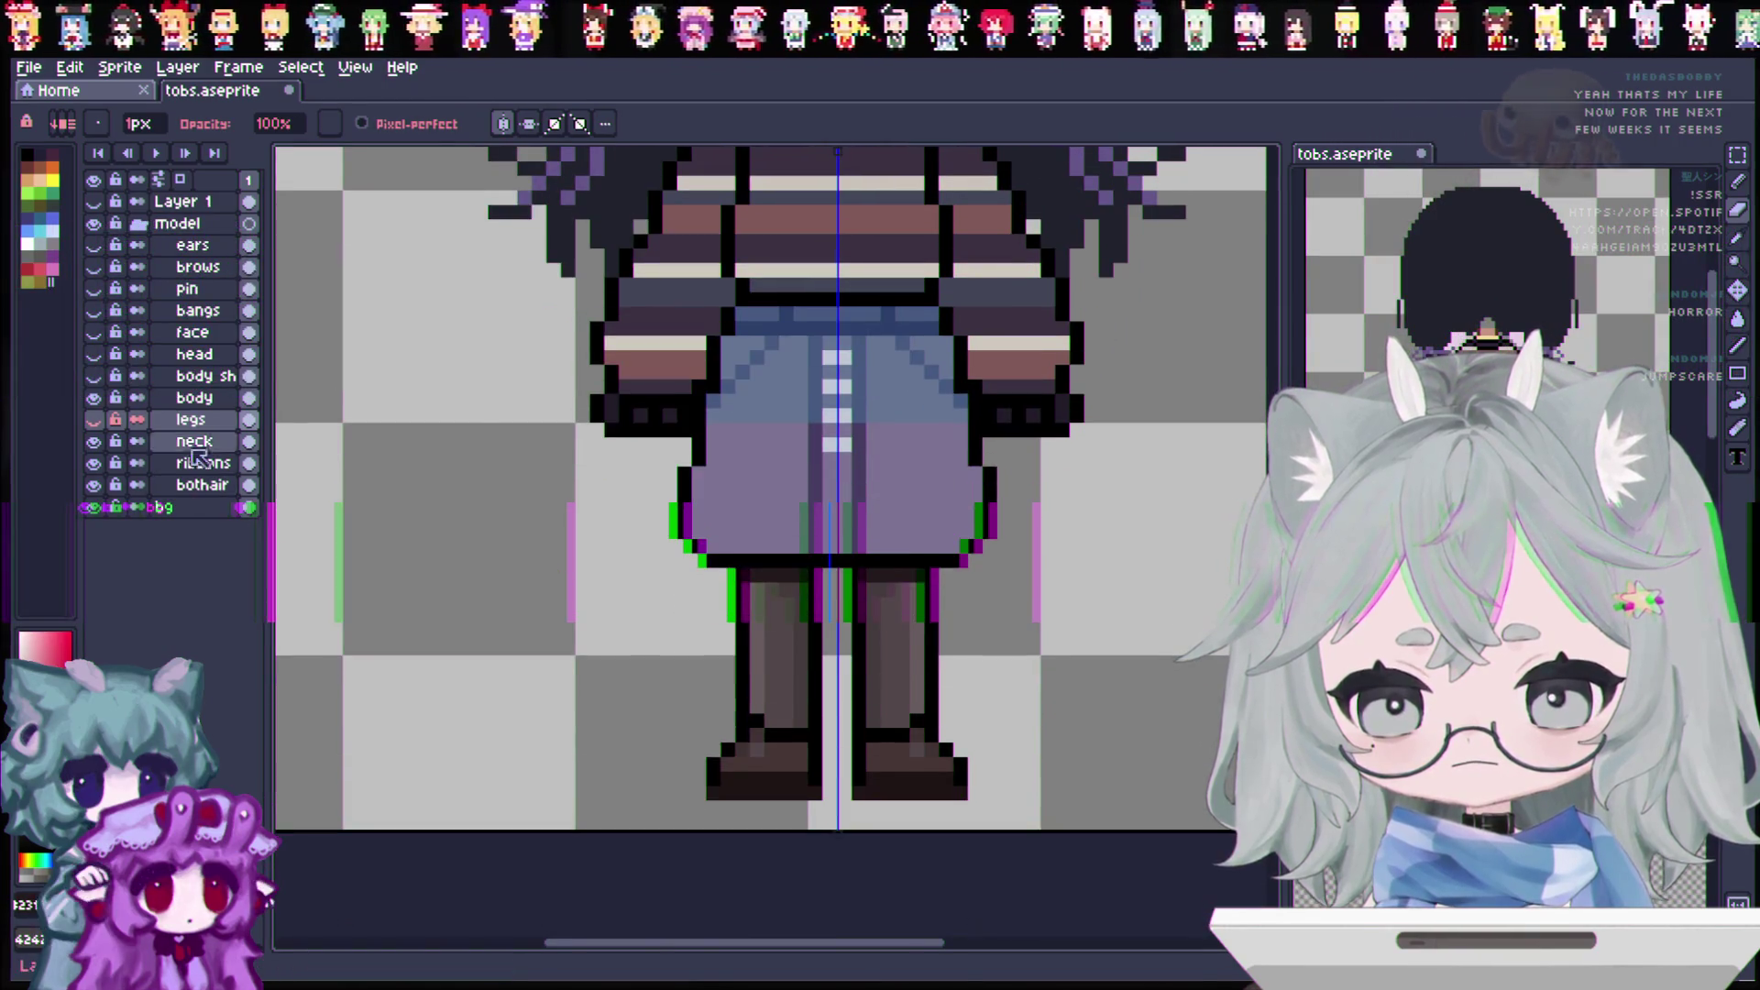
click(194, 397)
click(1739, 158)
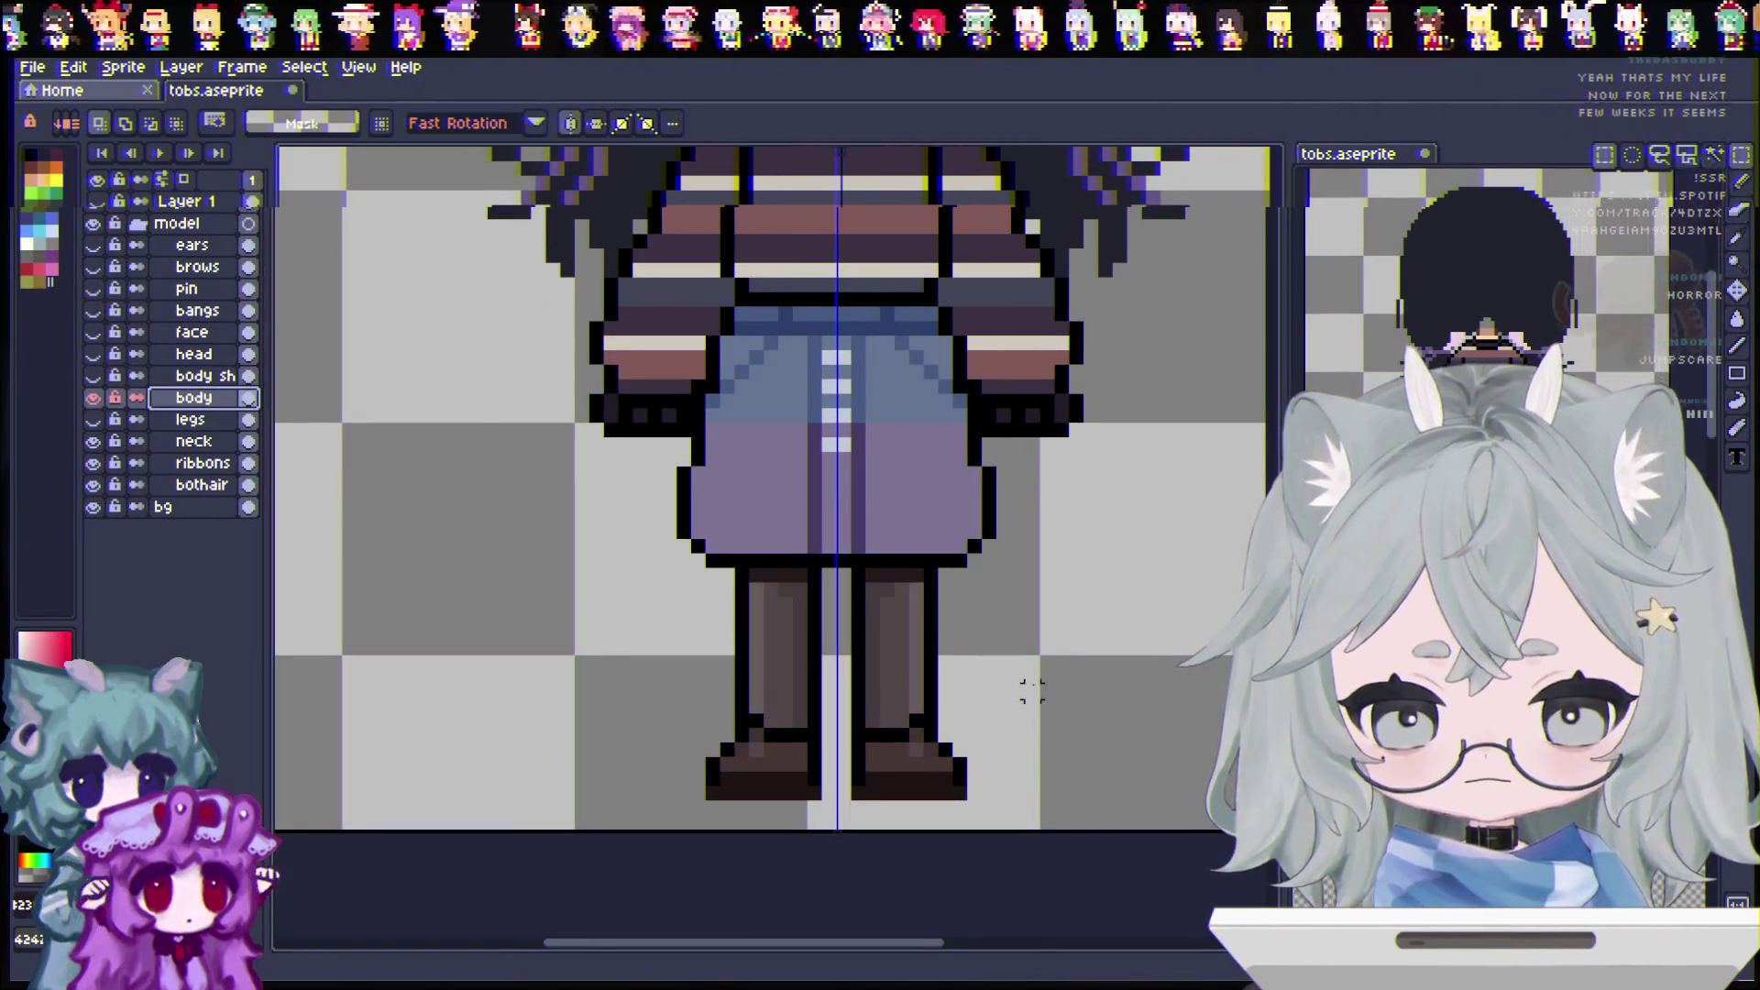
mouse_move(935, 803)
mouse_down()
mouse_move(746, 608)
mouse_move(743, 566)
mouse_up()
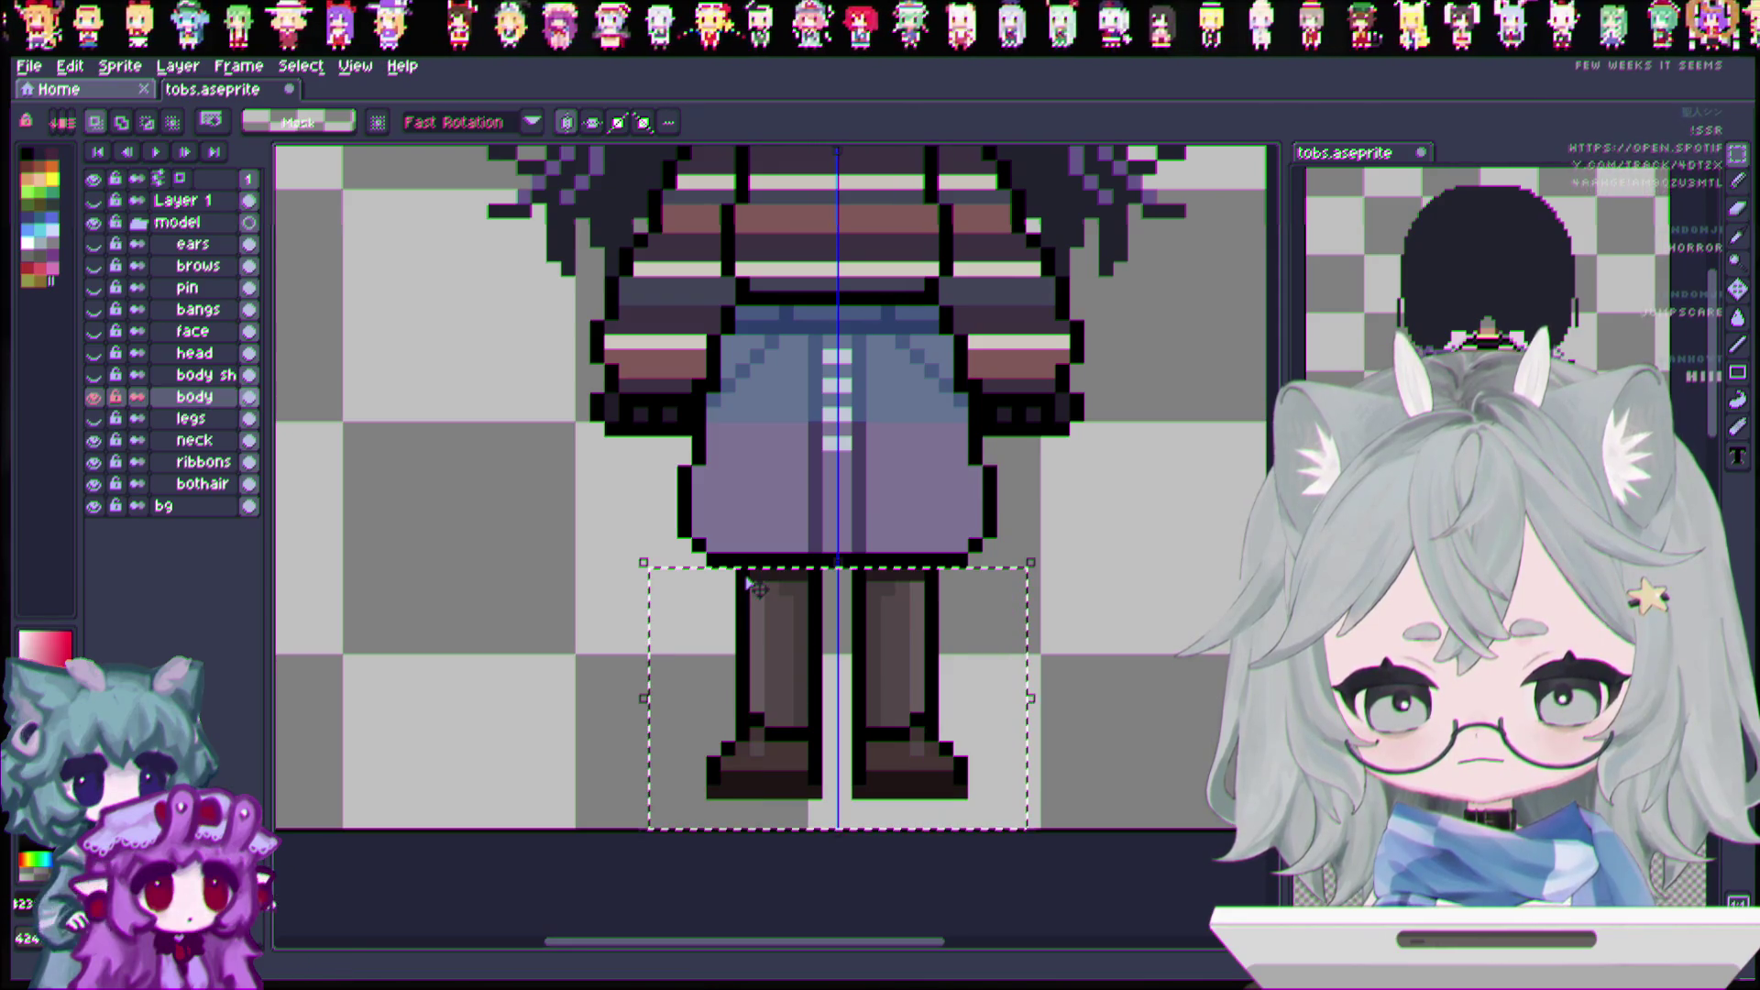
key(Delete)
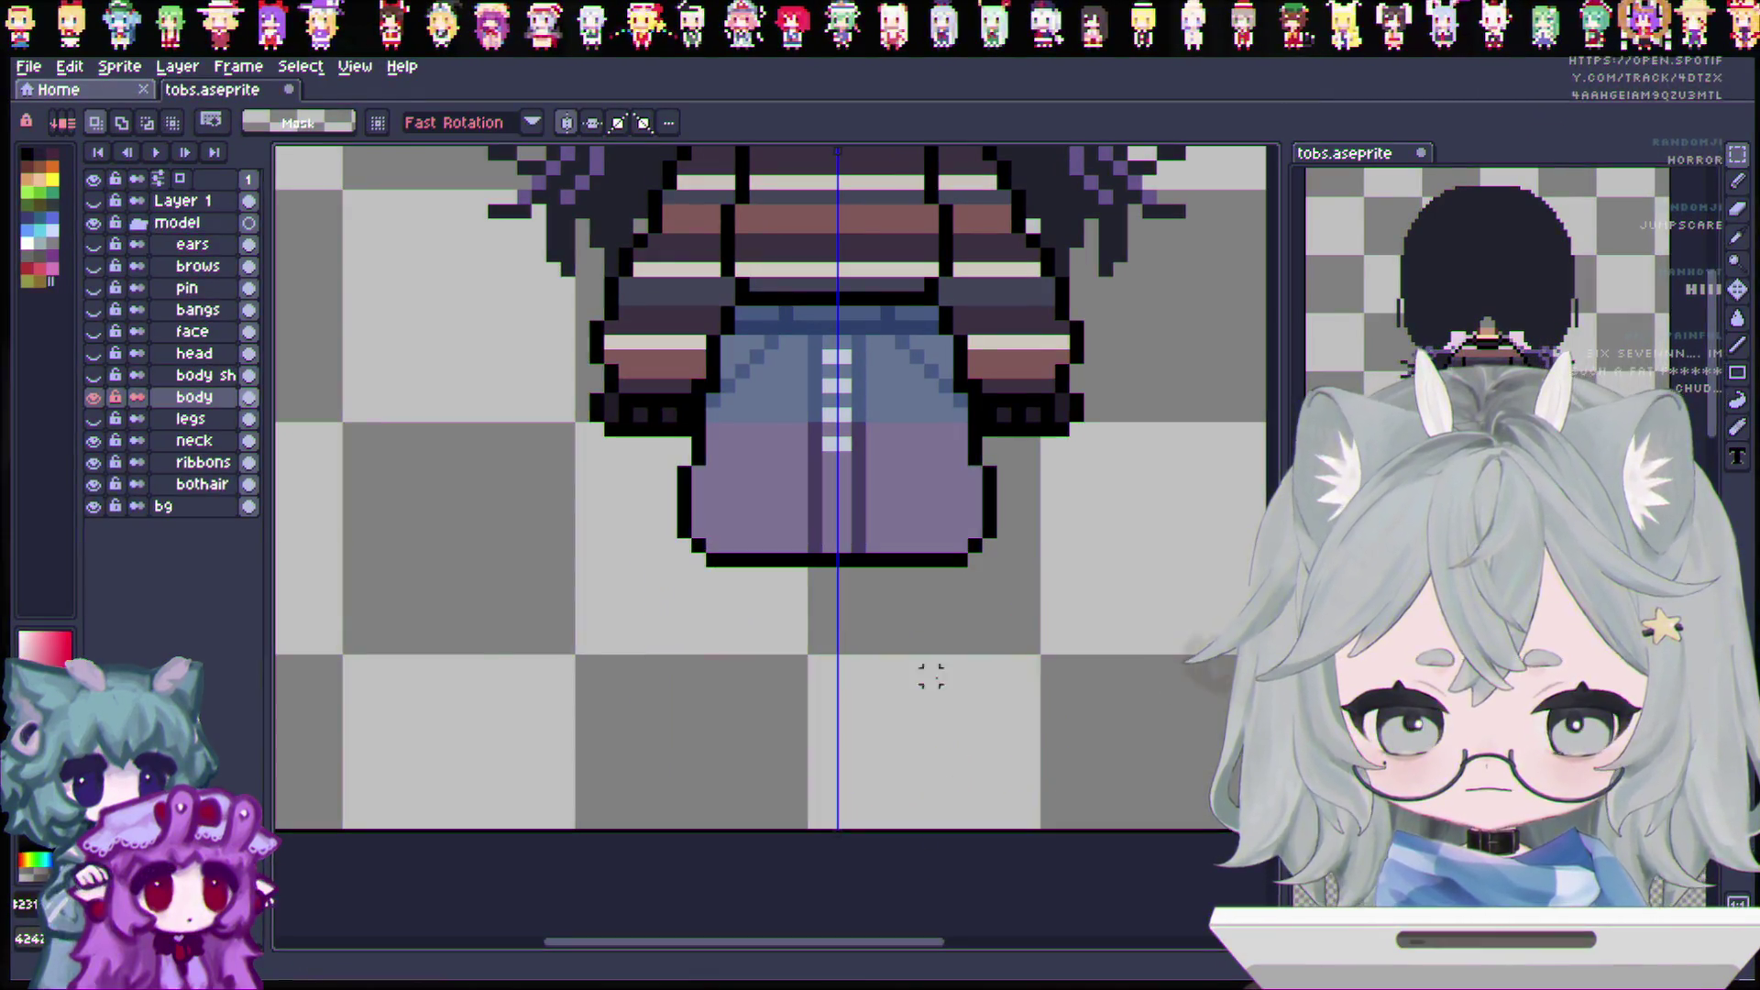
click(94, 418)
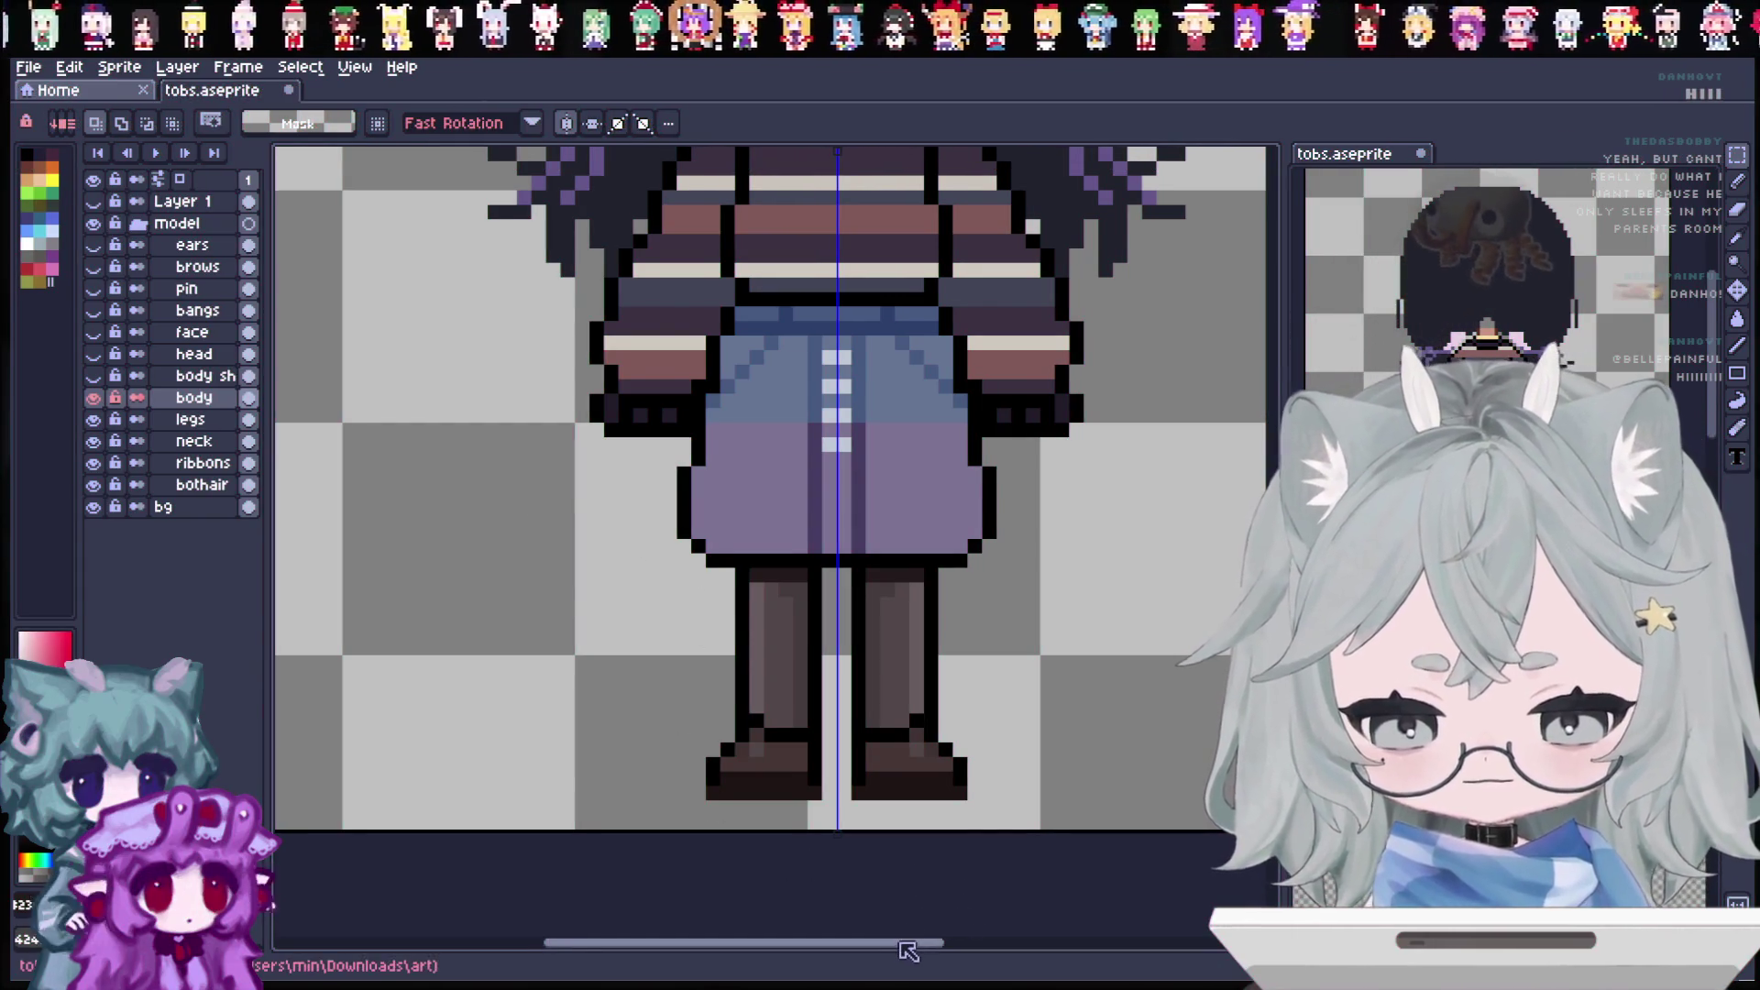
scroll(945, 924, right, 3)
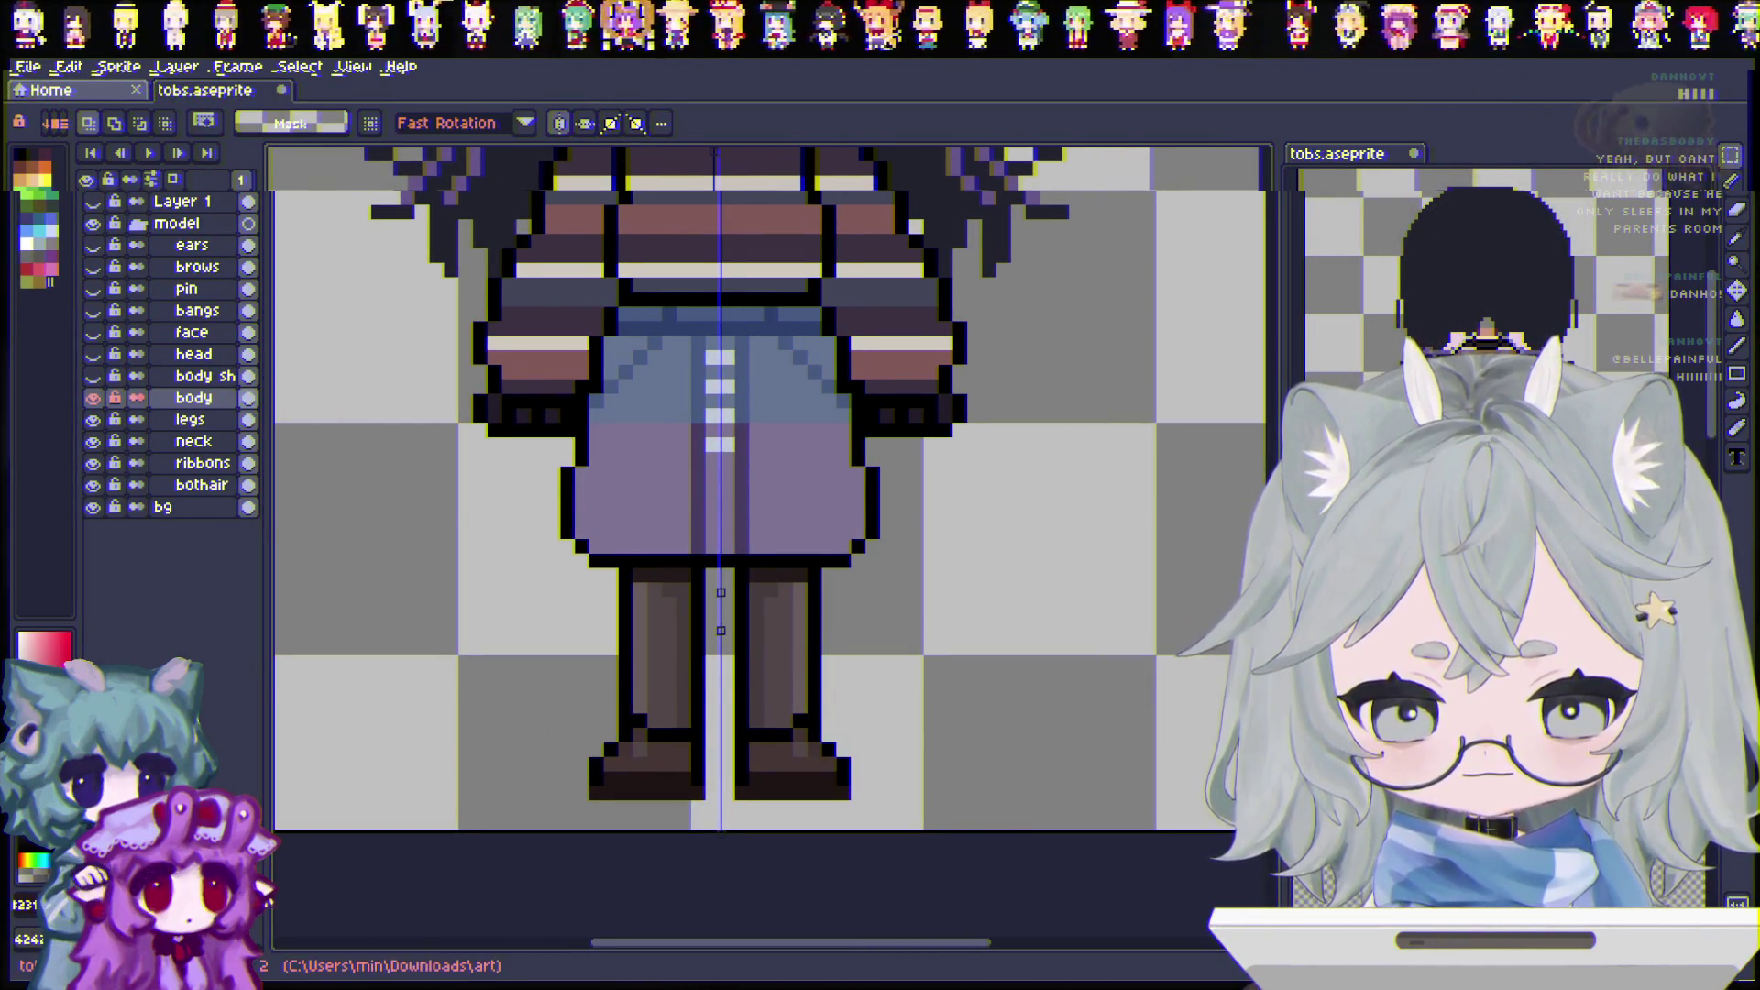
Step: Save the sprite and show the body shading layer
scroll(769, 532, up, 2)
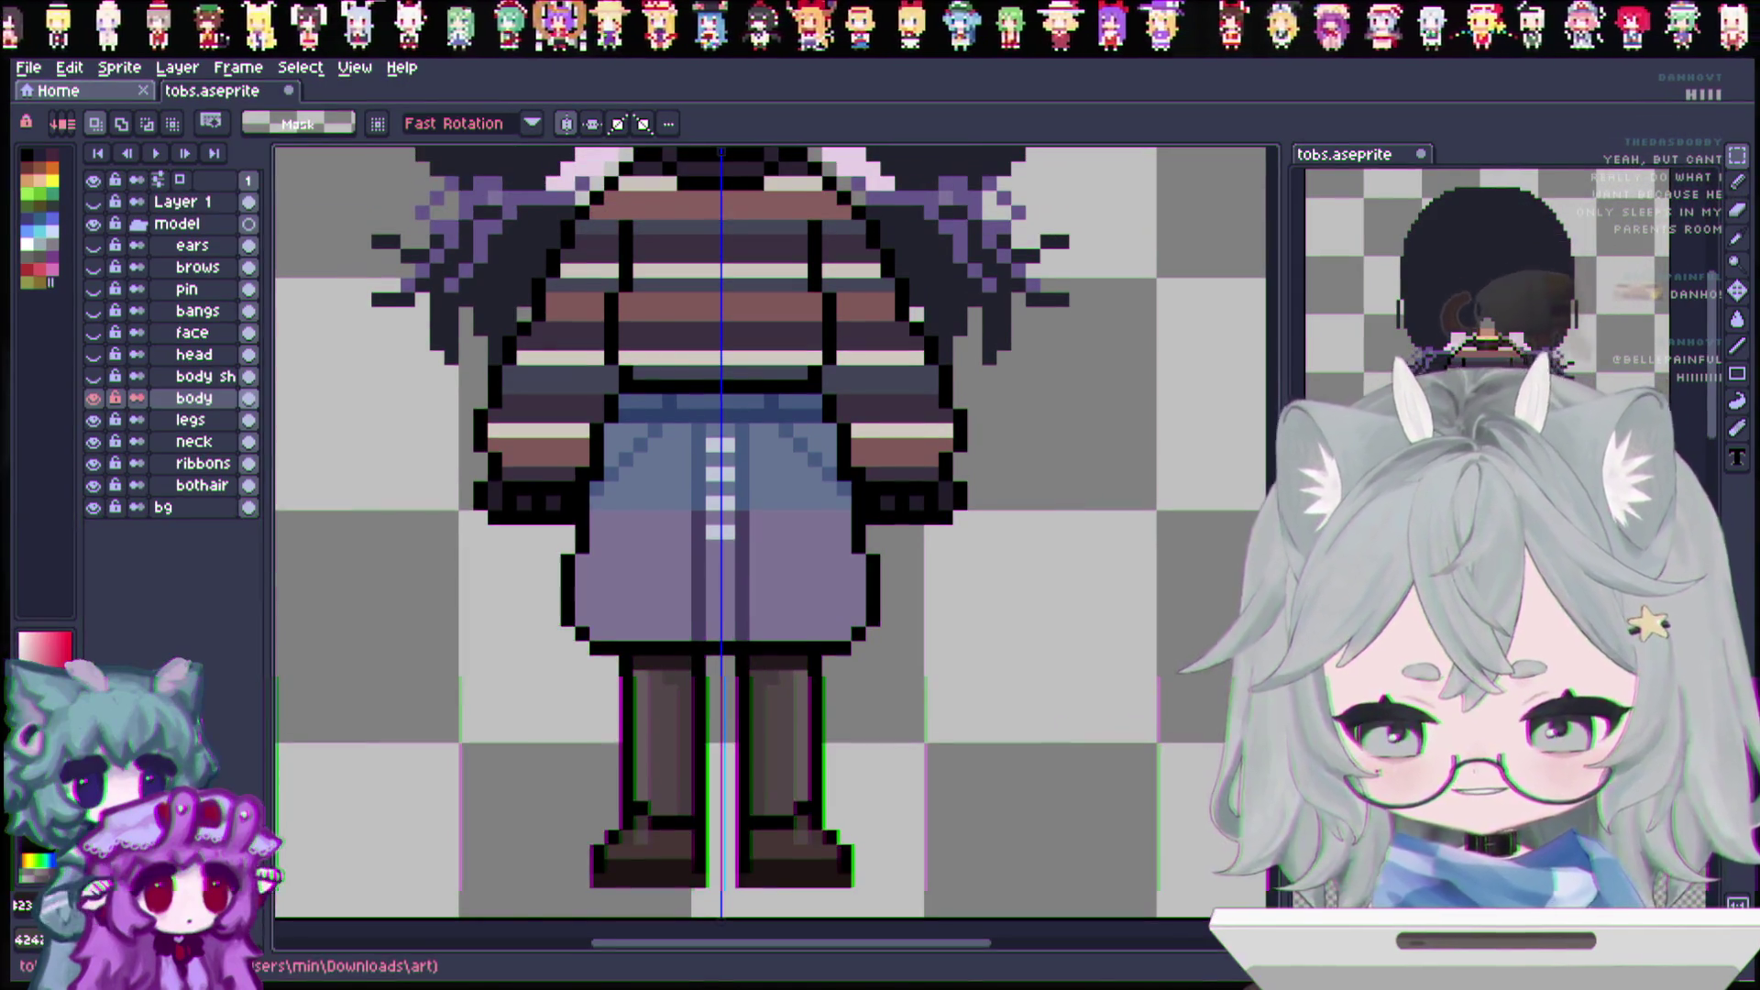
key(ctrl+s)
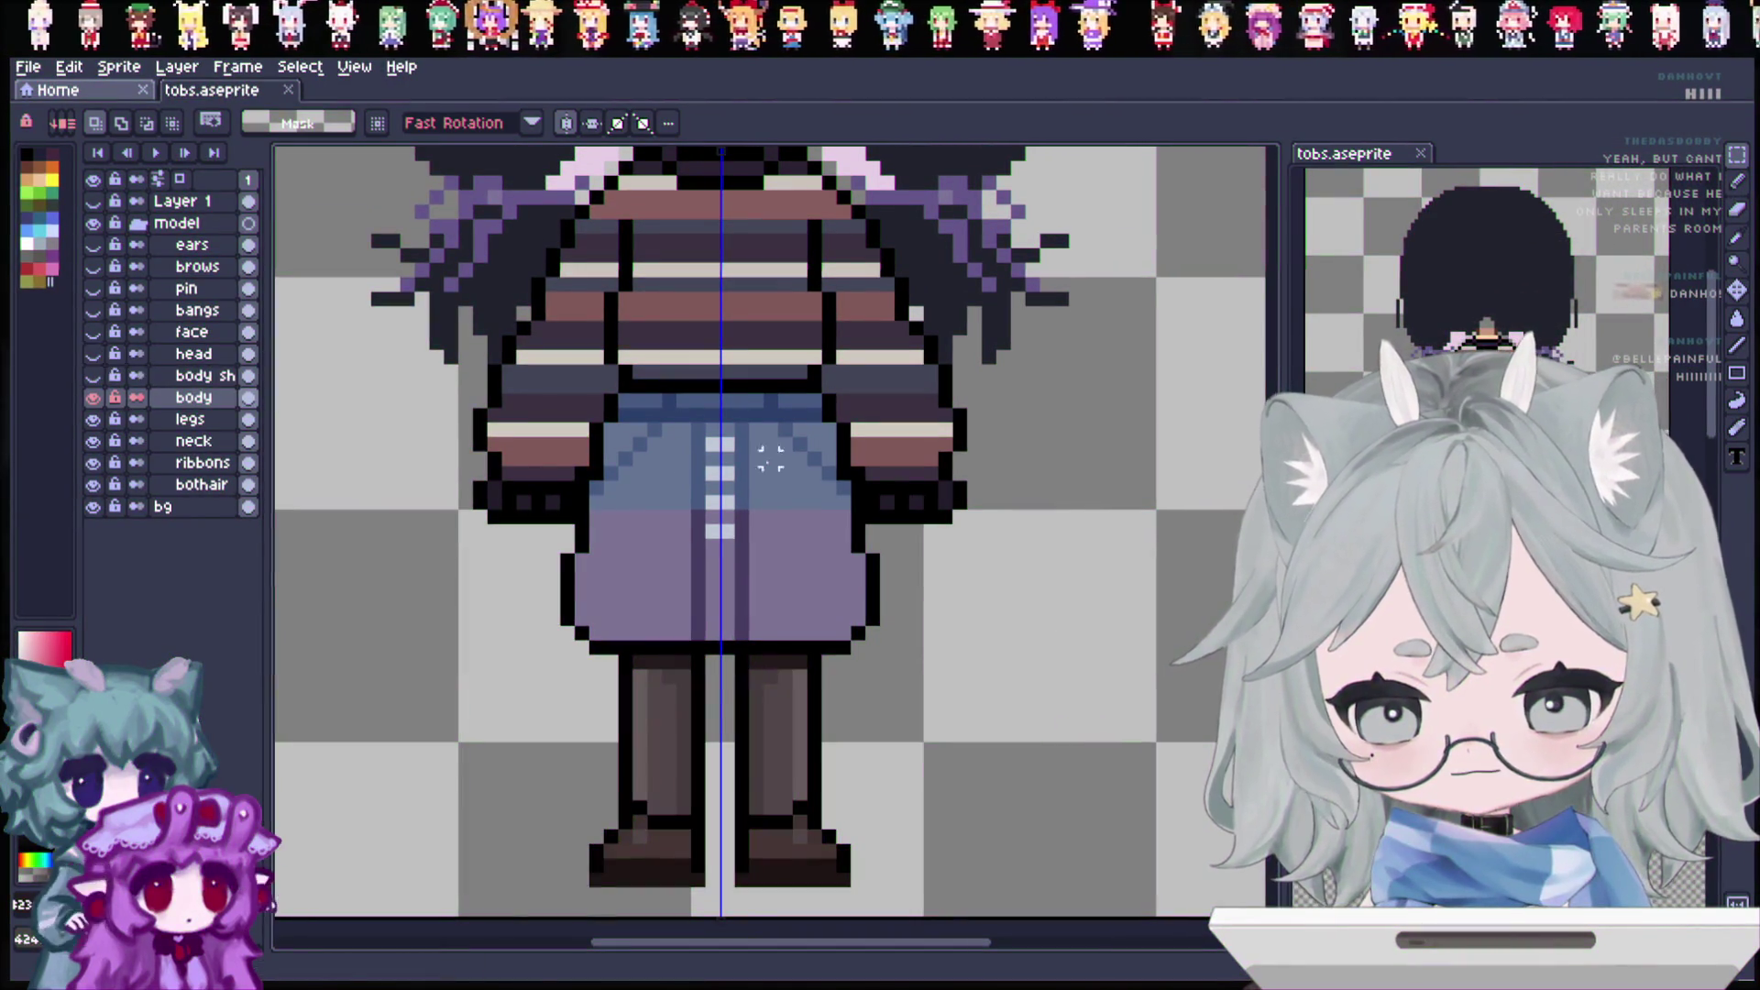
click(93, 375)
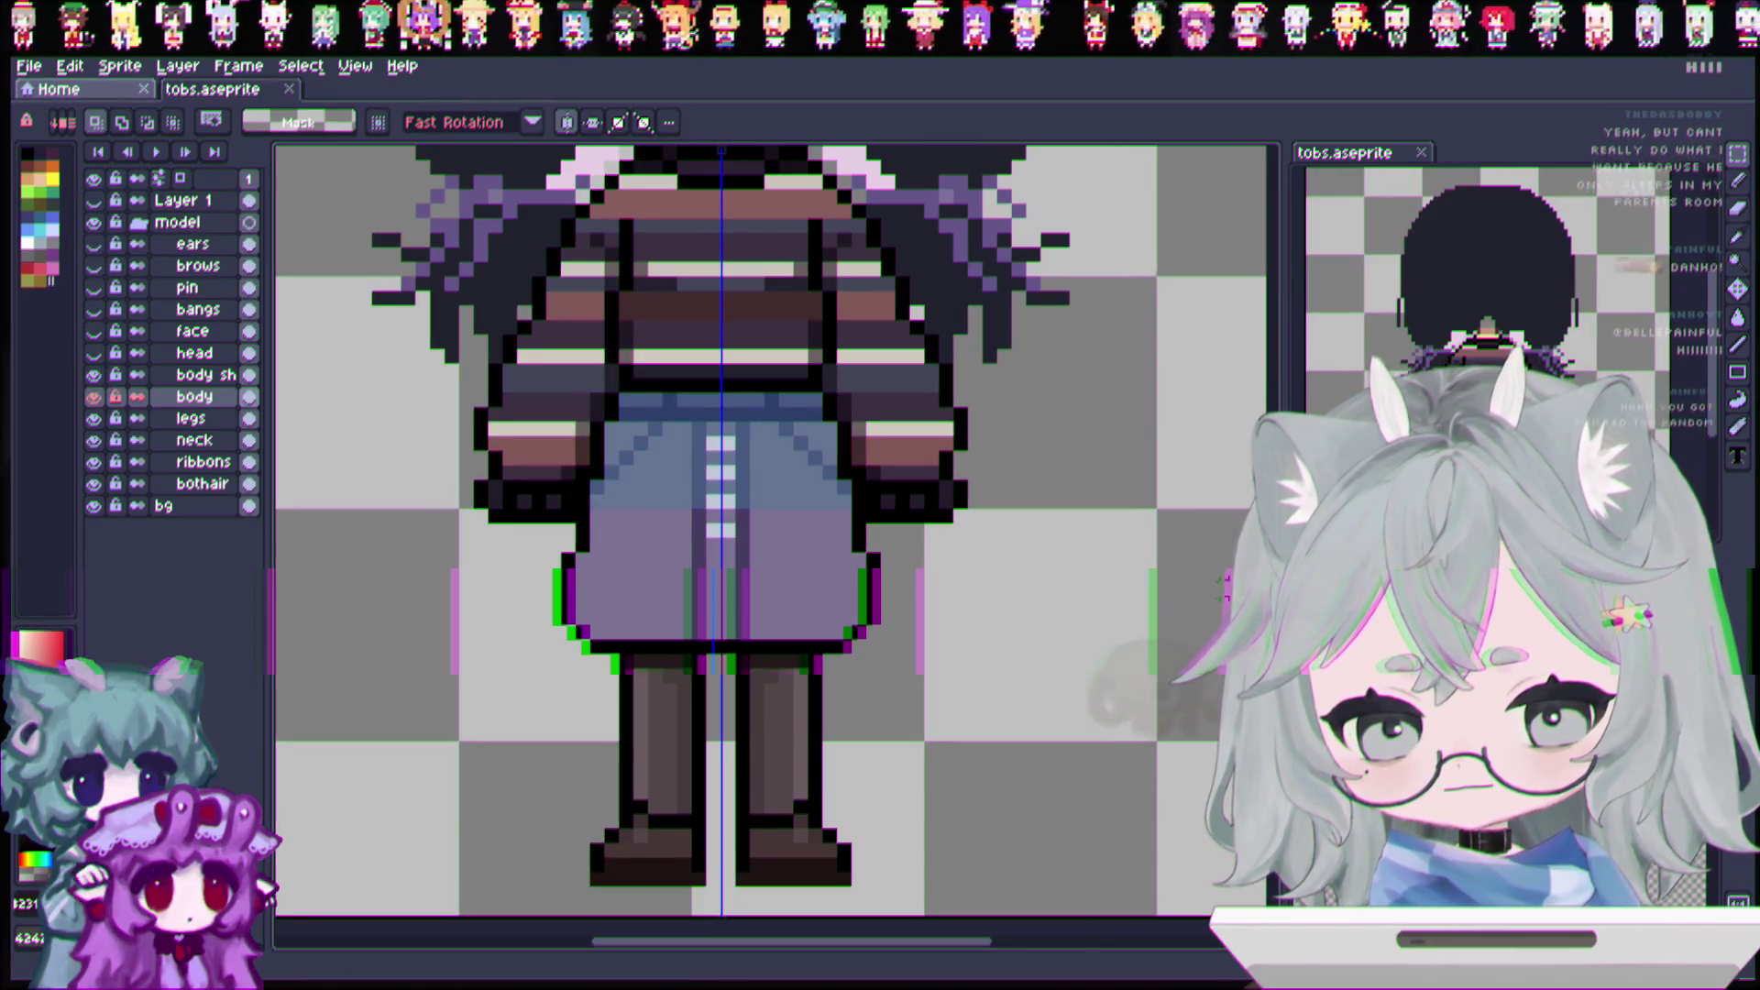
scroll(721, 931, up, 3)
scroll(931, 446, up, 7)
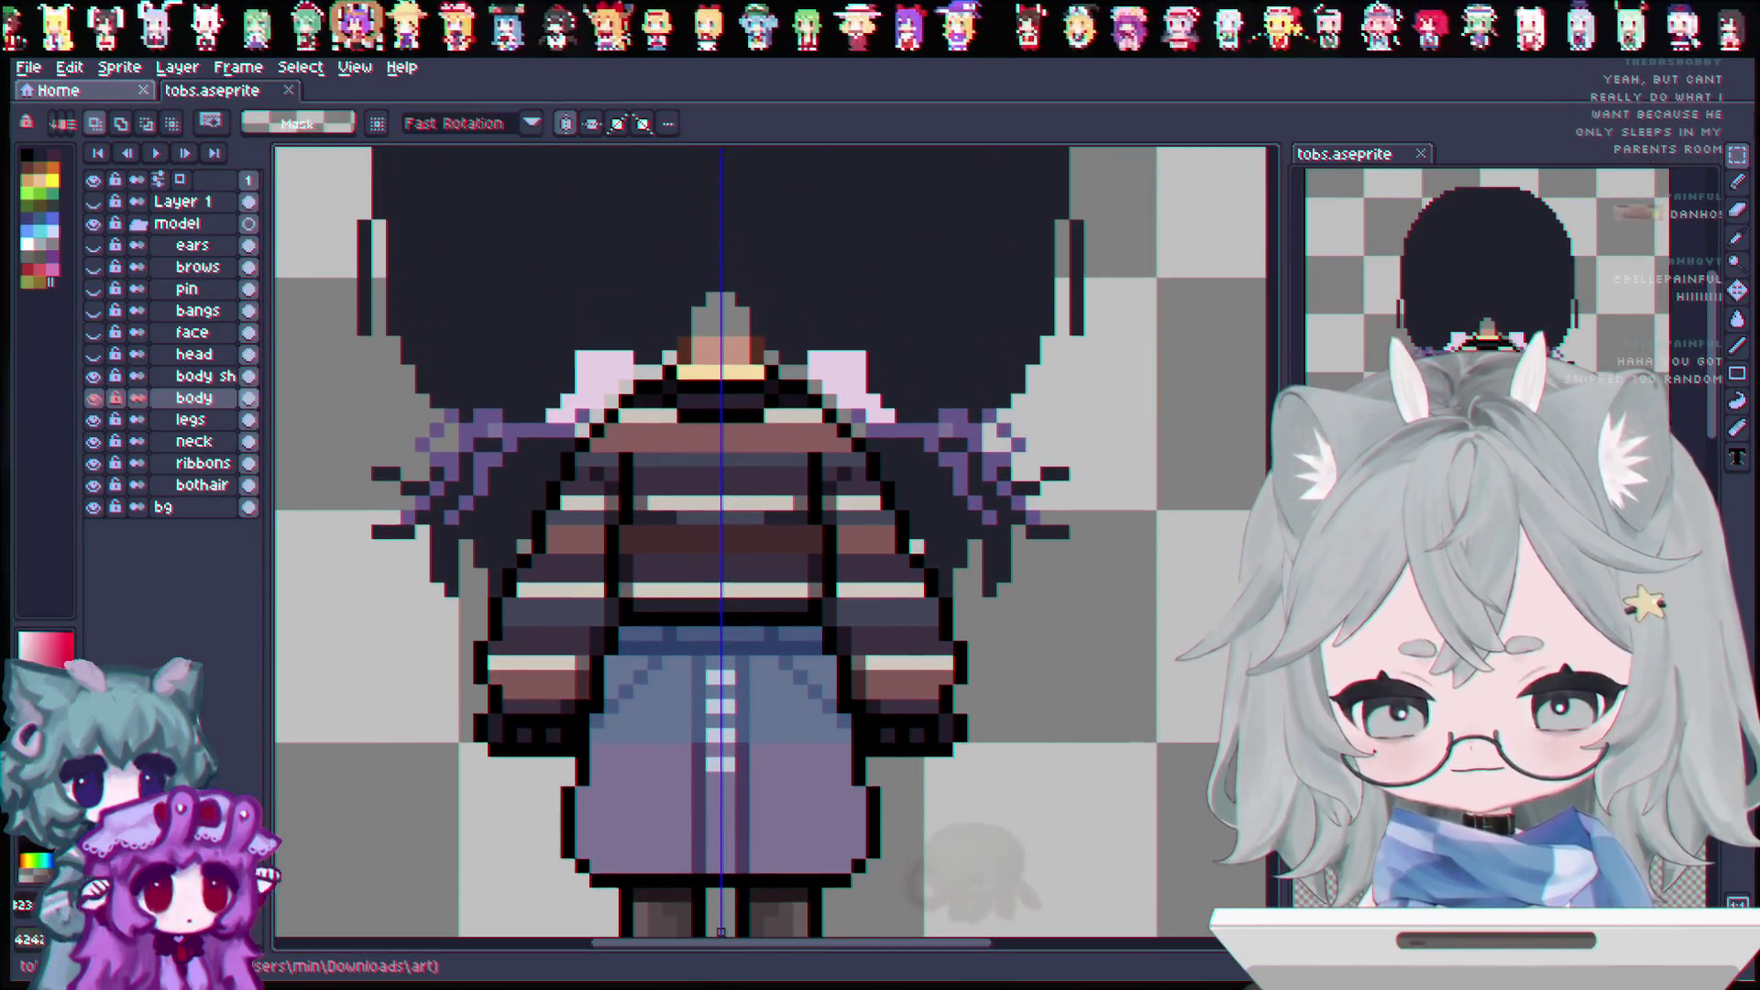
scroll(699, 397, down, 1)
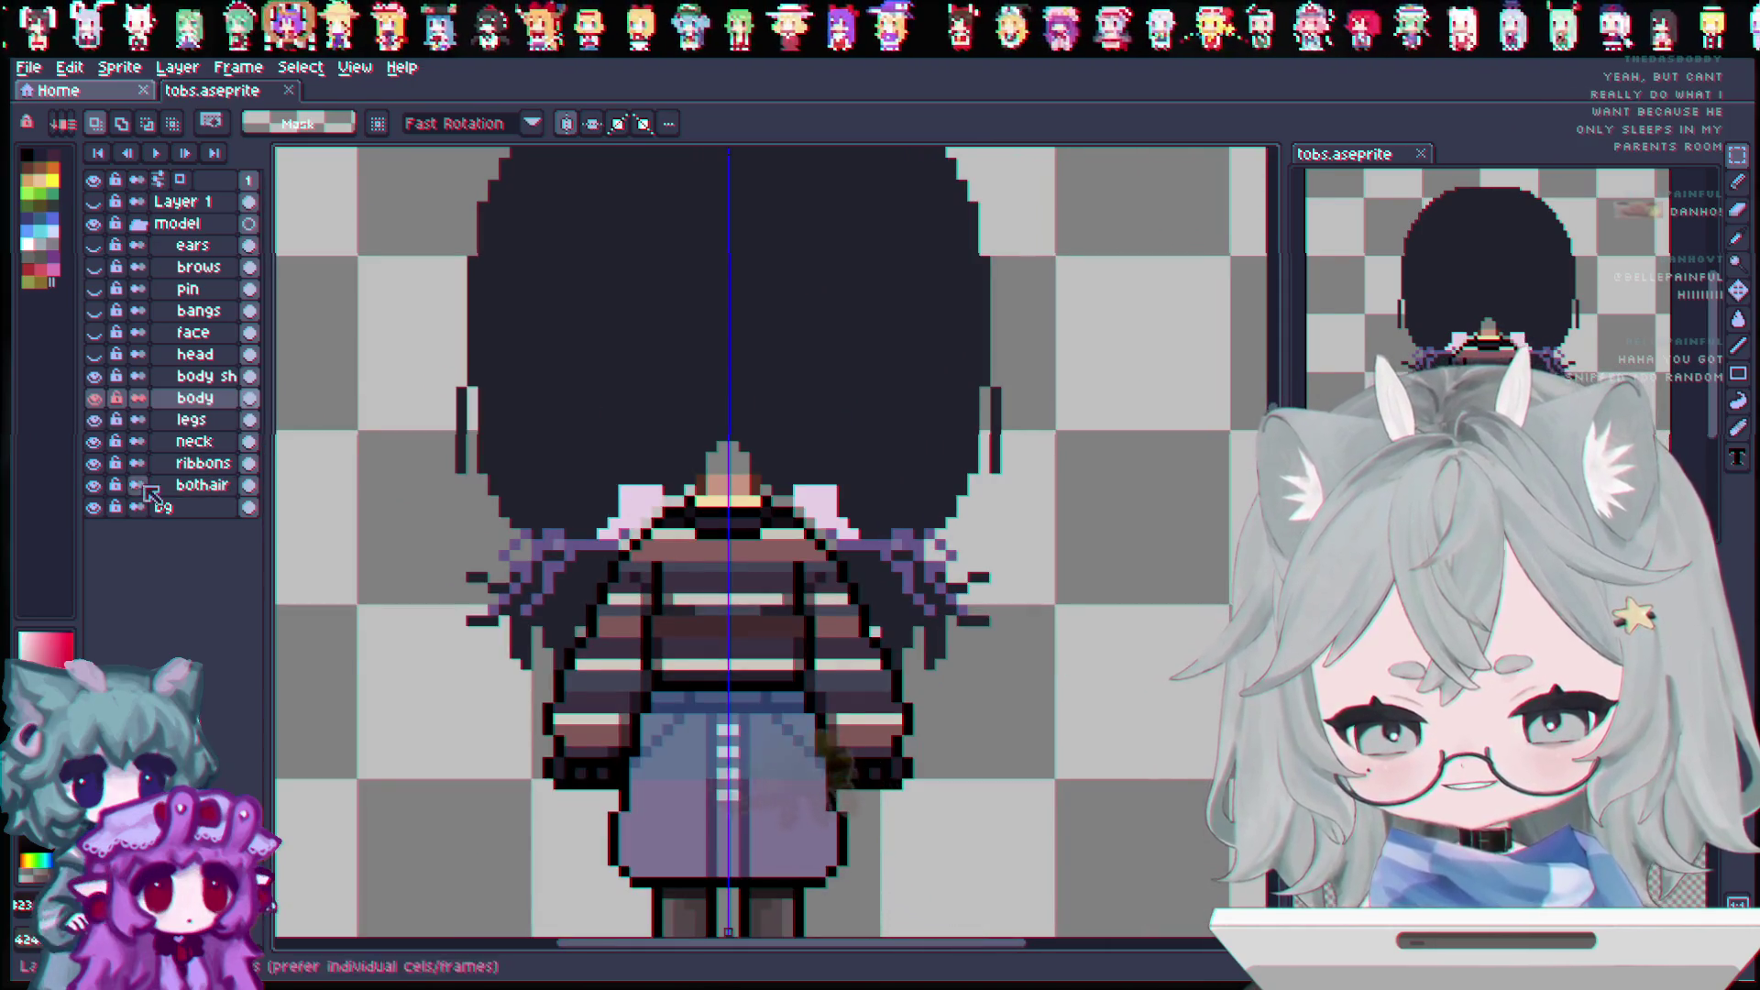
Step: Hide the body, legs, body shading, neck and head layers
click(93, 397)
click(93, 419)
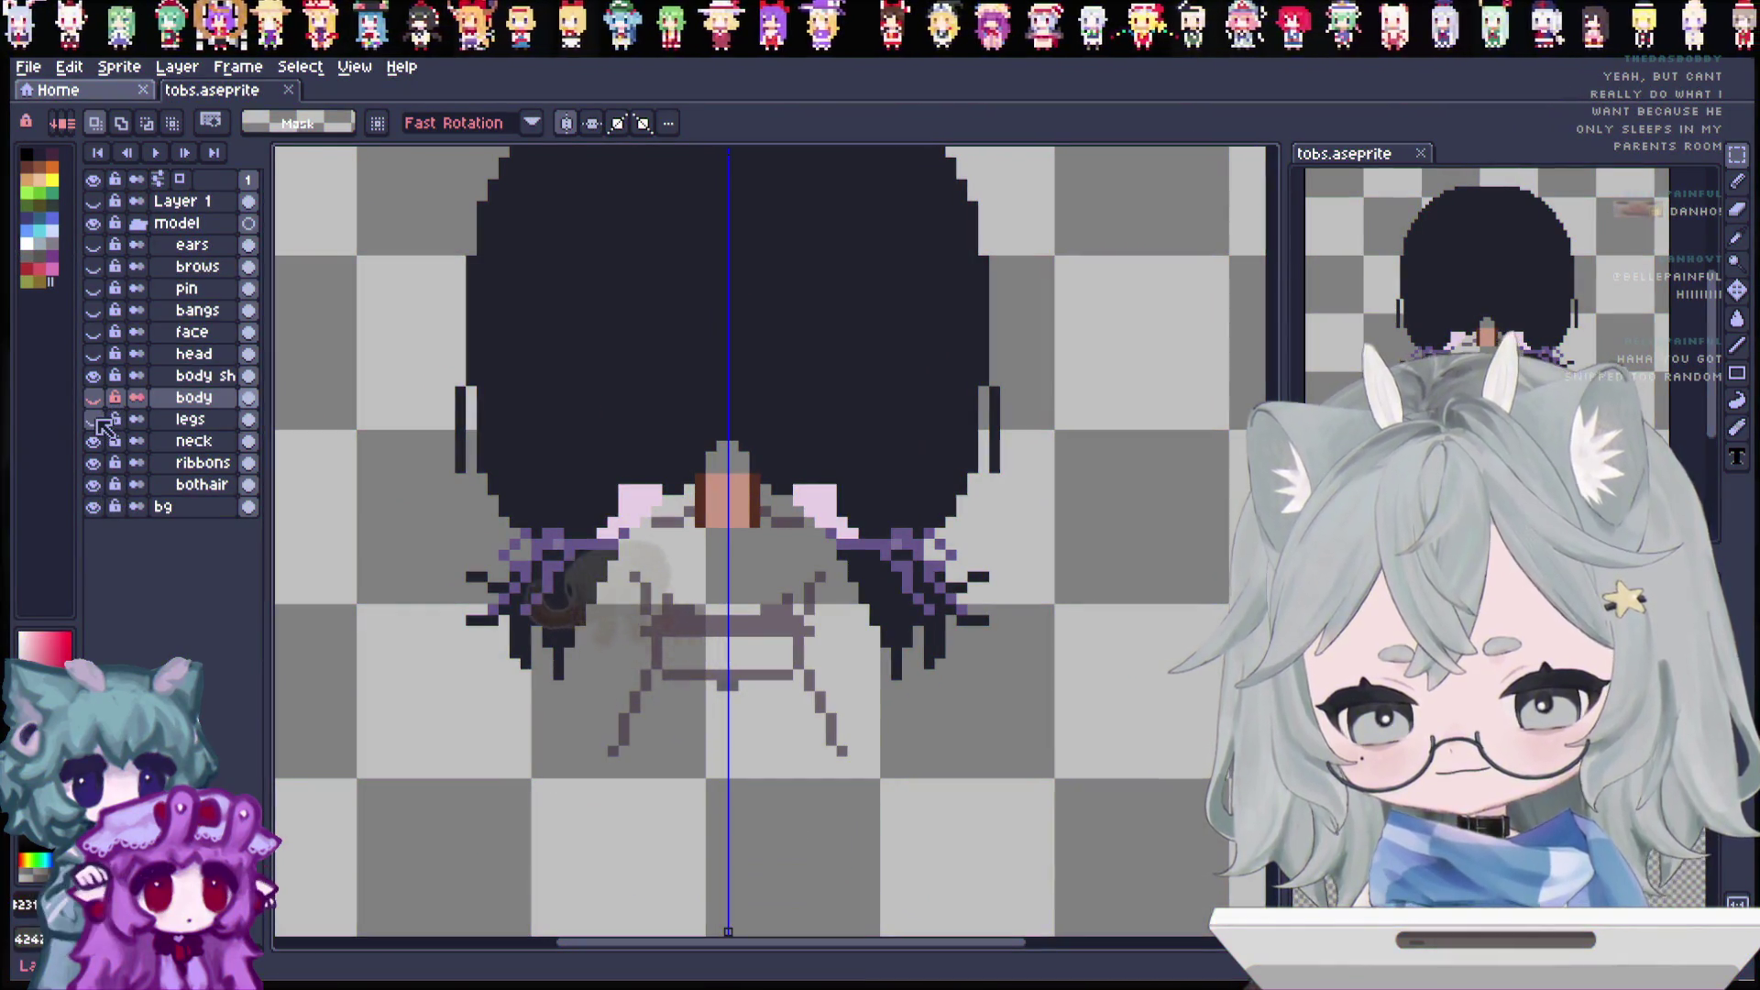
click(94, 377)
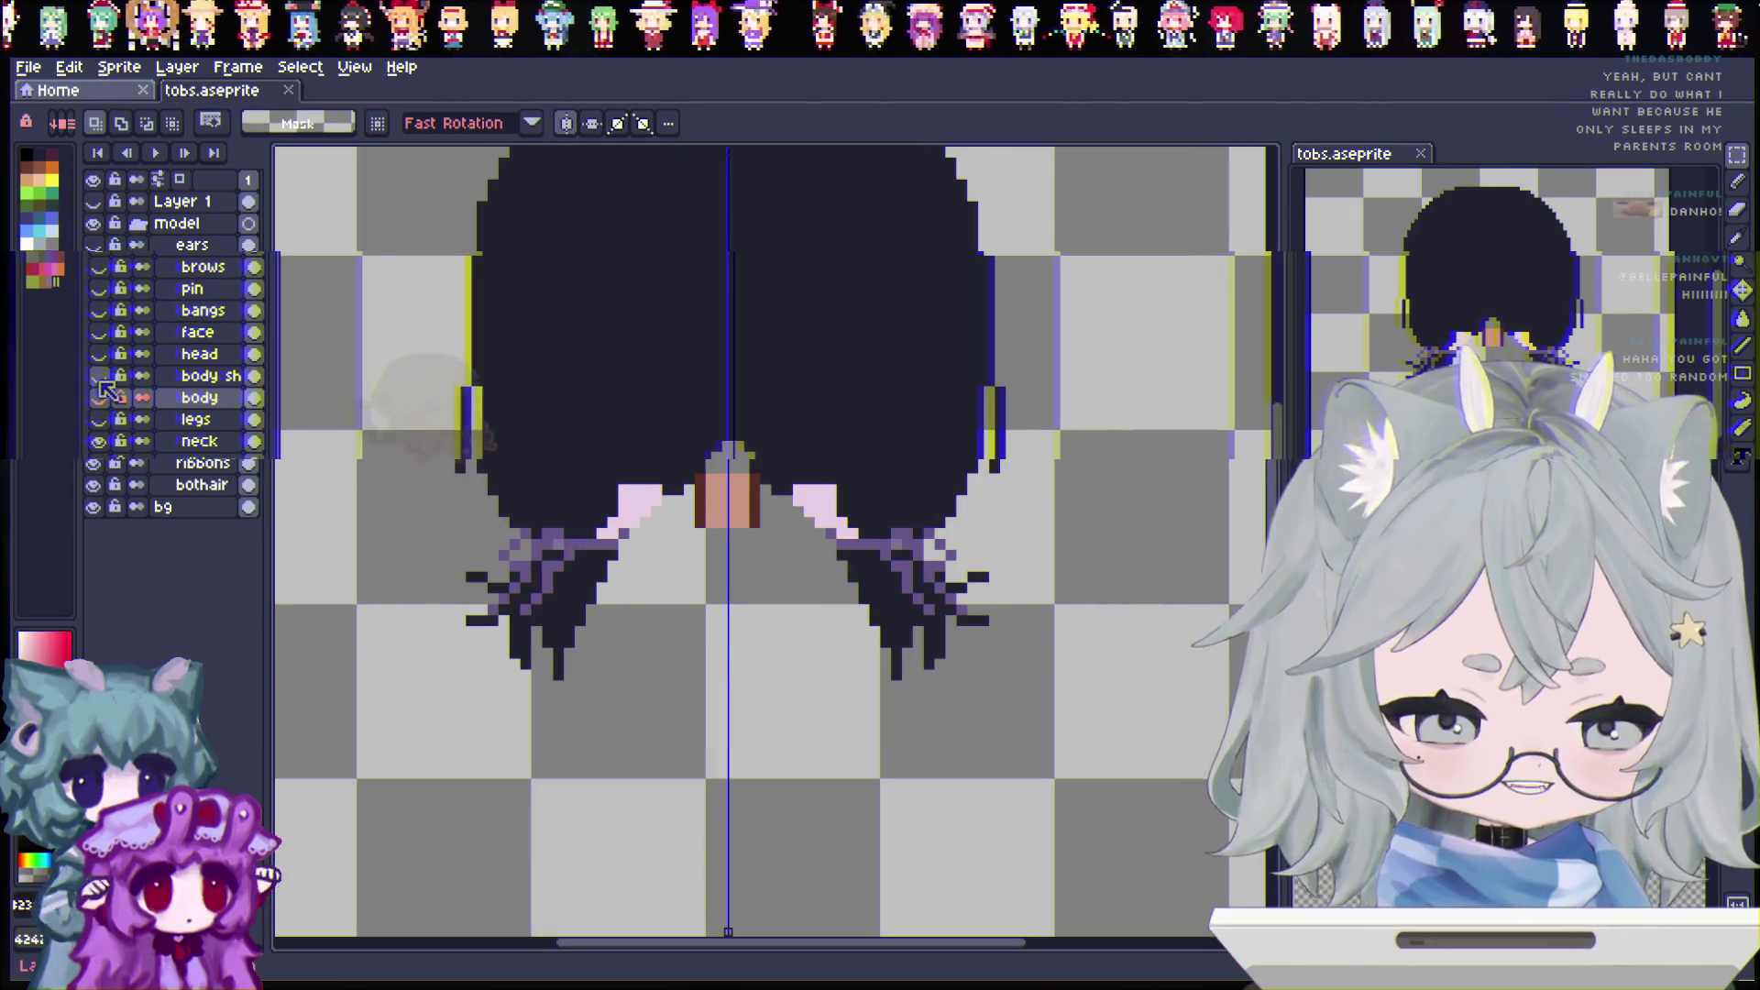
click(94, 442)
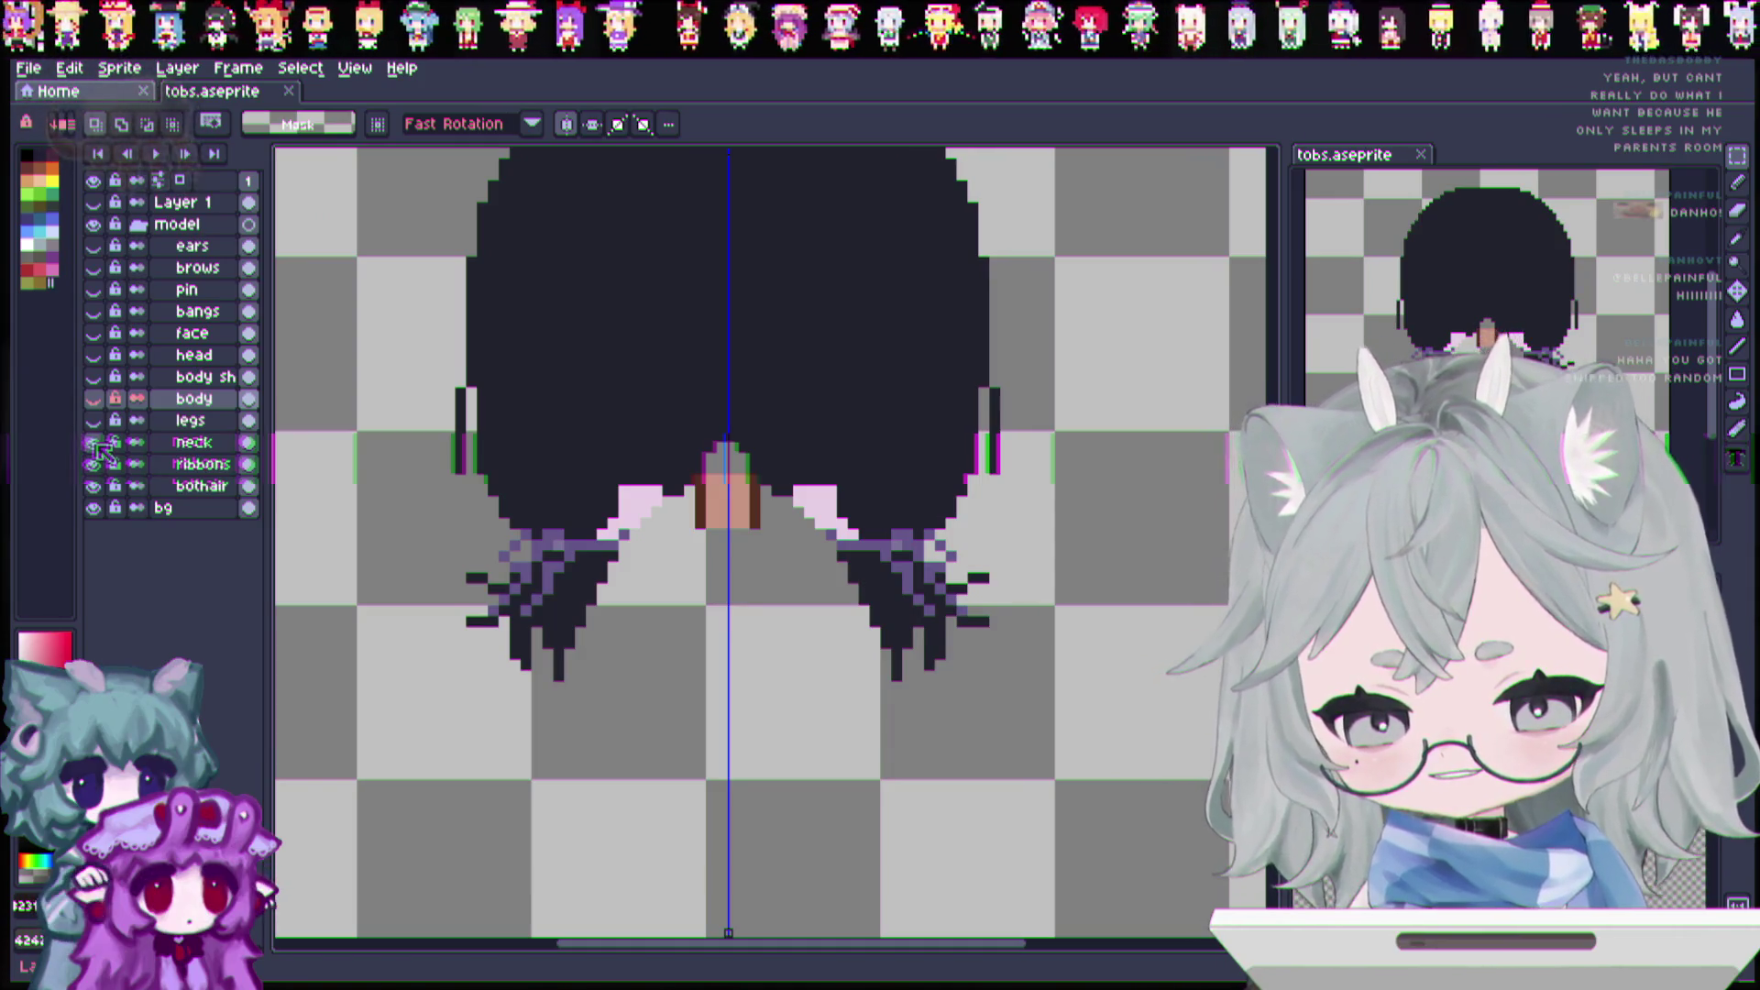
click(97, 355)
click(99, 356)
click(99, 355)
click(99, 356)
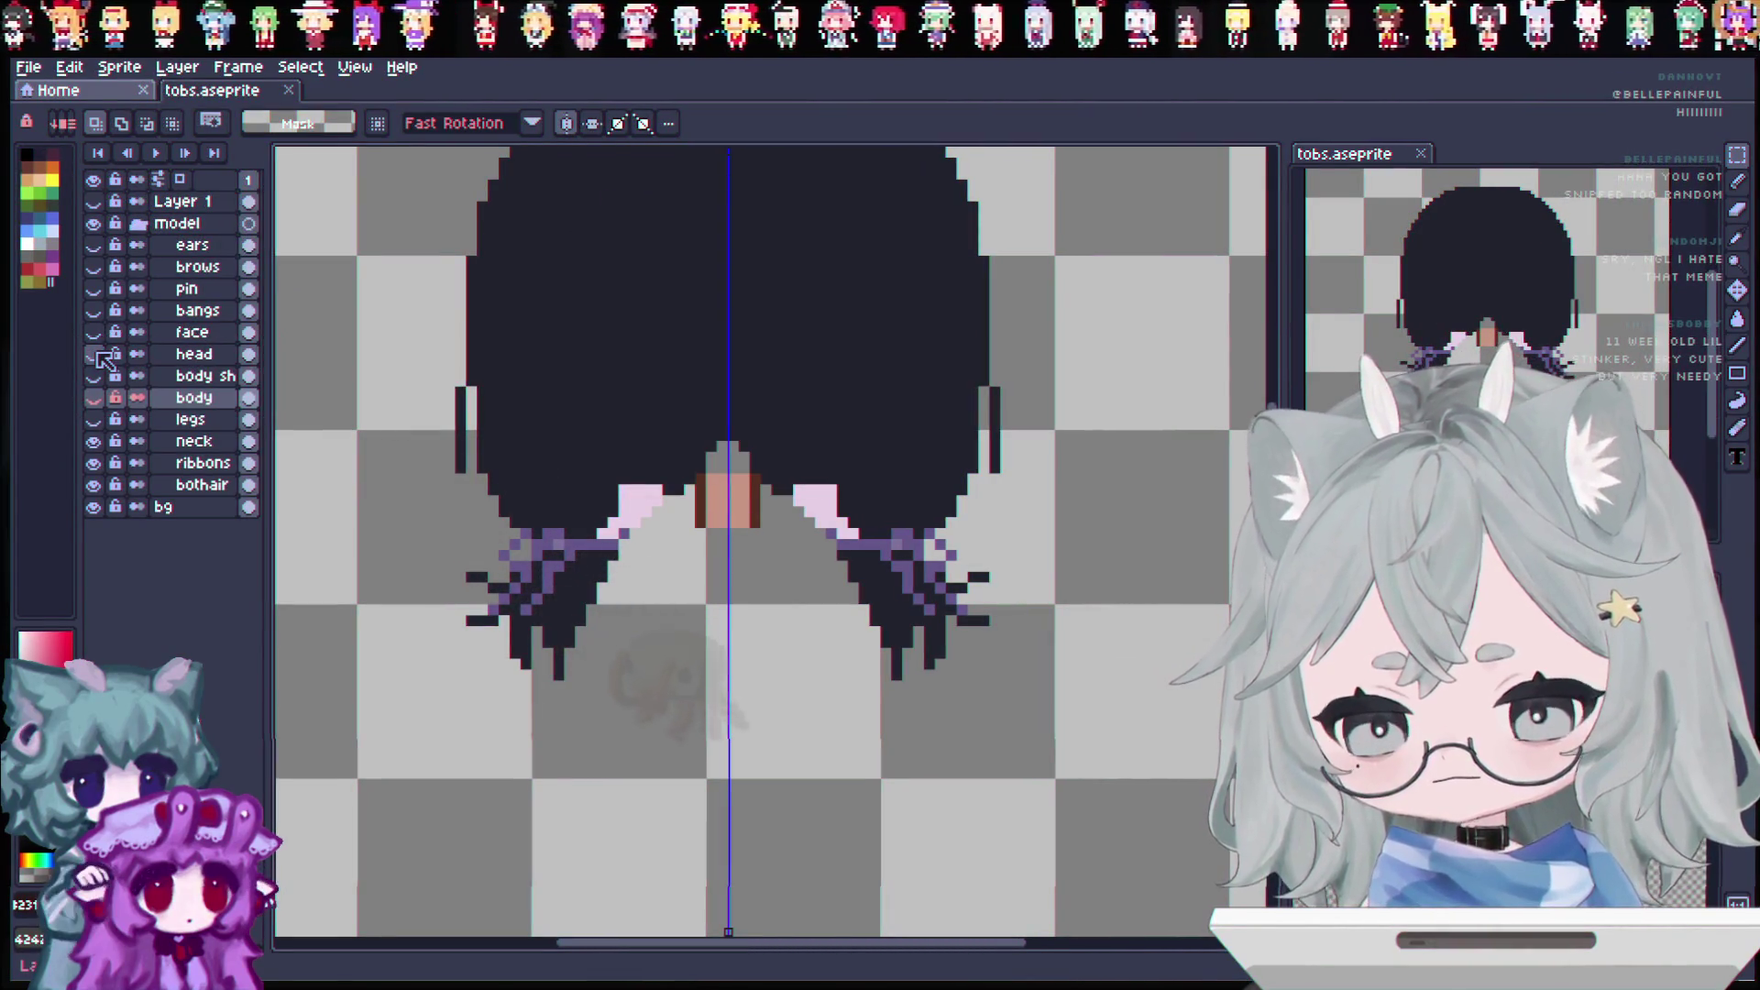
scroll(675, 380, up, 2)
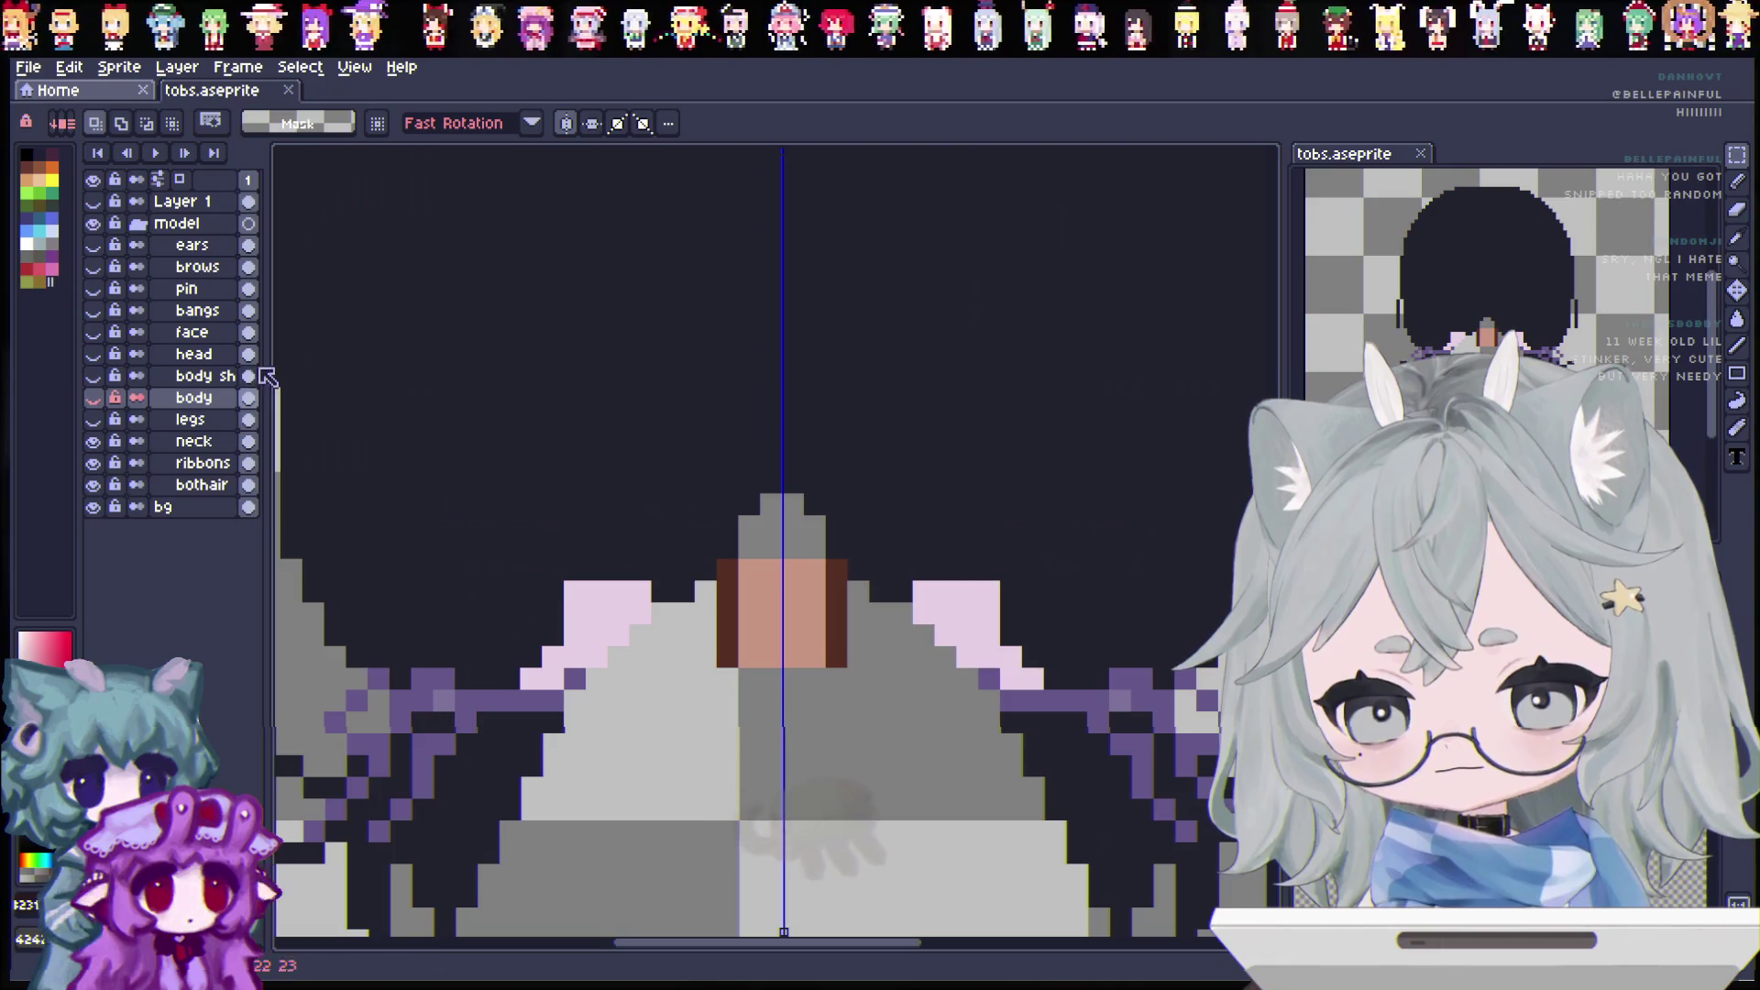
Step: On the neck layer, add dark brown pixels at both sides' top and bottom corners
click(194, 441)
key(i)
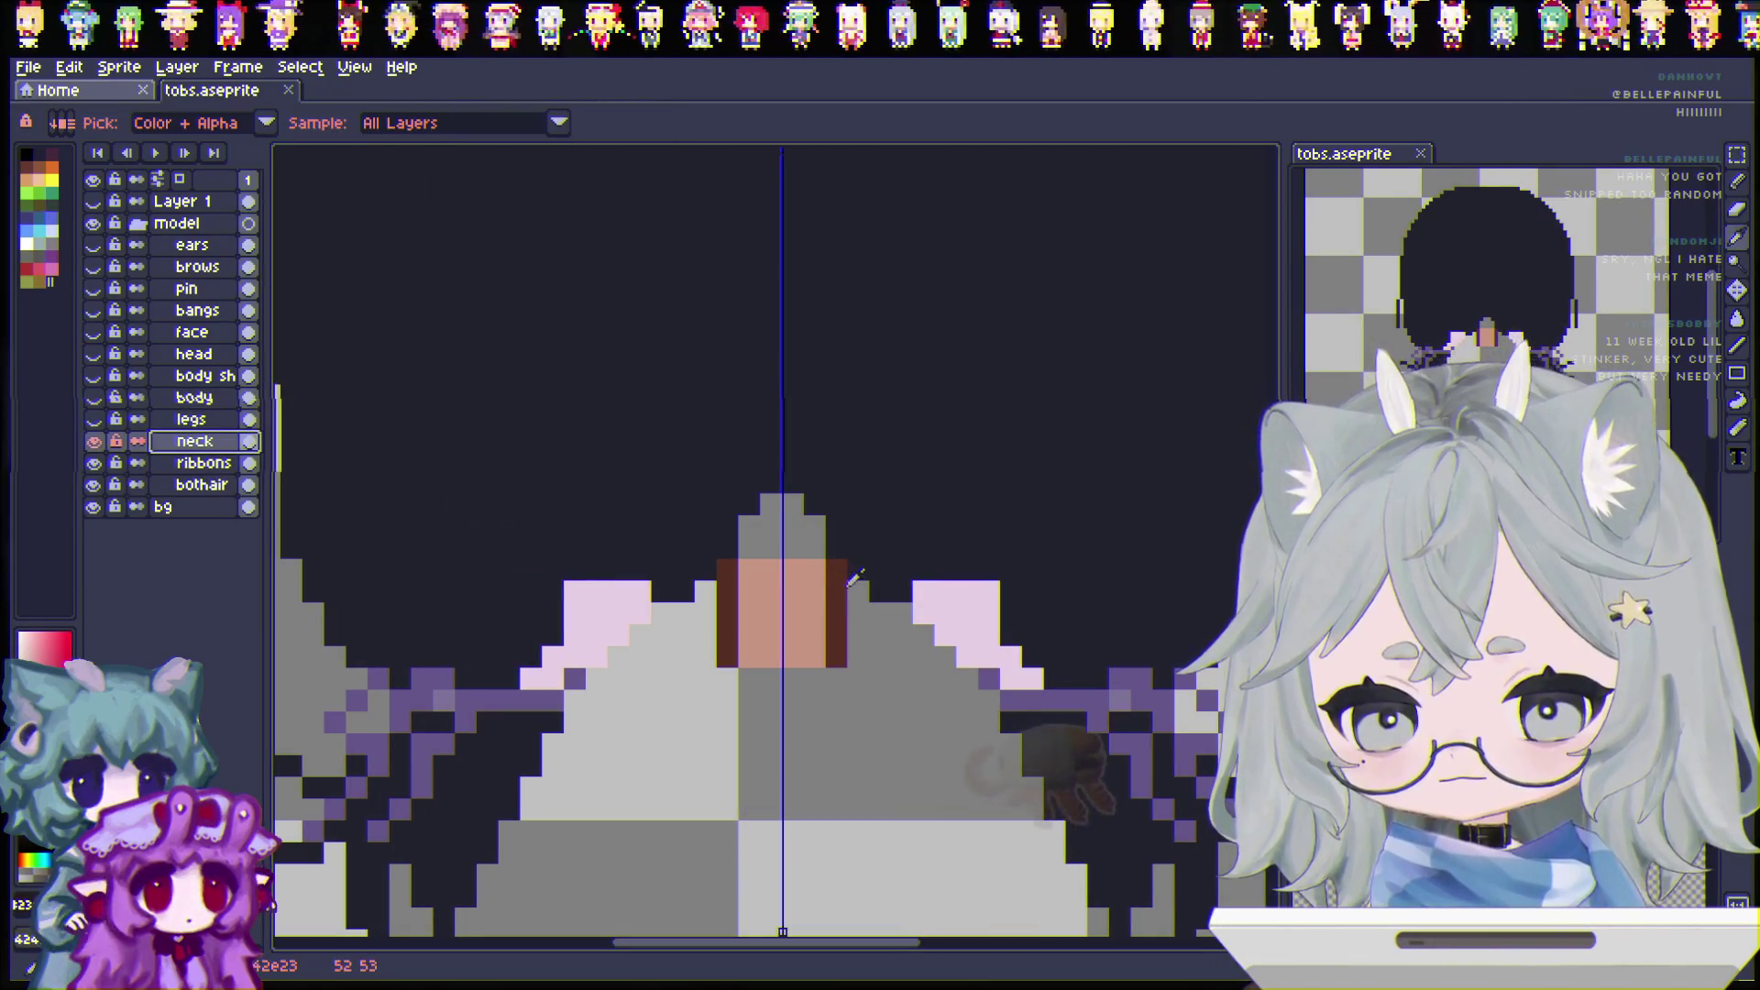
click(727, 546)
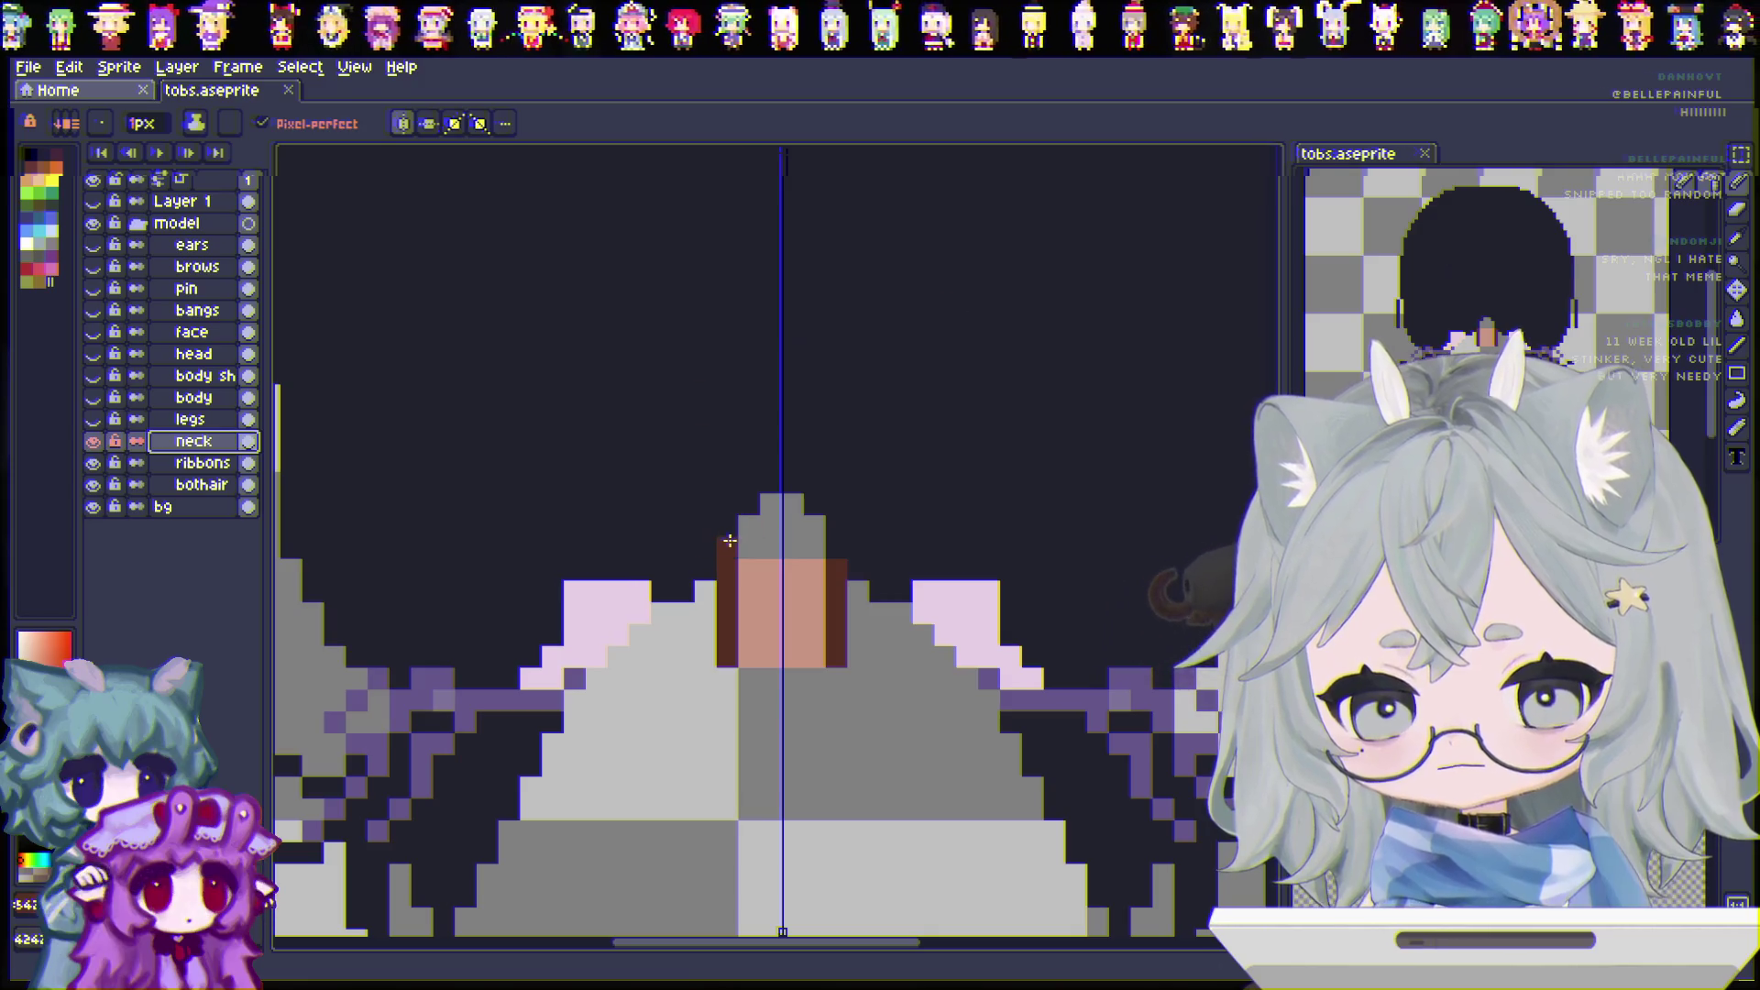
click(816, 546)
click(727, 677)
click(835, 678)
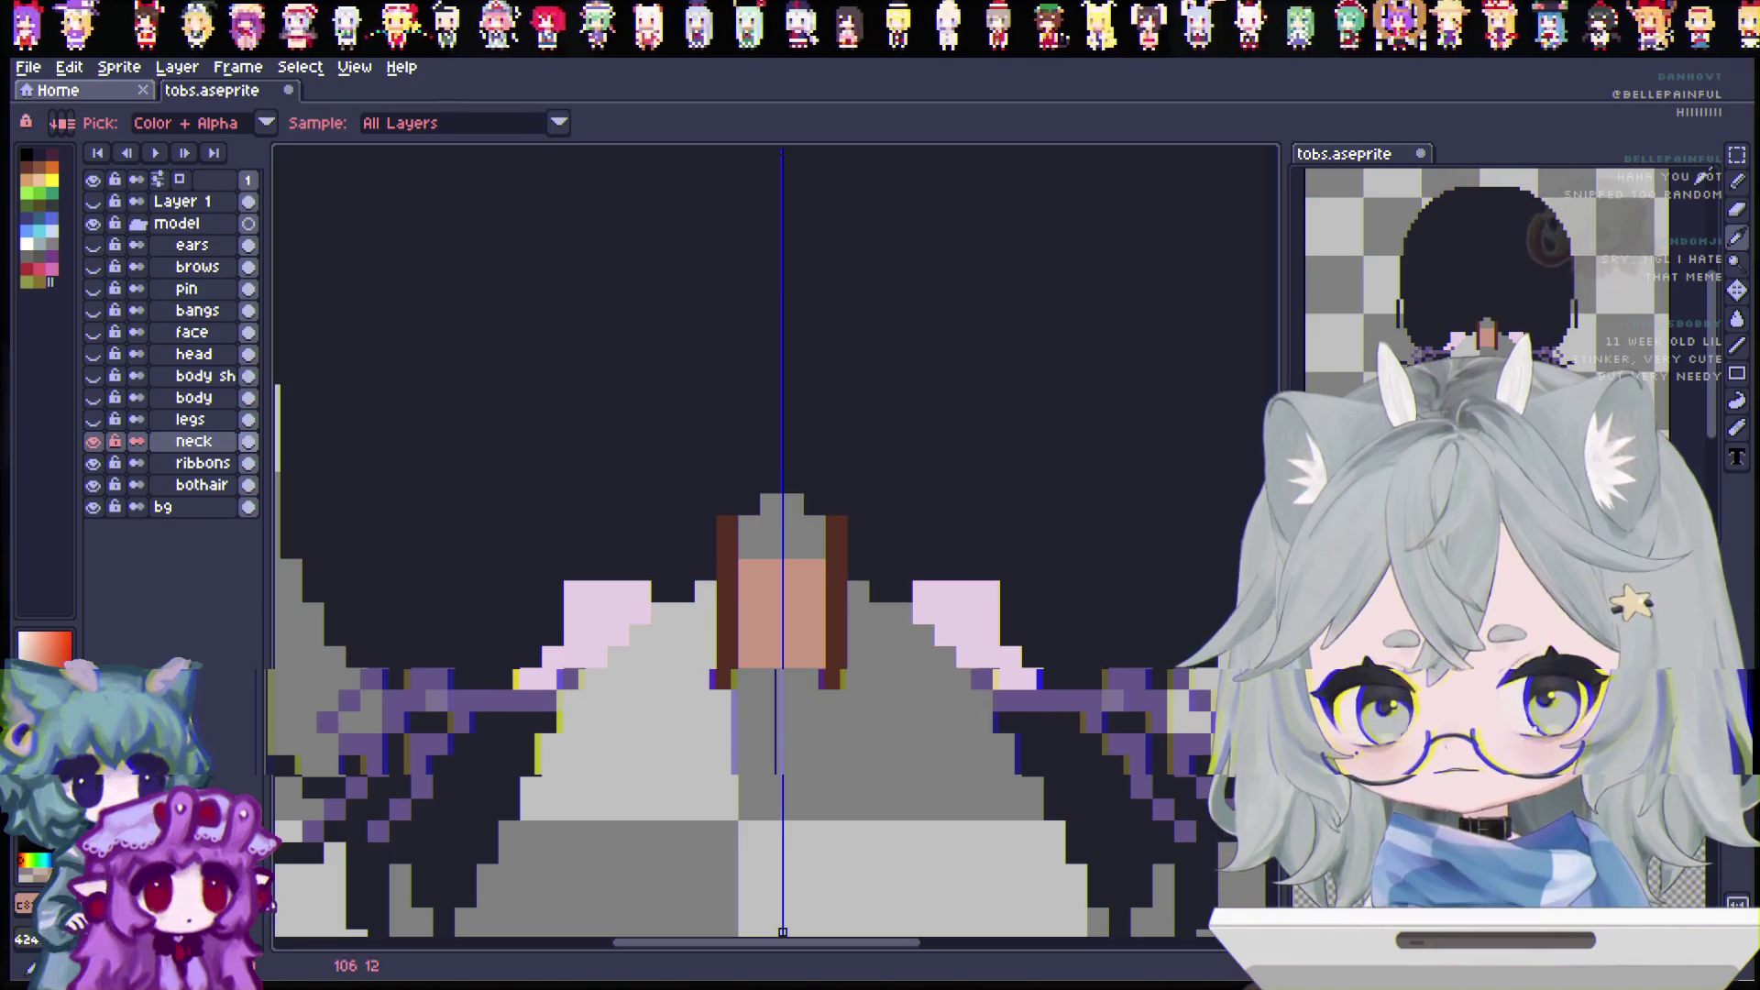
key(b)
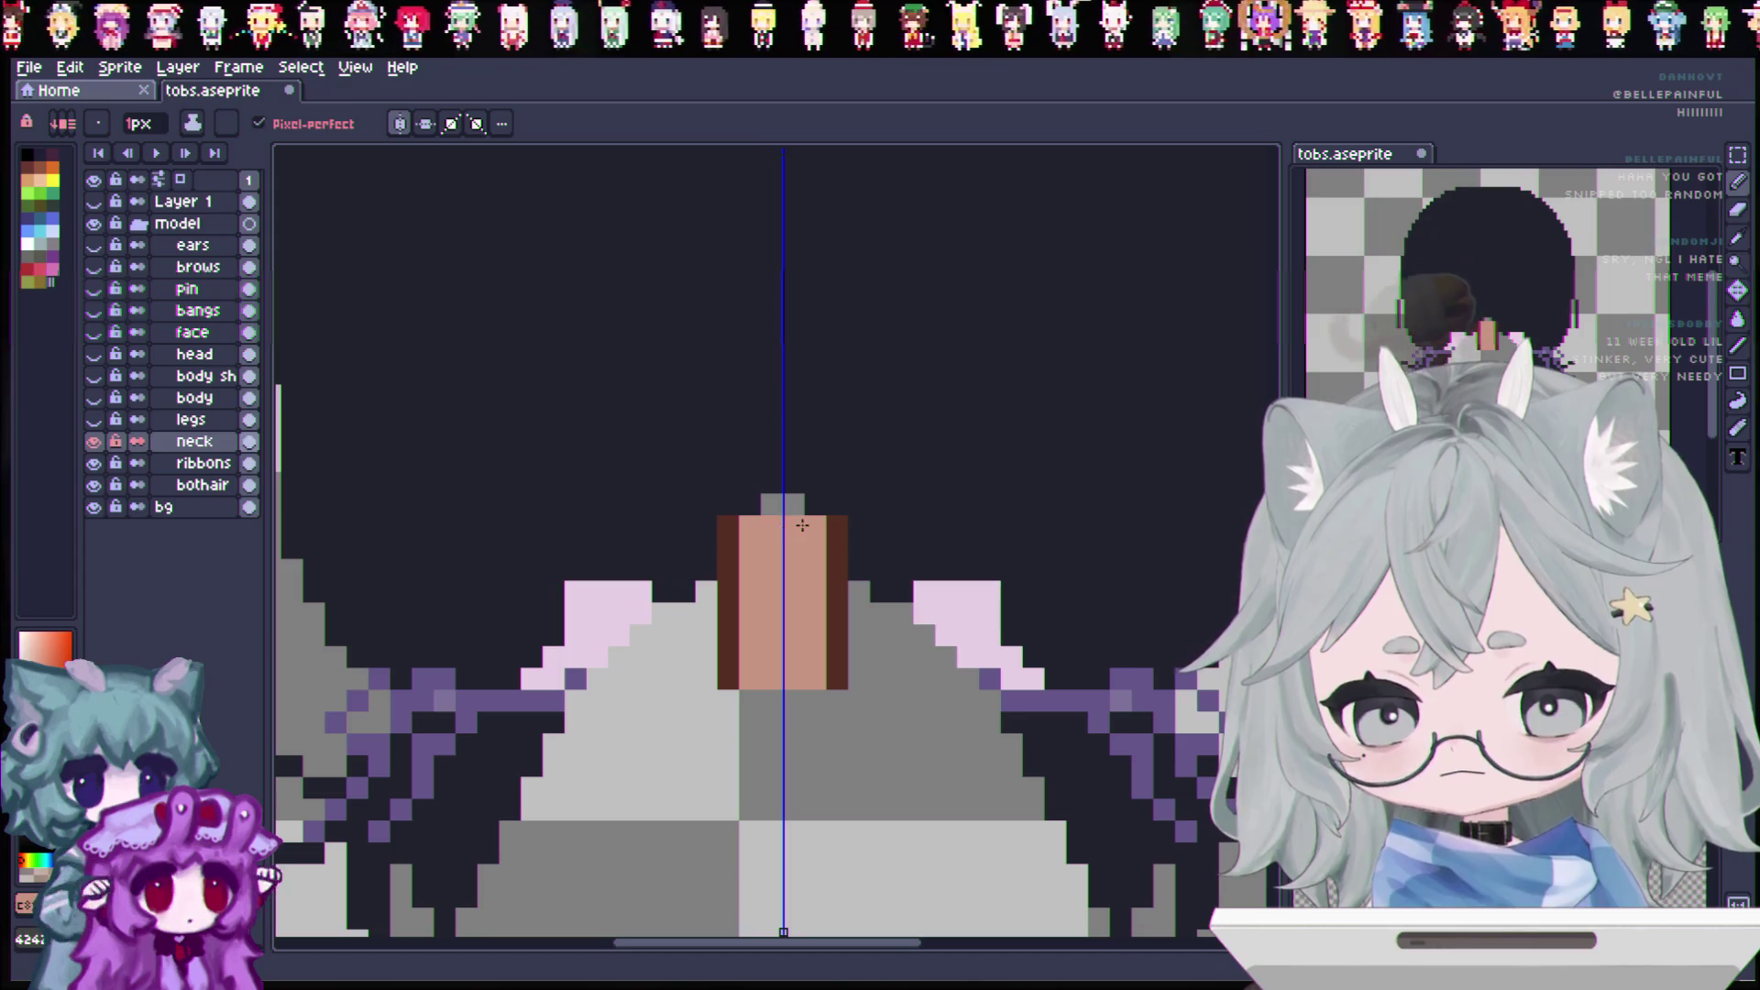
scroll(706, 520, up, 1)
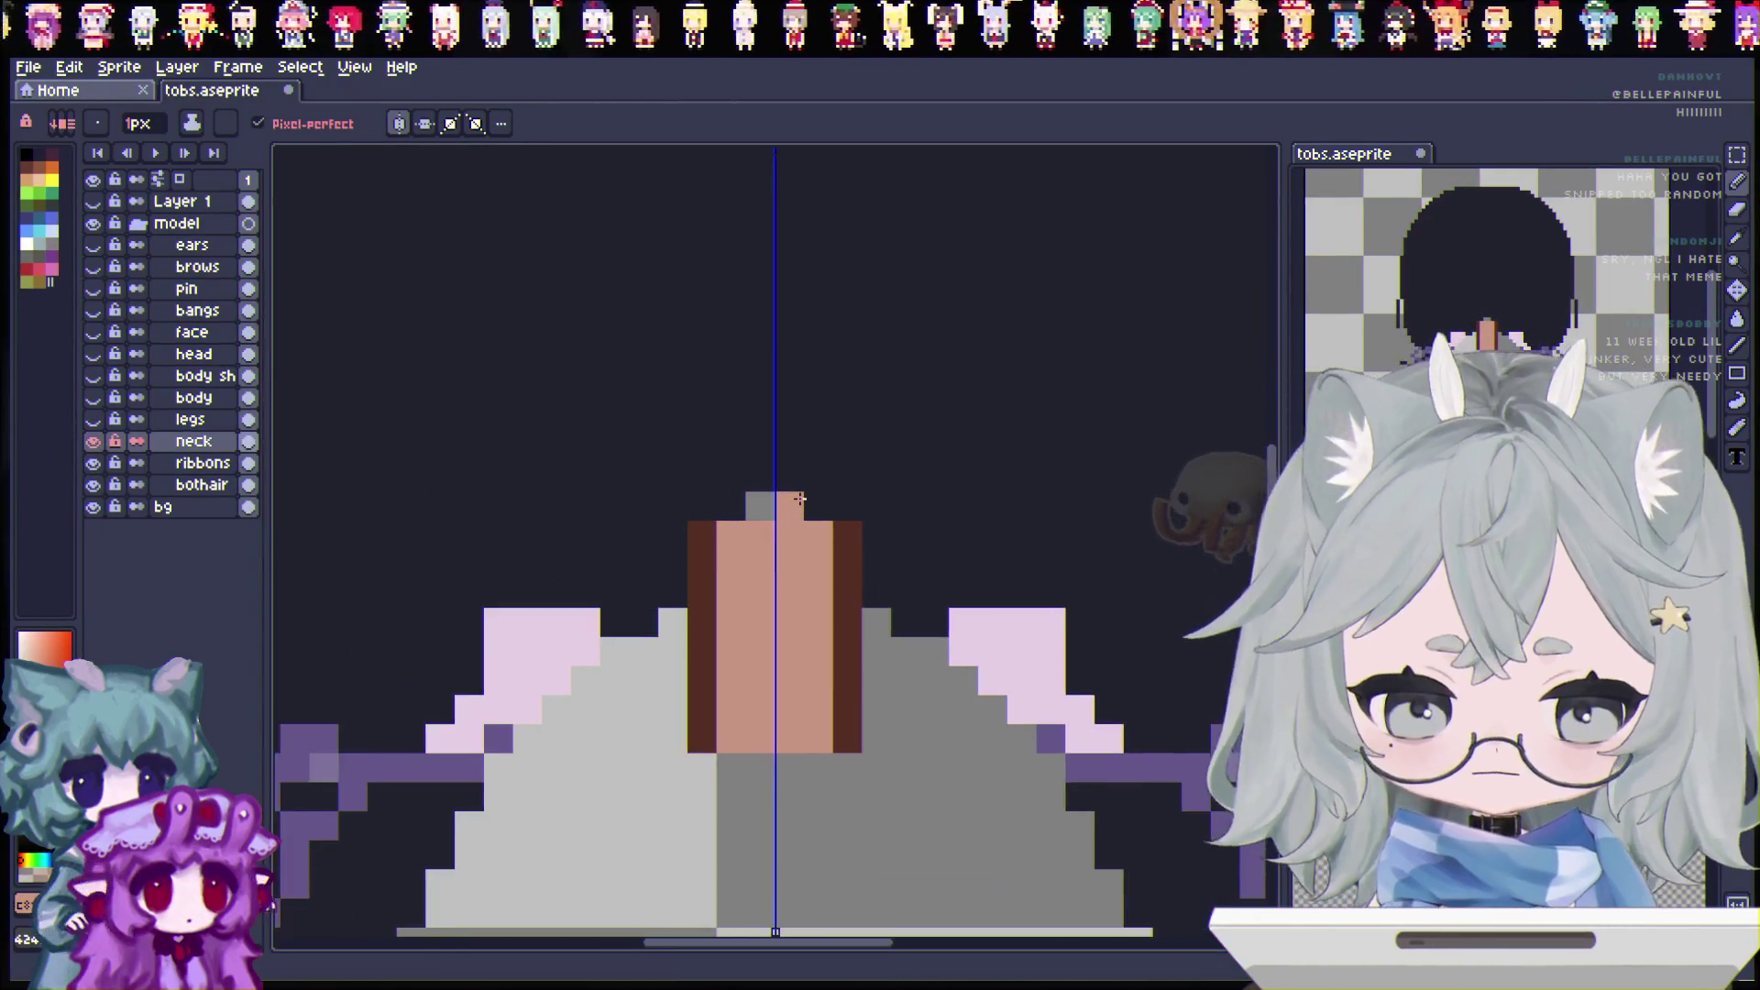
scroll(857, 384, down, 3)
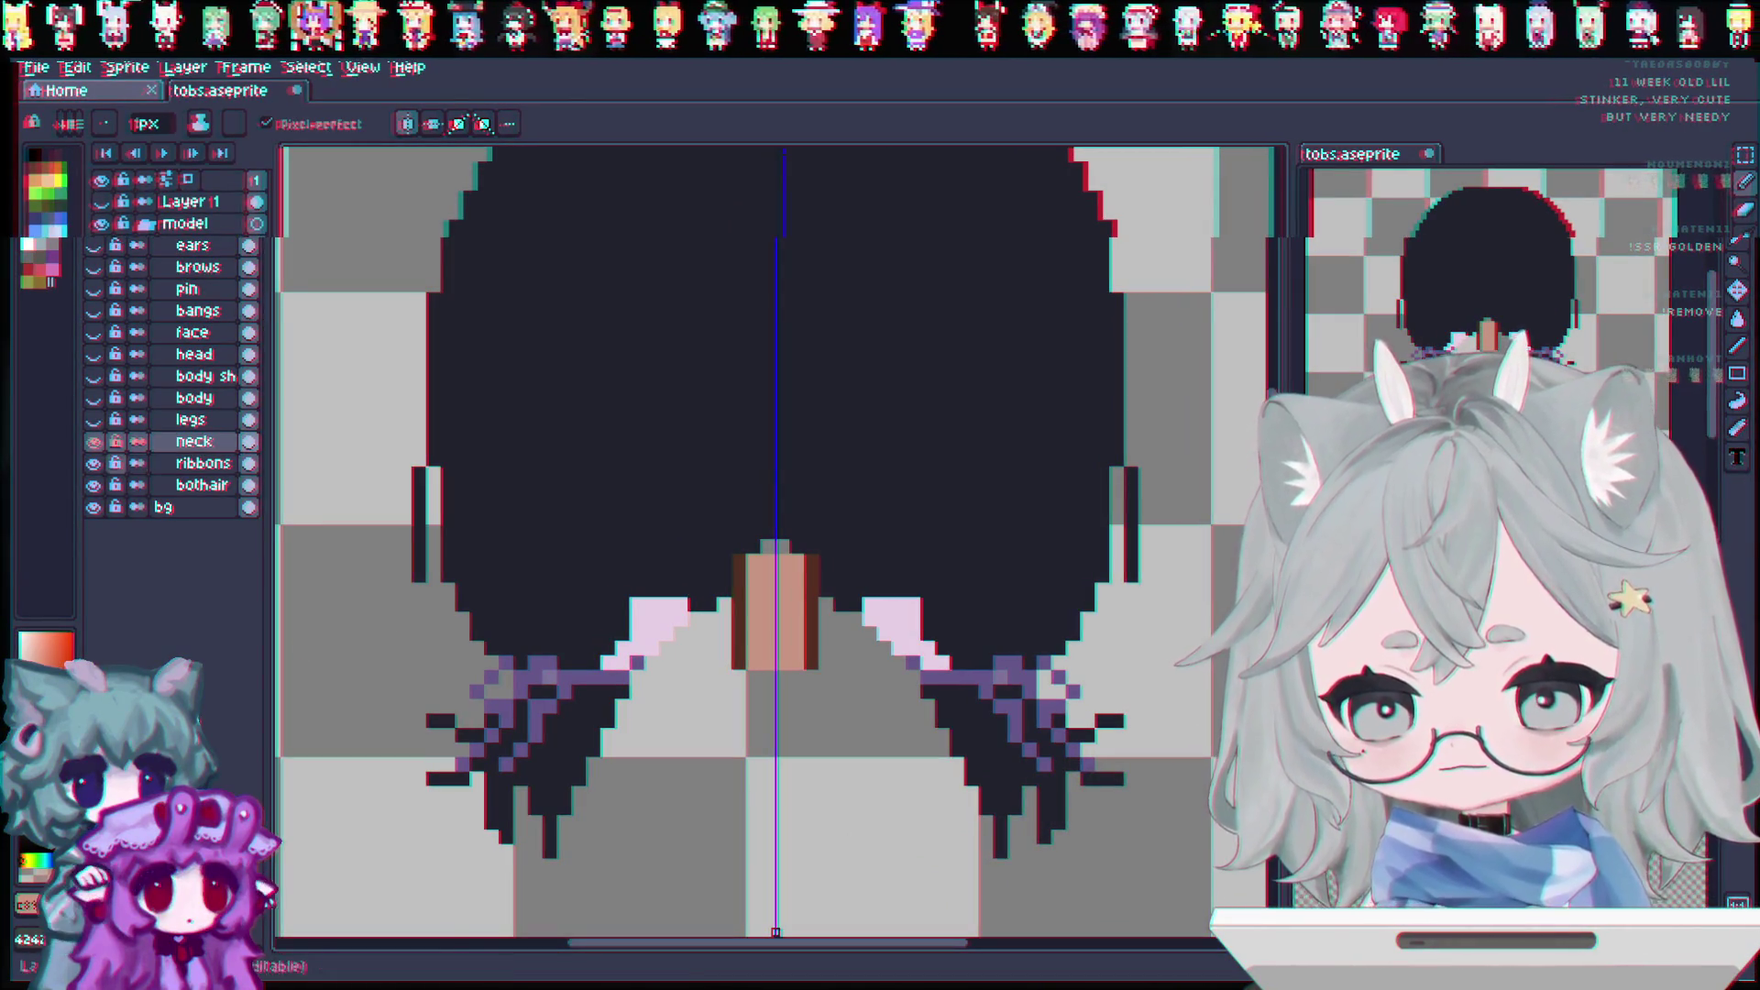
Step: Hide the neck, ribbons and back hair layers, checking the background layer
click(94, 442)
click(95, 463)
click(97, 484)
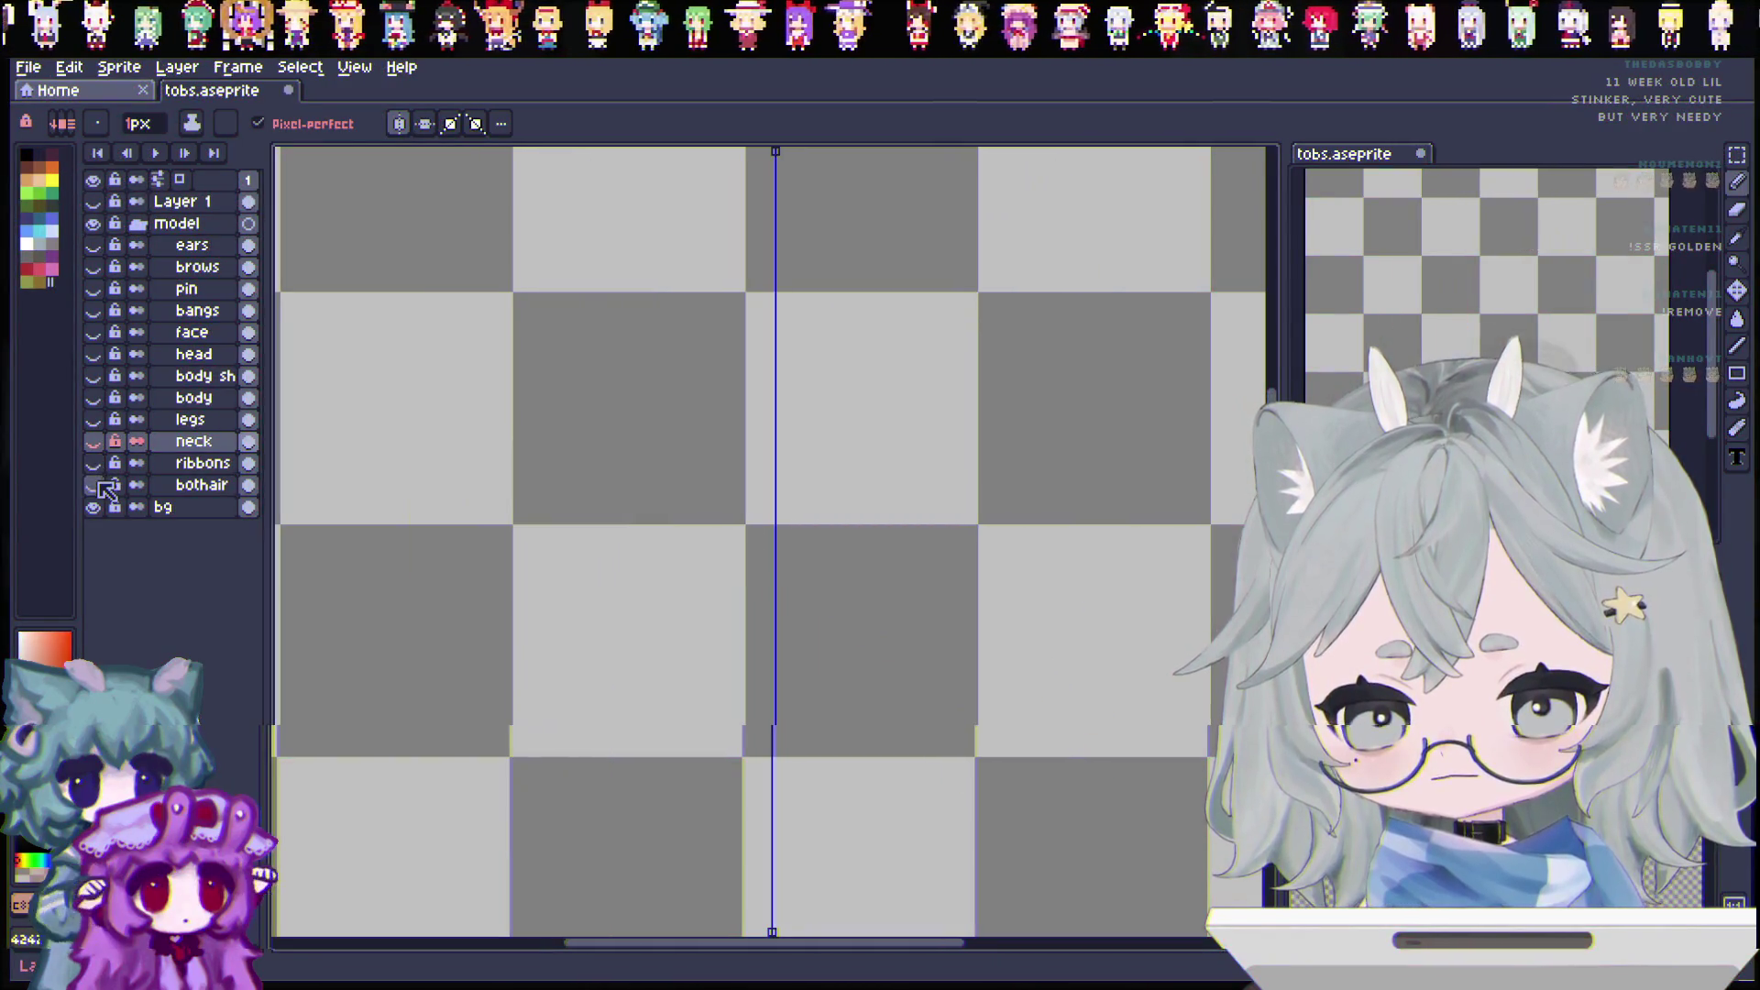
click(94, 506)
click(96, 485)
scroll(660, 612, down, 1)
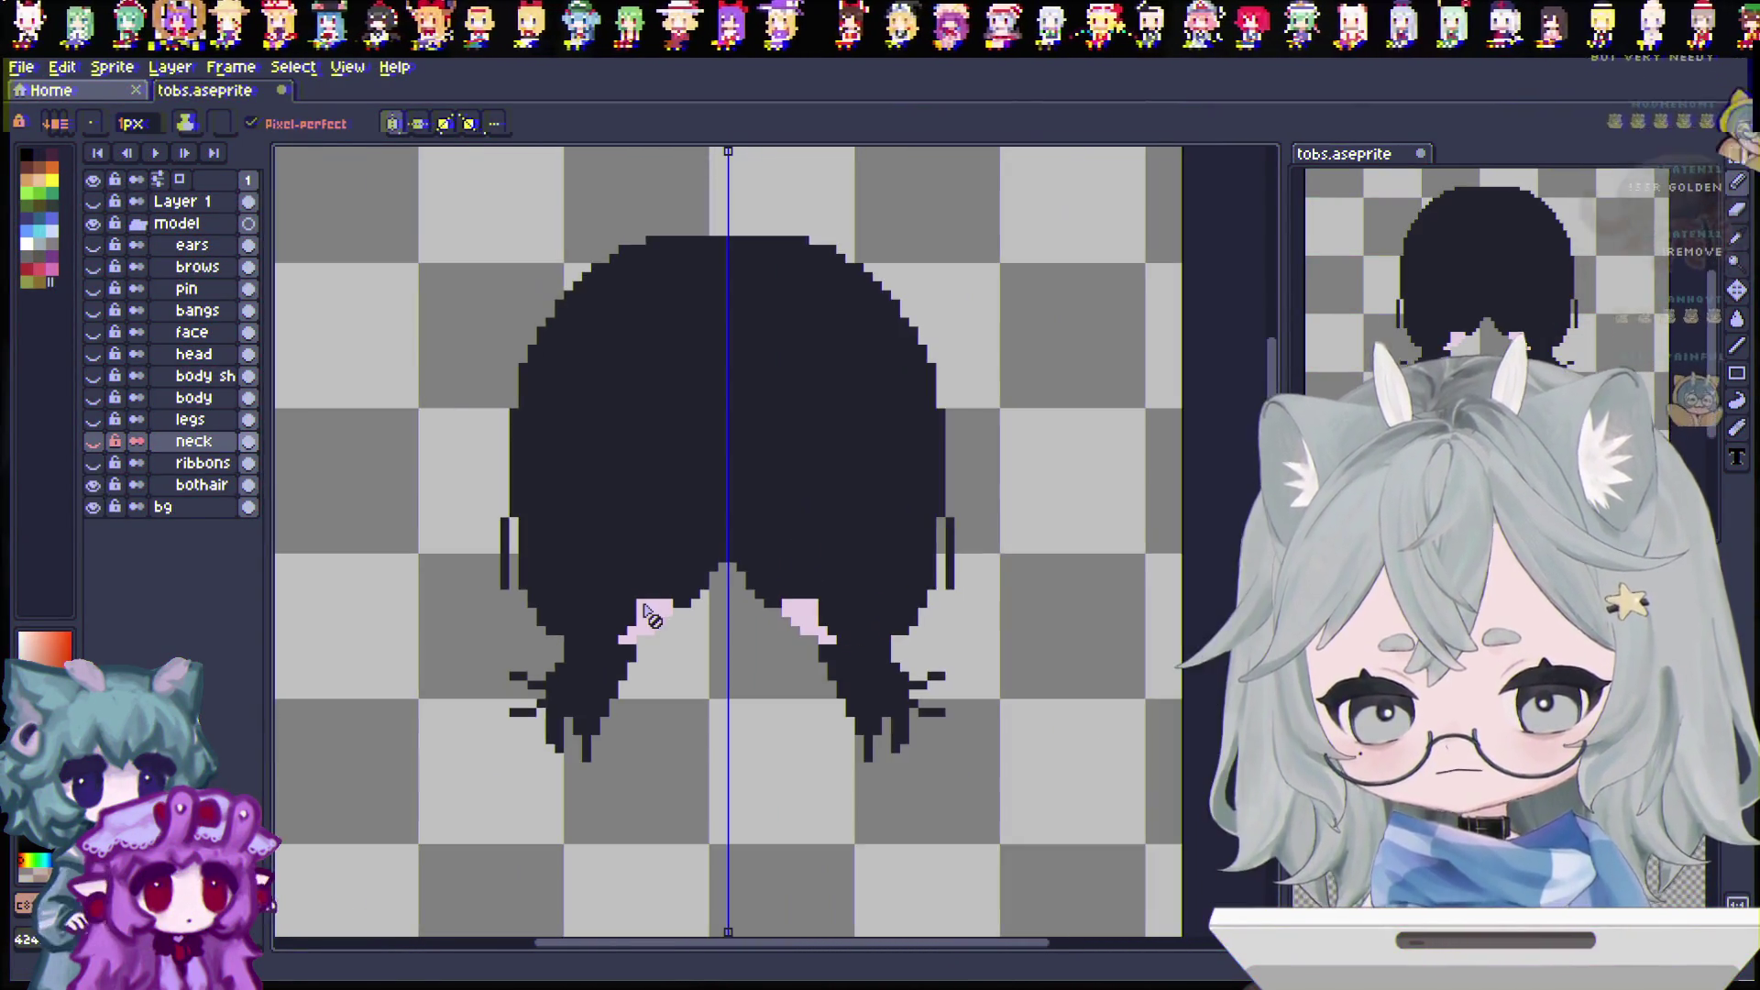
scroll(729, 541, up, 1)
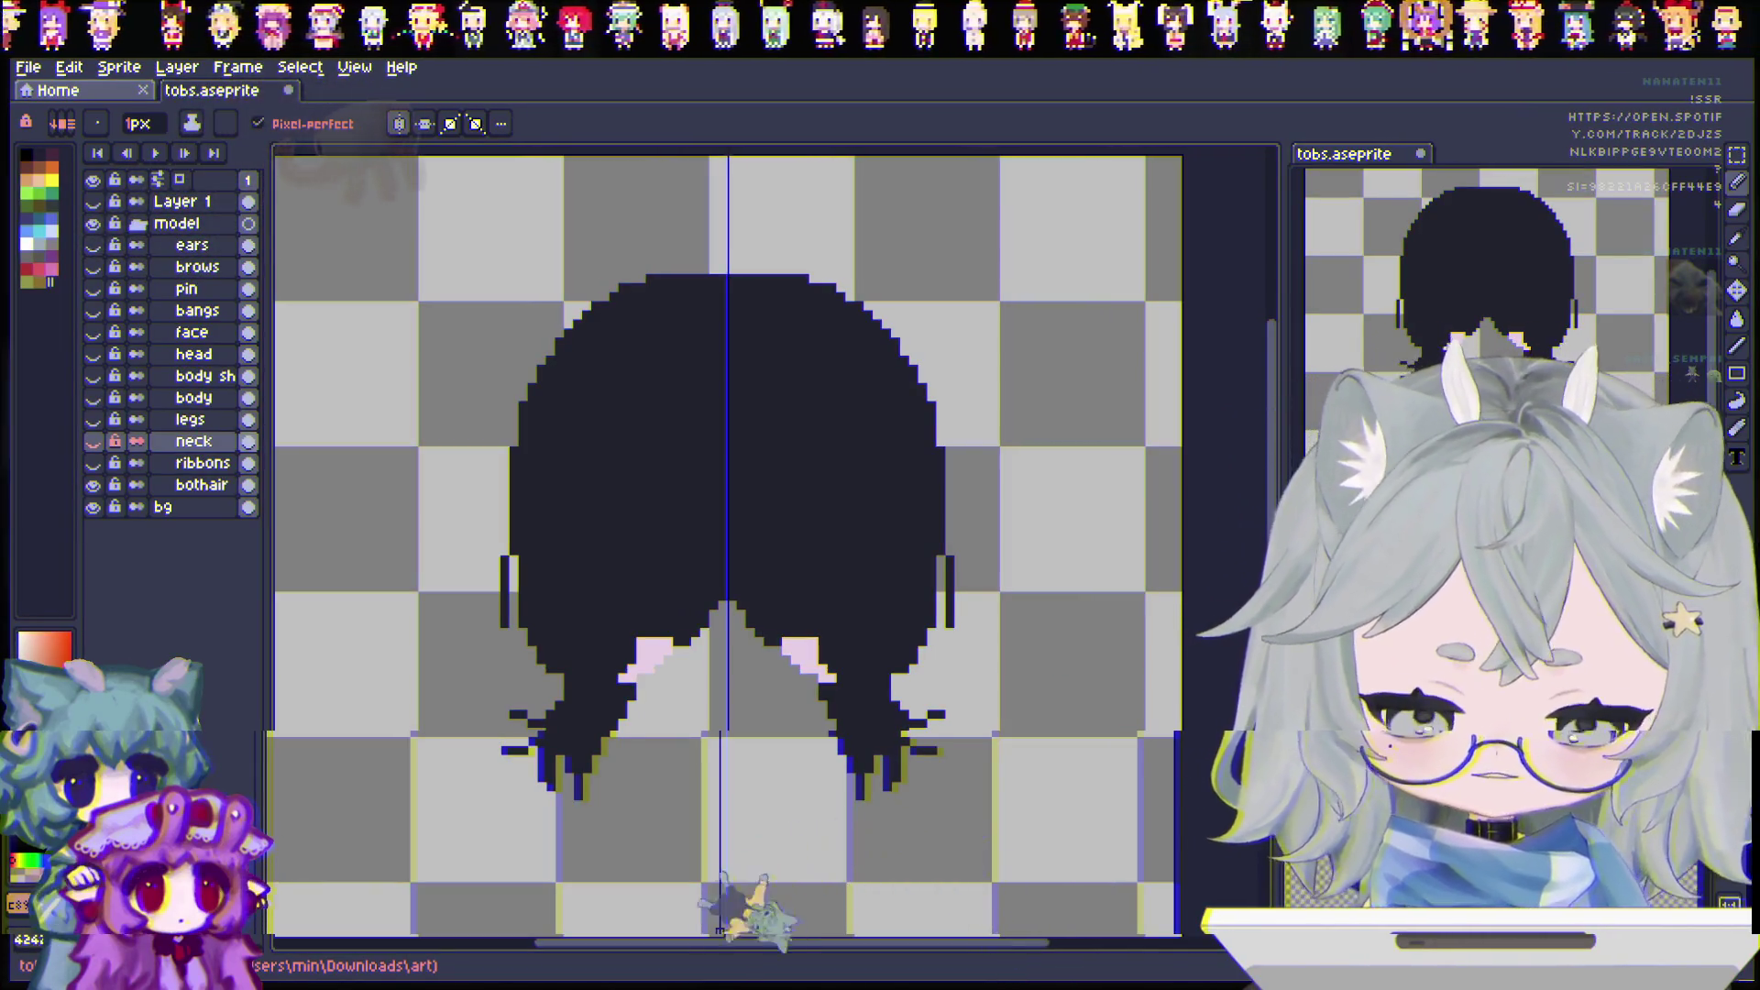
Step: View the ears, brows, pin and bangs layers one by one, ending with only the face showing
click(92, 485)
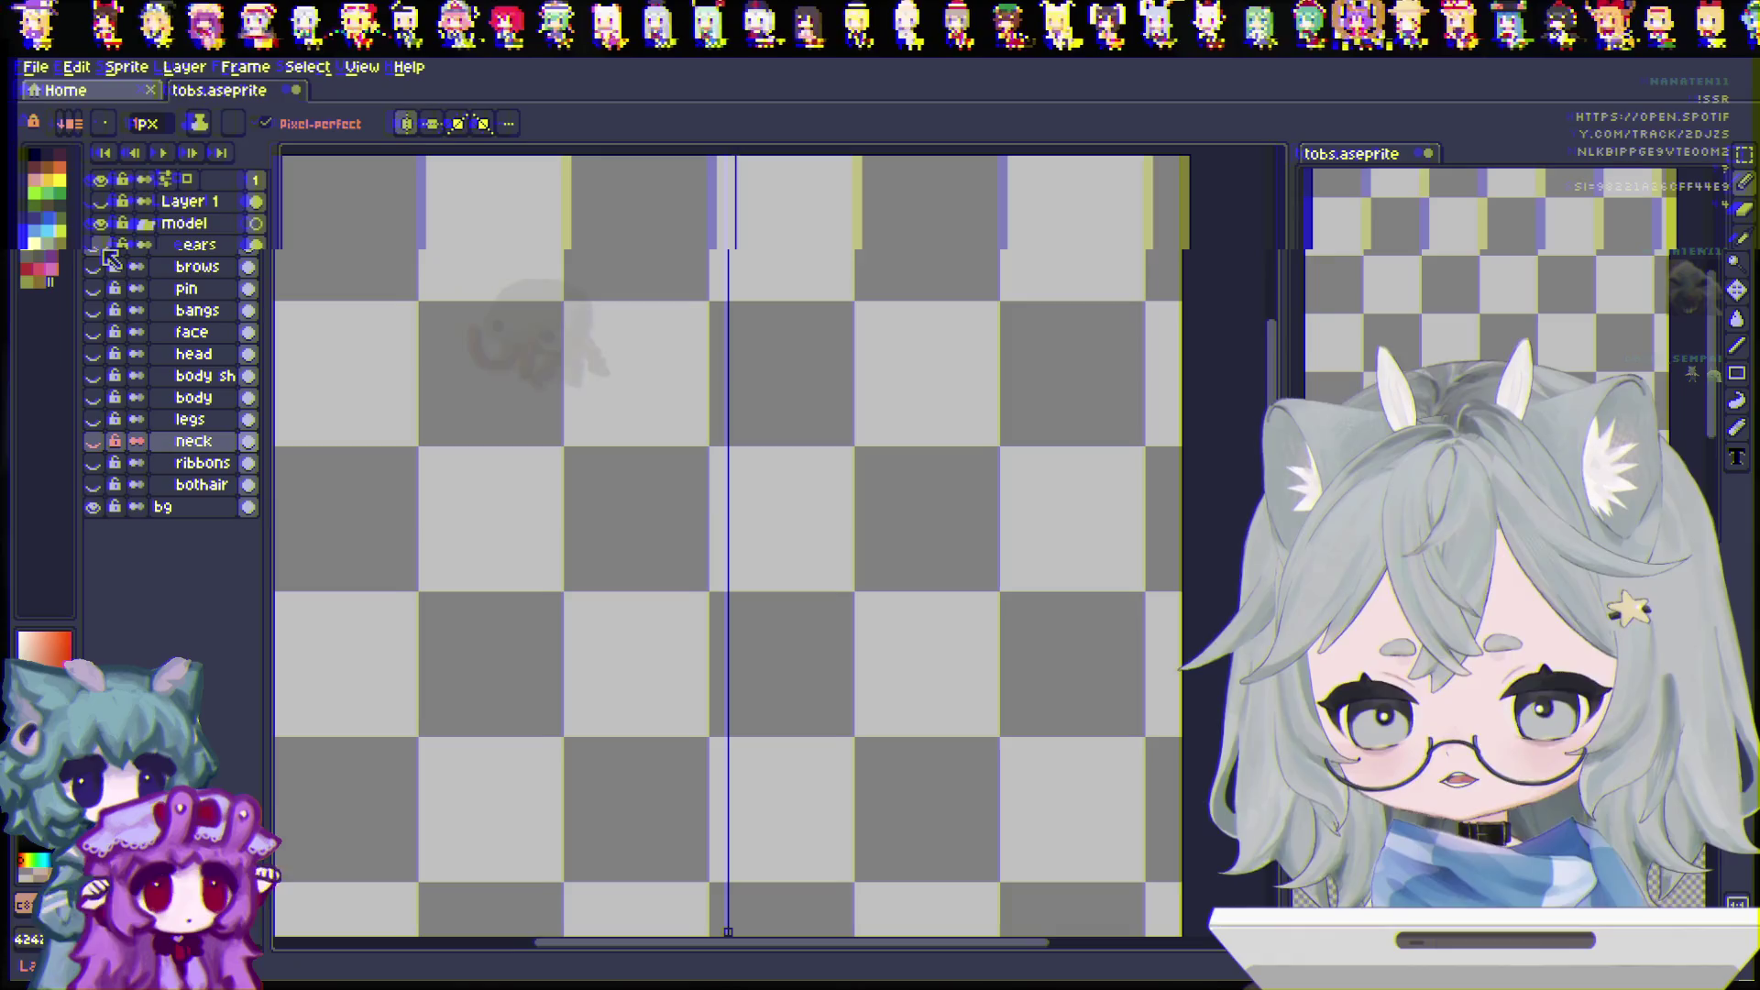
click(94, 244)
click(93, 245)
click(94, 267)
click(94, 267)
click(93, 289)
click(93, 289)
click(93, 311)
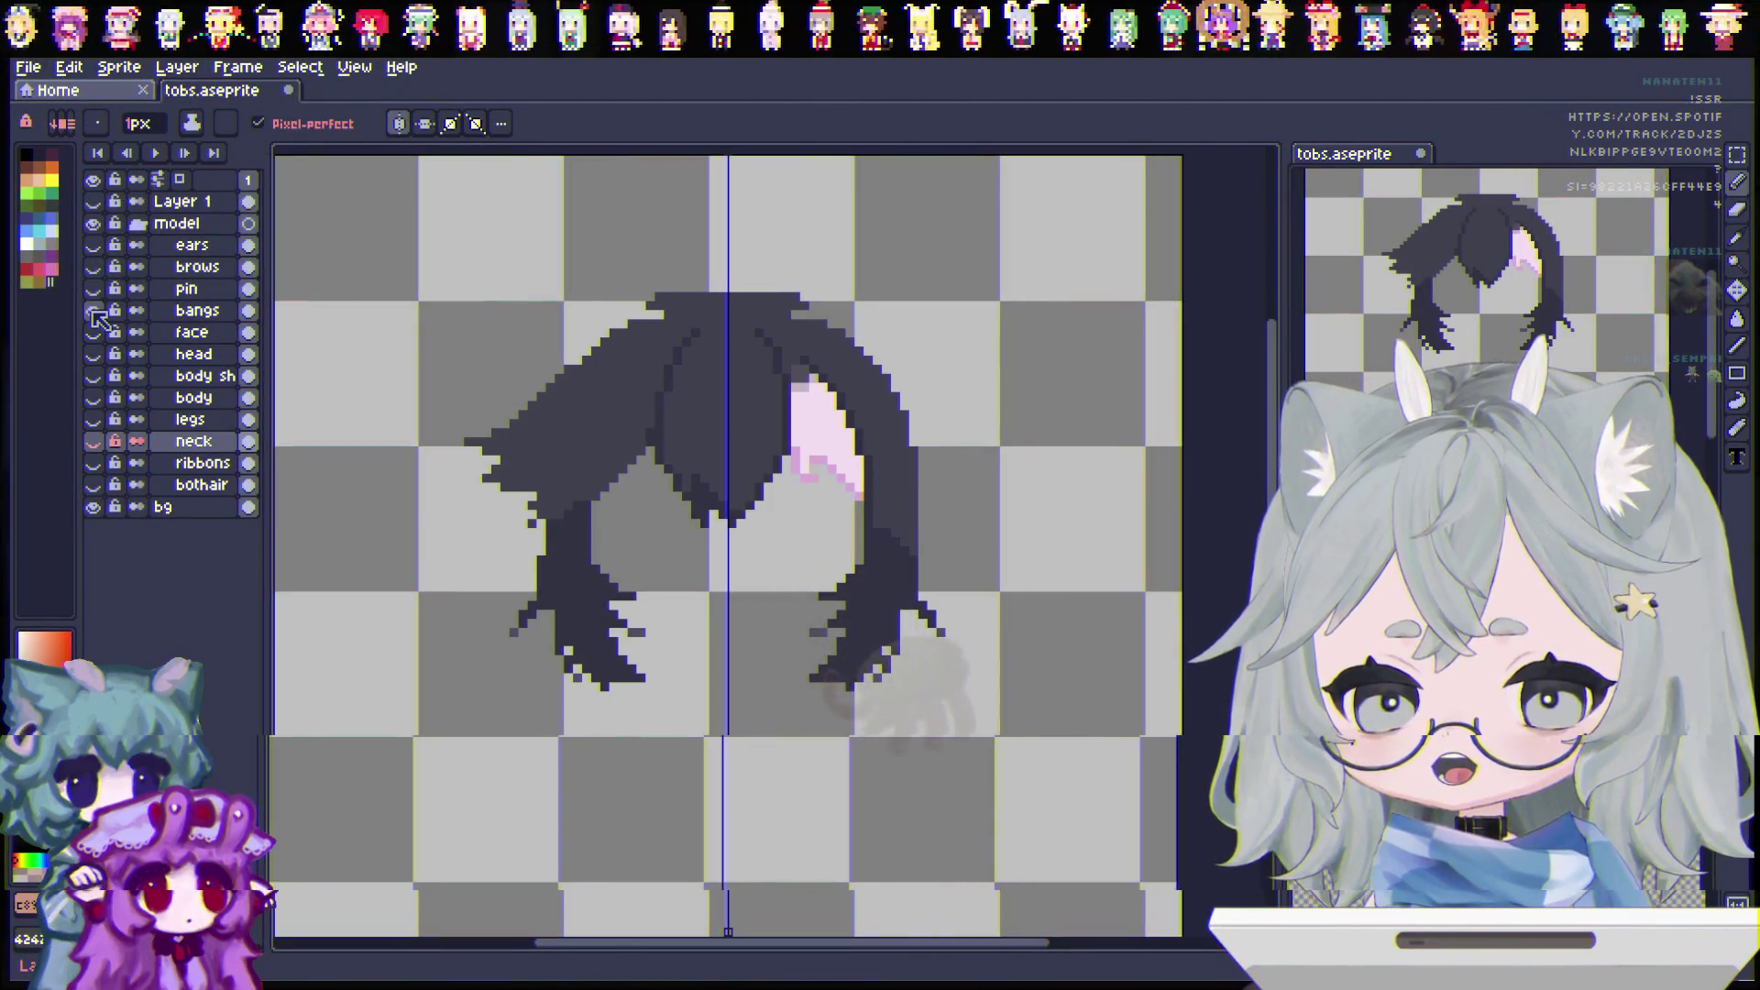
click(94, 311)
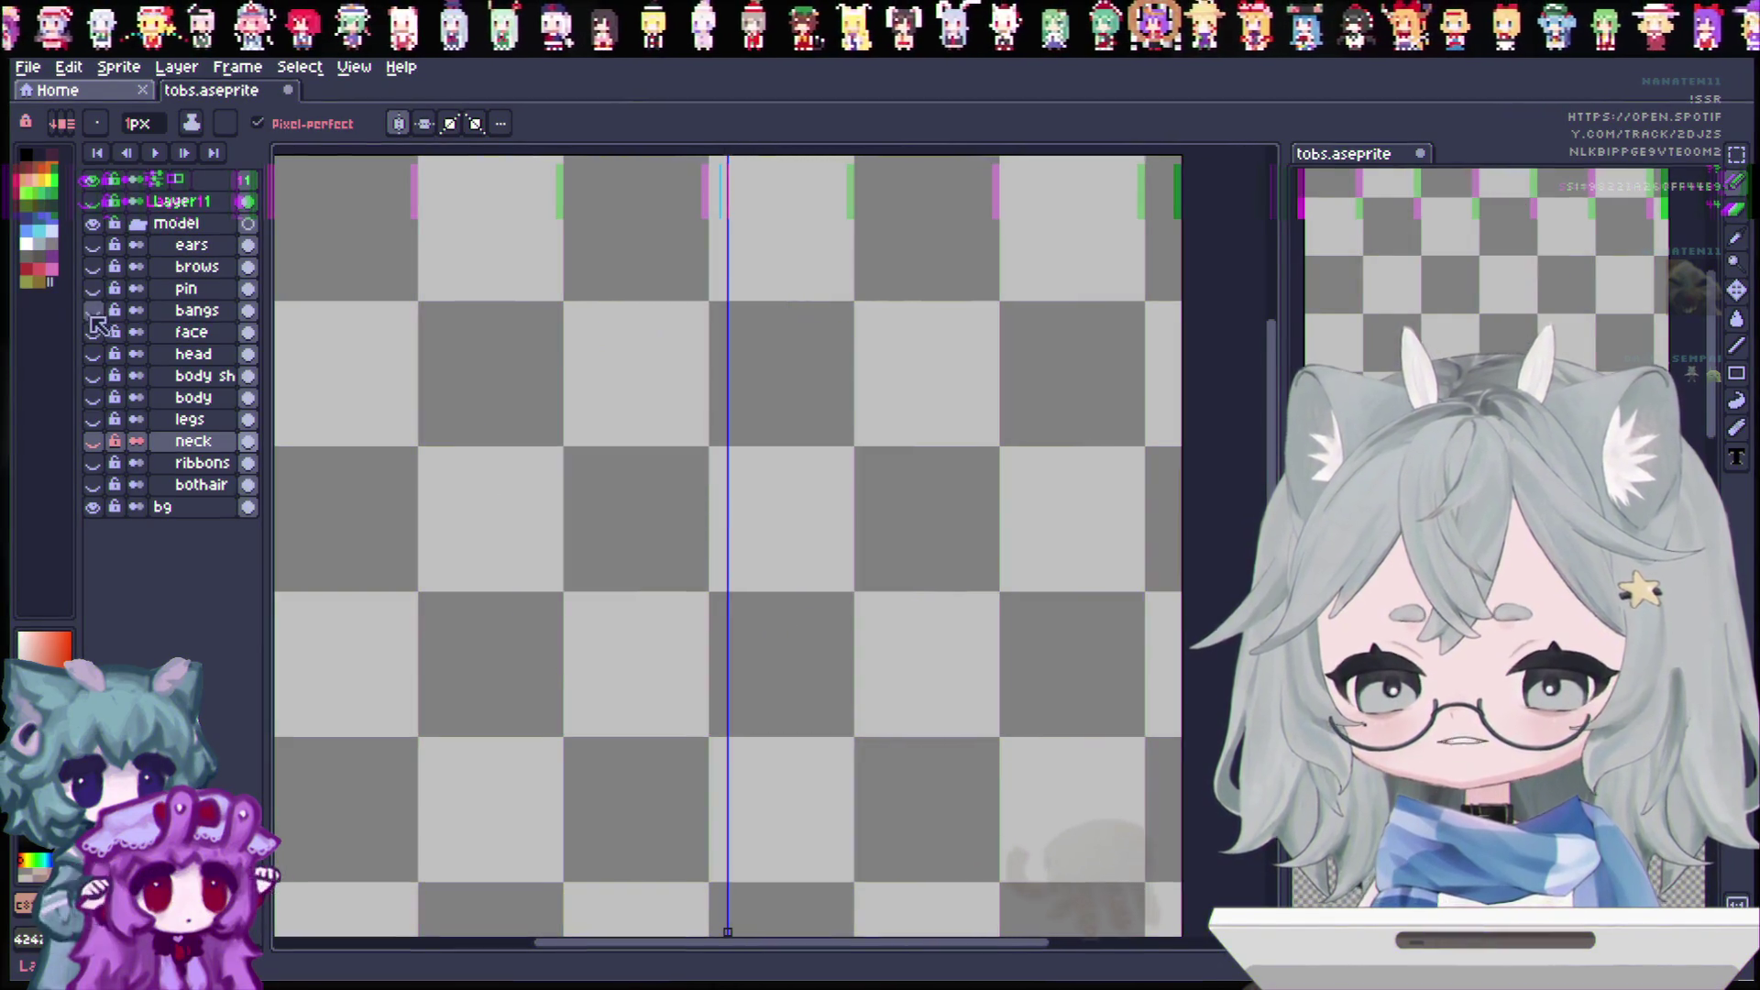
click(94, 333)
scroll(590, 658, up, 2)
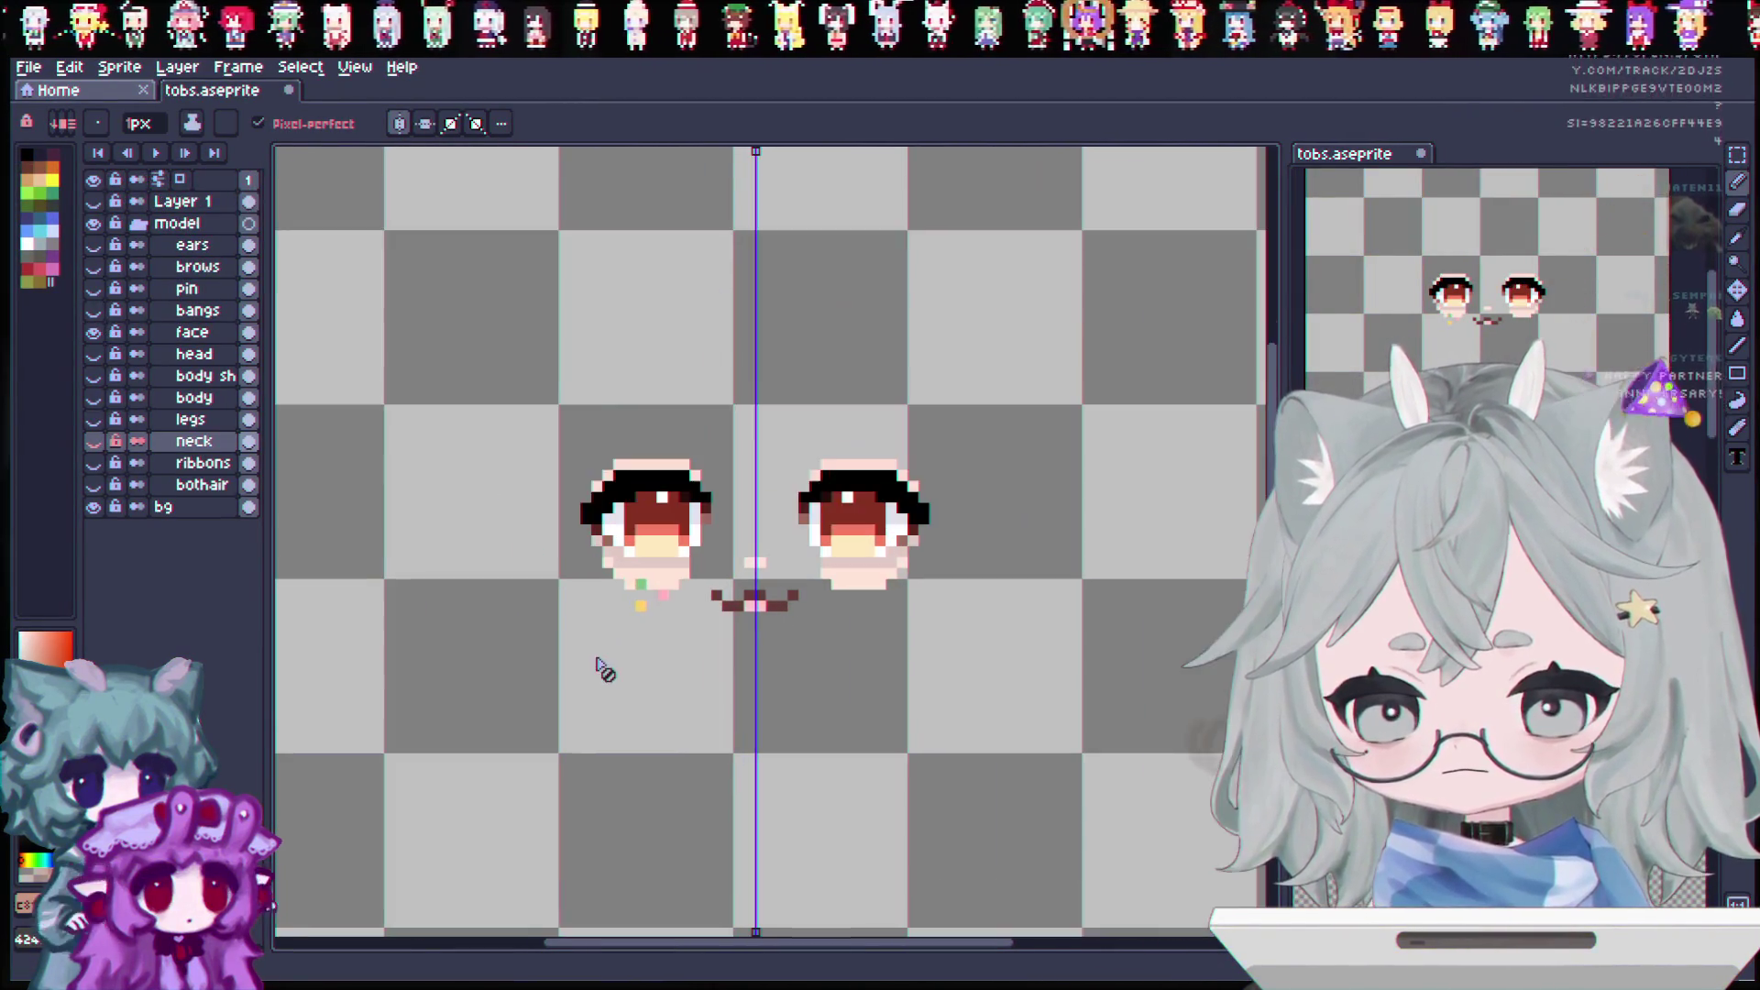
Step: Duplicate the face layer and name the copy 'eyes'
right_click(181, 334)
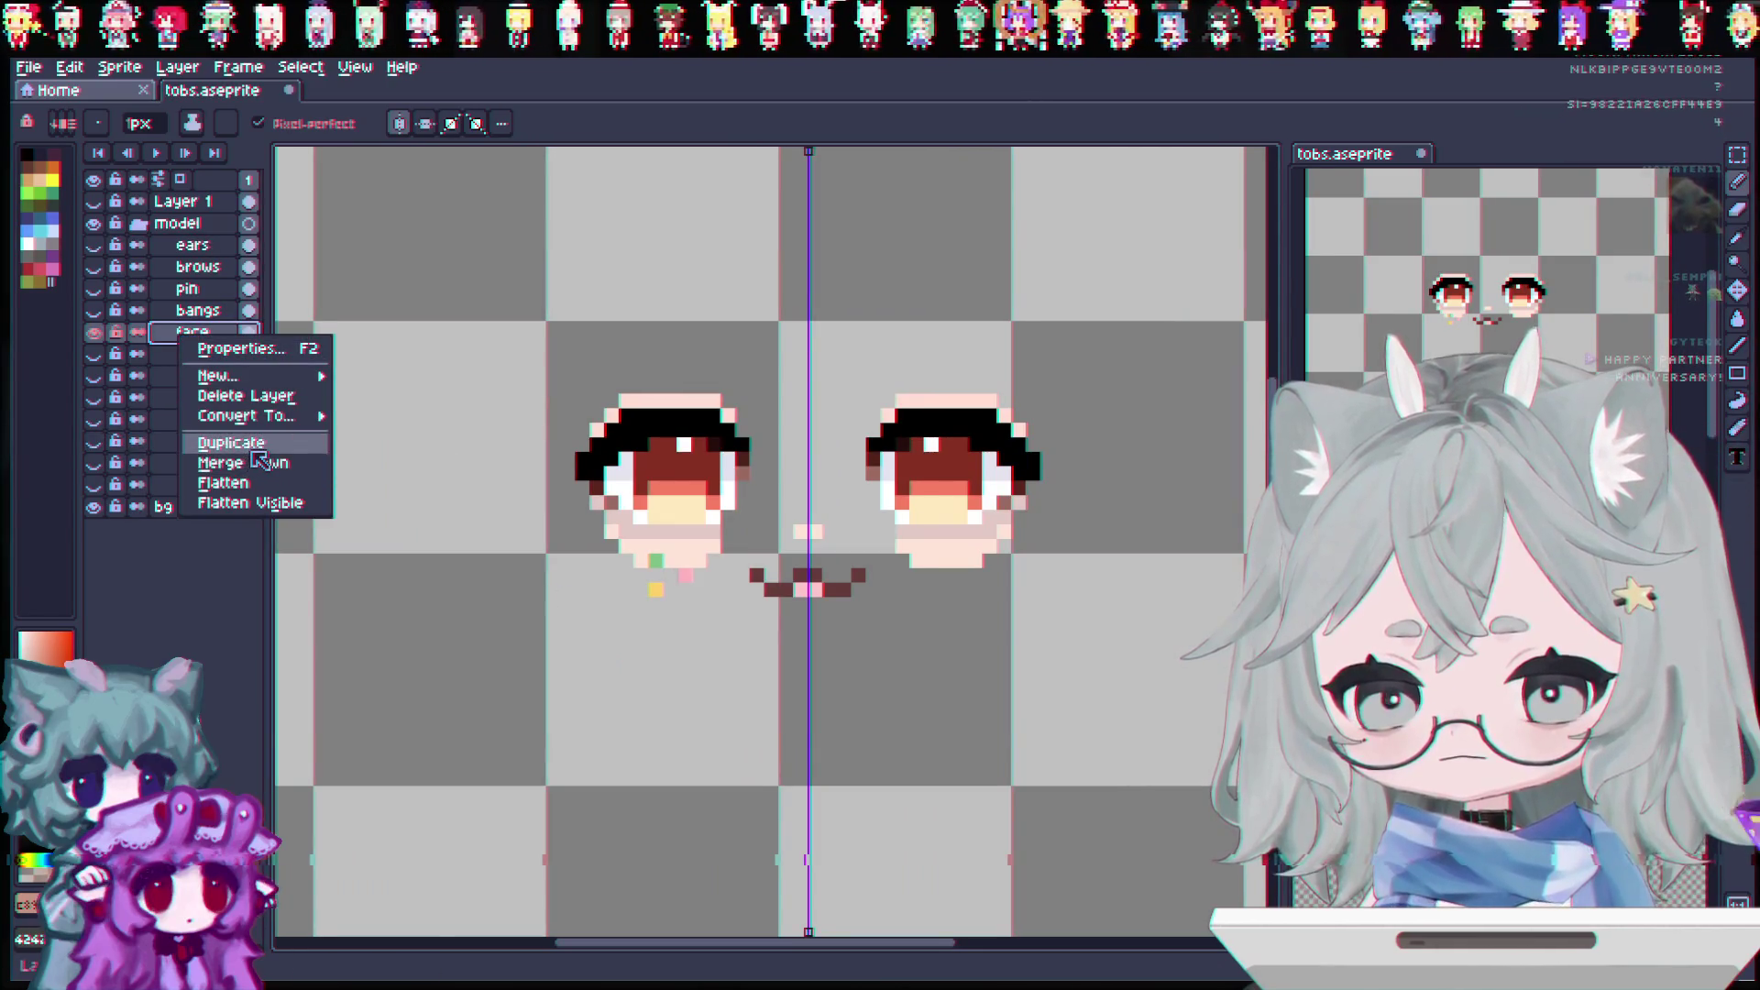
click(253, 448)
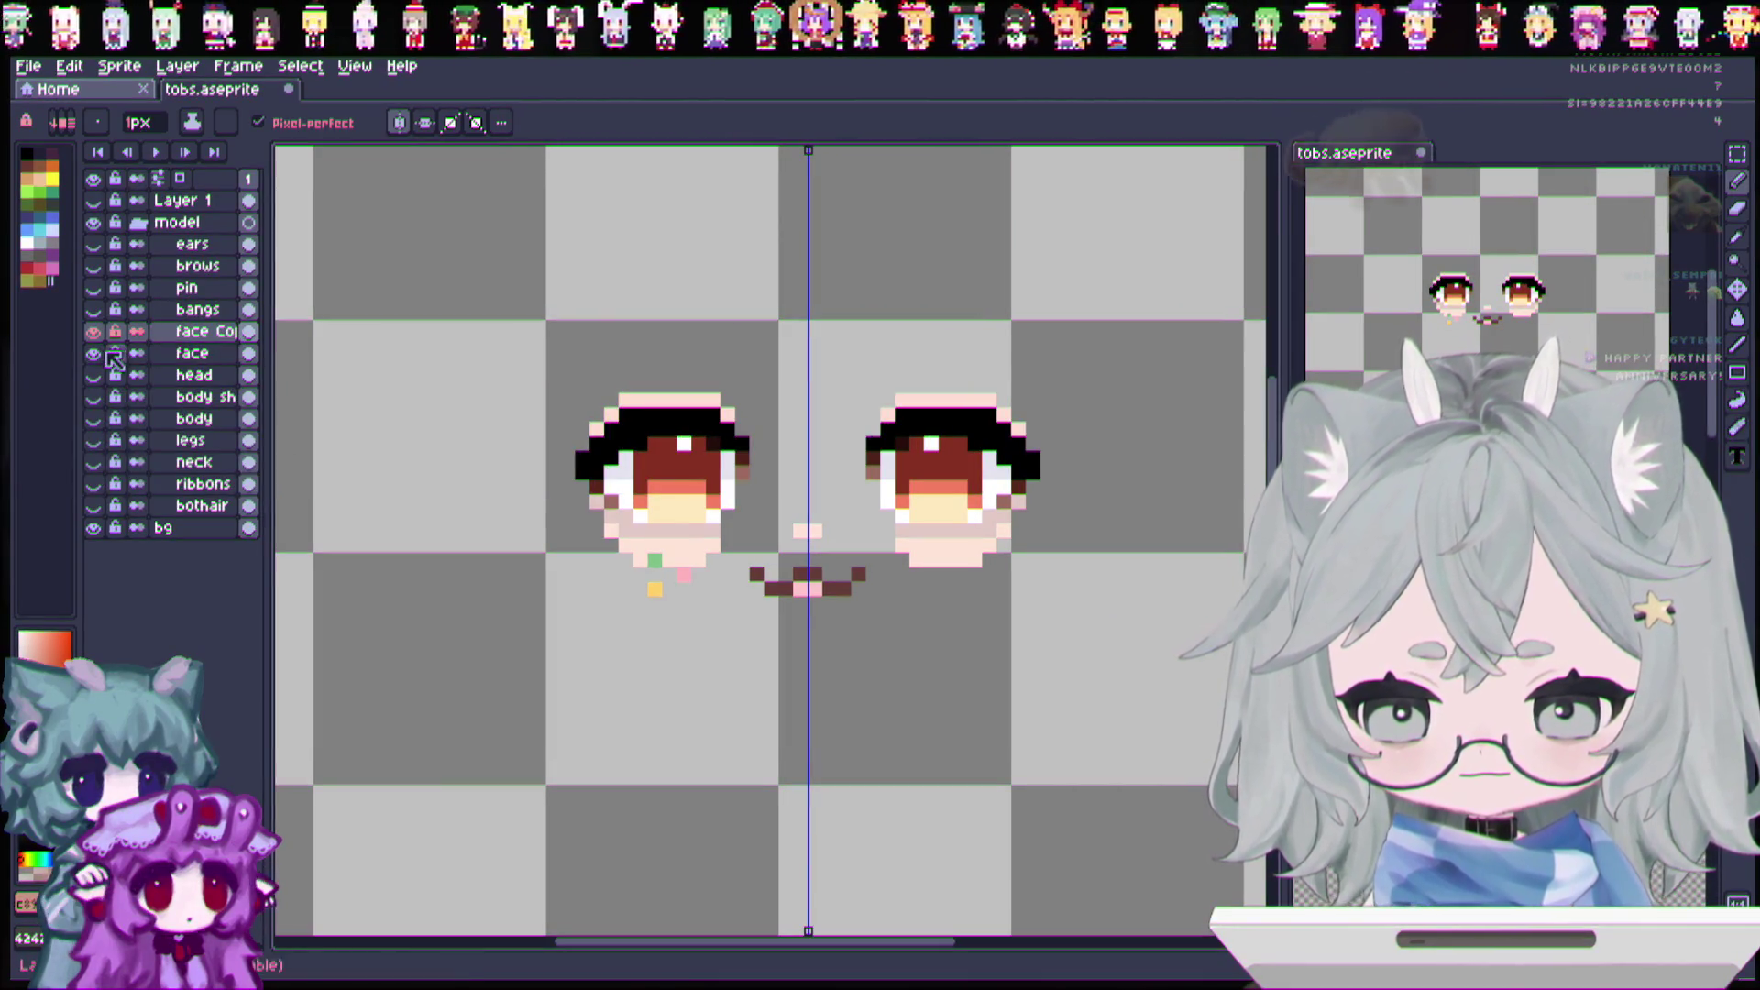
double_click(225, 334)
text(eyes)
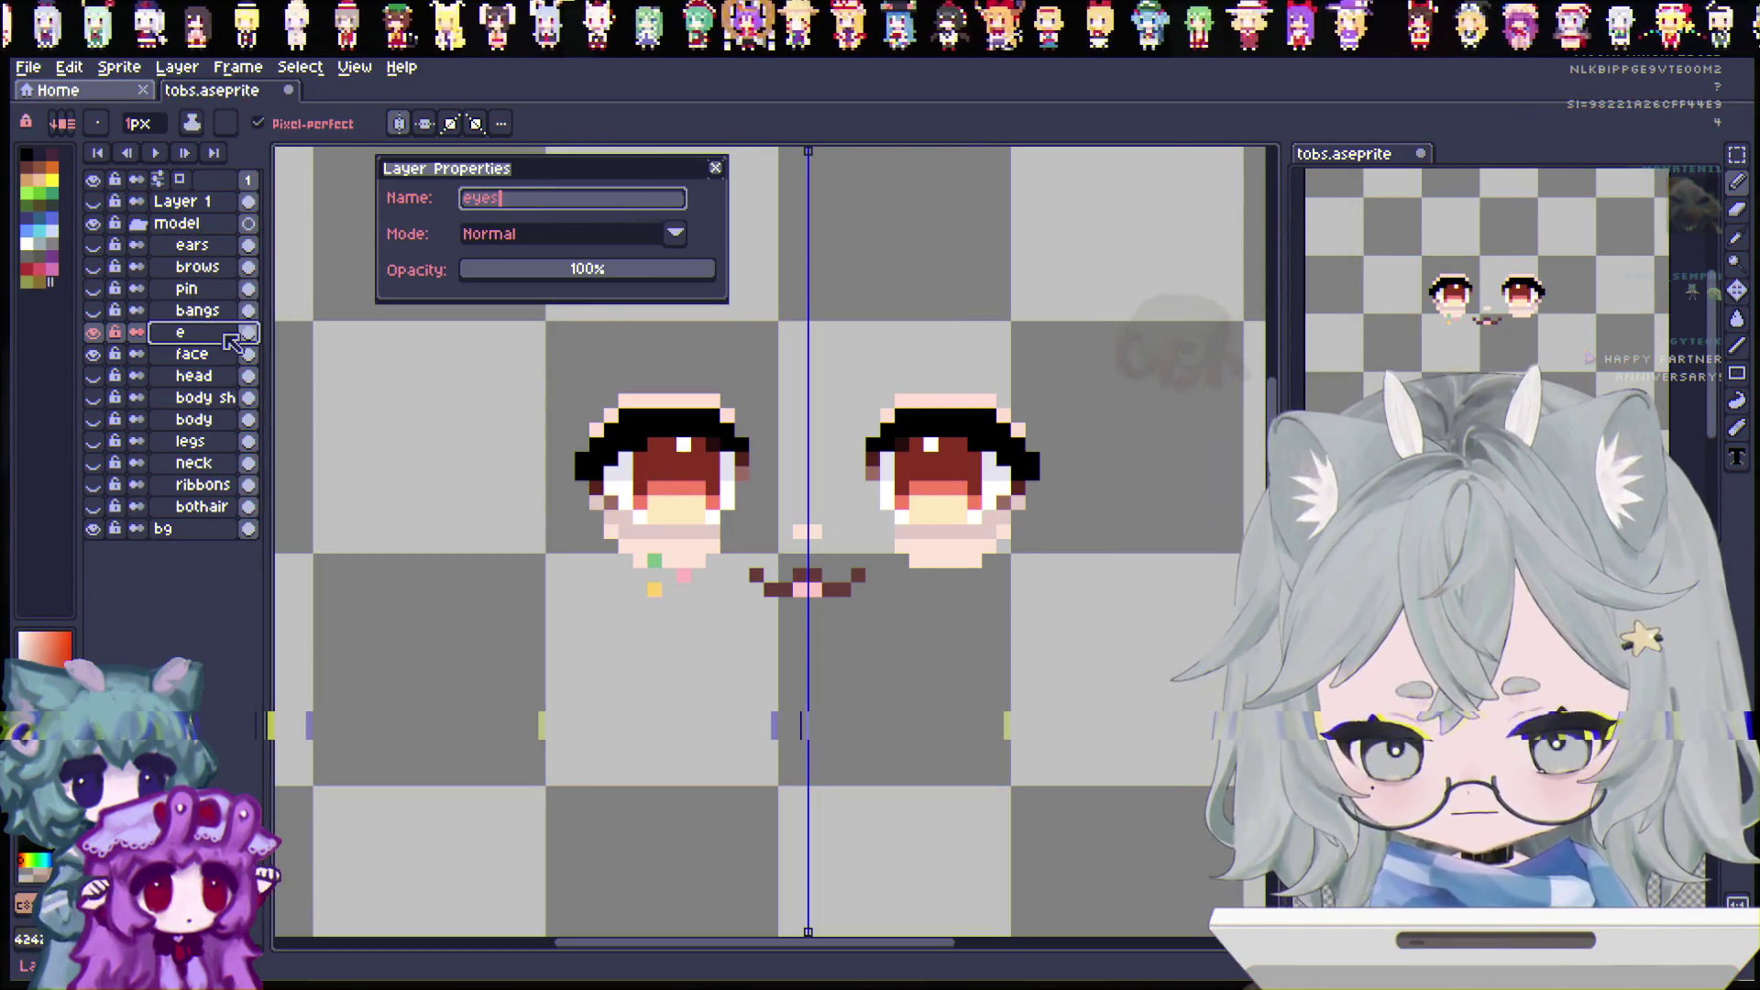
key(Return)
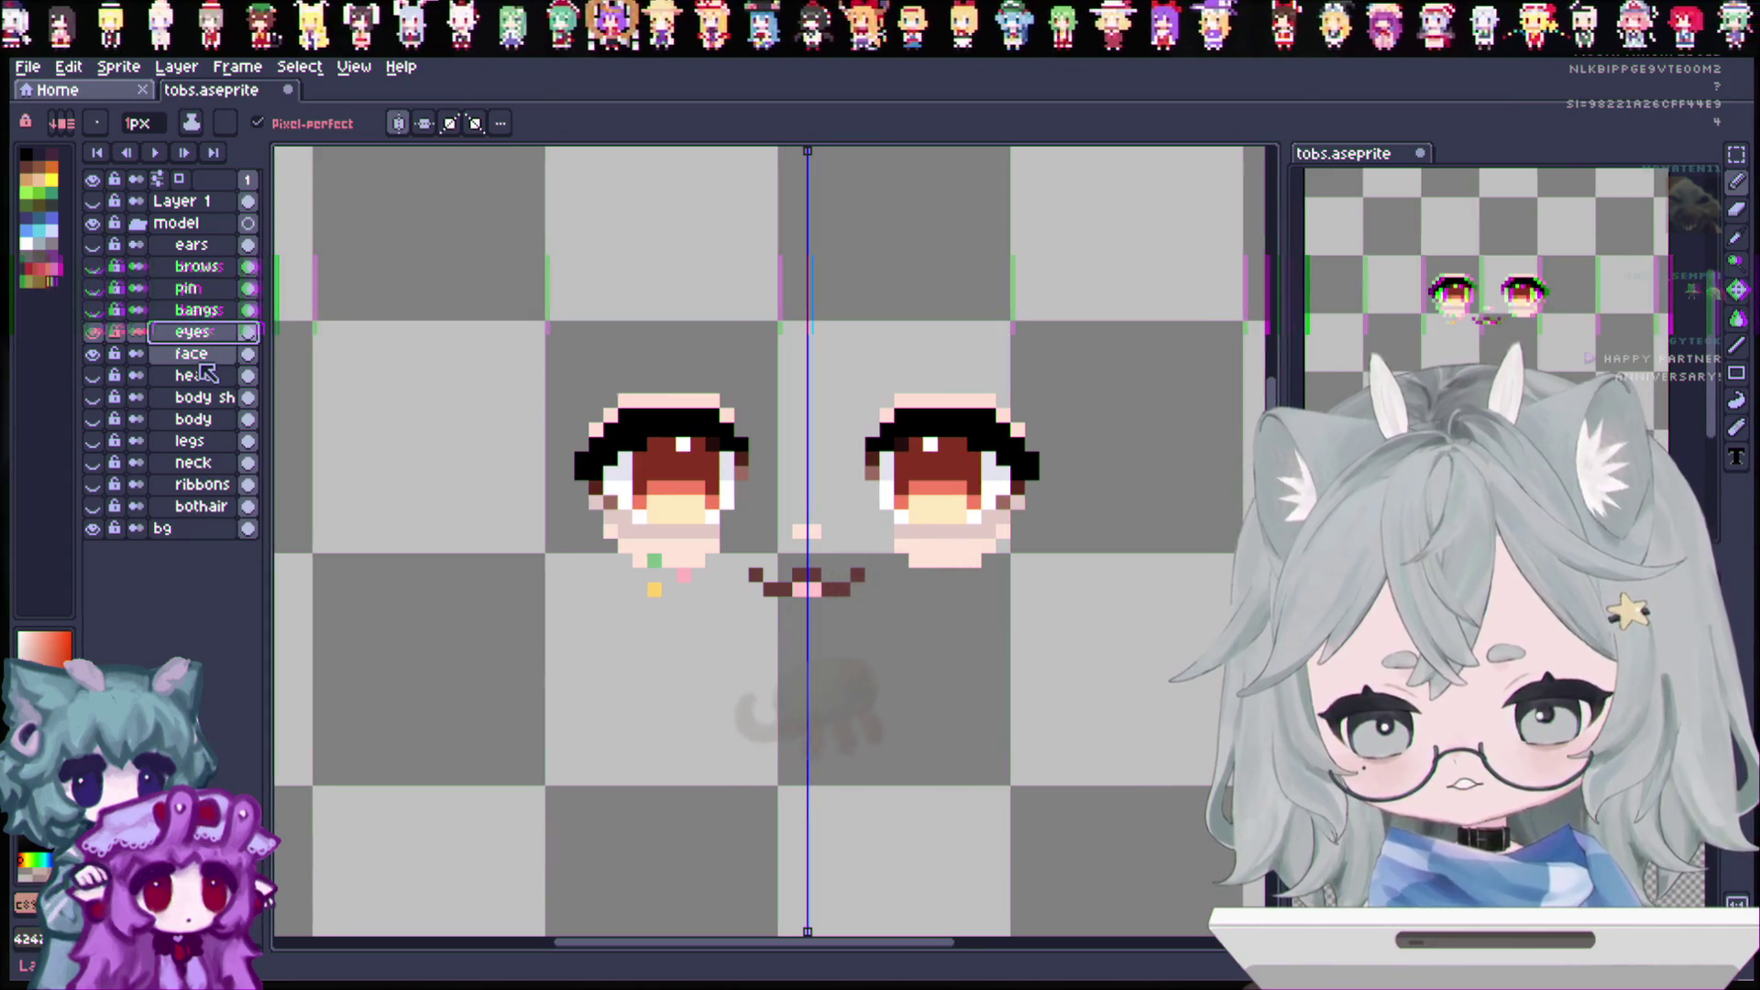
Step: Make a second copy of the face layer and name it 'pandaeyes'
right_click(202, 357)
click(251, 475)
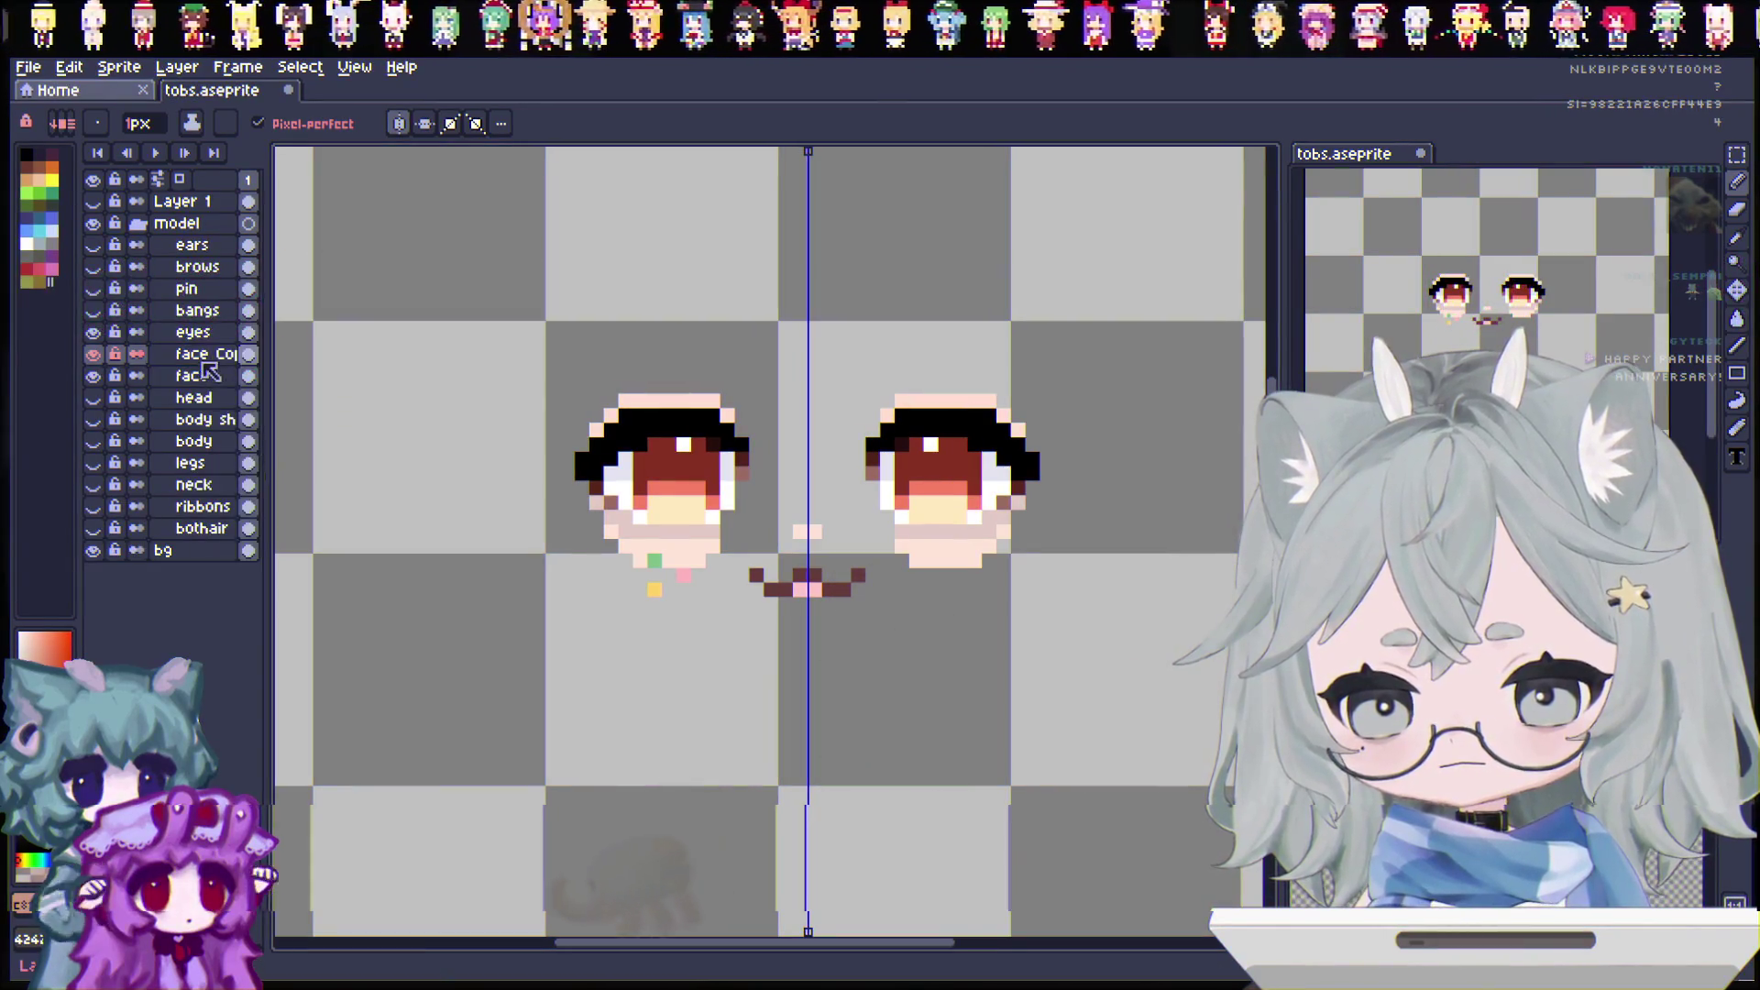
double_click(202, 356)
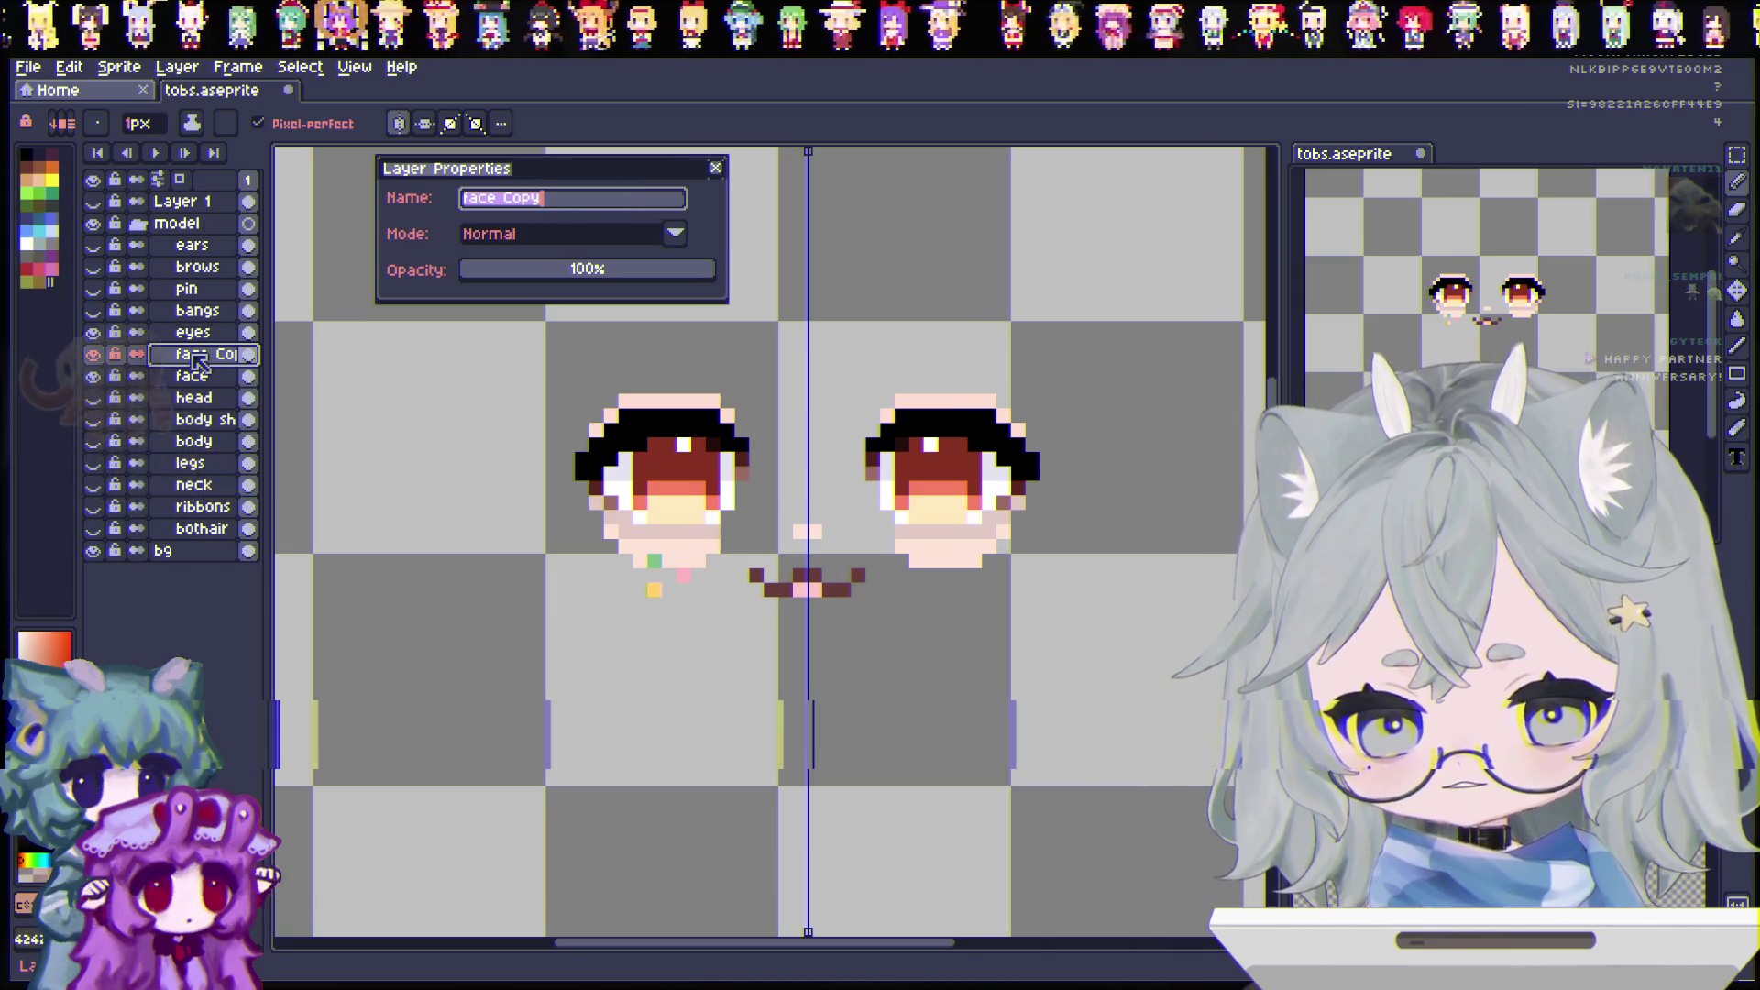
text(bl)
key(BackSpace)
key(BackSpace)
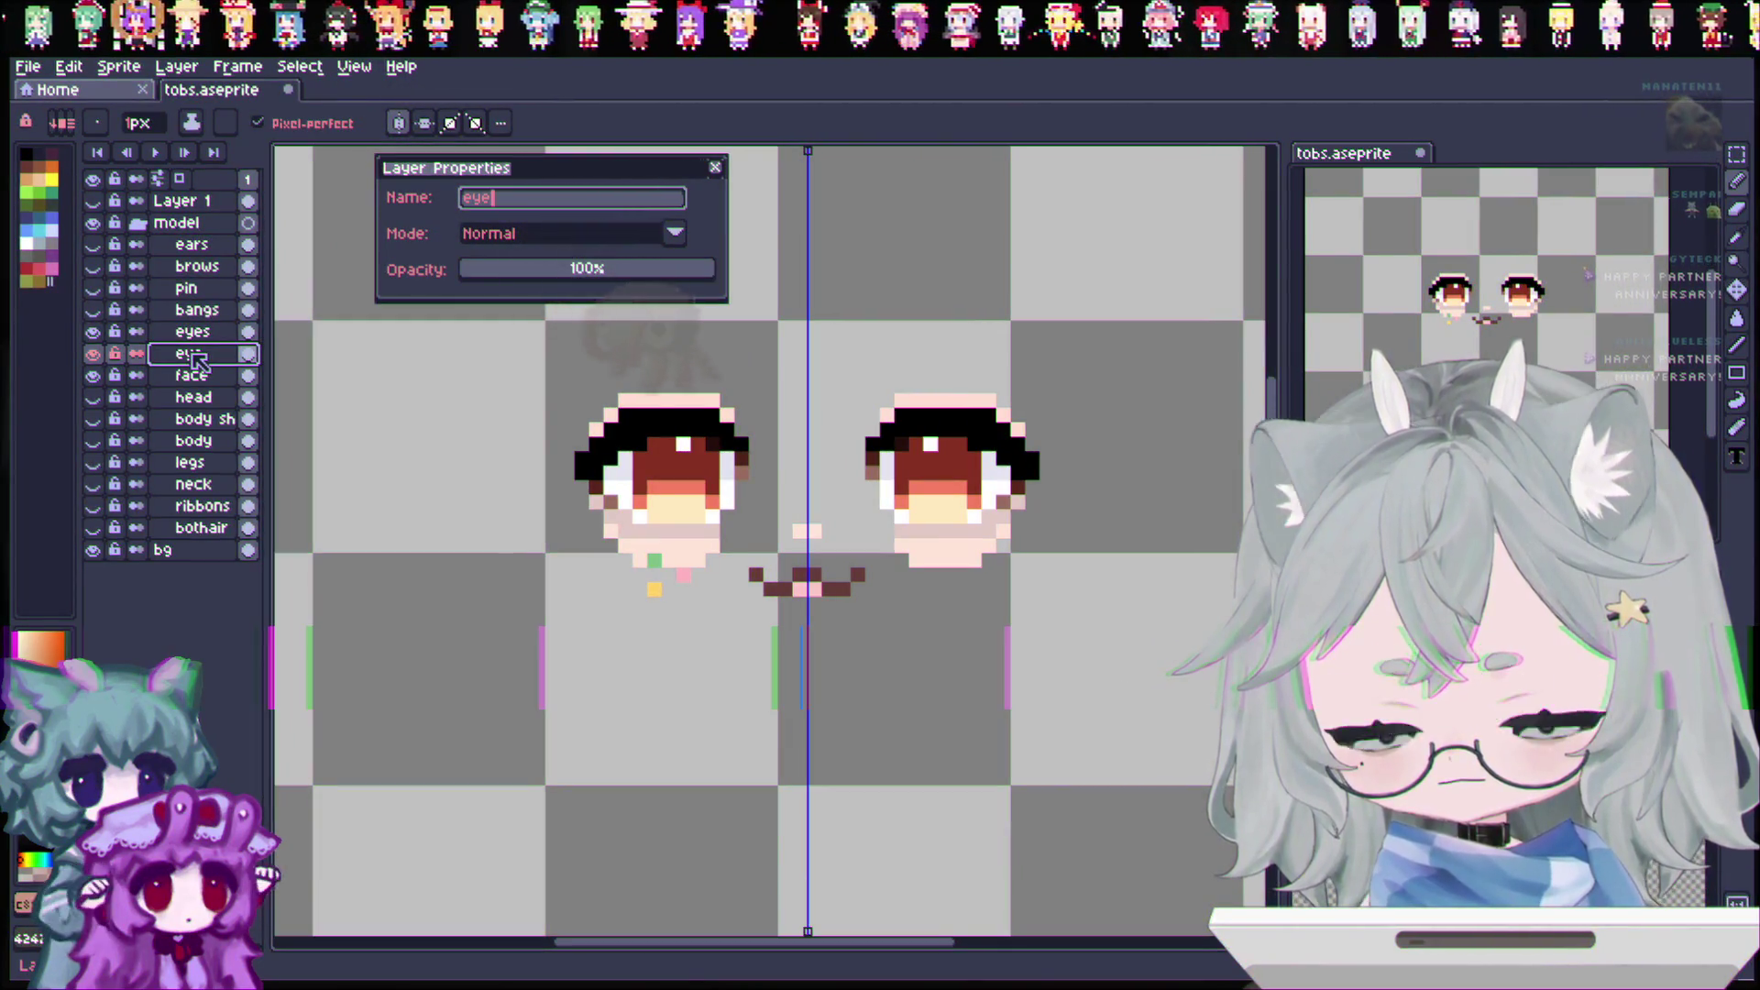
text(s)
key(BackSpace)
text(panda)
key(Return)
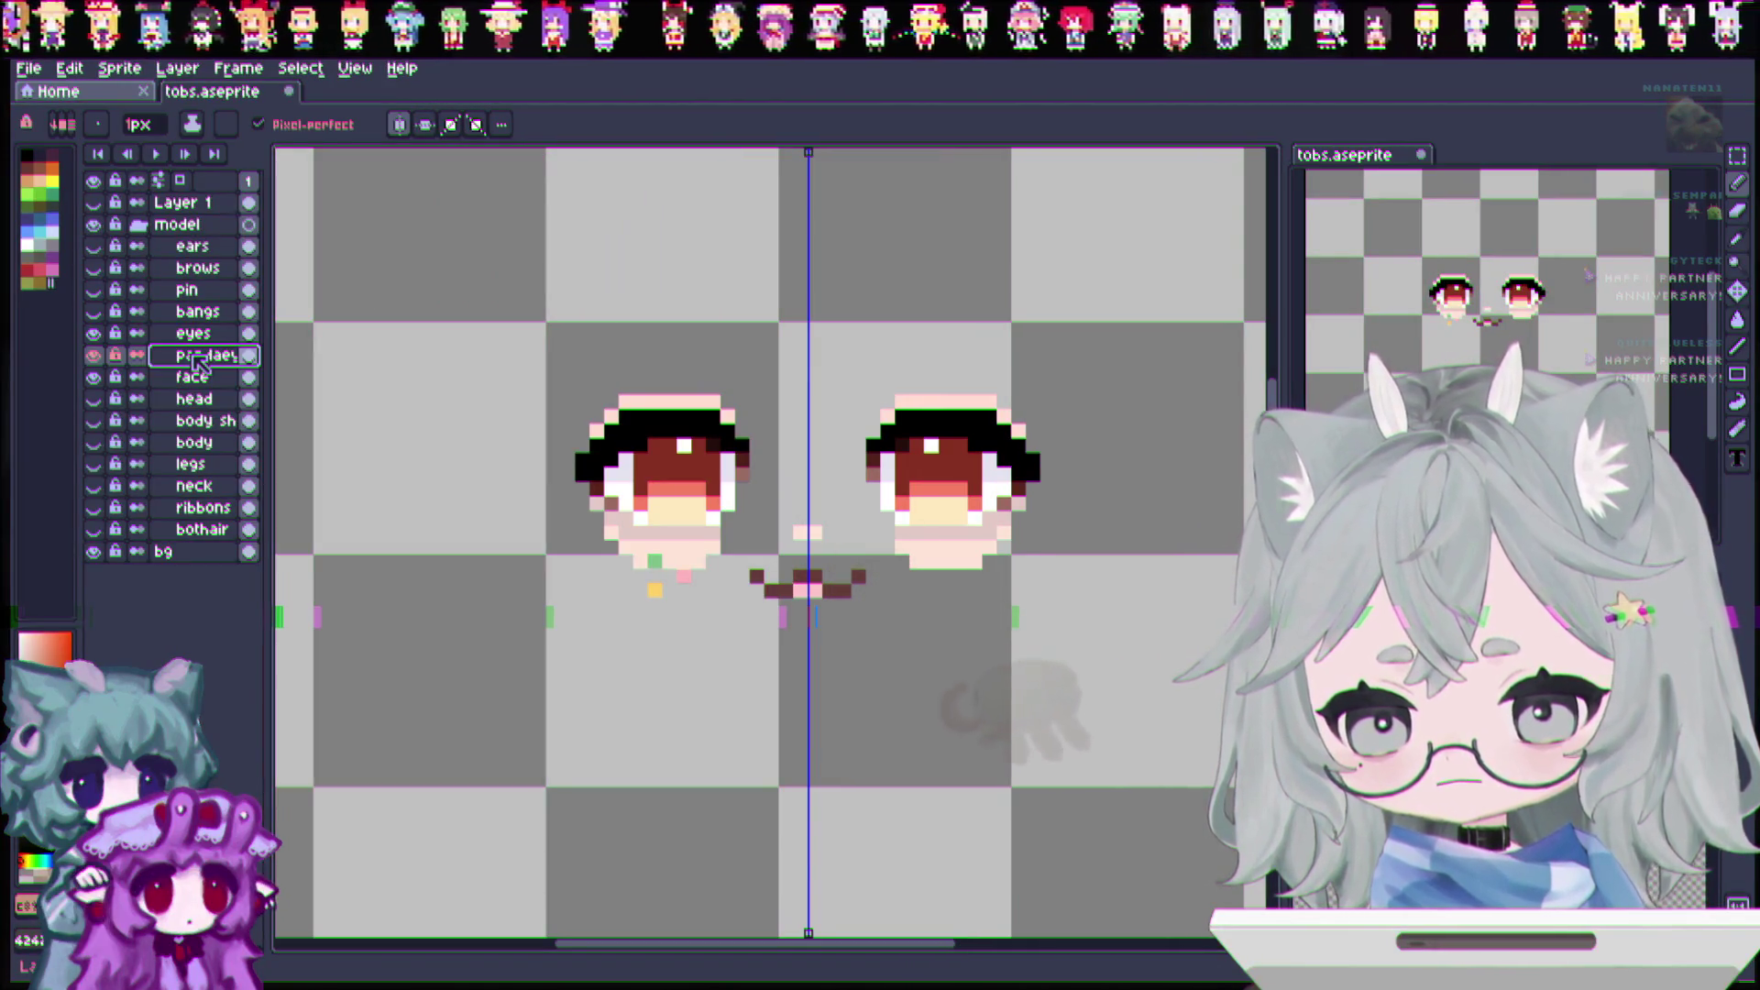
click(1737, 213)
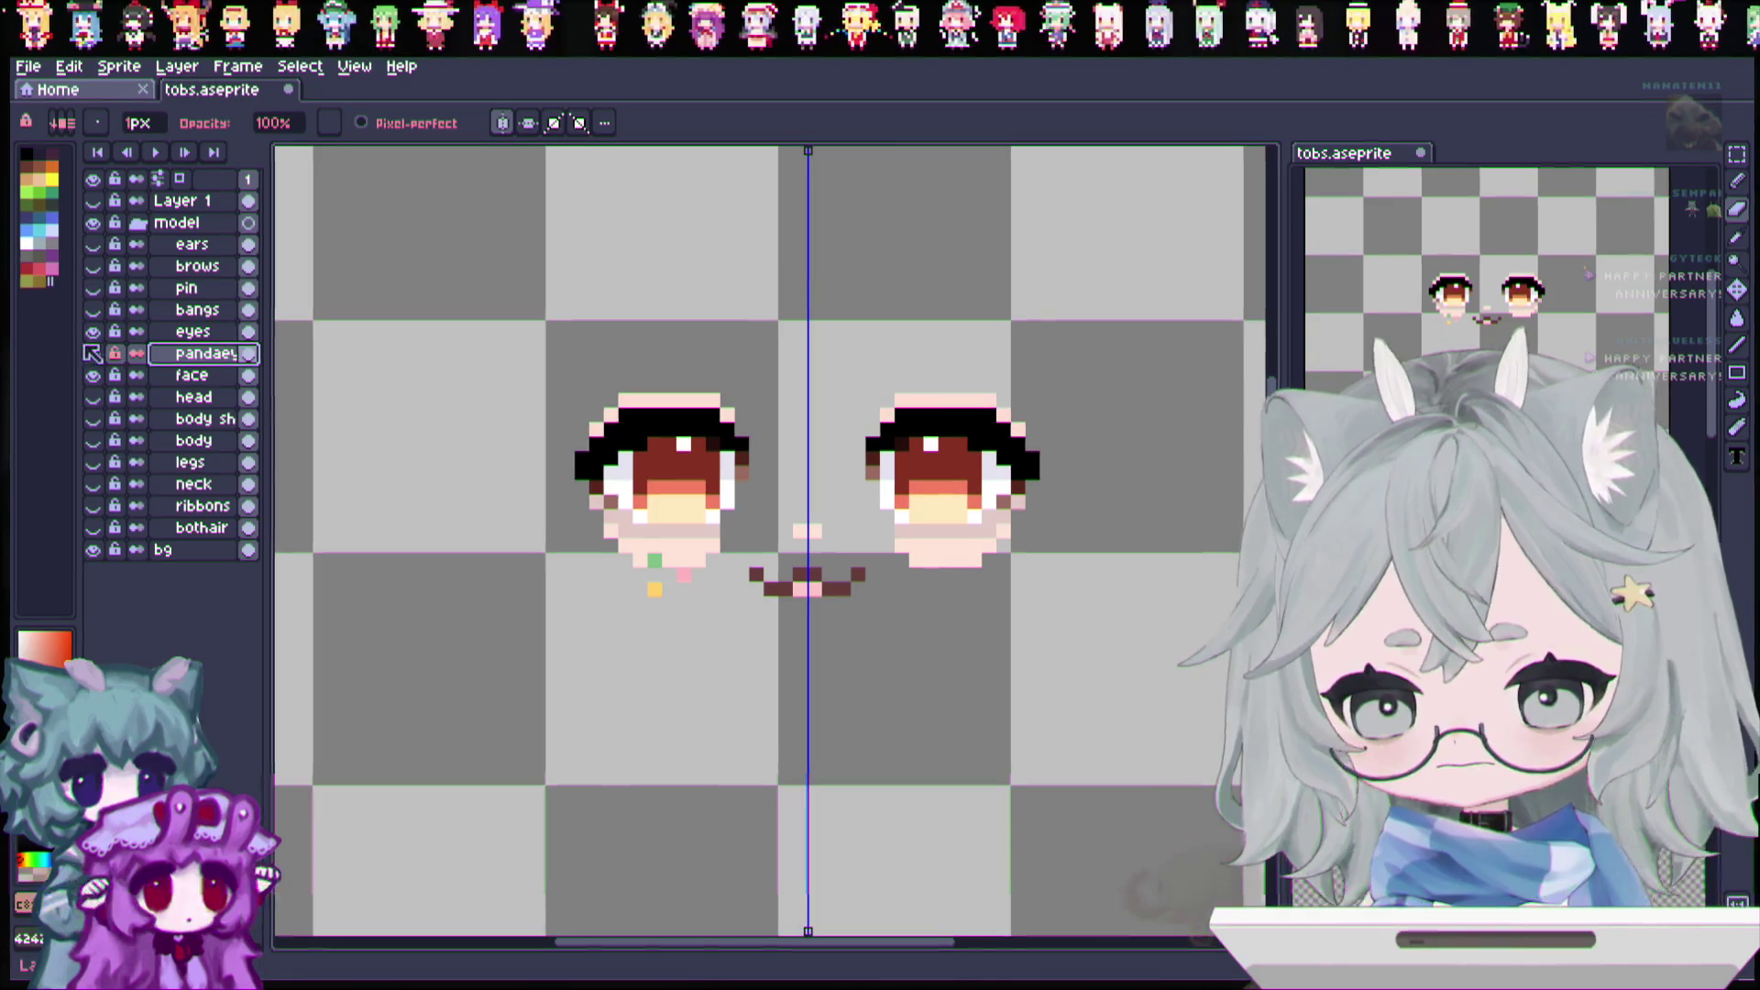
Step: Erase the cream pixels and eyeball rows under both eyes, leaving thin lash lines
drag(654, 517, 743, 503)
mouse_move(613, 489)
mouse_down()
mouse_move(747, 486)
mouse_move(596, 460)
mouse_move(724, 431)
mouse_move(670, 417)
mouse_up()
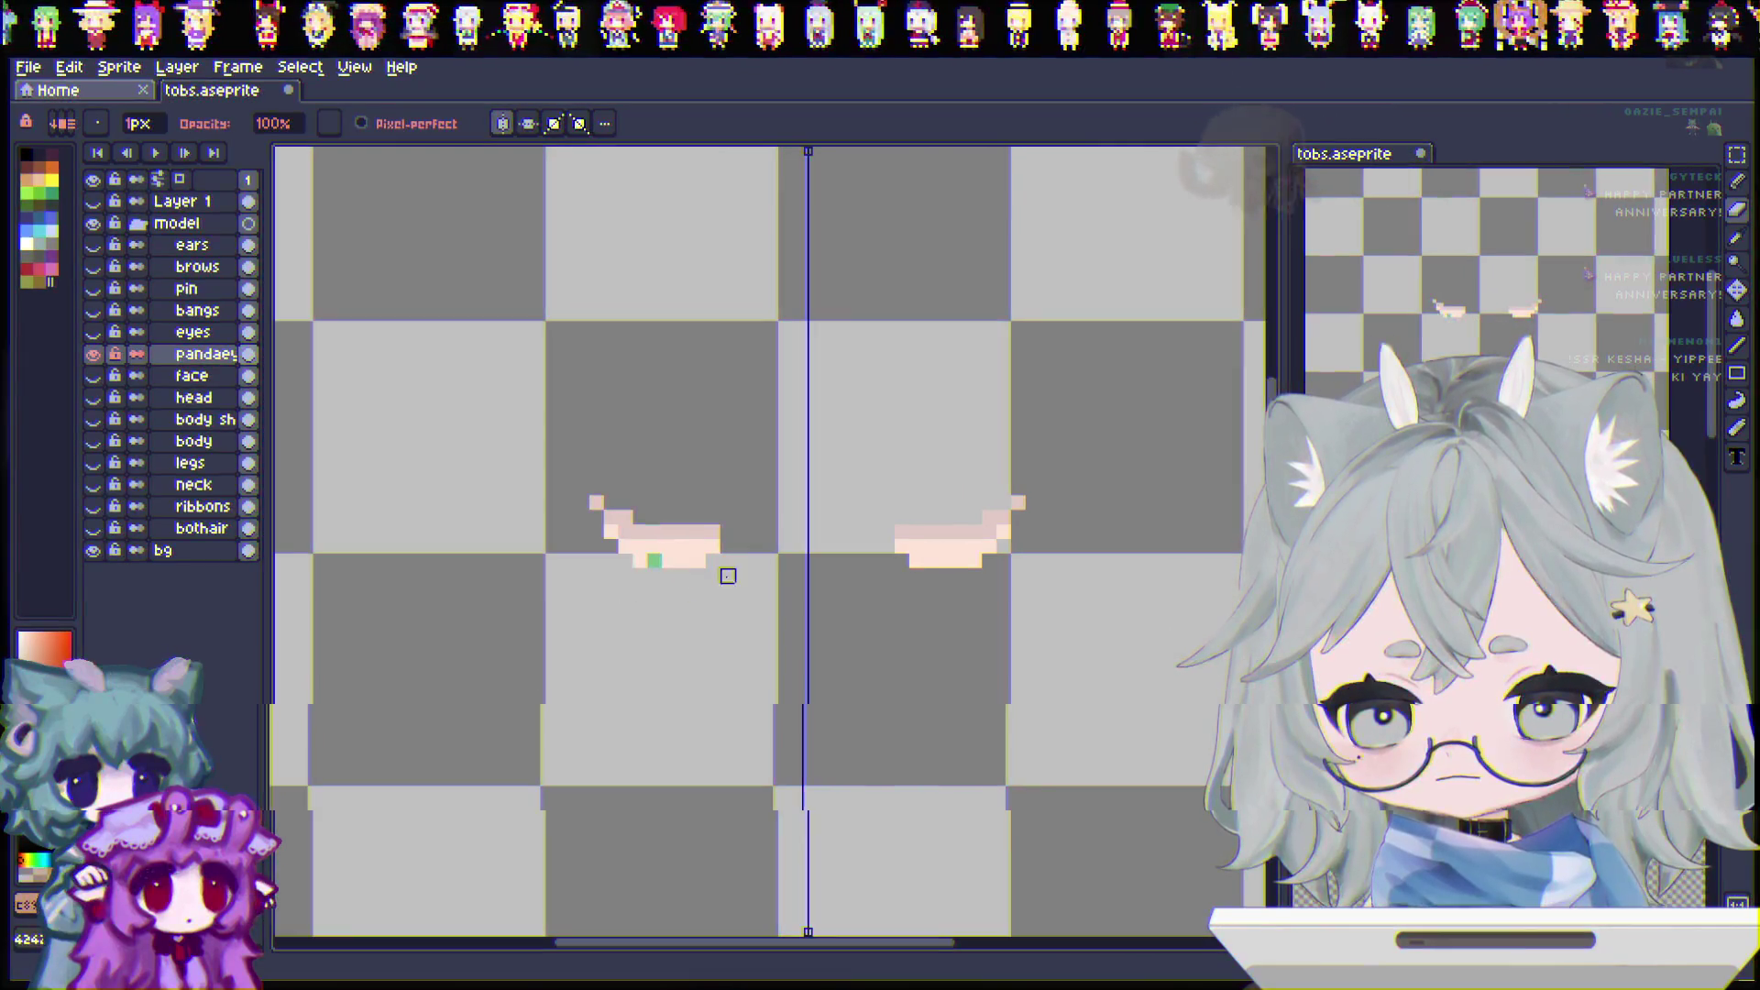
drag(723, 574, 656, 558)
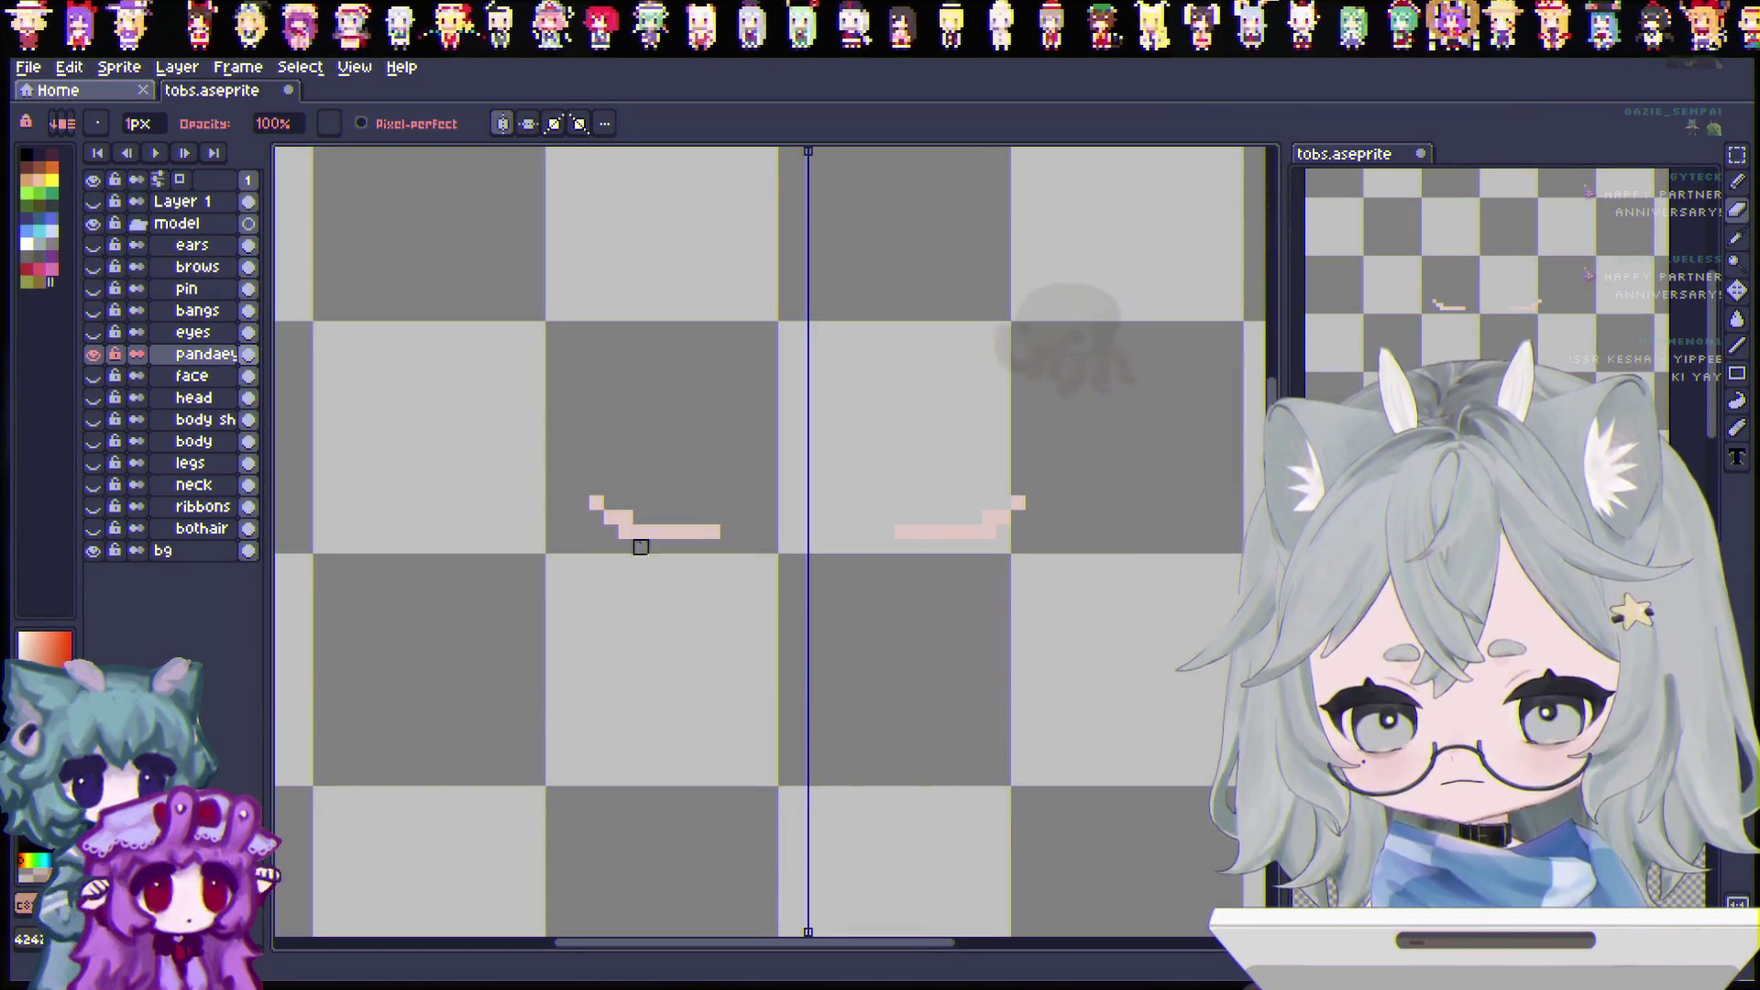
Step: Show the other layers again and move to the eyes layer, removing its mouth pixels
click(92, 354)
click(92, 331)
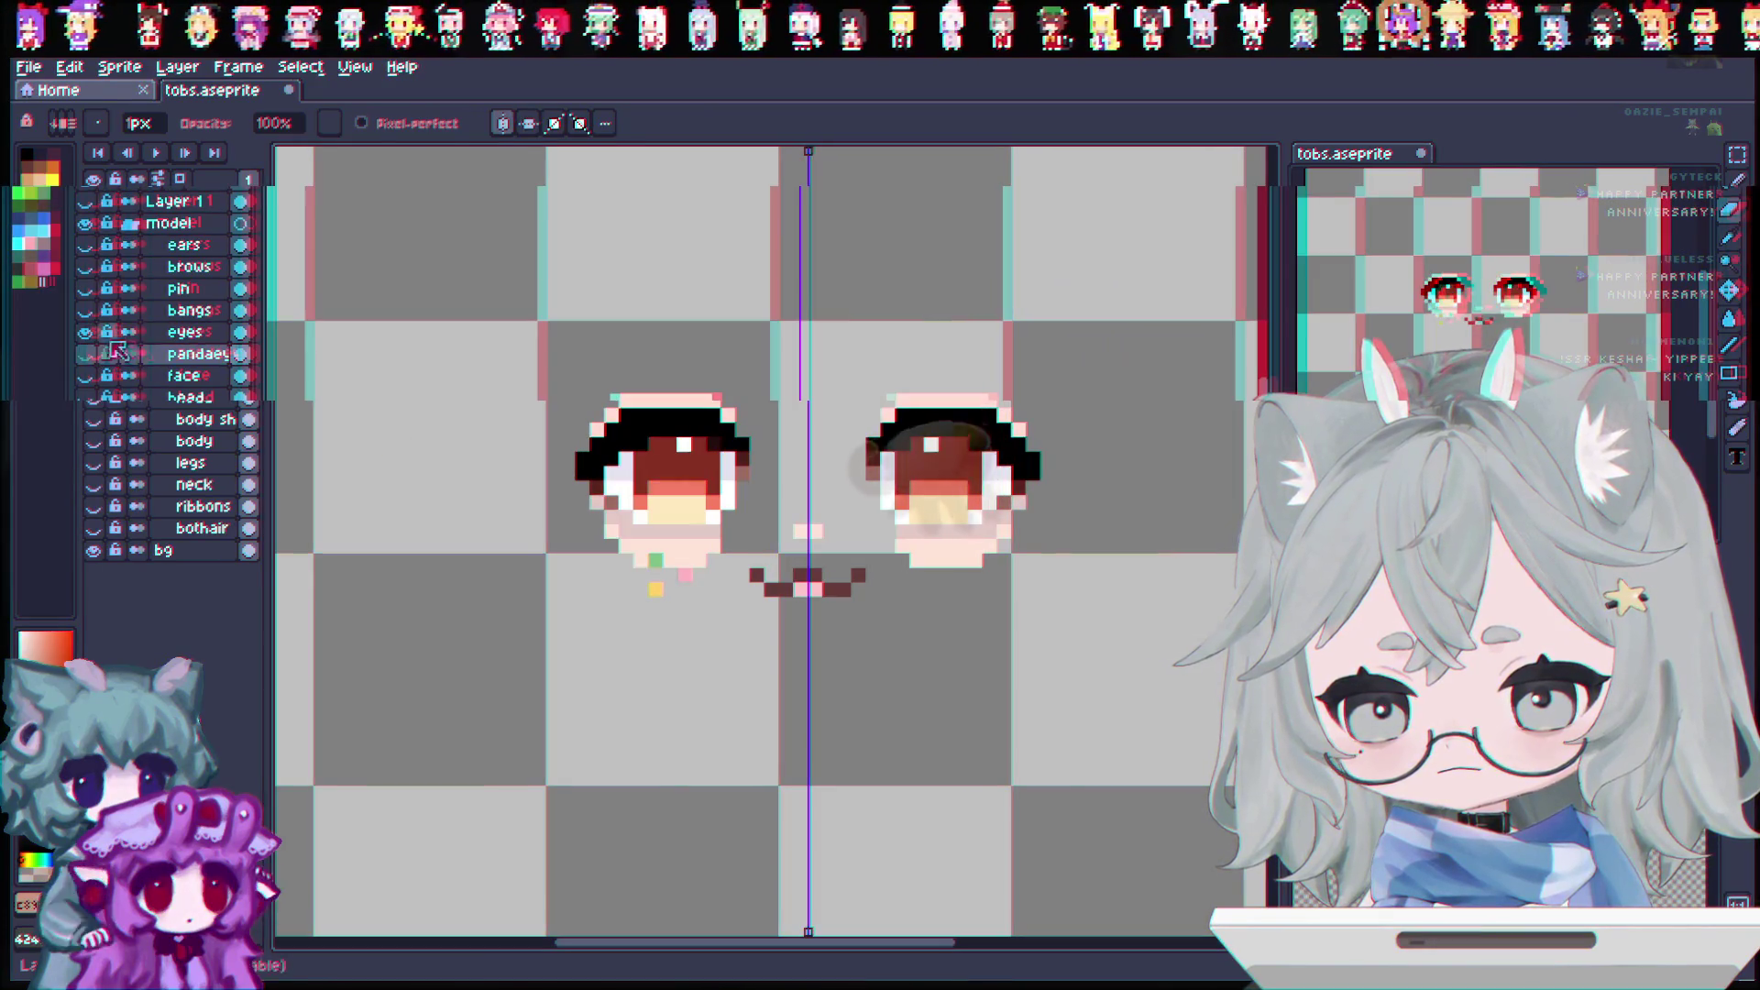
double_click(203, 354)
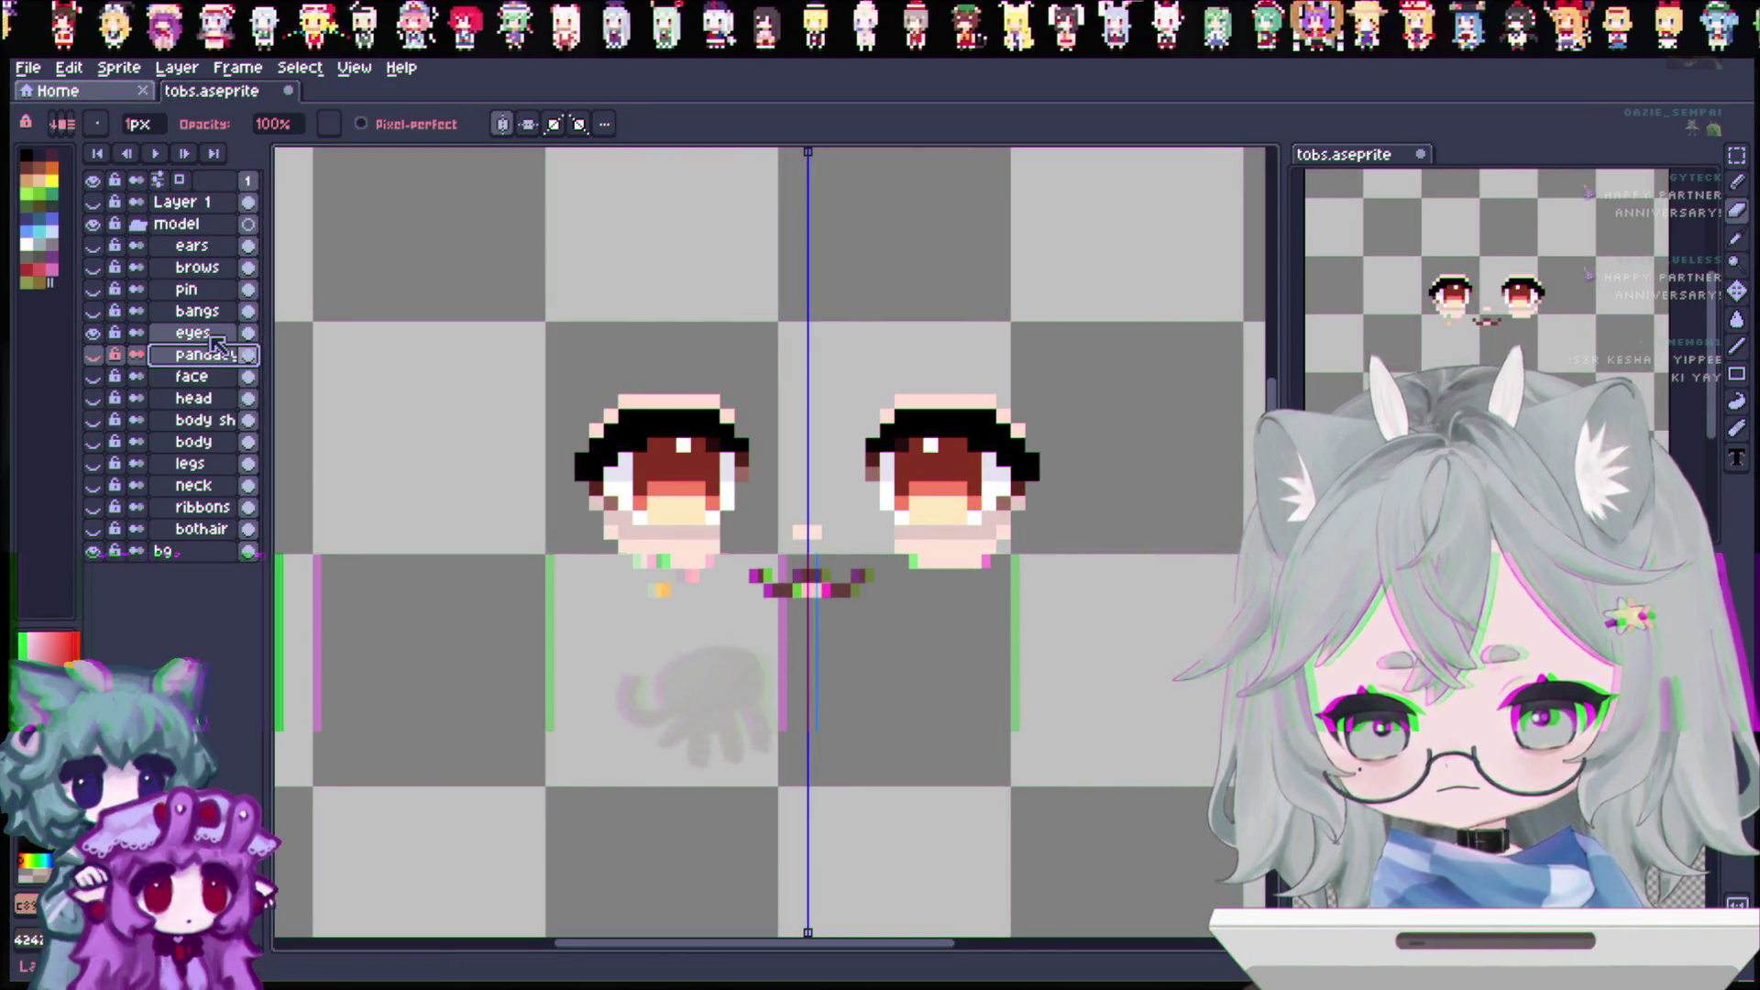
click(212, 336)
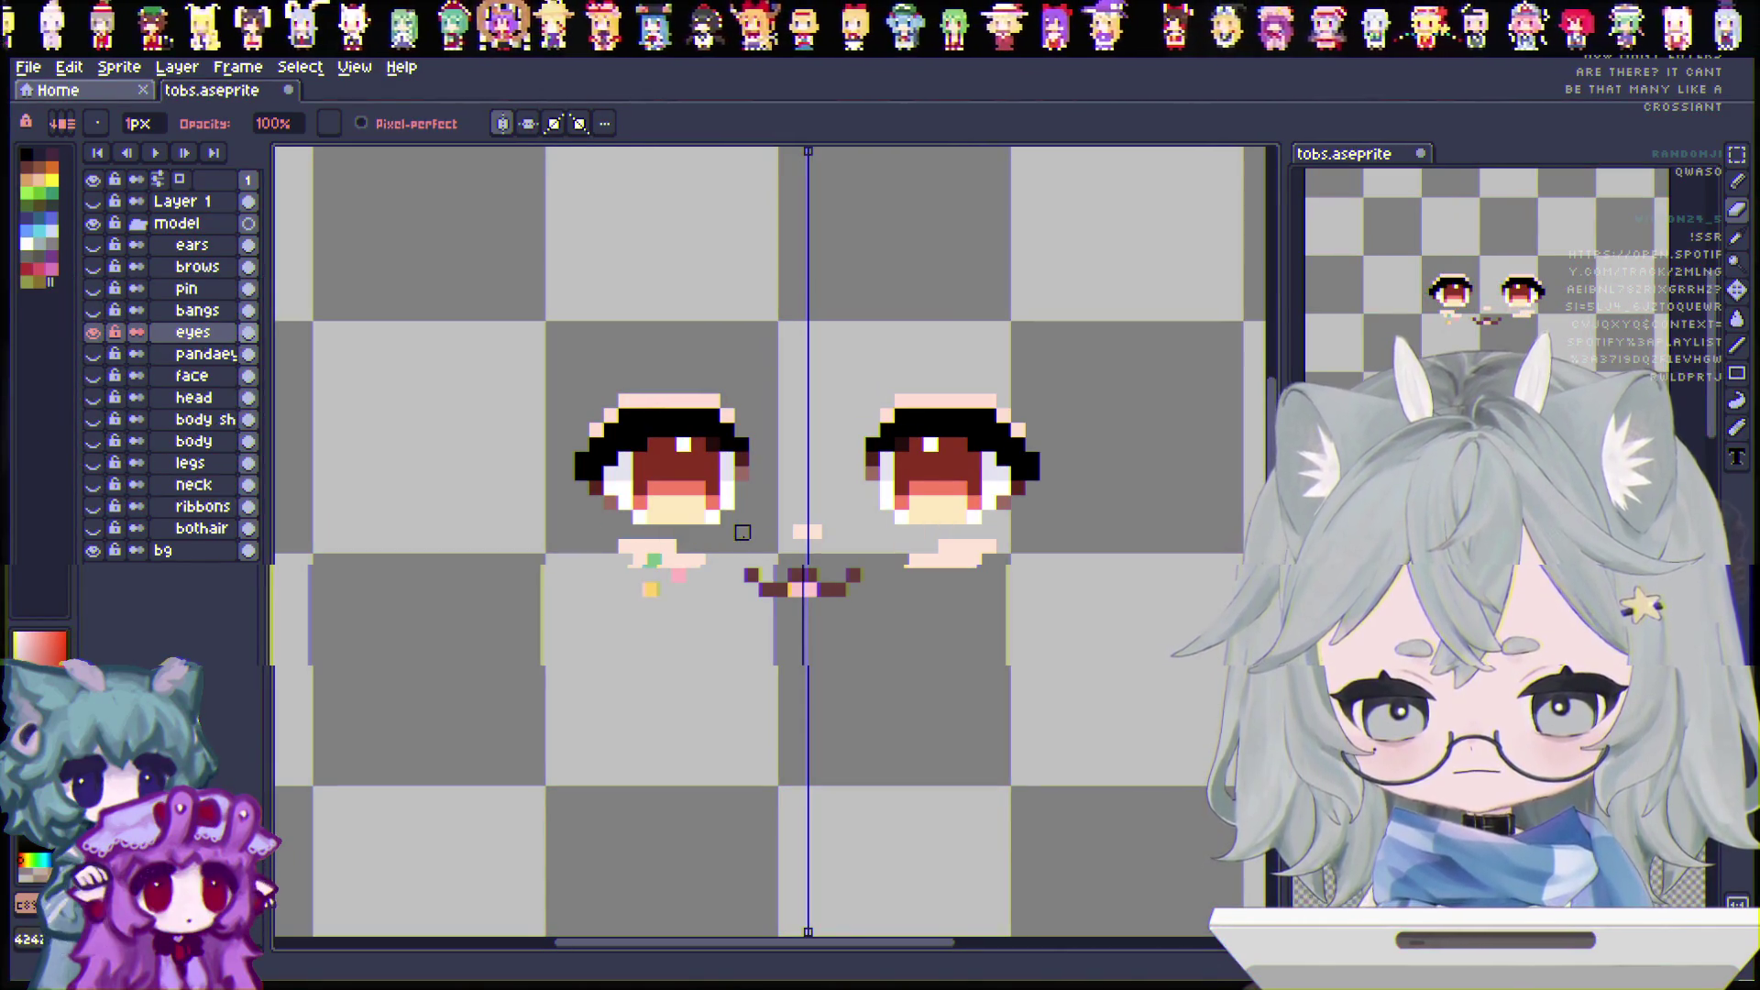
key(ctrl+z)
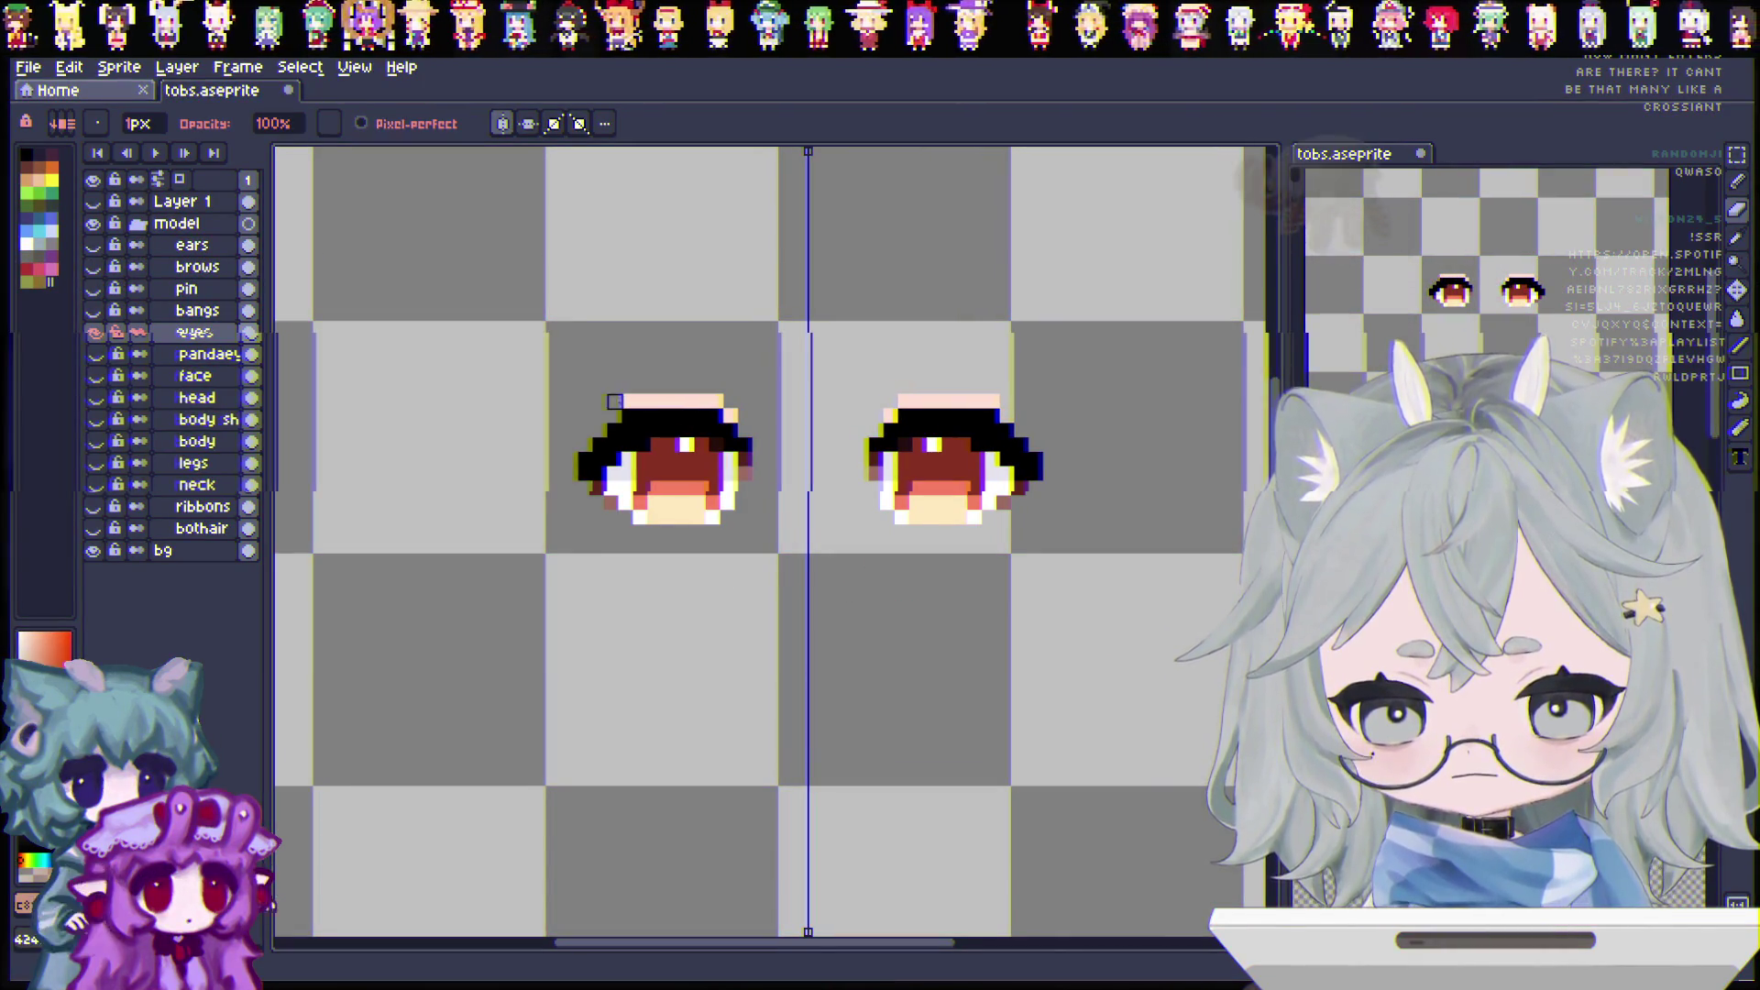
Step: Erase the pale row above both eyes on the eyes layer and check the result
drag(609, 401, 717, 401)
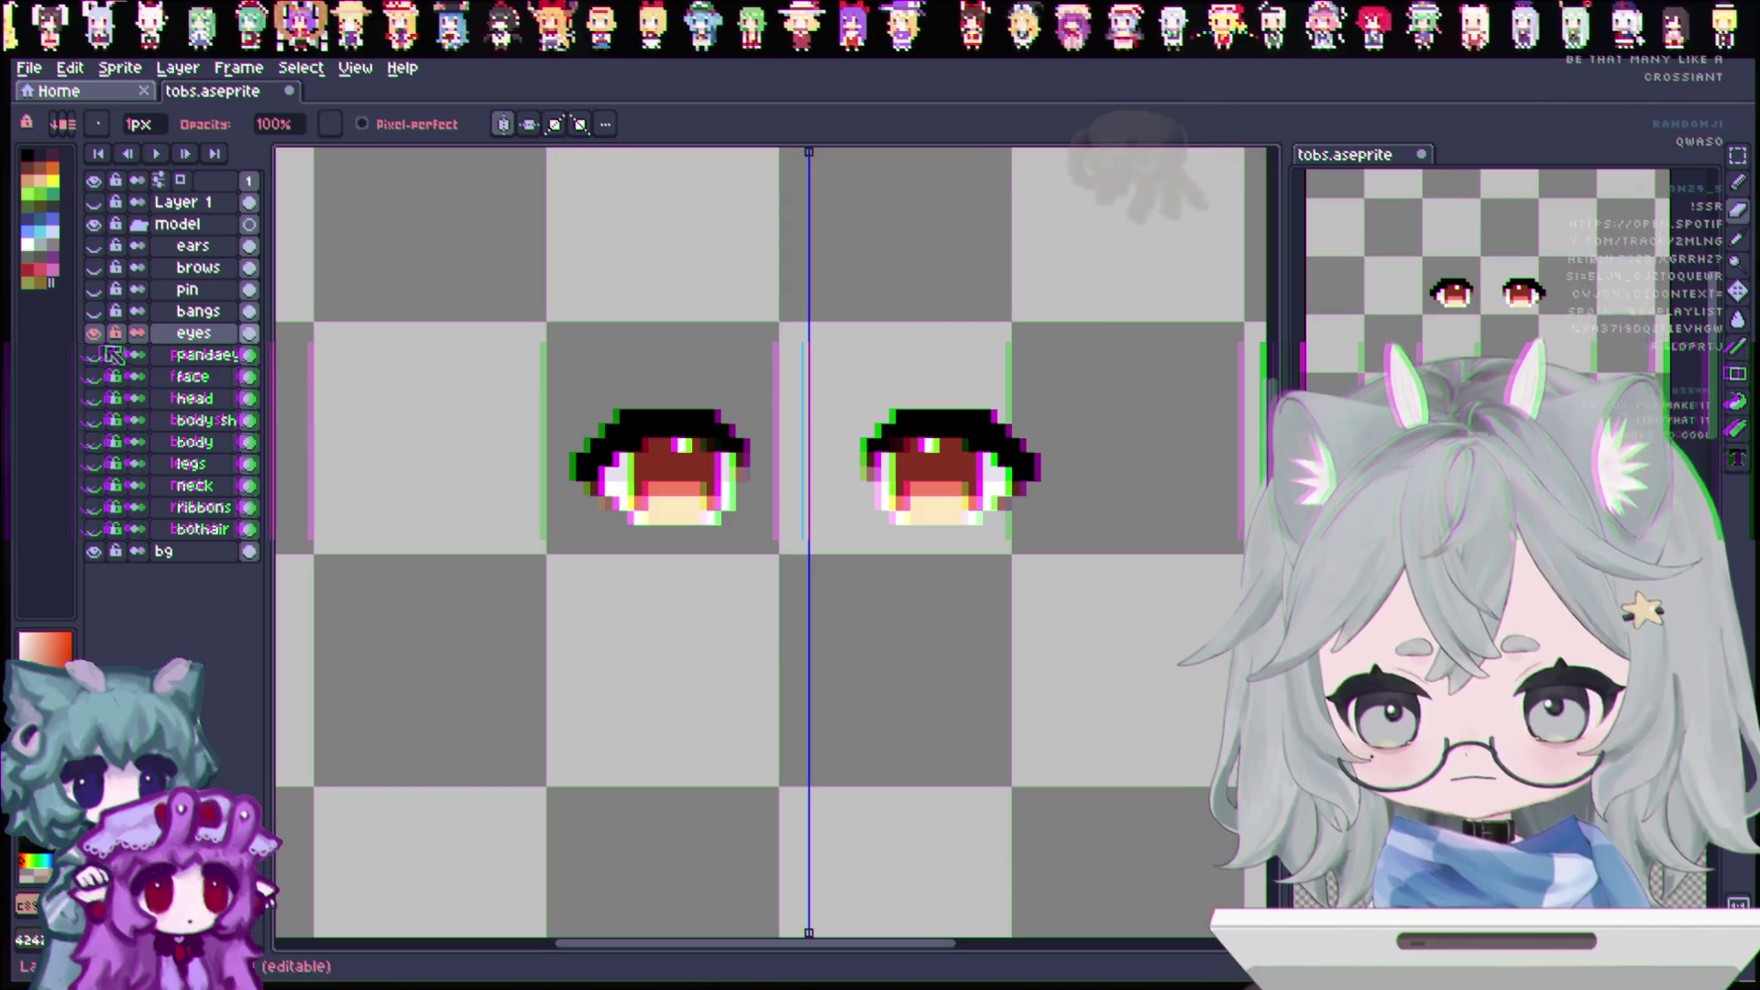
click(94, 332)
click(95, 331)
Step: Duplicate the face layer and rename the copy 'mouth'
click(188, 374)
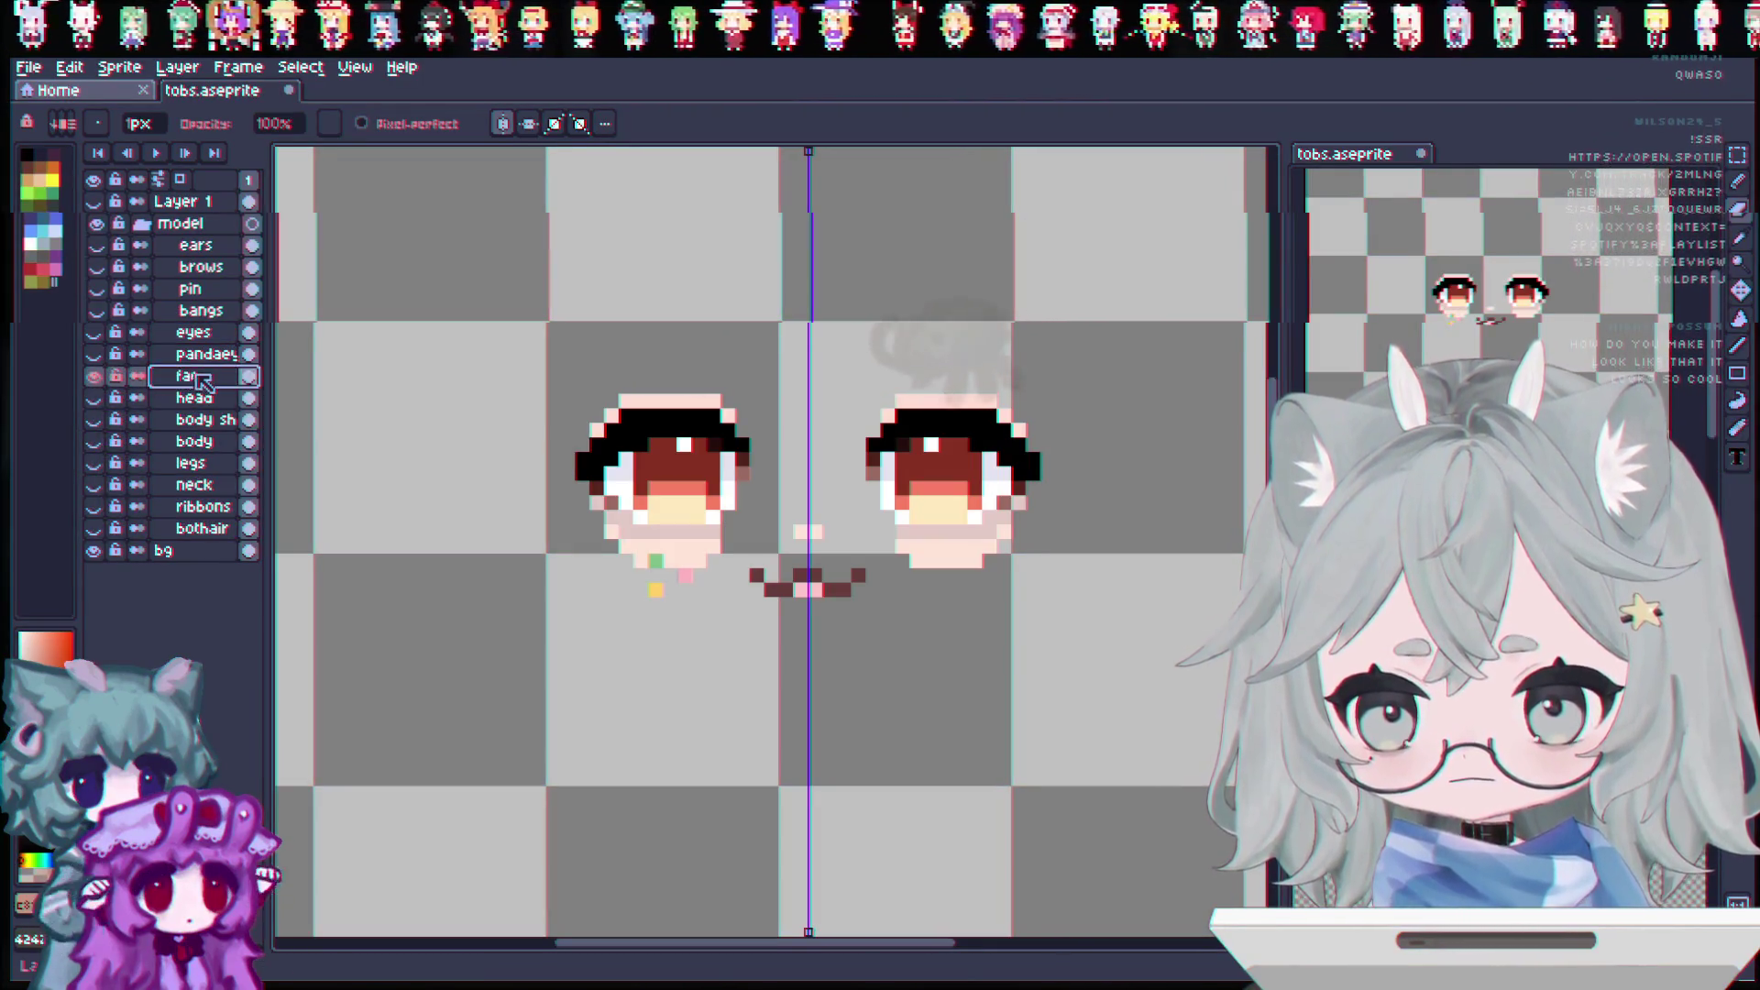
right_click(197, 375)
click(264, 483)
double_click(220, 376)
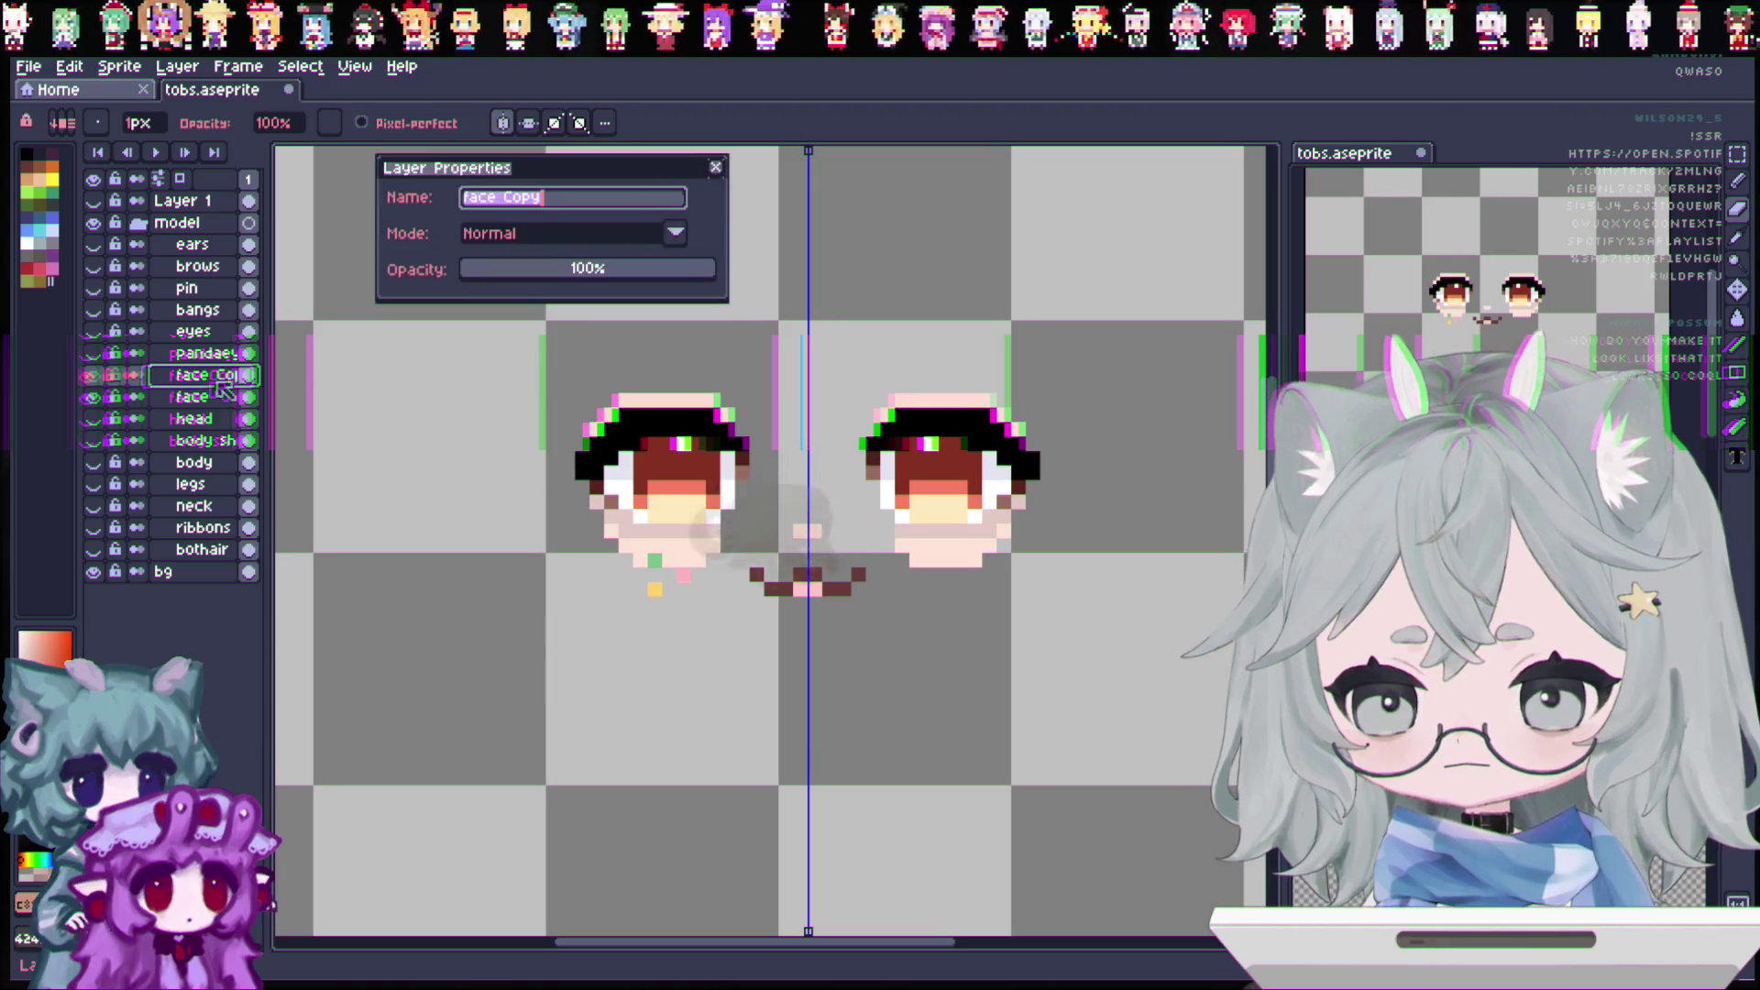
text(mouth)
key(Return)
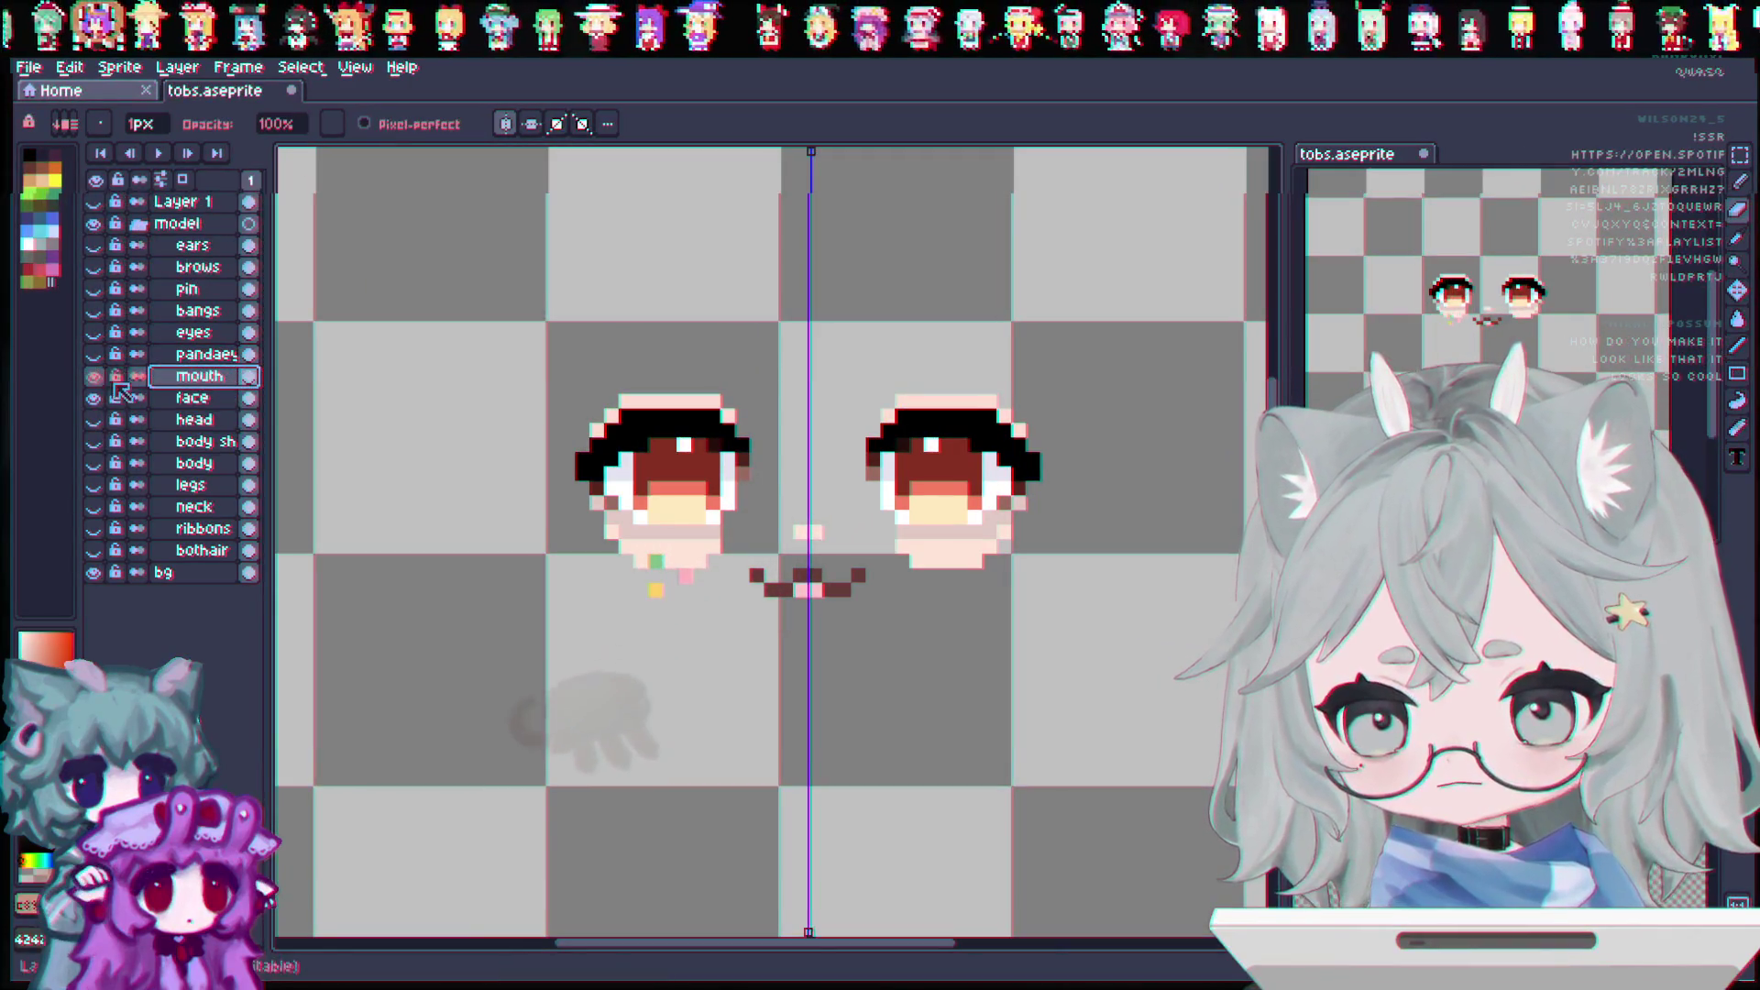
Step: Erase stray pale pixels around the mouth, check the mouth layer alone, then select face
mouse_move(829, 533)
mouse_down()
mouse_move(728, 533)
mouse_move(712, 511)
mouse_move(758, 487)
mouse_move(608, 409)
mouse_move(727, 401)
mouse_up()
click(93, 376)
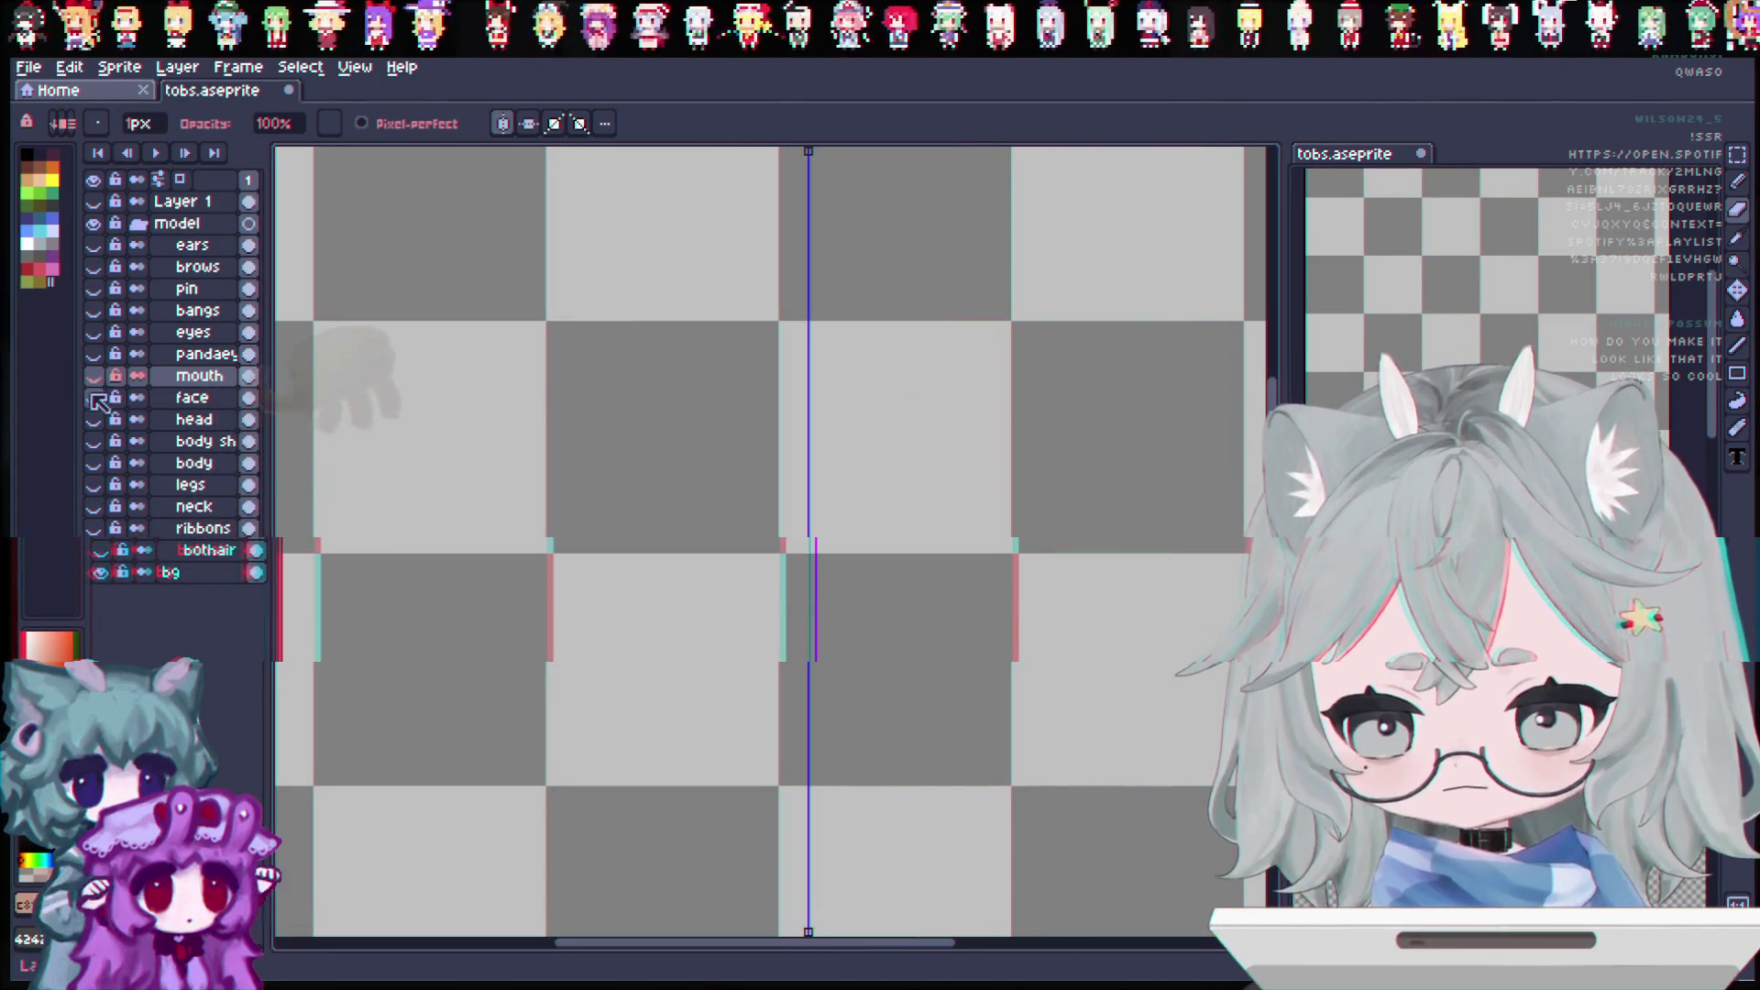
click(93, 398)
click(193, 398)
right_click(197, 409)
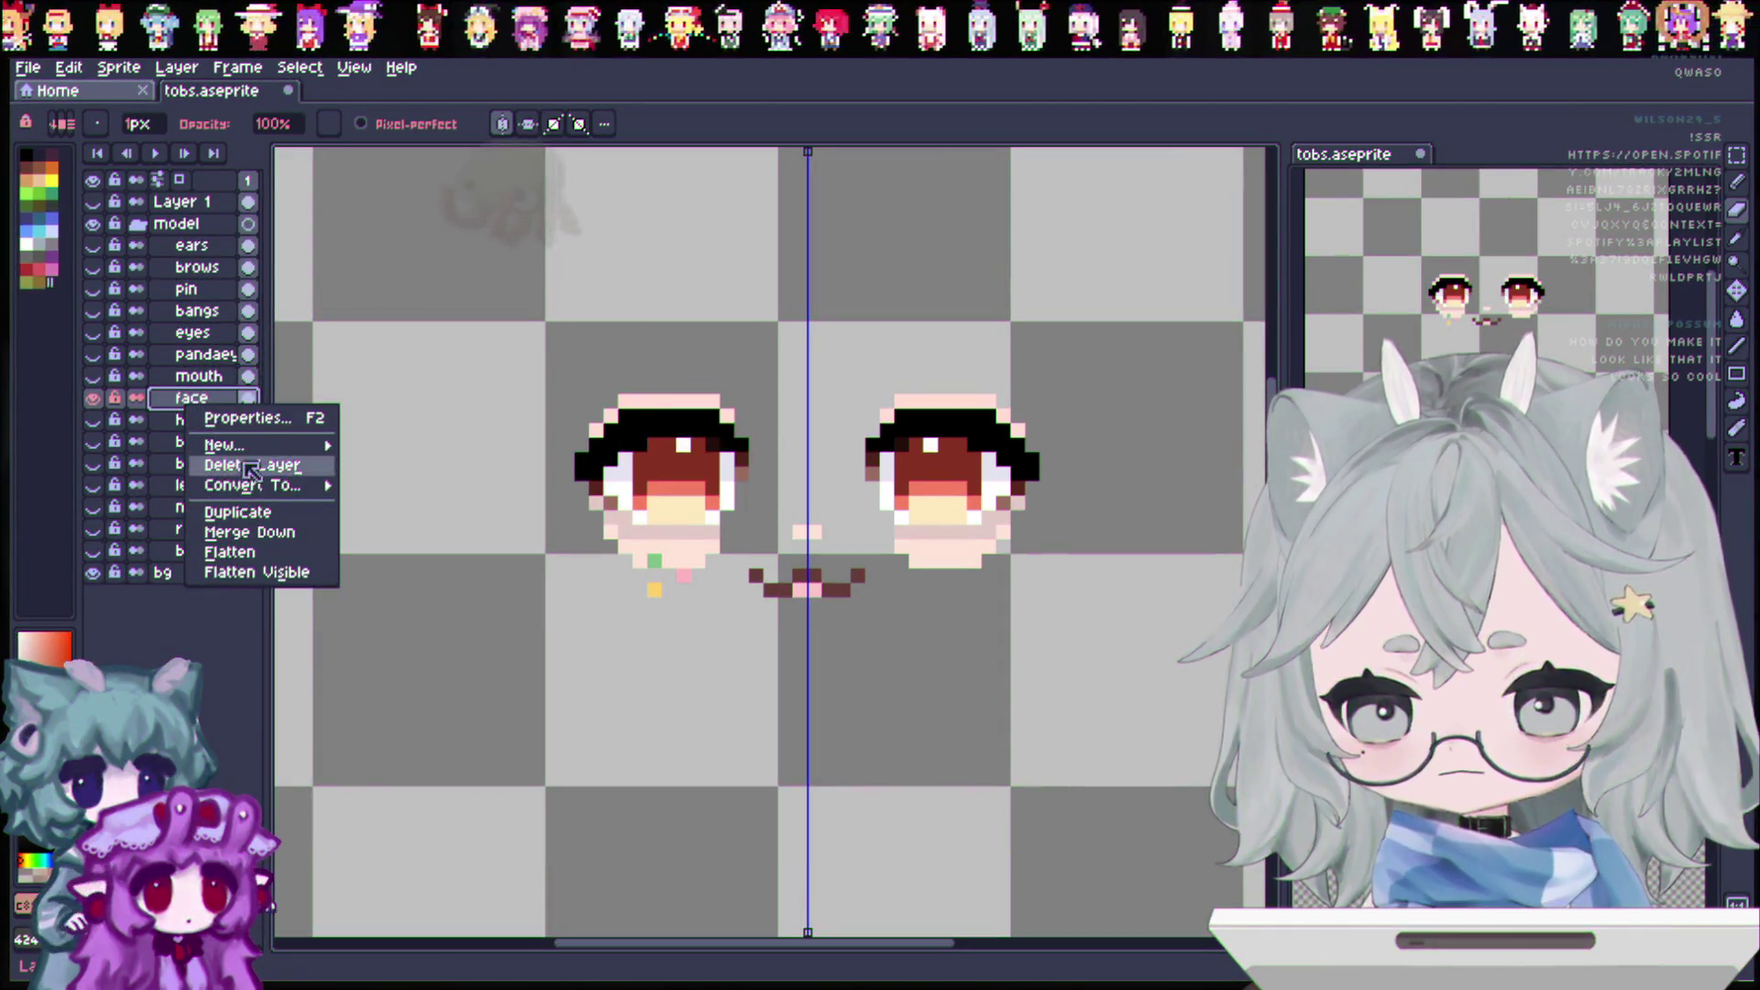
Step: Duplicate the face layer and rename the copy 'nose'
click(239, 514)
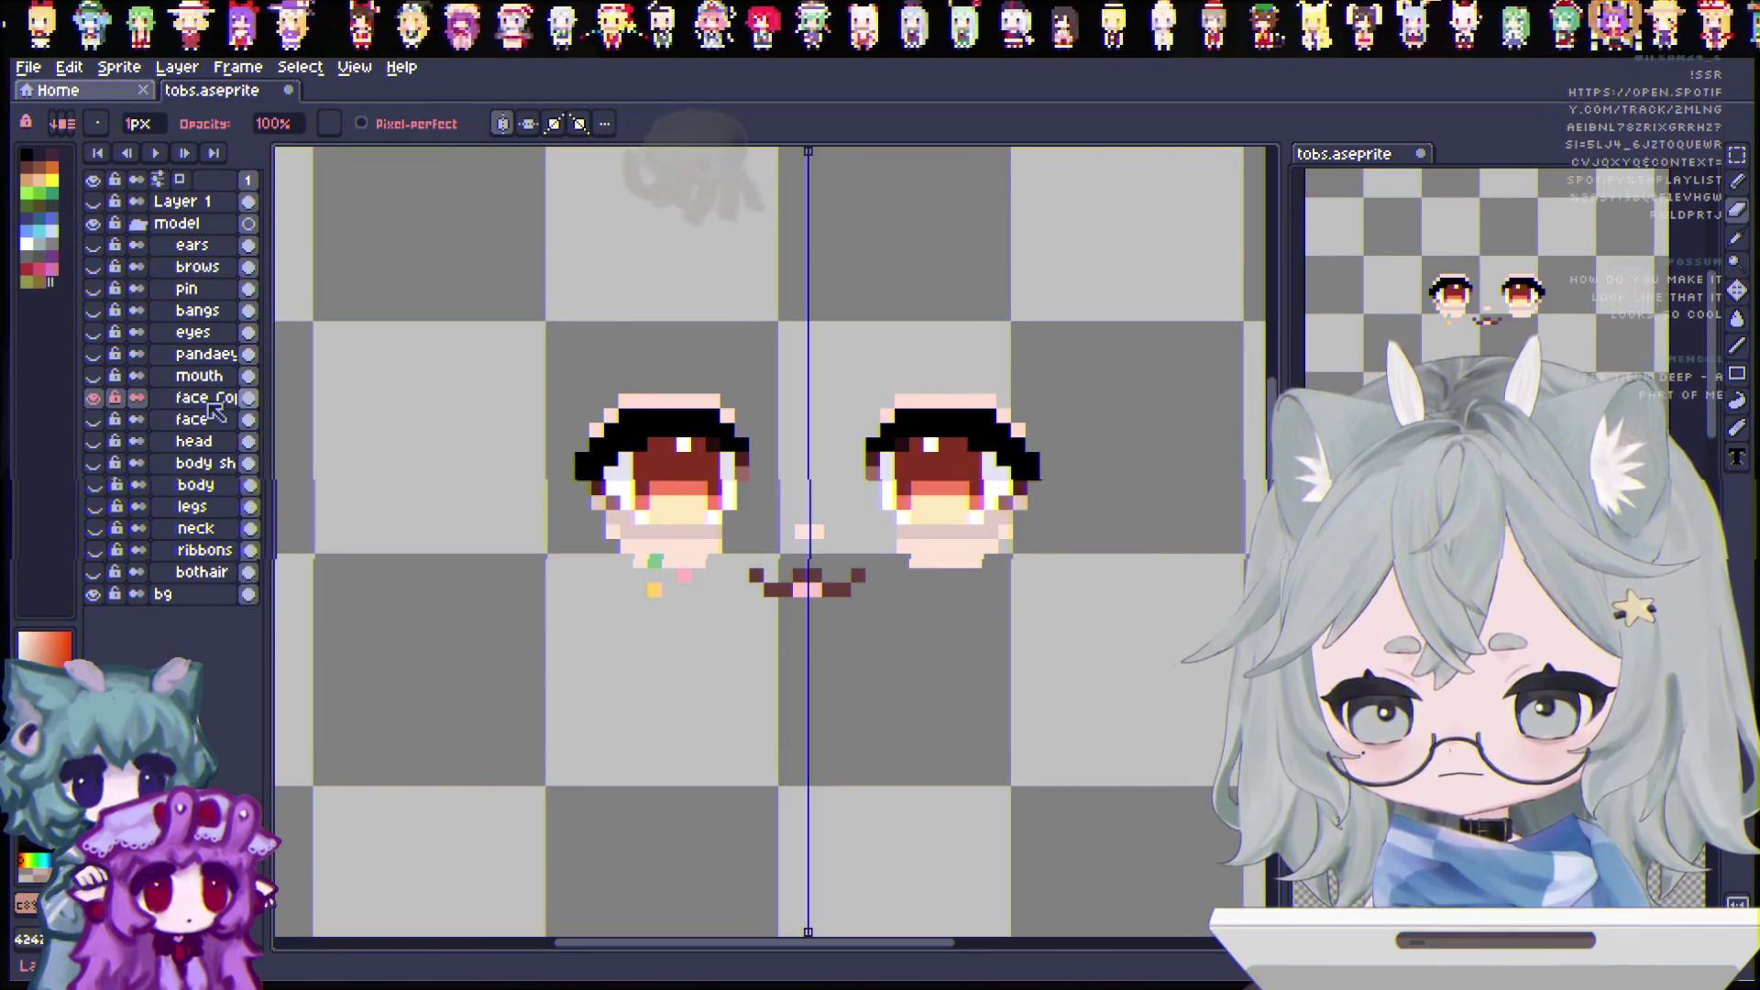
double_click(206, 400)
text(nose)
key(Return)
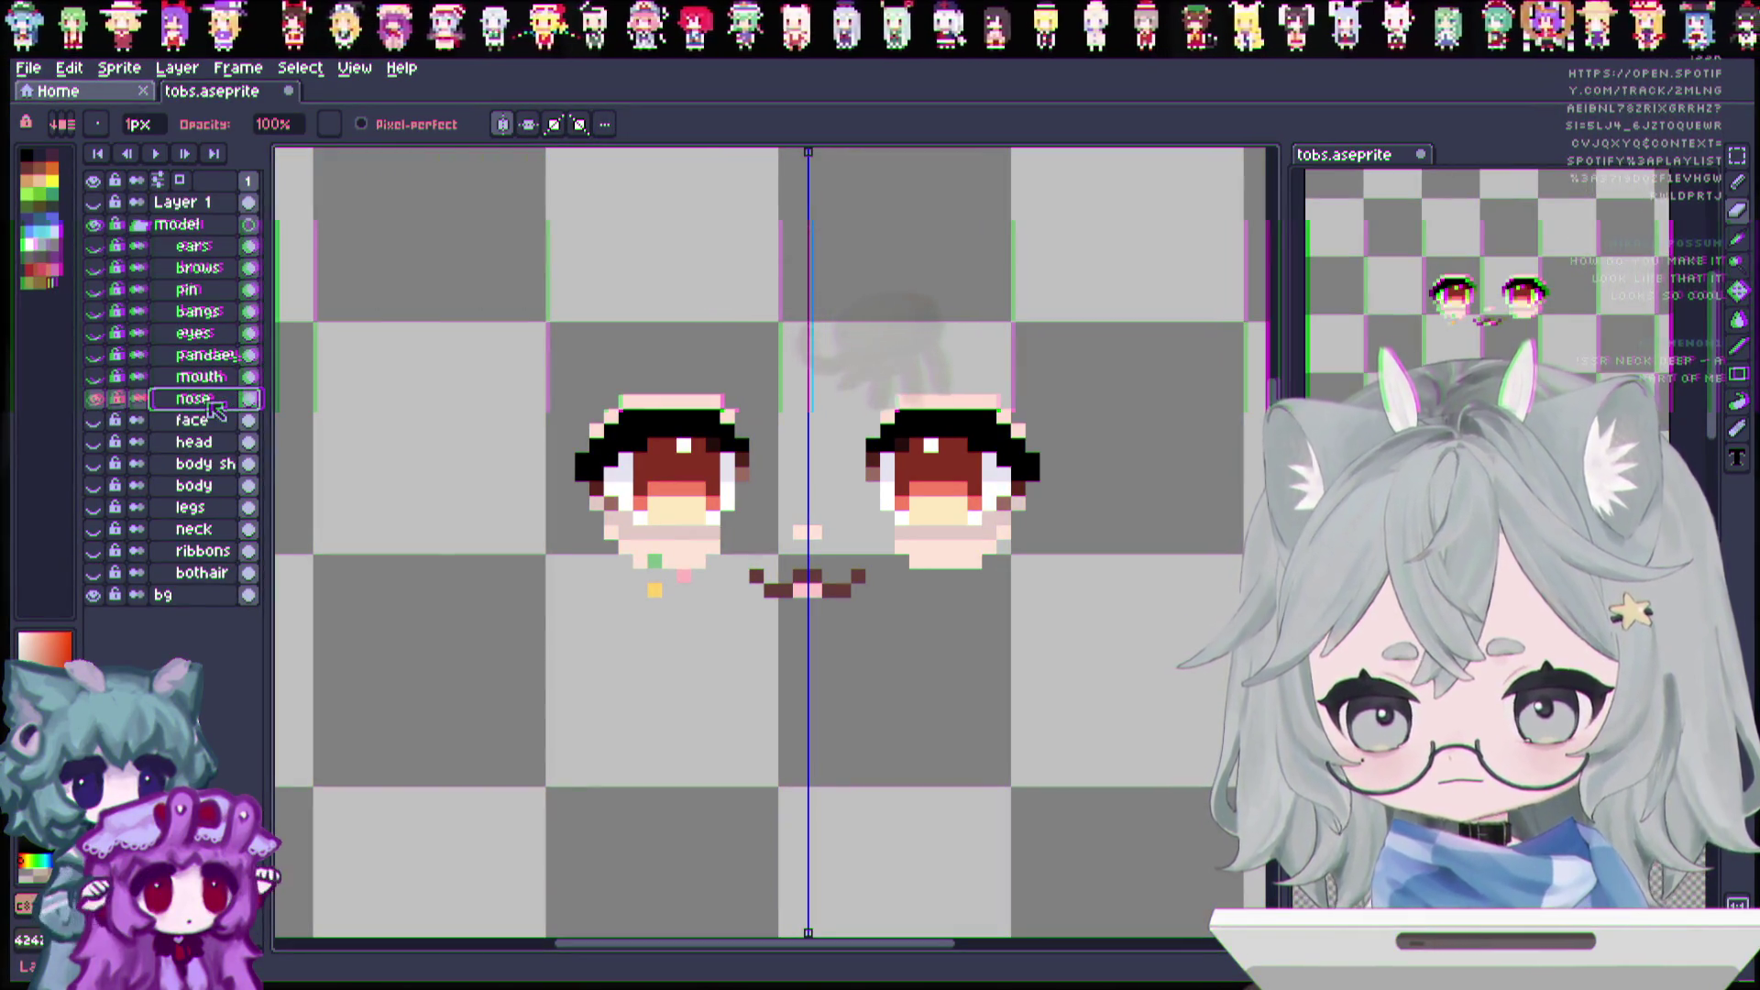
Step: Erase the mouth, under-eye stray pixels and eyes from the nose layer, then restore other layers
mouse_move(752, 582)
mouse_down()
mouse_move(889, 577)
mouse_move(684, 591)
mouse_up()
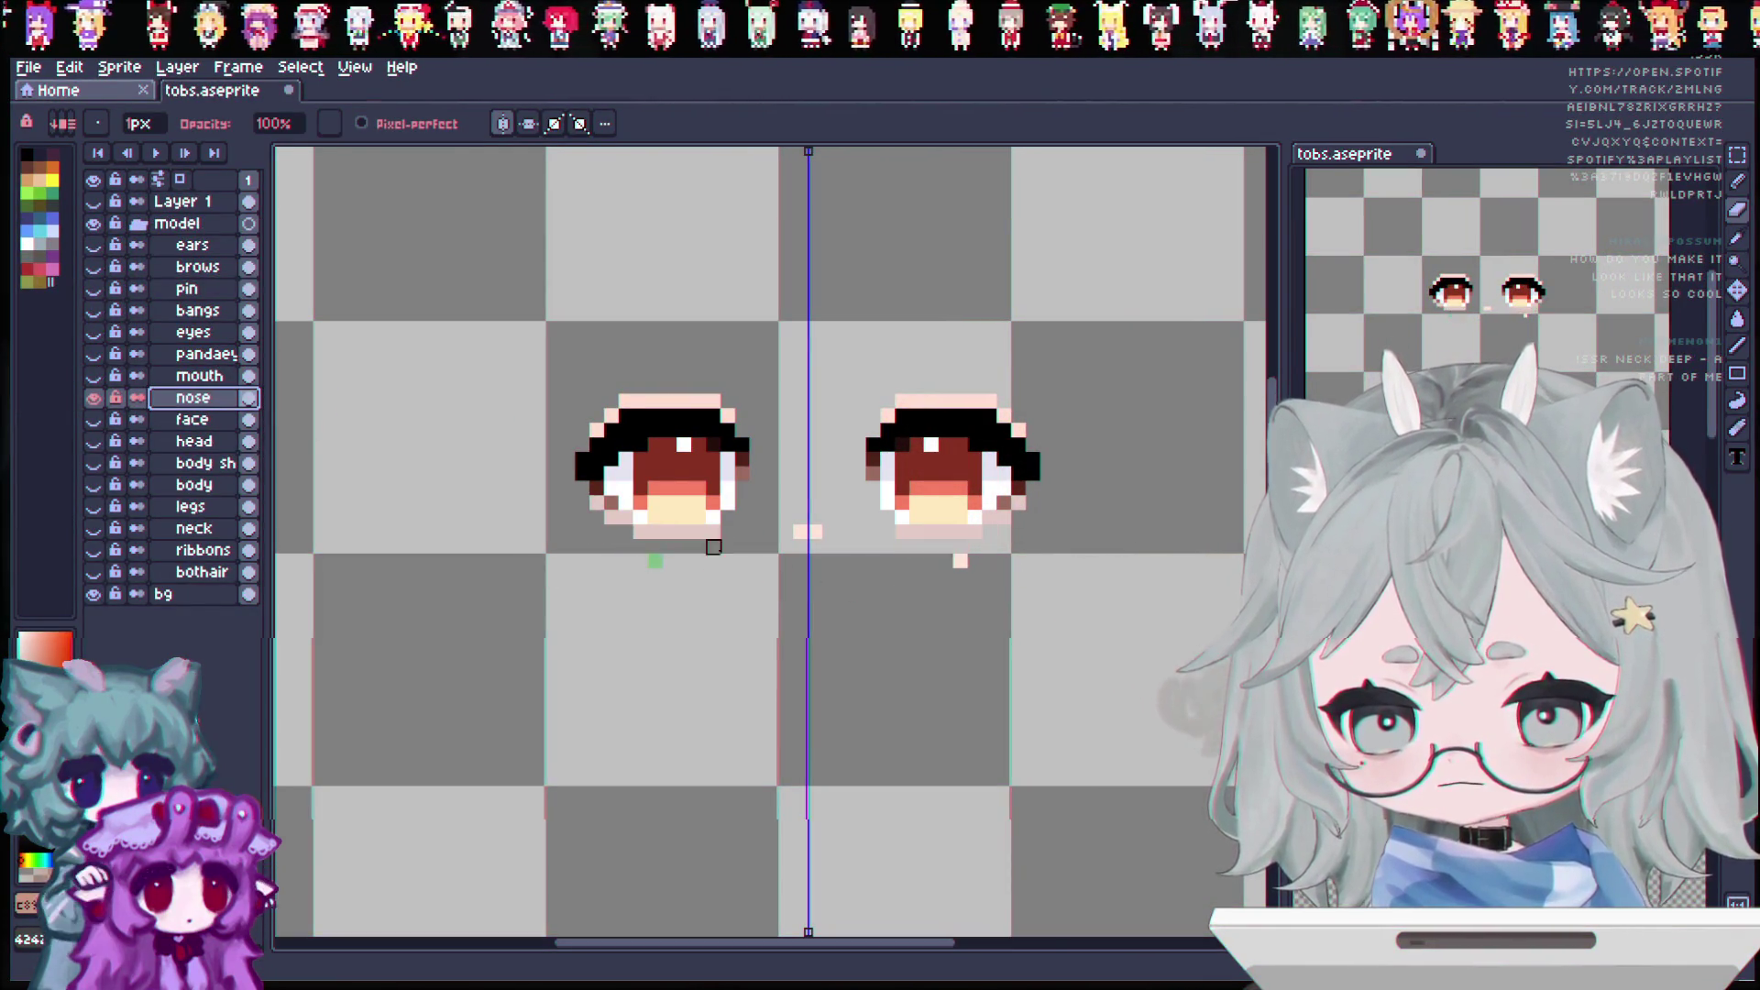
click(655, 560)
mouse_move(743, 489)
mouse_down()
mouse_move(733, 458)
mouse_move(654, 431)
mouse_move(743, 416)
mouse_up()
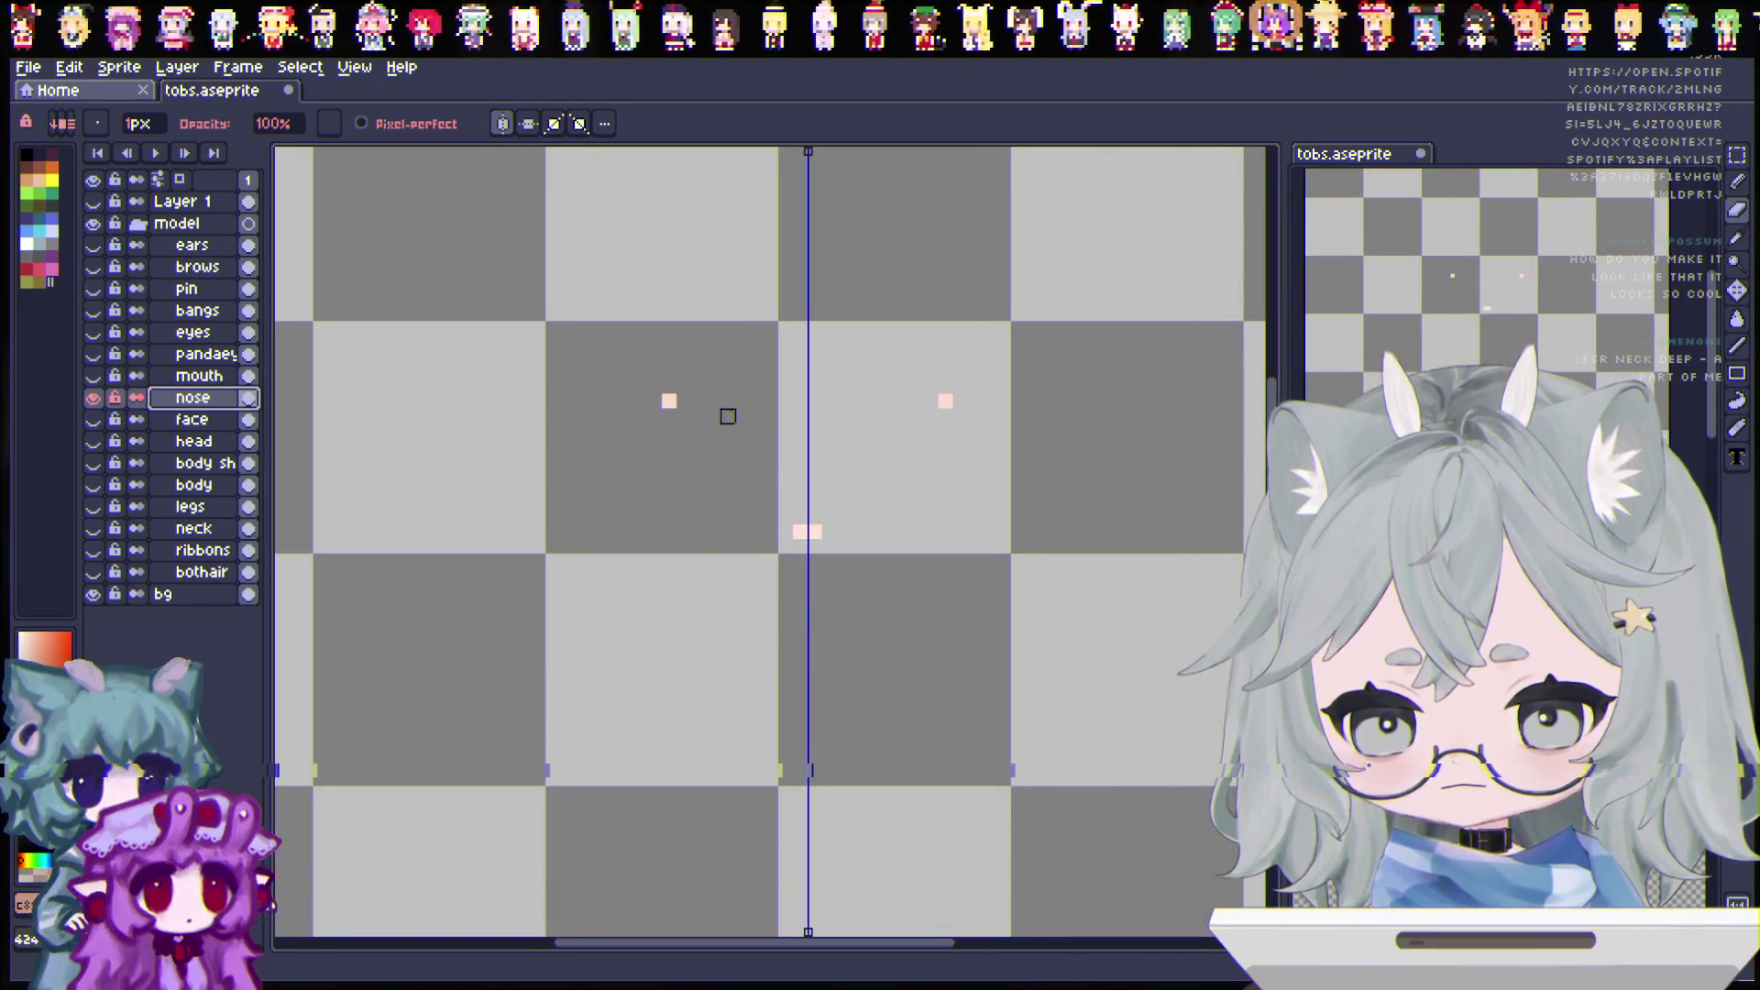
alt+click(93, 398)
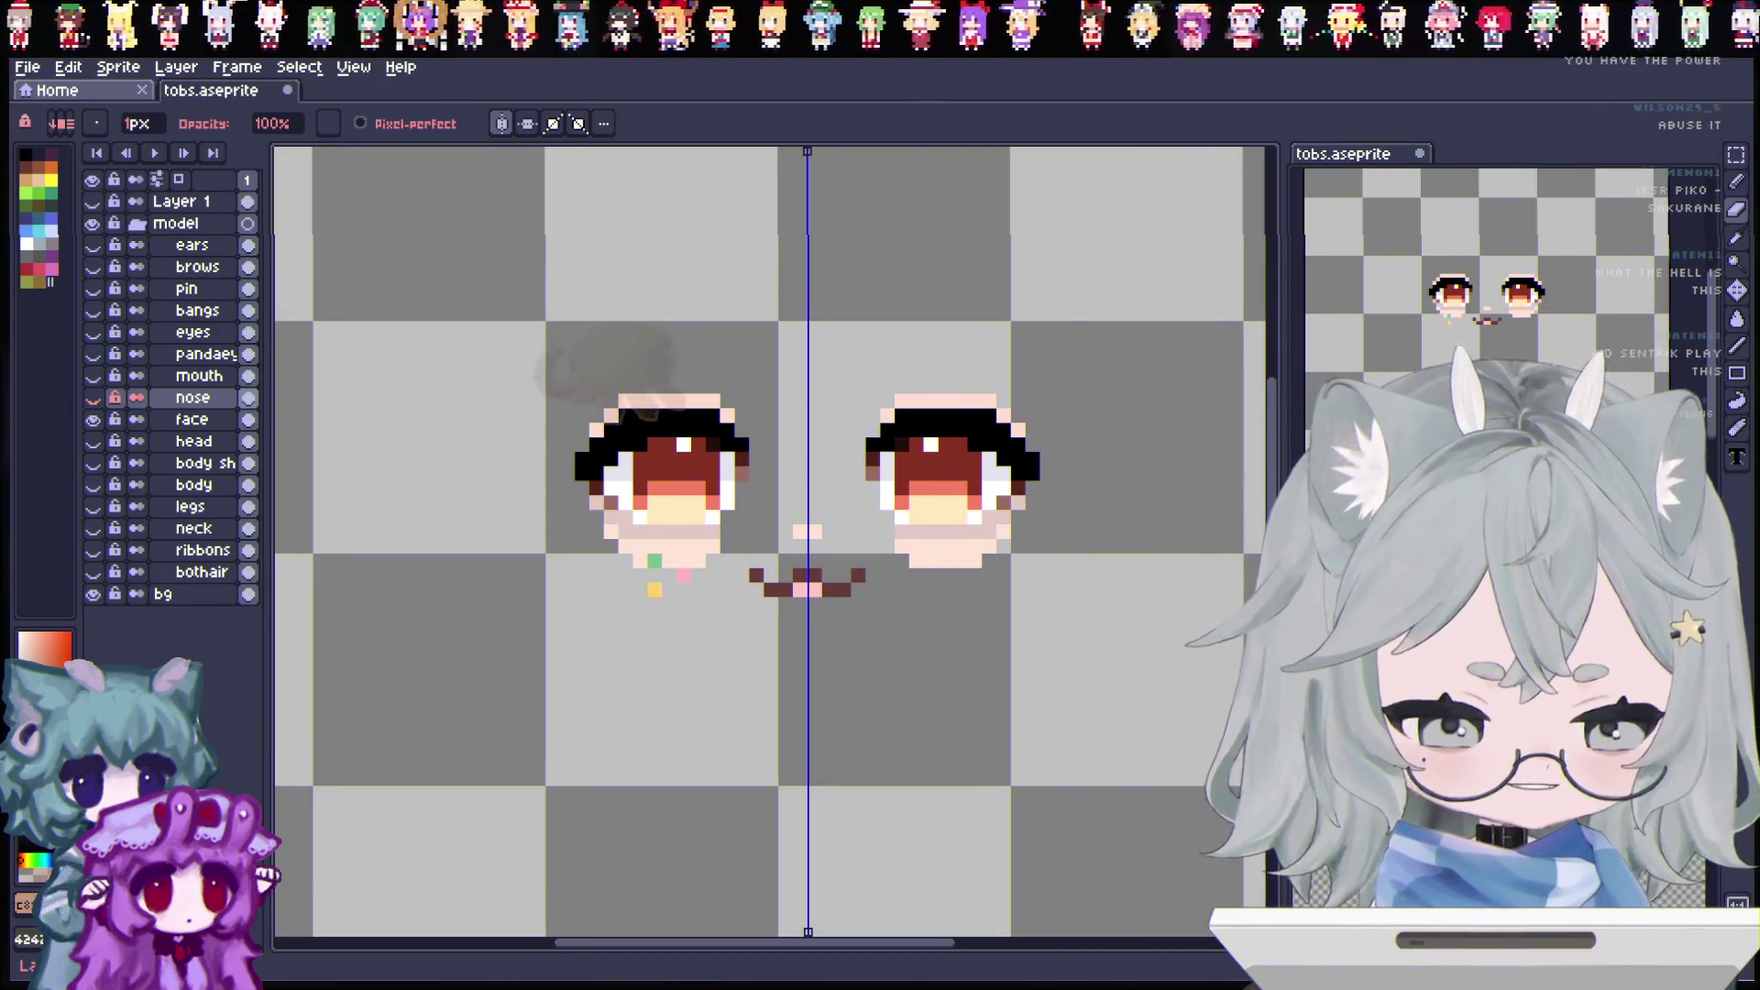
Step: Select the face layer with all the face layers visible together
click(203, 423)
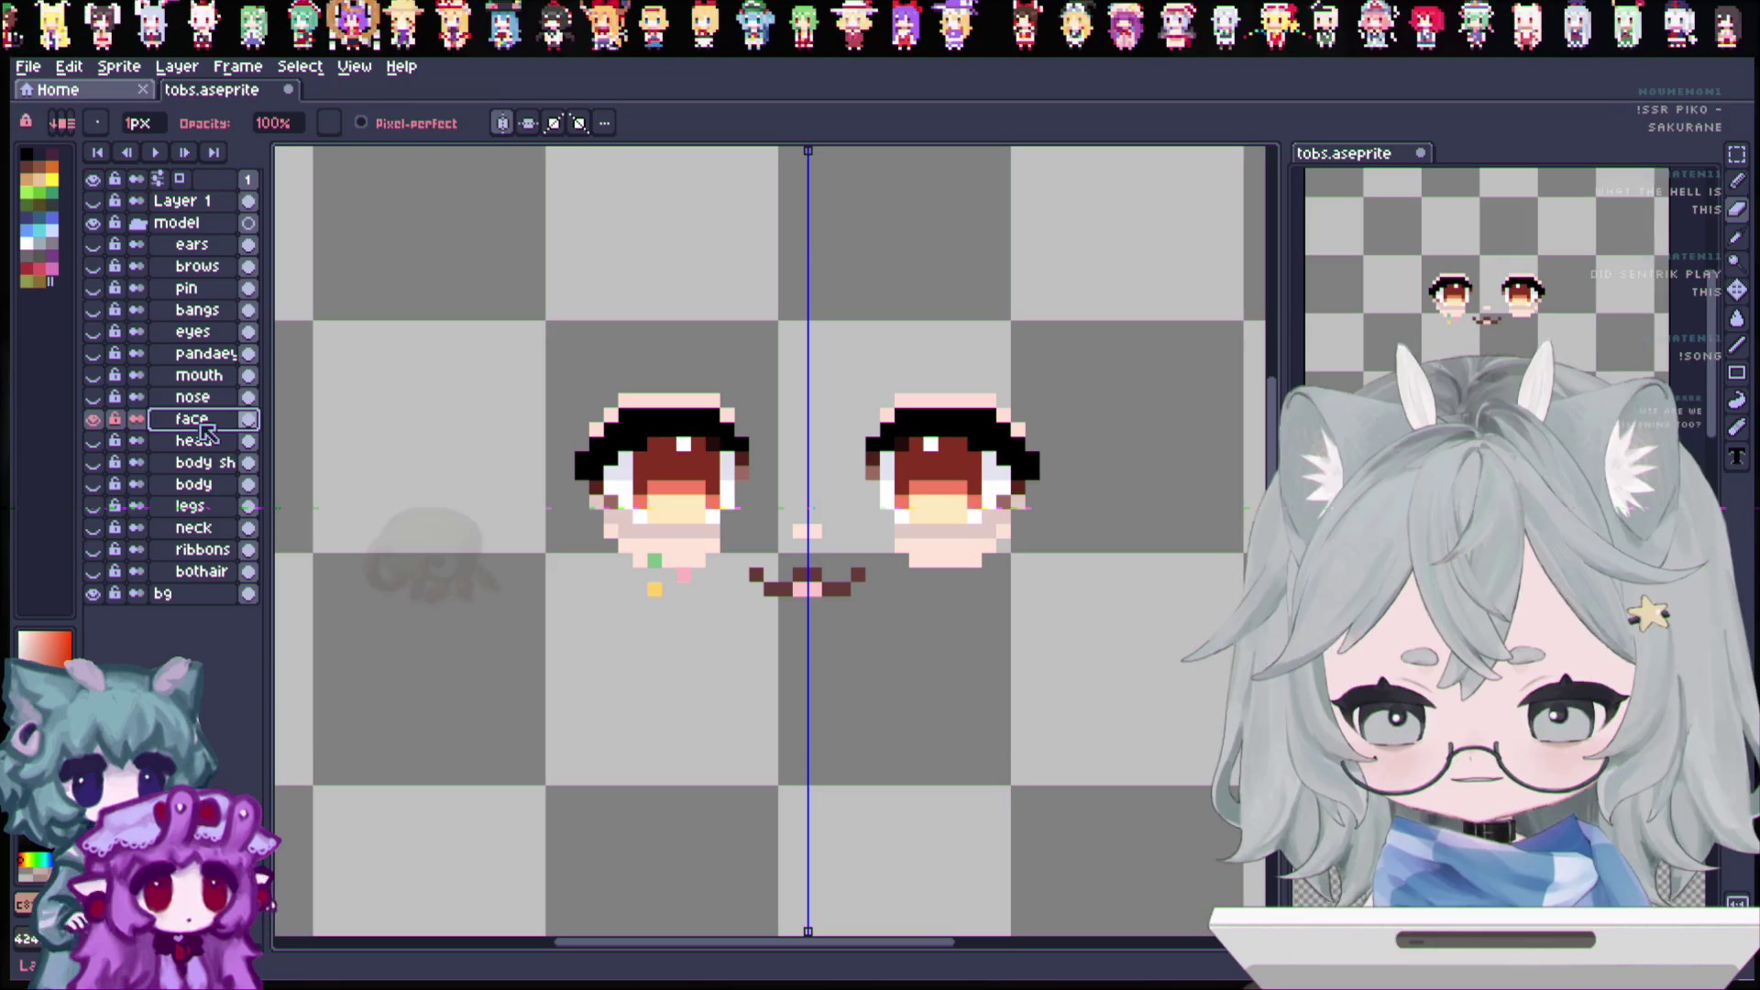
Step: After checking the nose layer alone, duplicate face as a new layer named 'stickers'
click(192, 397)
click(93, 419)
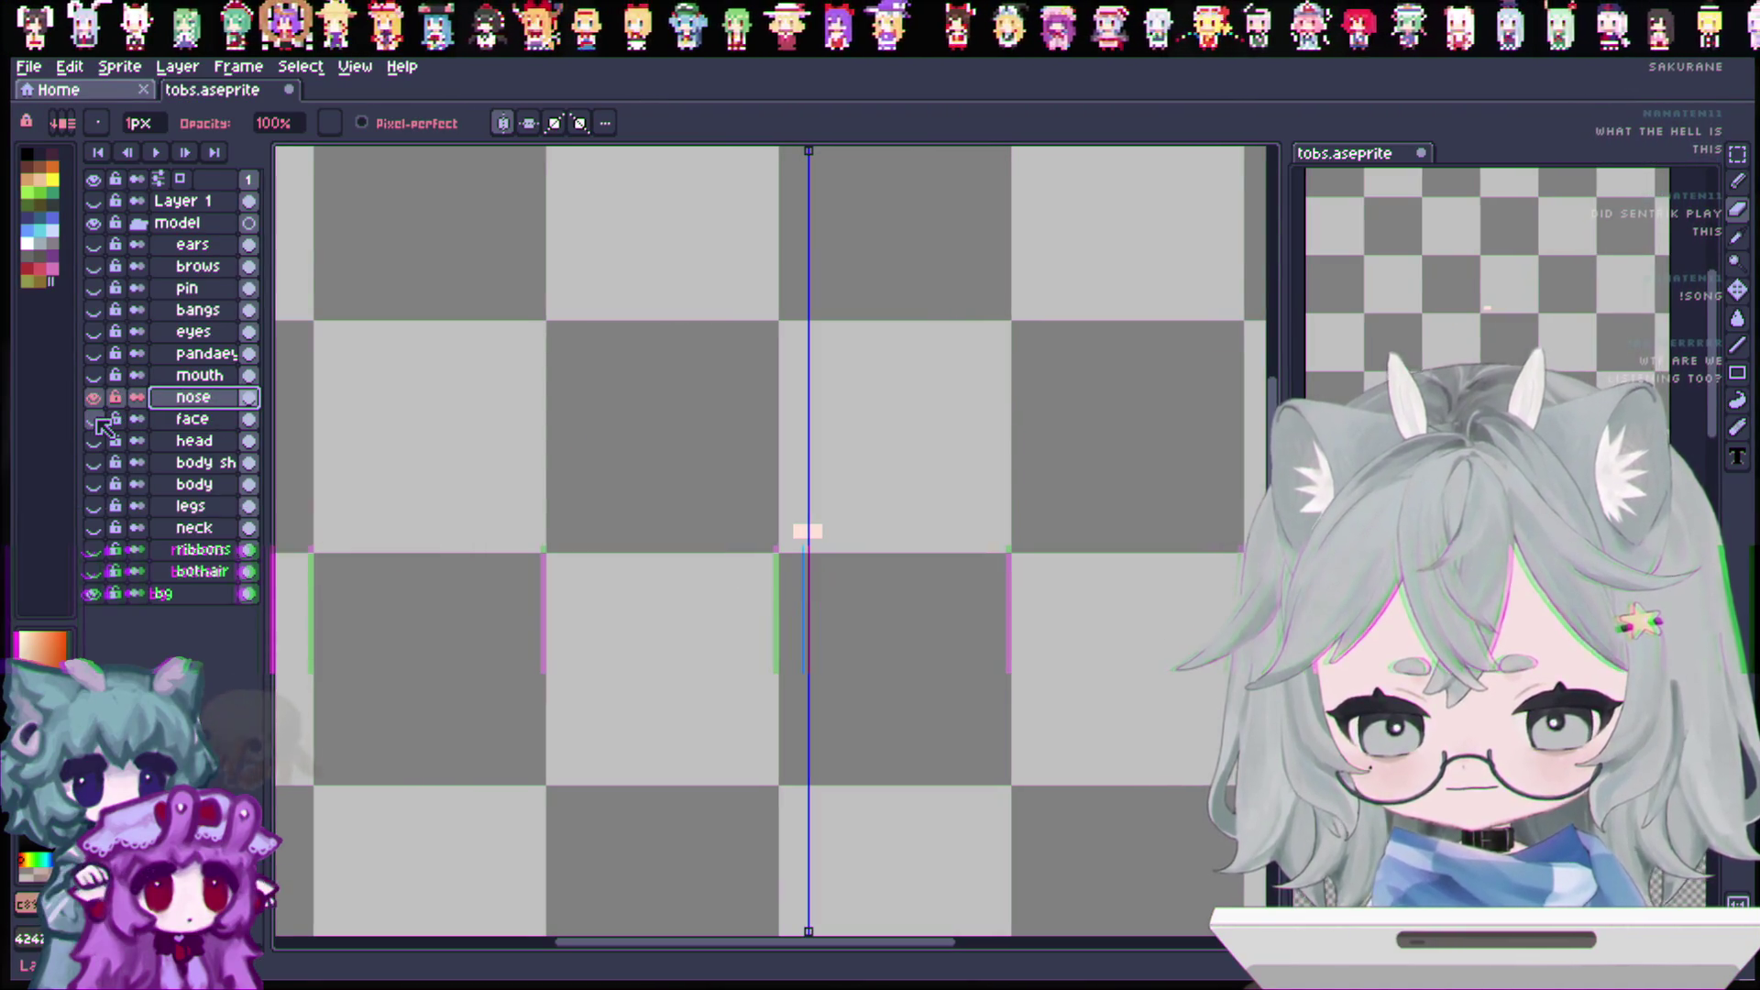
click(94, 419)
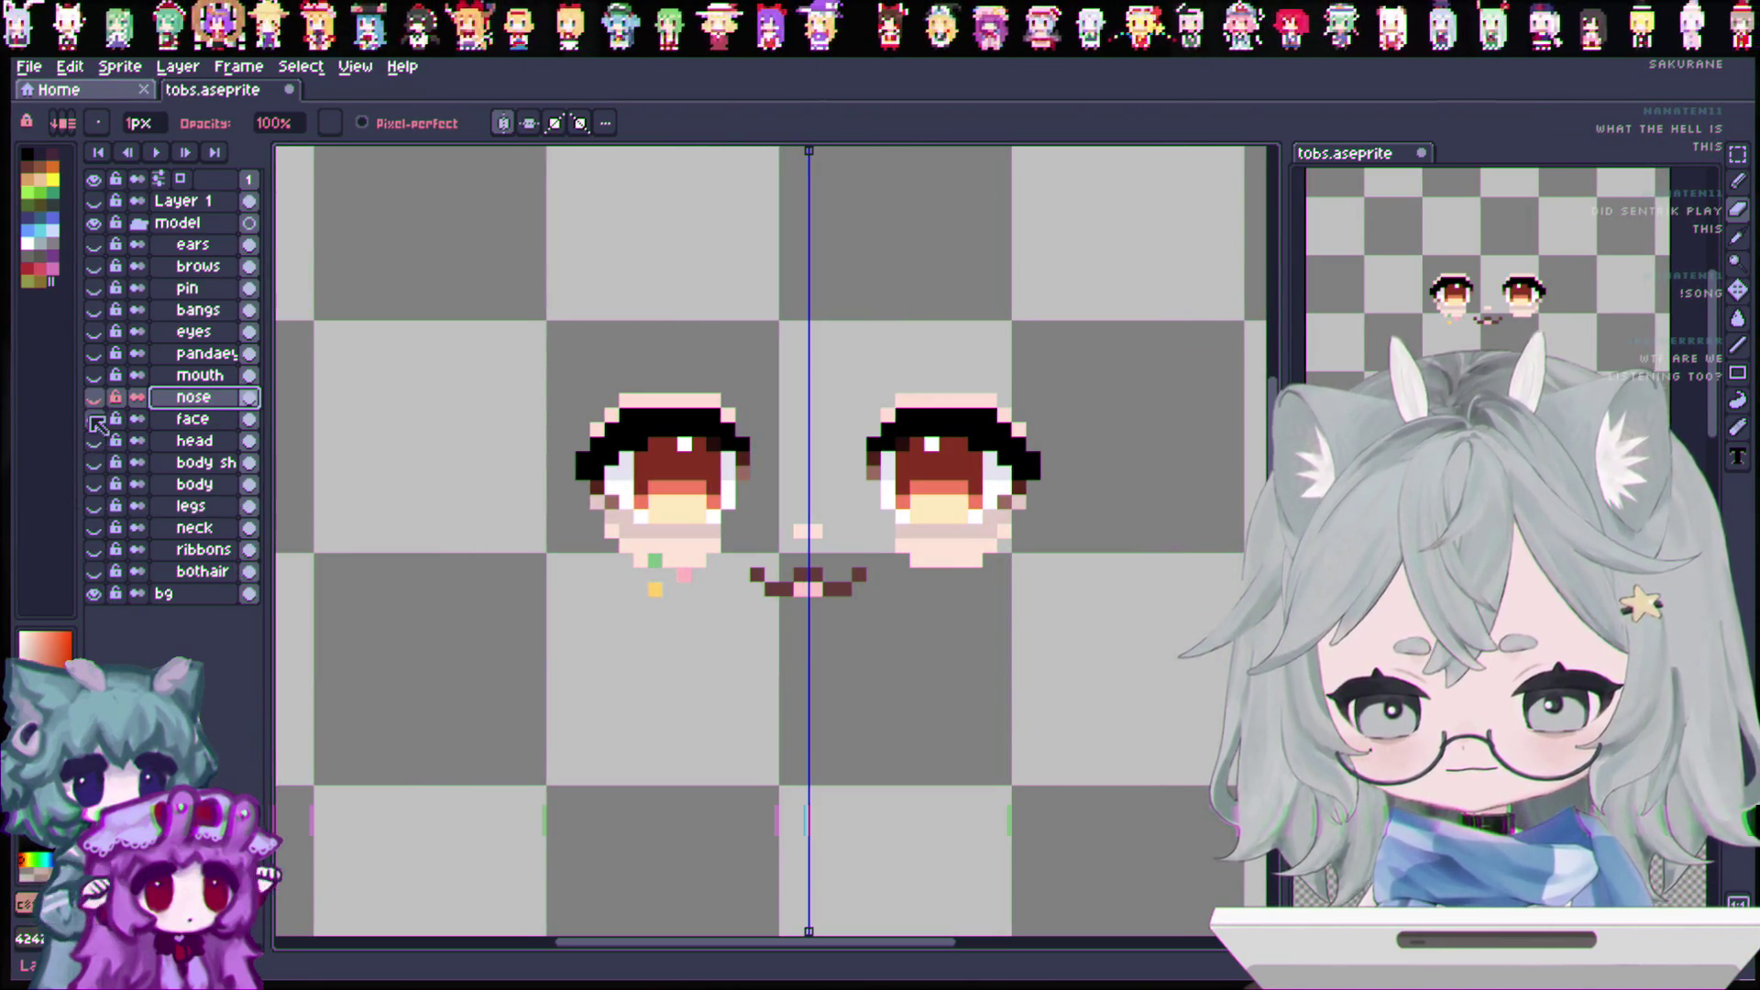
click(193, 419)
right_click(183, 423)
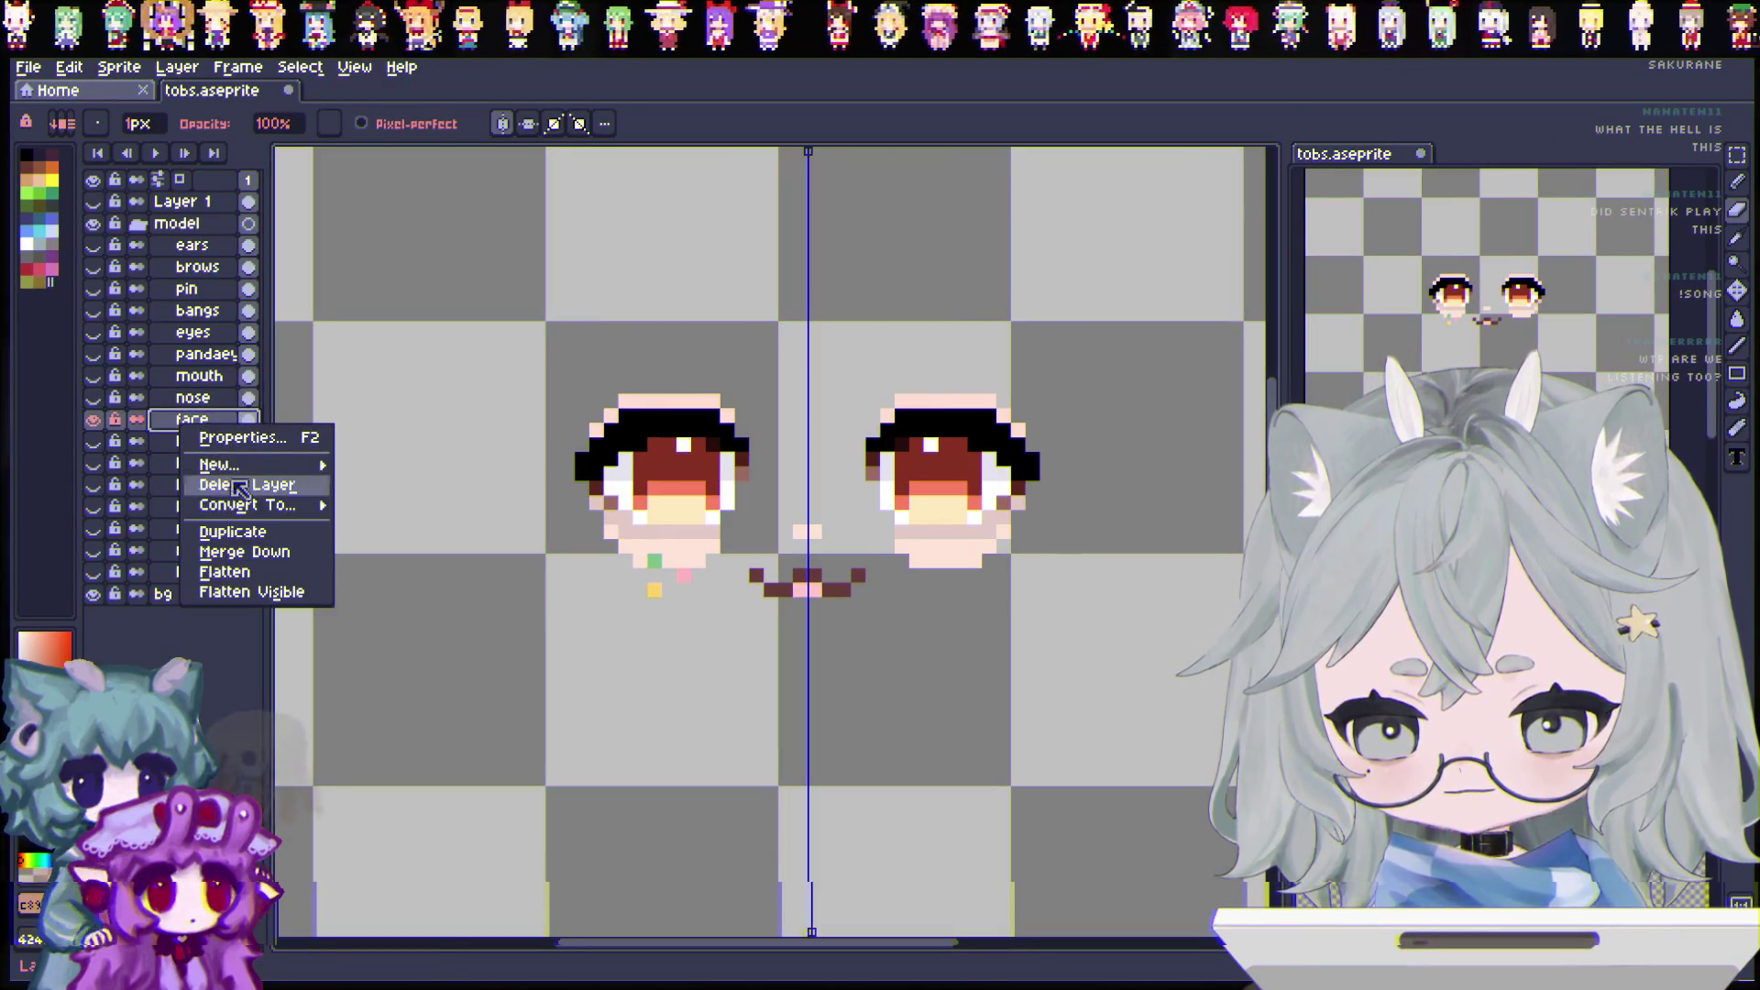
click(250, 534)
double_click(206, 423)
text(stickers)
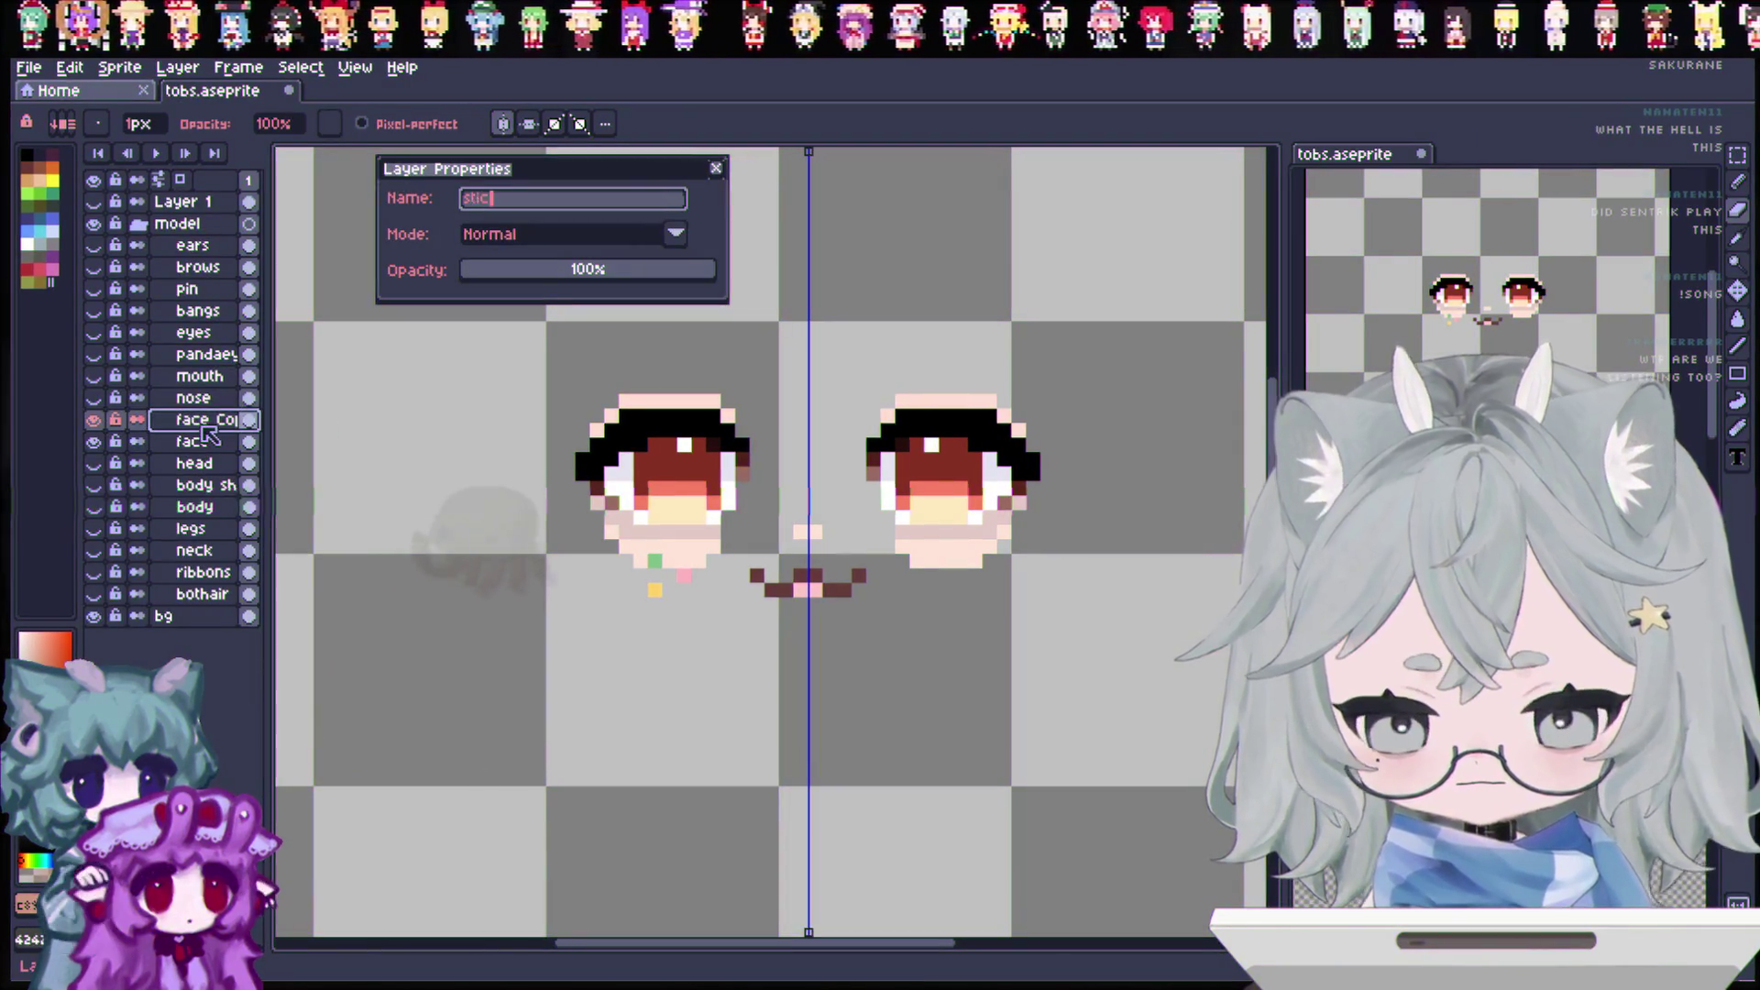
key(Return)
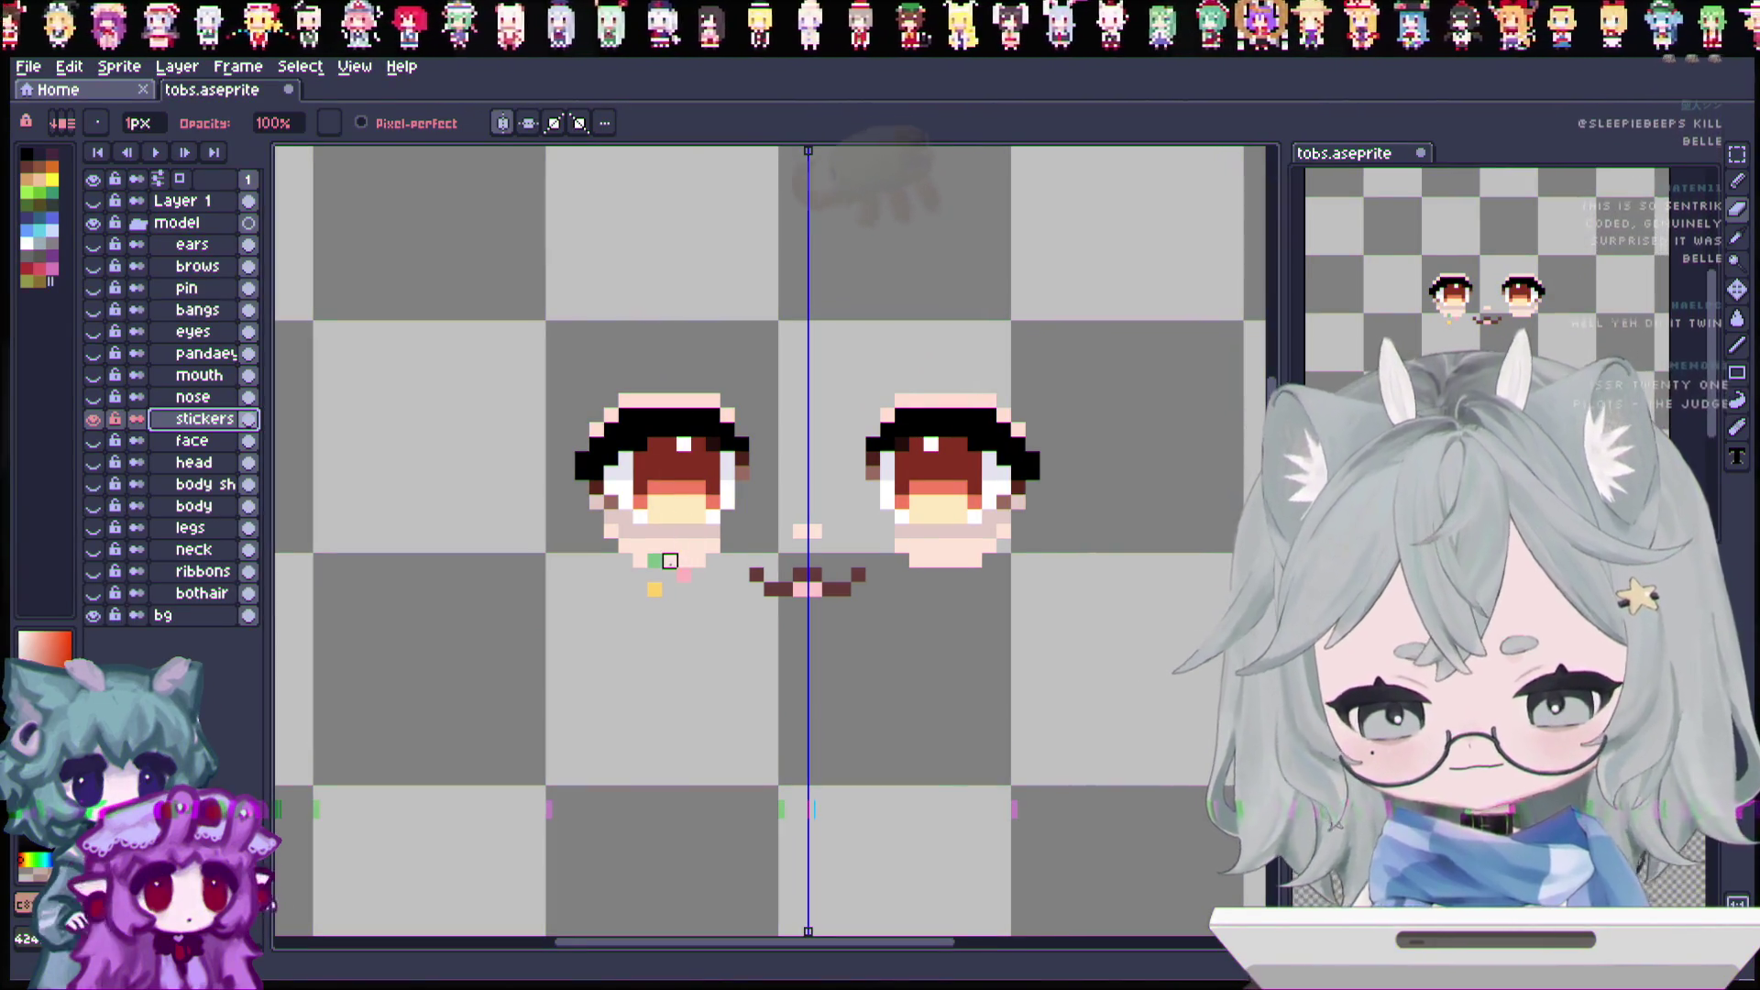
Step: Erase the pink and peach under-eye rows, mouth and lower eyes, leaving only the sticker dots
mouse_move(632, 548)
mouse_down()
mouse_move(650, 580)
mouse_move(807, 582)
mouse_move(771, 605)
mouse_move(829, 546)
mouse_move(681, 533)
mouse_move(587, 495)
mouse_up()
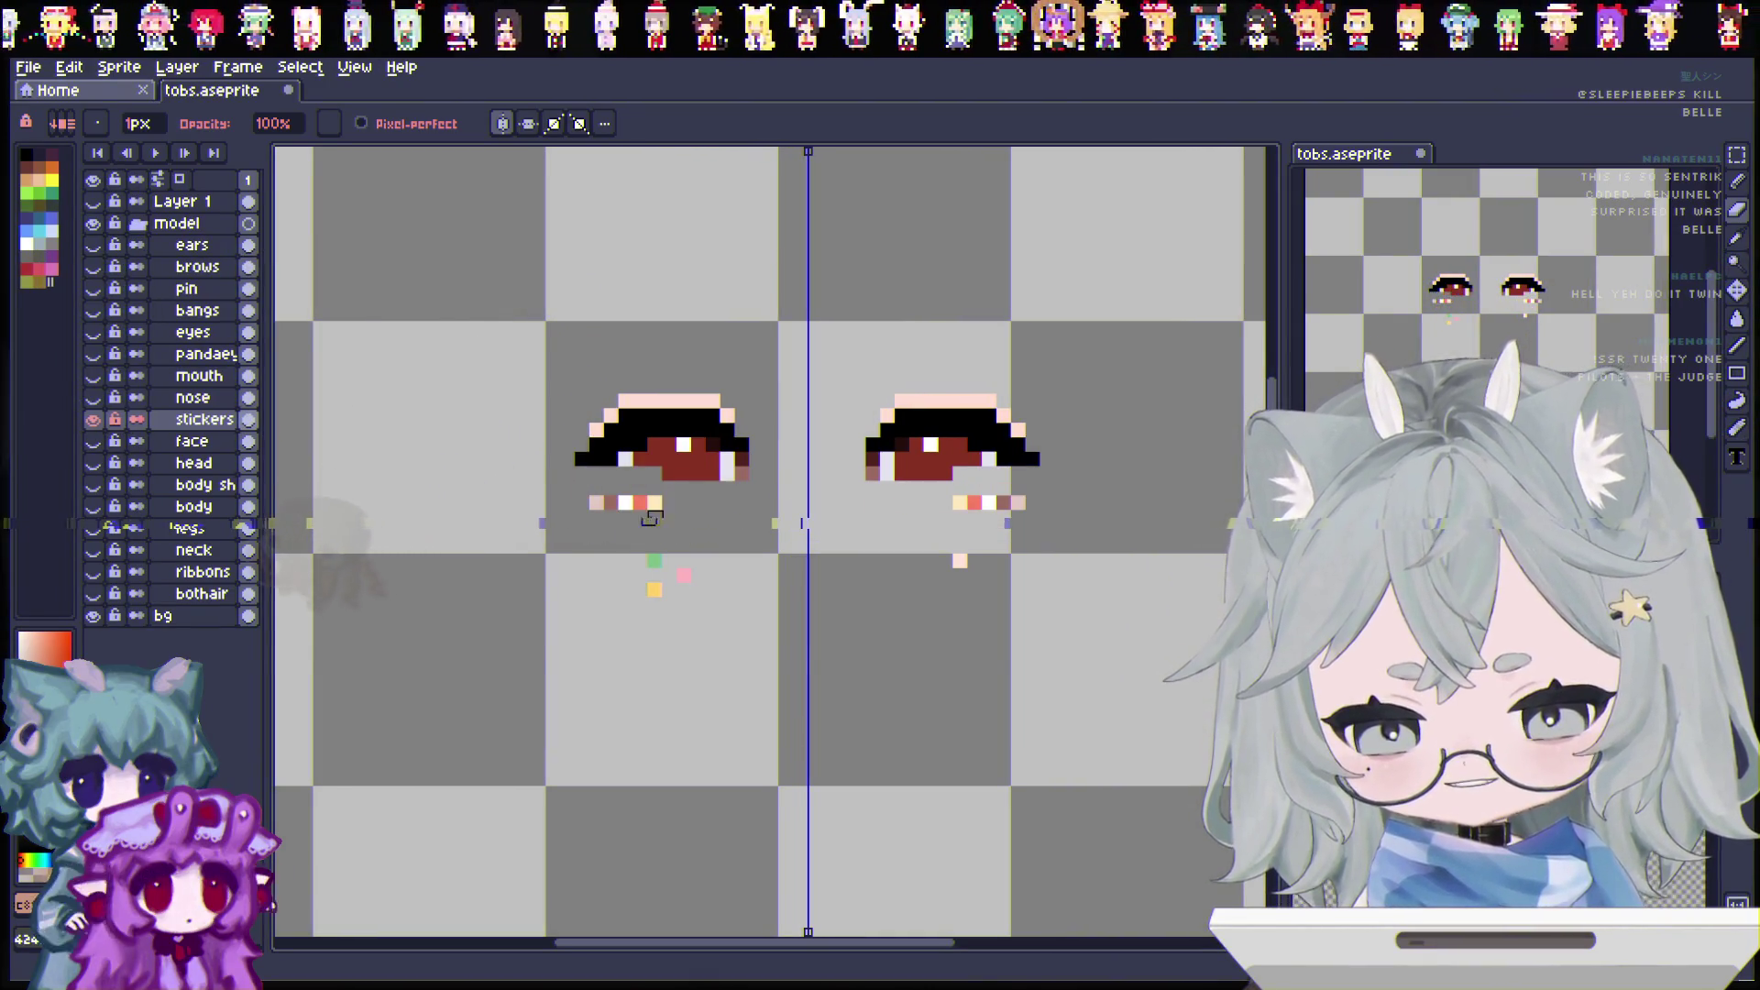
click(503, 123)
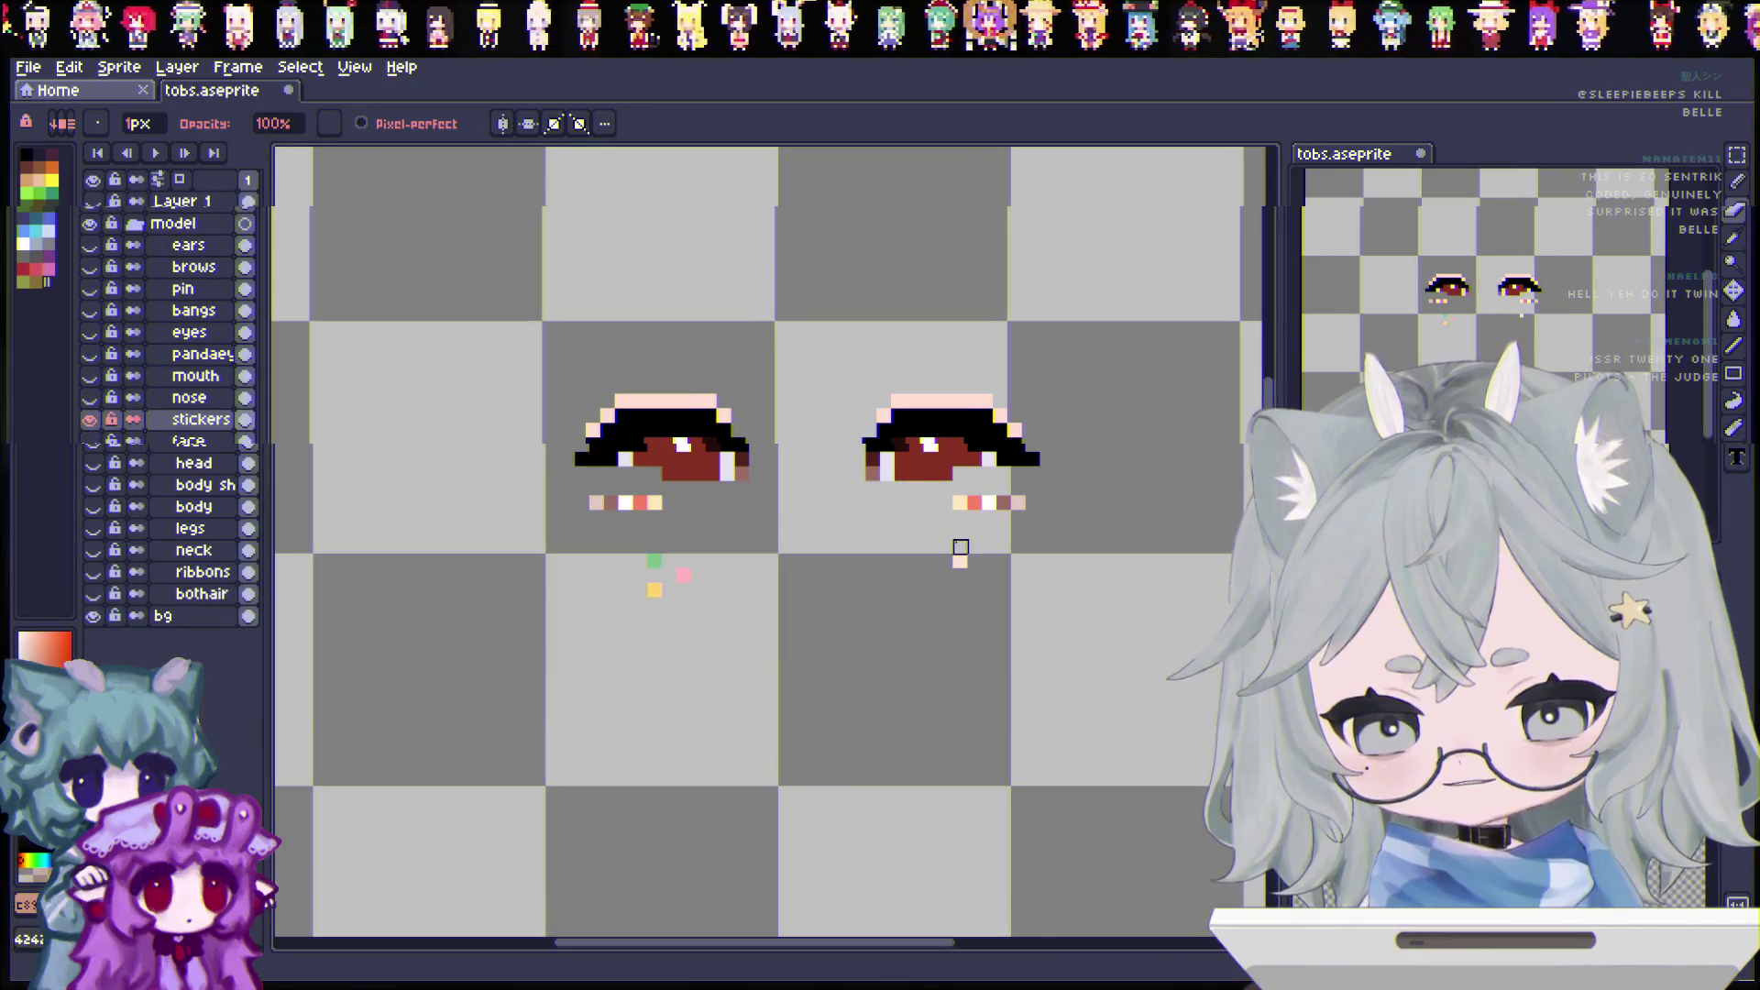
click(502, 123)
drag(646, 502, 573, 499)
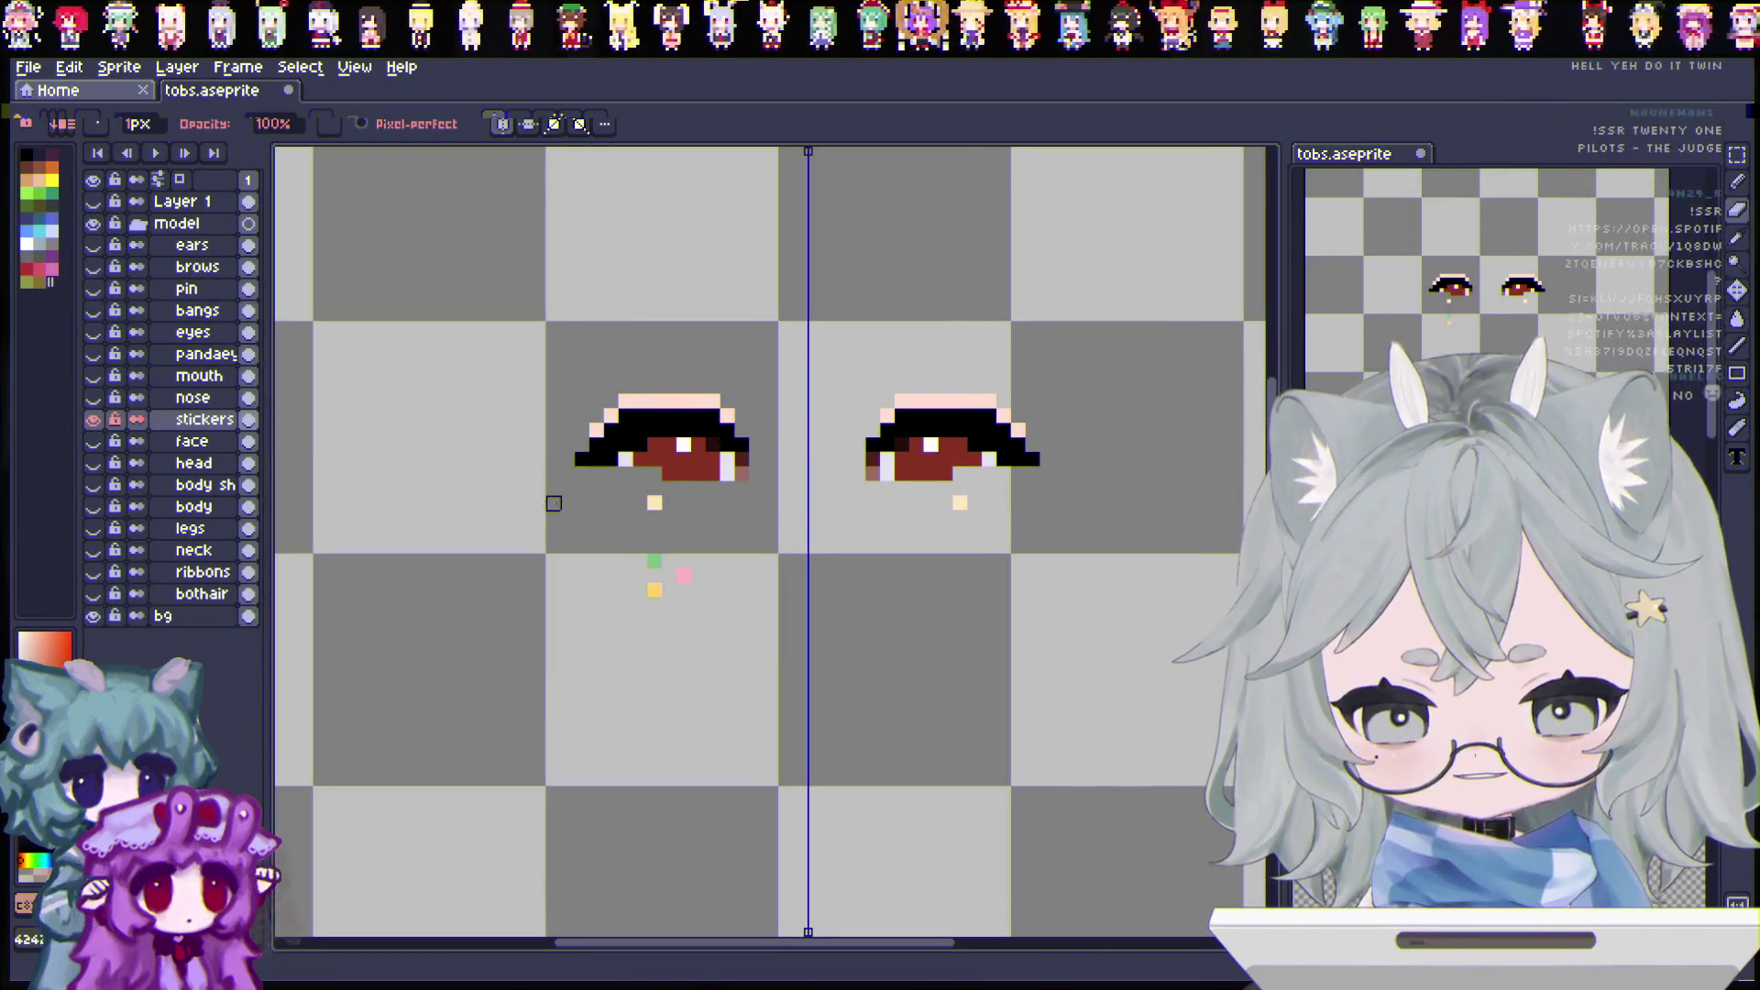
mouse_move(974, 489)
mouse_down()
mouse_move(908, 468)
mouse_move(942, 459)
mouse_move(569, 431)
mouse_move(1002, 408)
mouse_move(770, 385)
mouse_up()
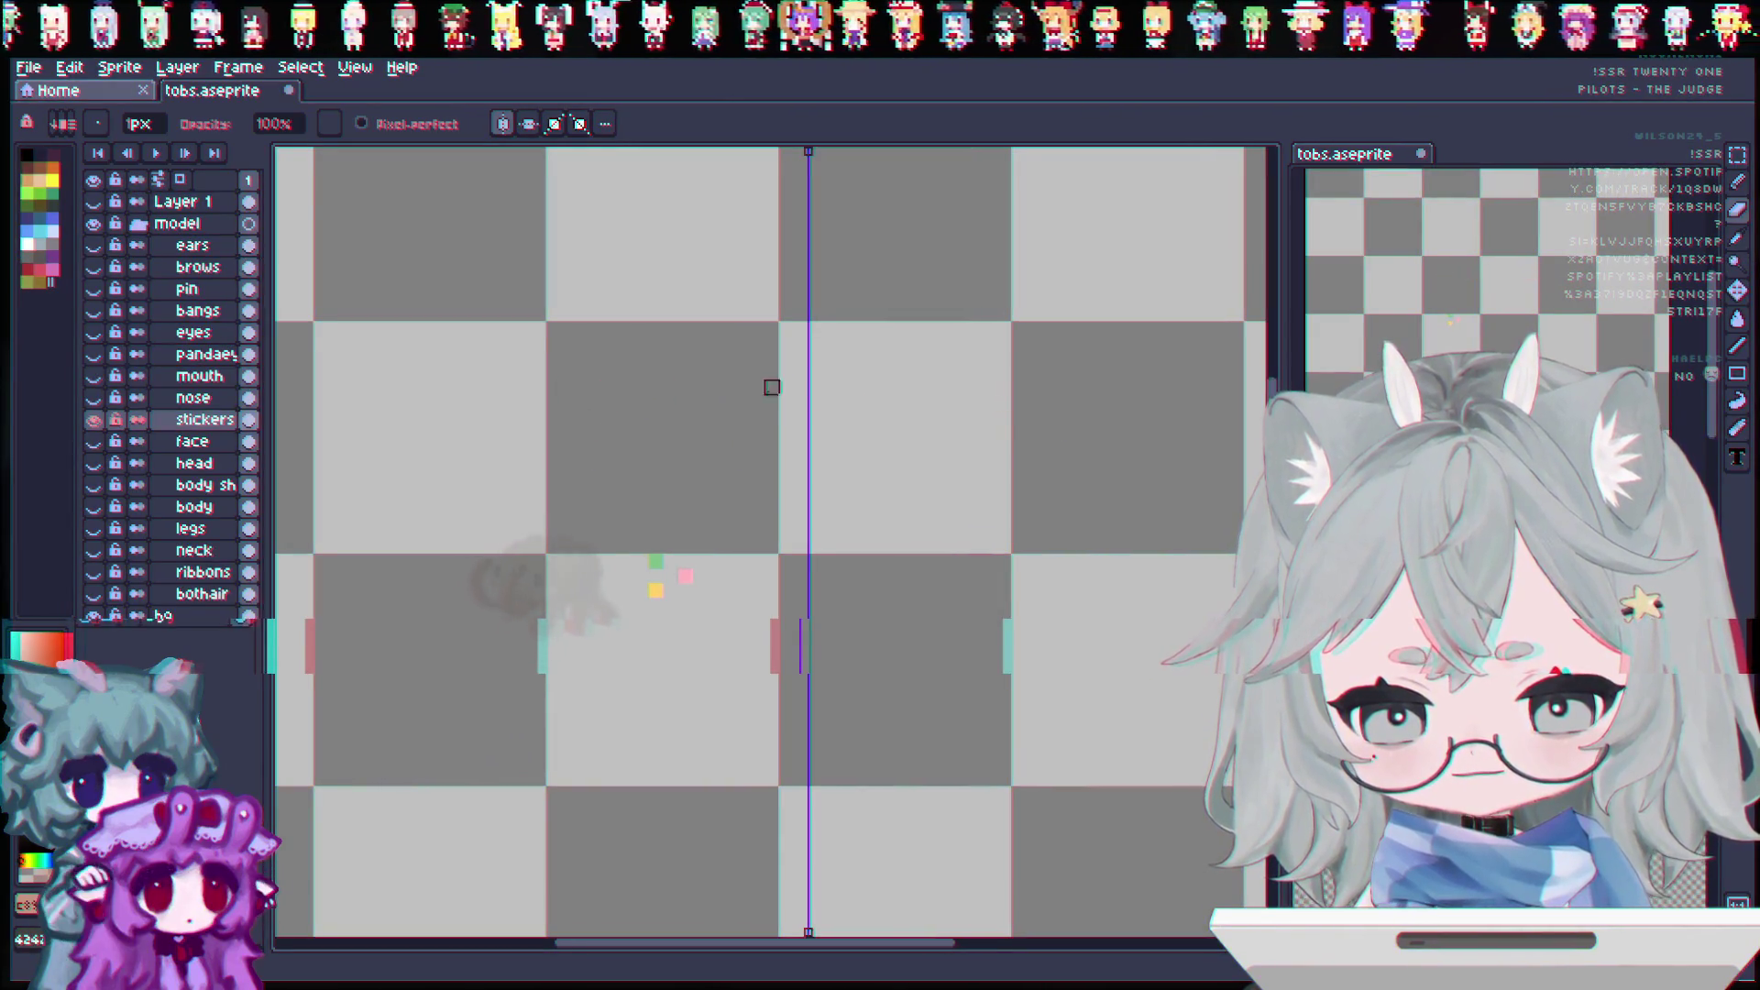
click(93, 419)
Step: Duplicate the face layer and rename the copy 'blush'
click(92, 441)
right_click(208, 446)
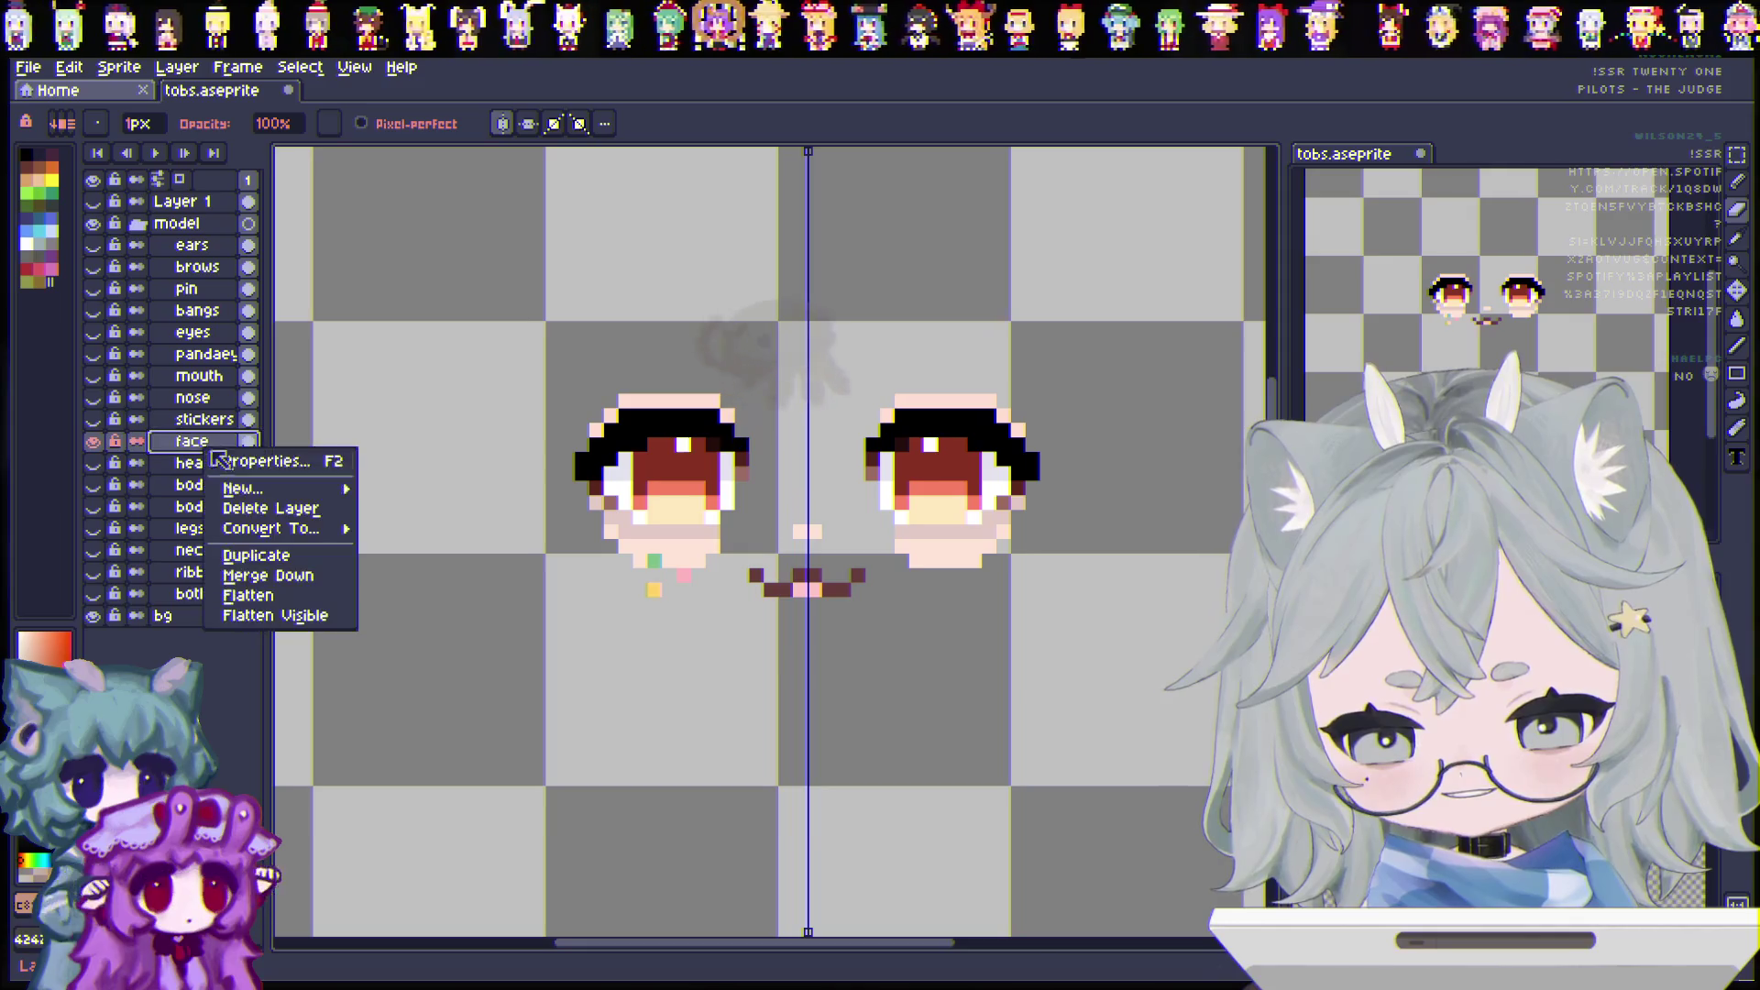
click(253, 556)
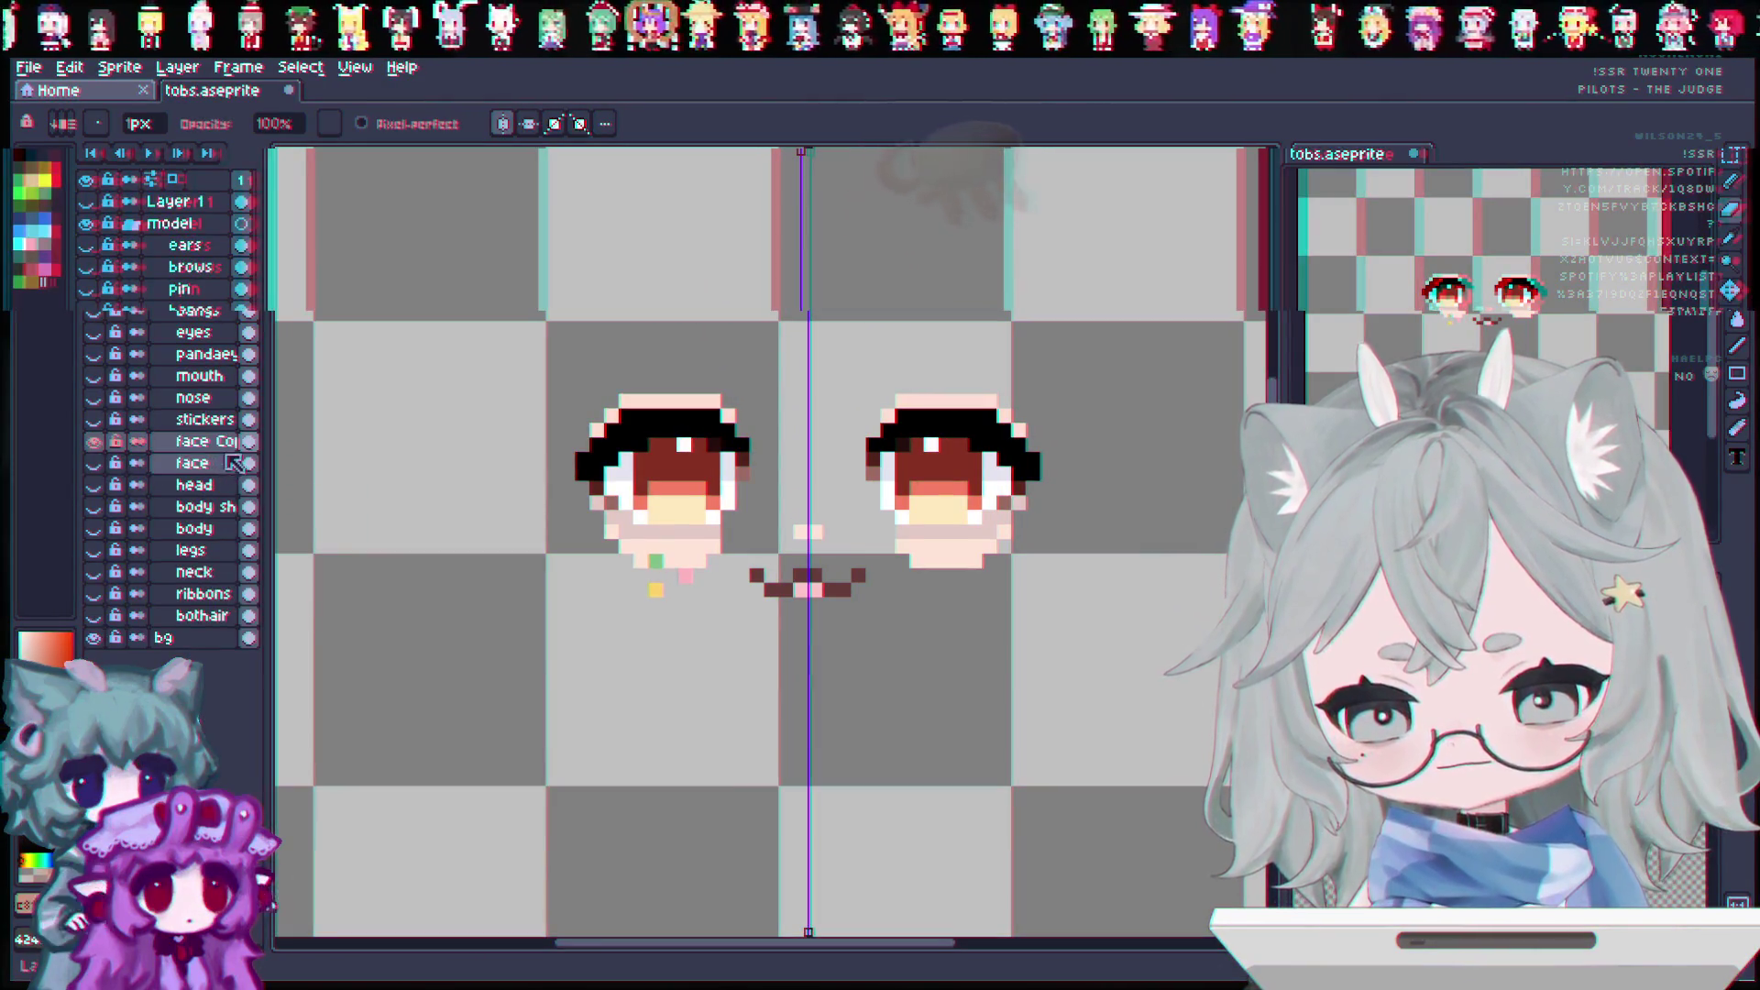
double_click(218, 446)
text(blush)
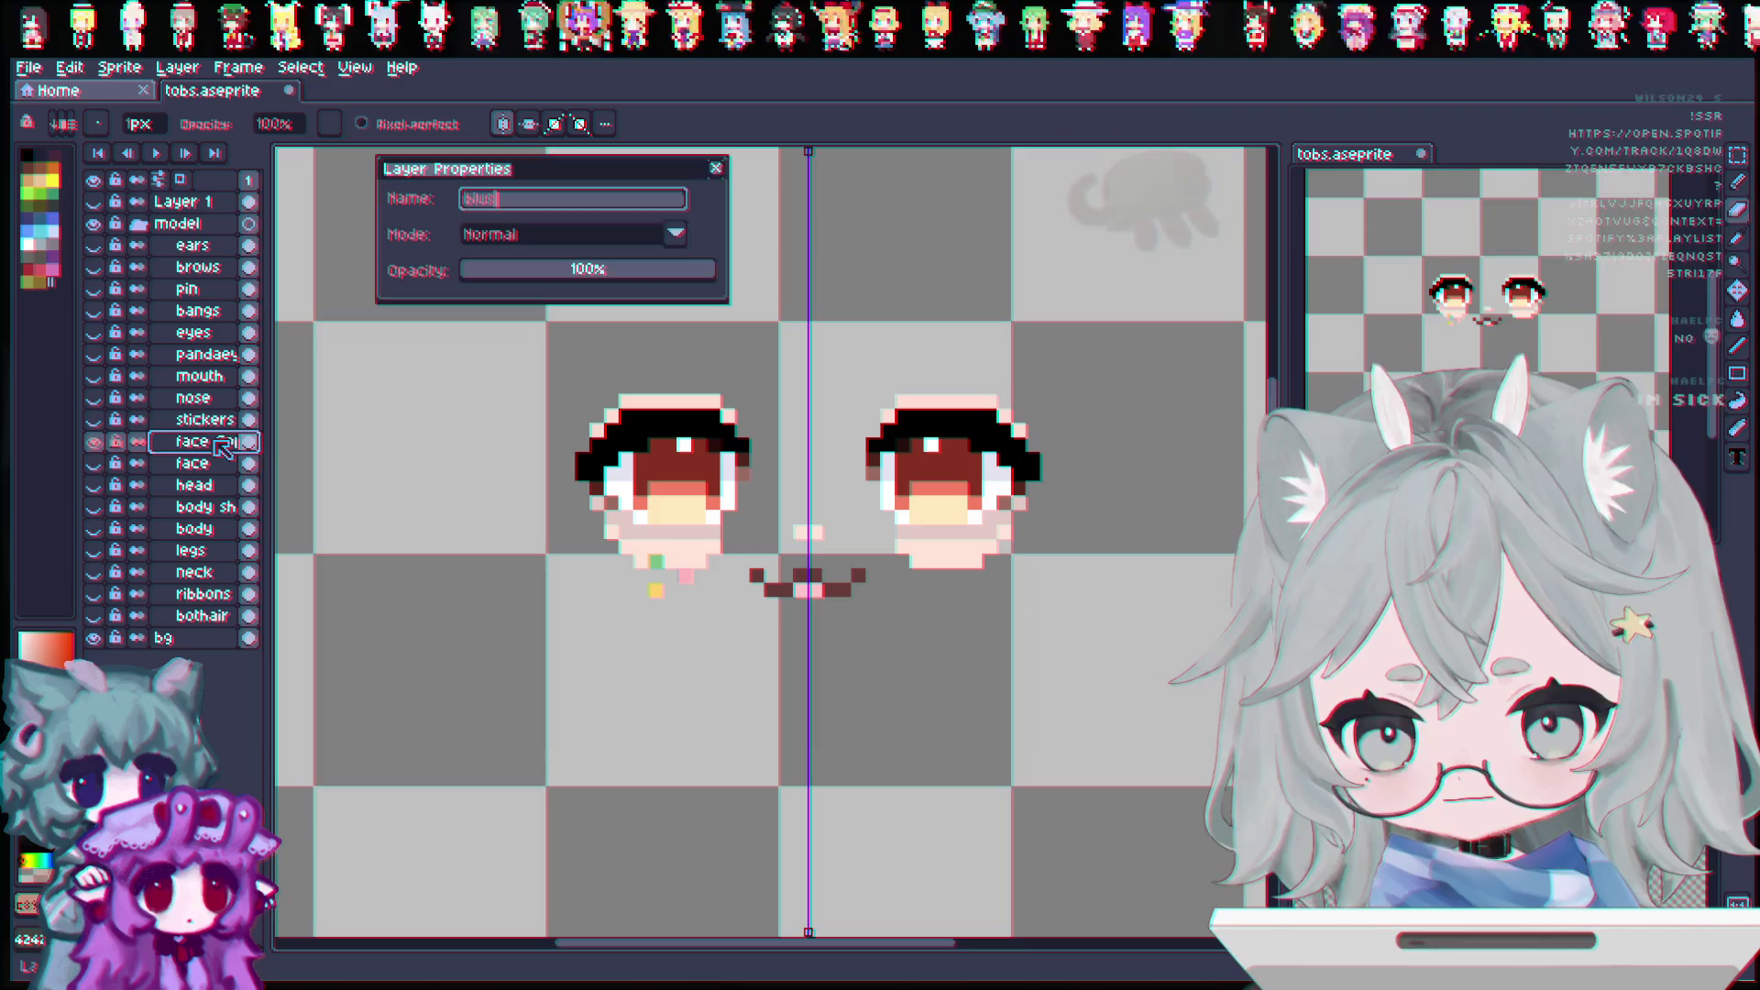
key(Return)
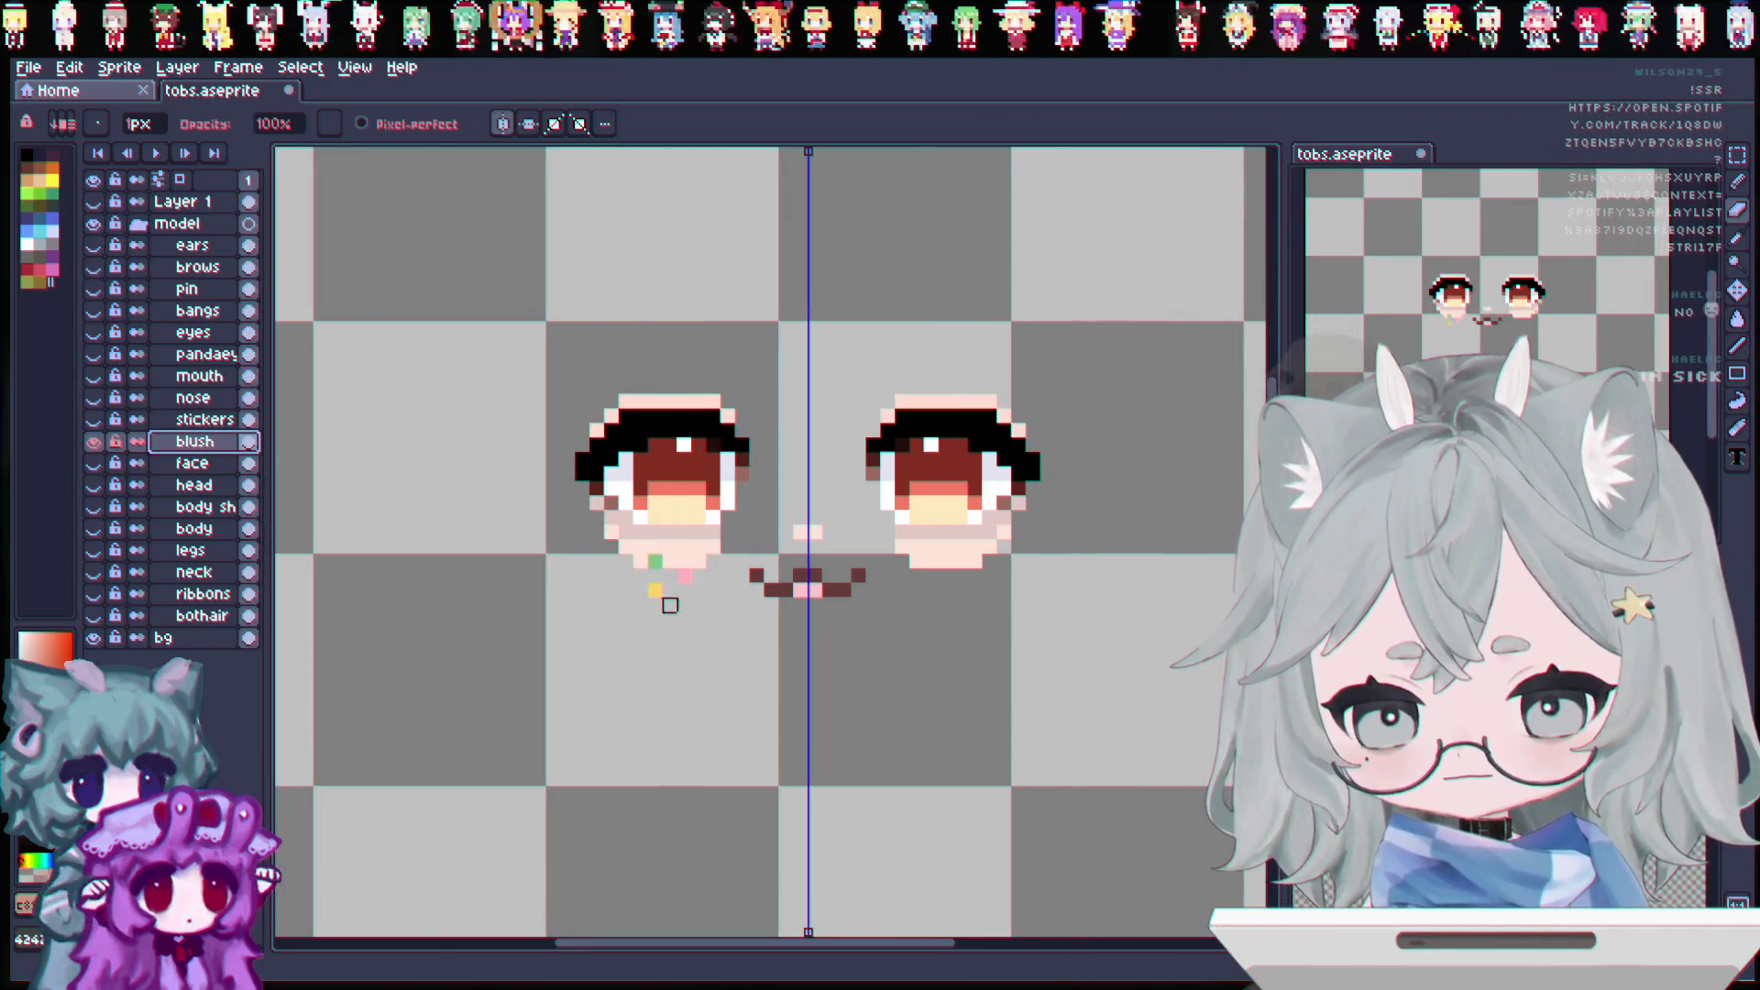
Step: Erase the mouth and nose from the blush layer and add a pink row atop both patches
mouse_move(757, 589)
mouse_down()
mouse_move(805, 581)
mouse_move(804, 524)
mouse_move(654, 518)
mouse_move(670, 532)
mouse_move(550, 445)
mouse_move(597, 409)
mouse_move(655, 400)
mouse_up()
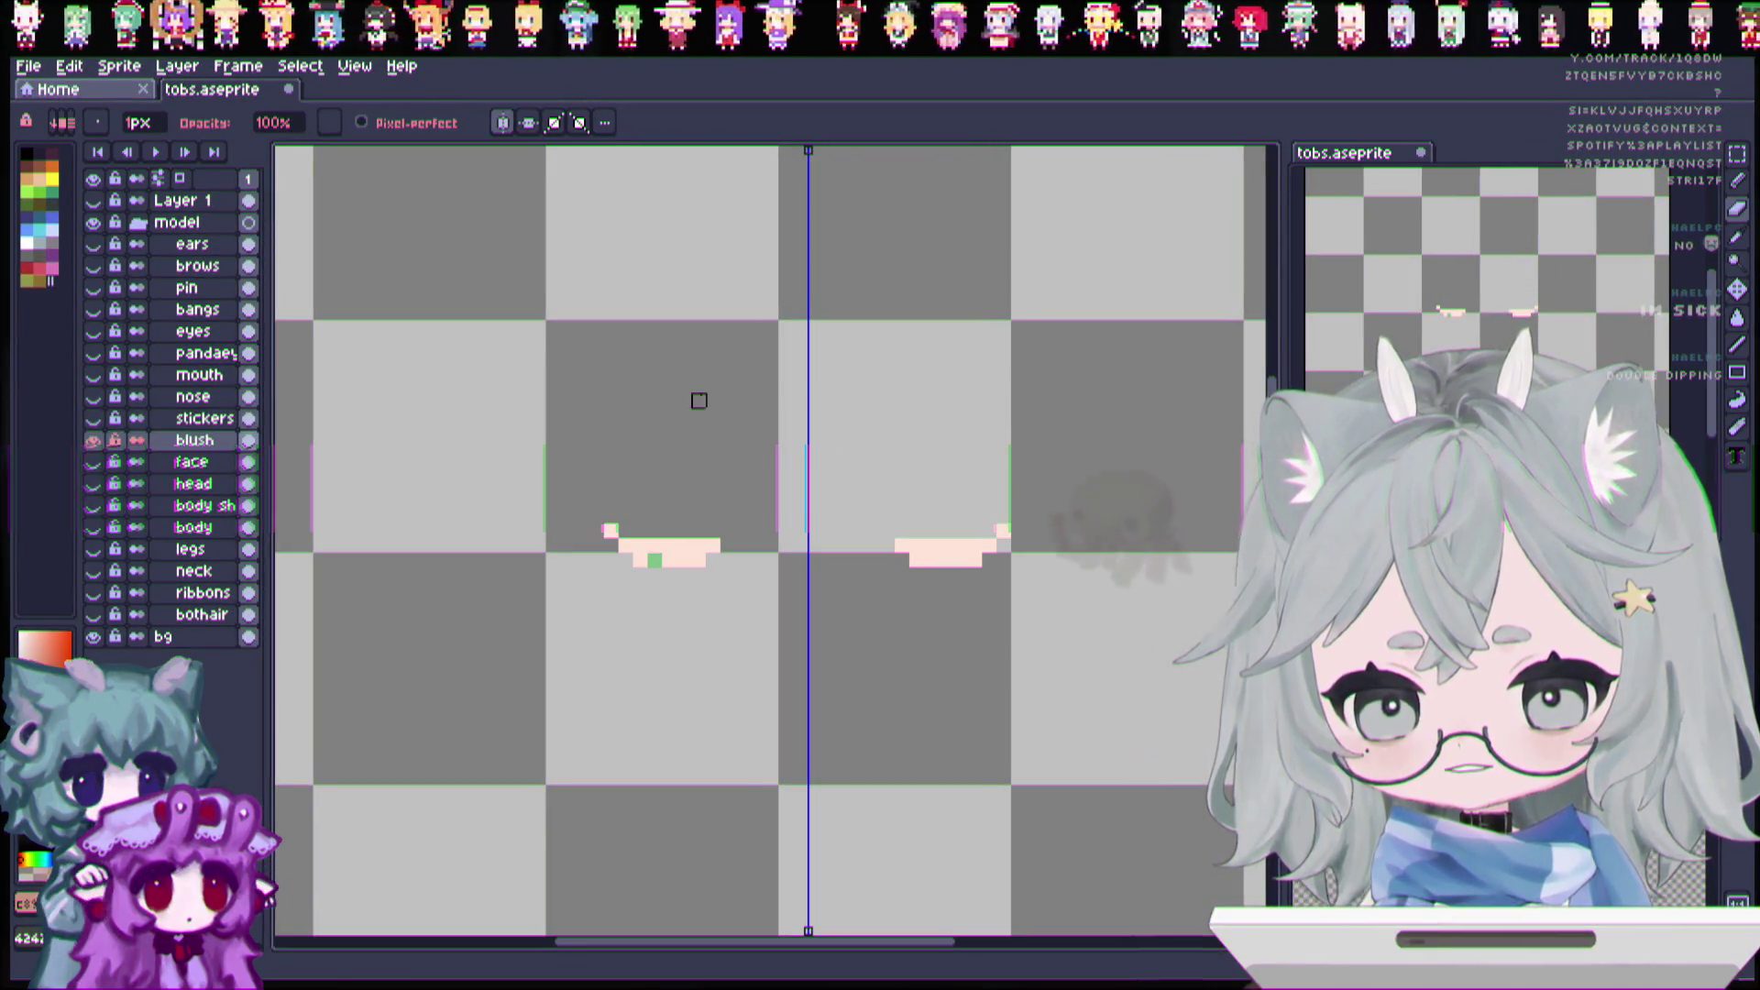
key(i)
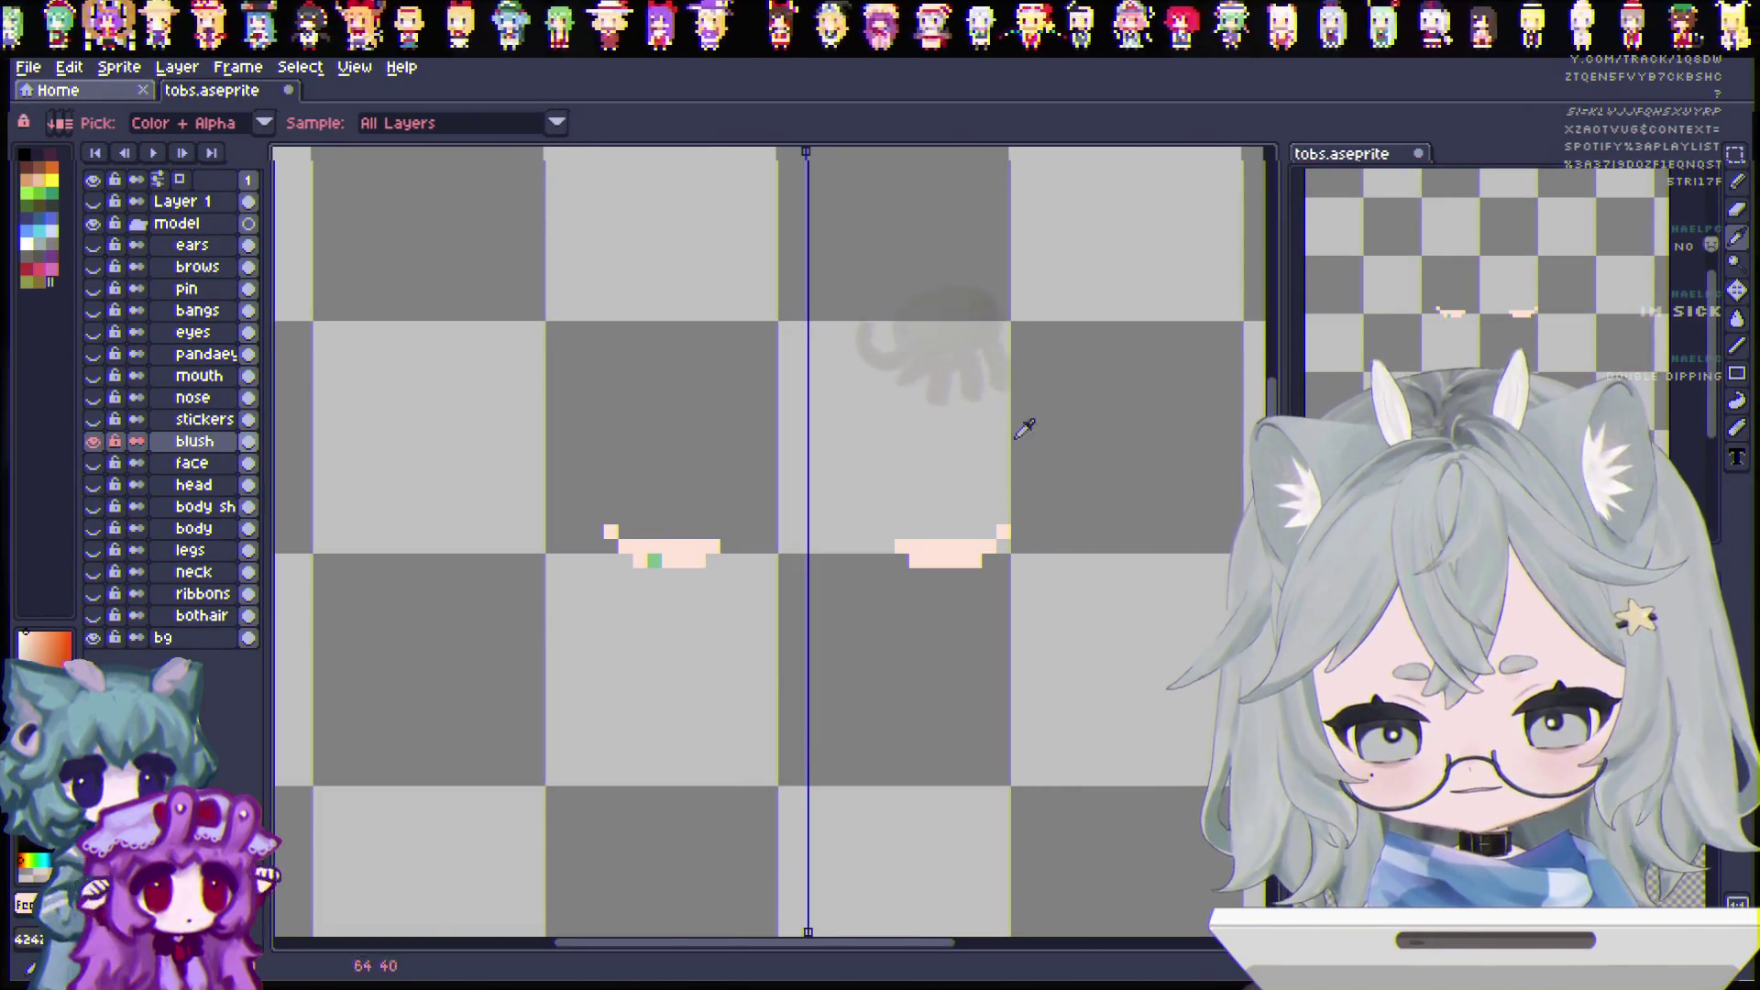
key(b)
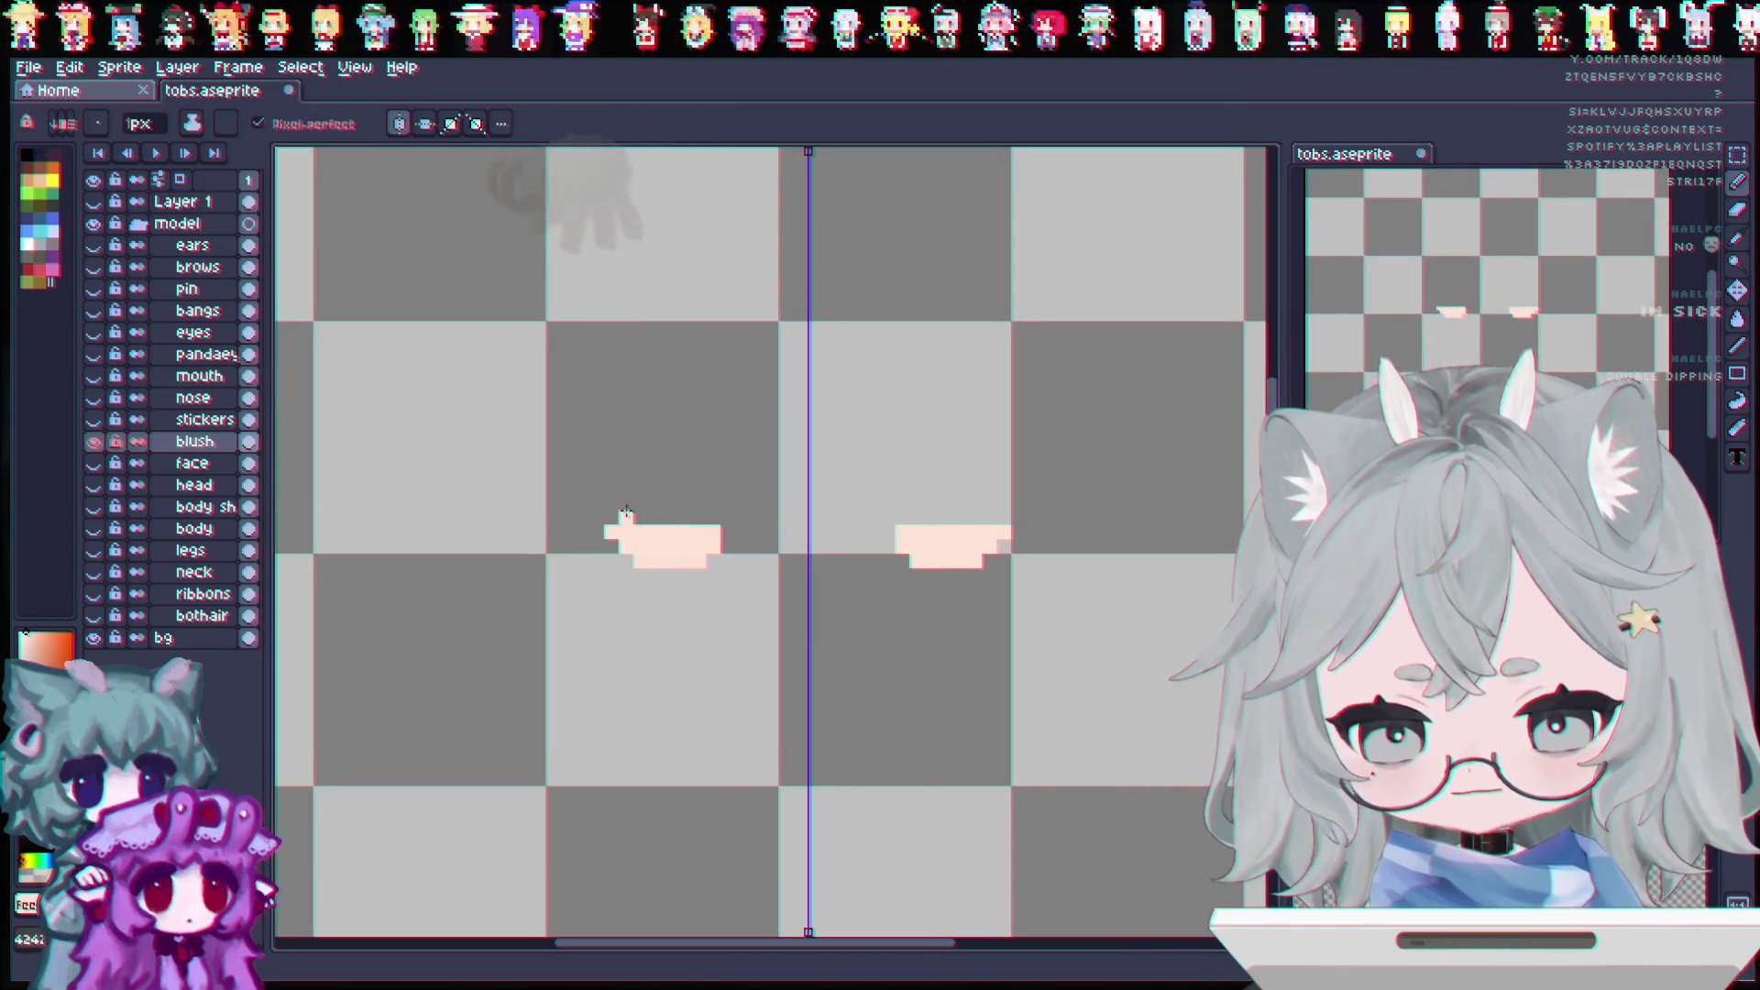
drag(624, 515, 720, 515)
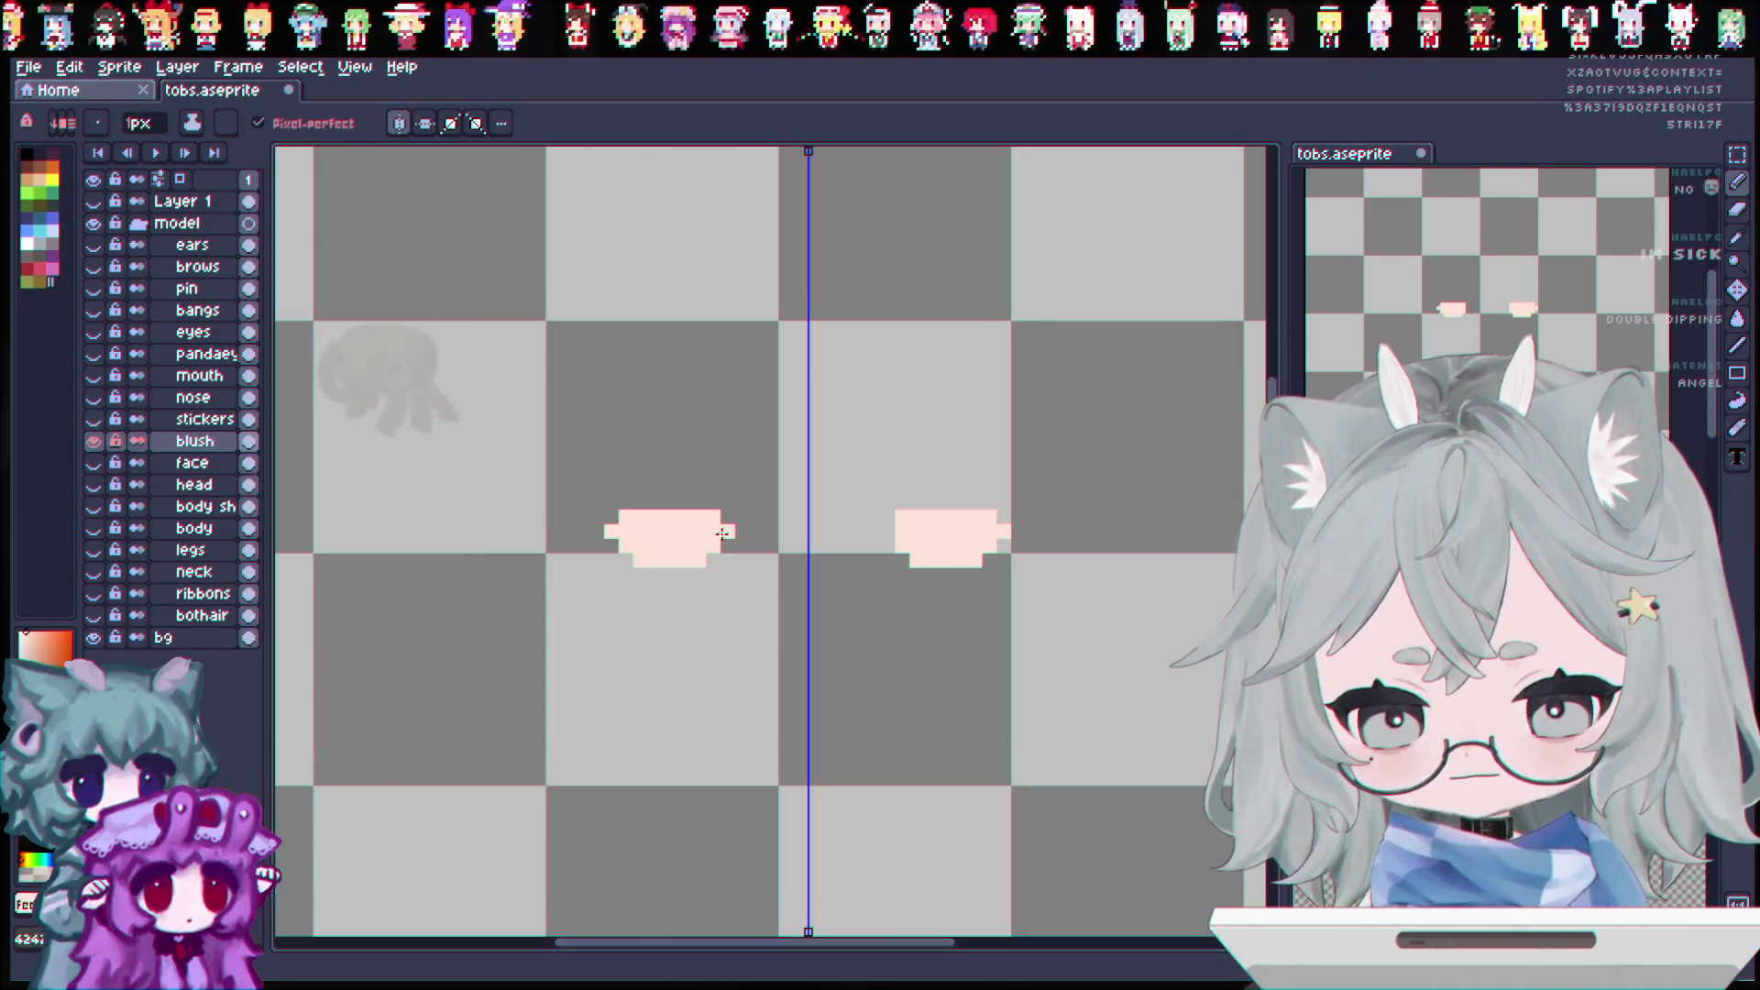
click(94, 443)
alt+click(95, 442)
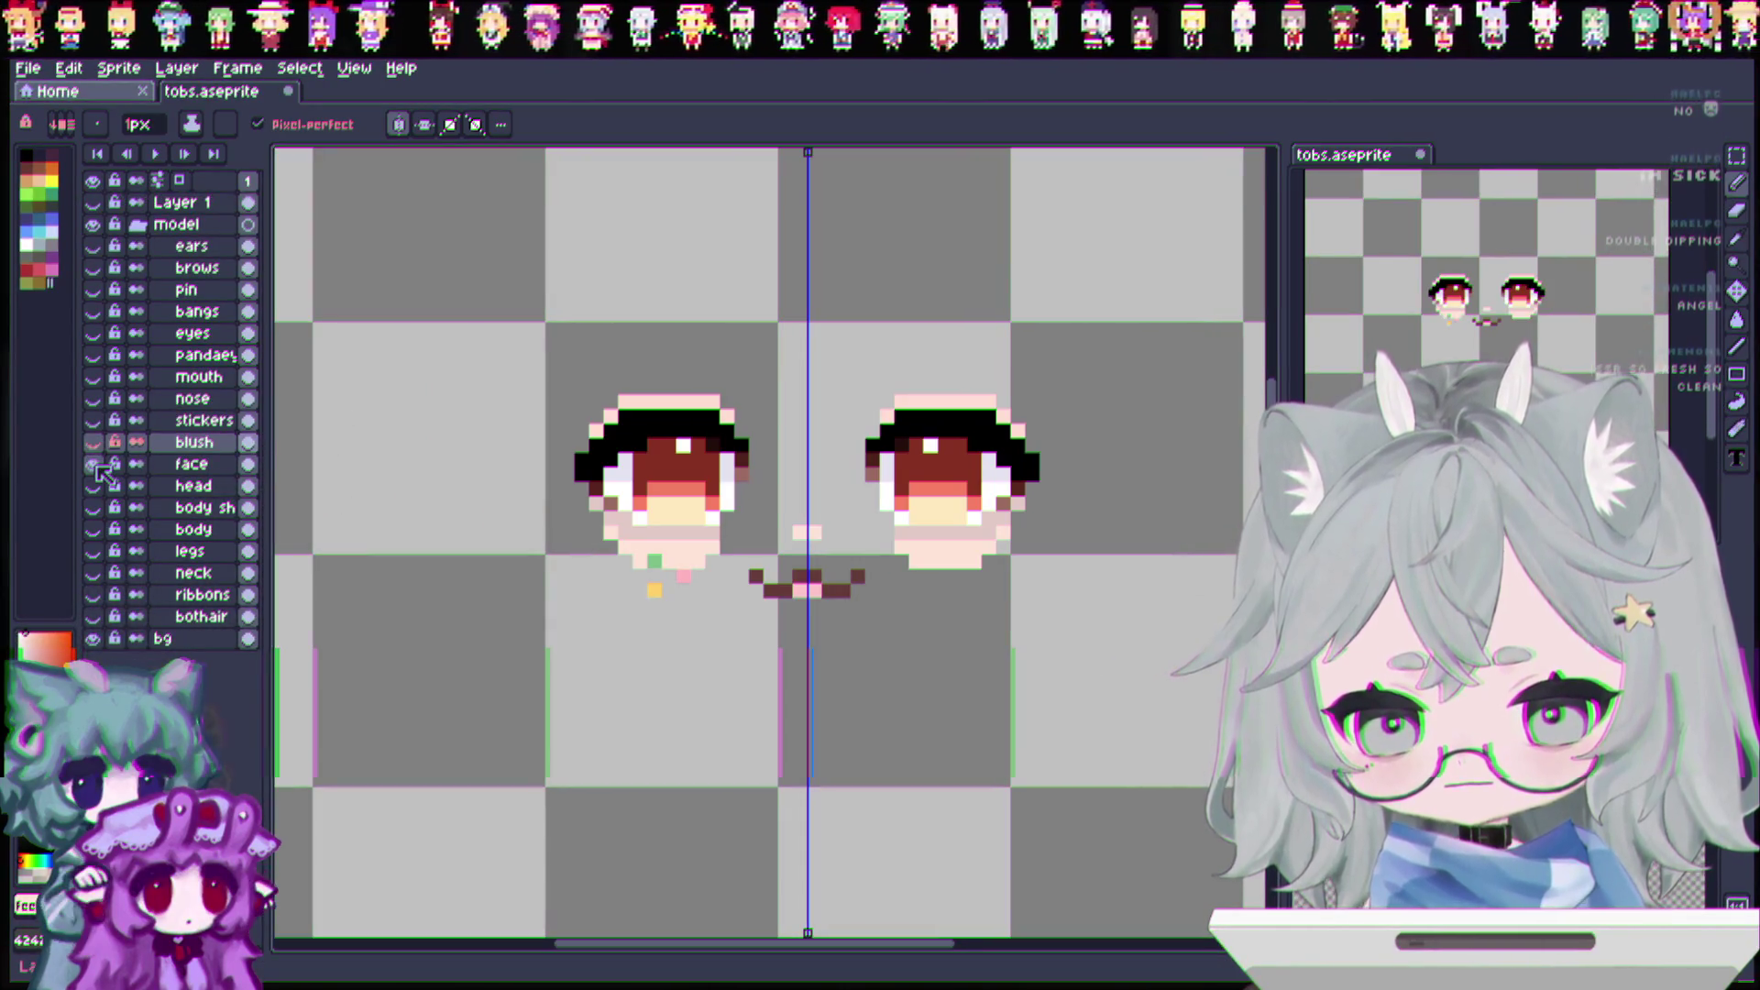
alt+click(96, 465)
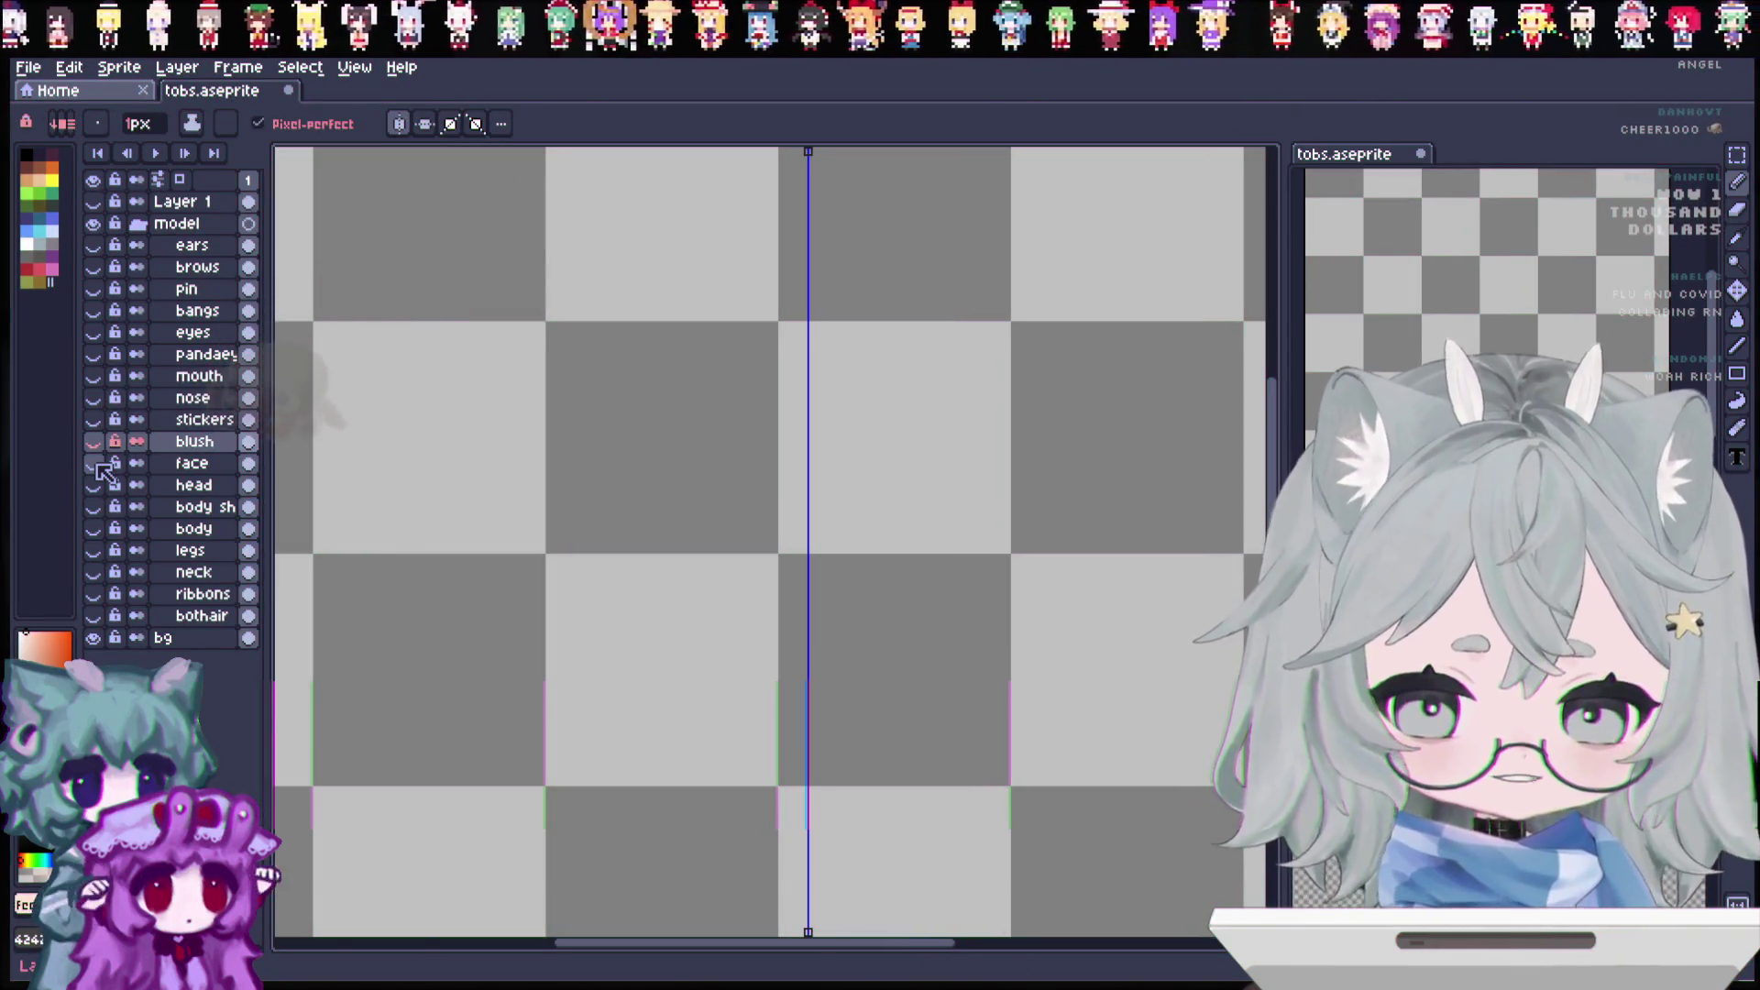
drag(93, 441, 92, 334)
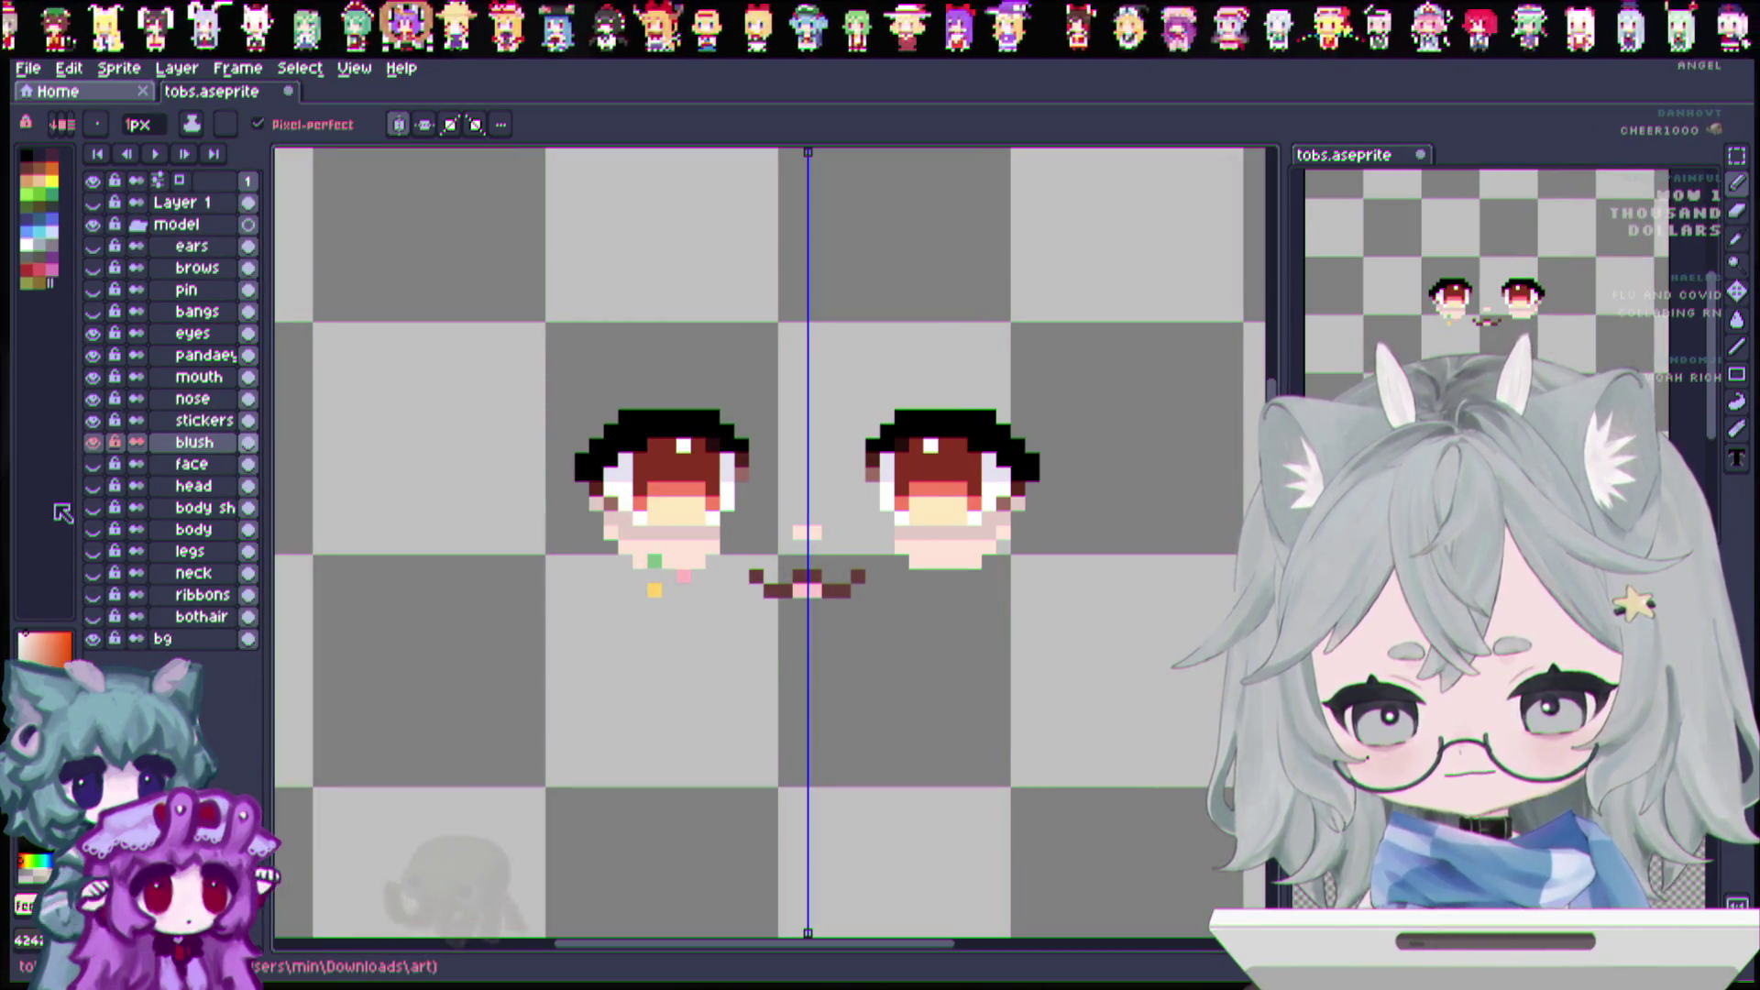
drag(95, 442, 92, 332)
click(93, 463)
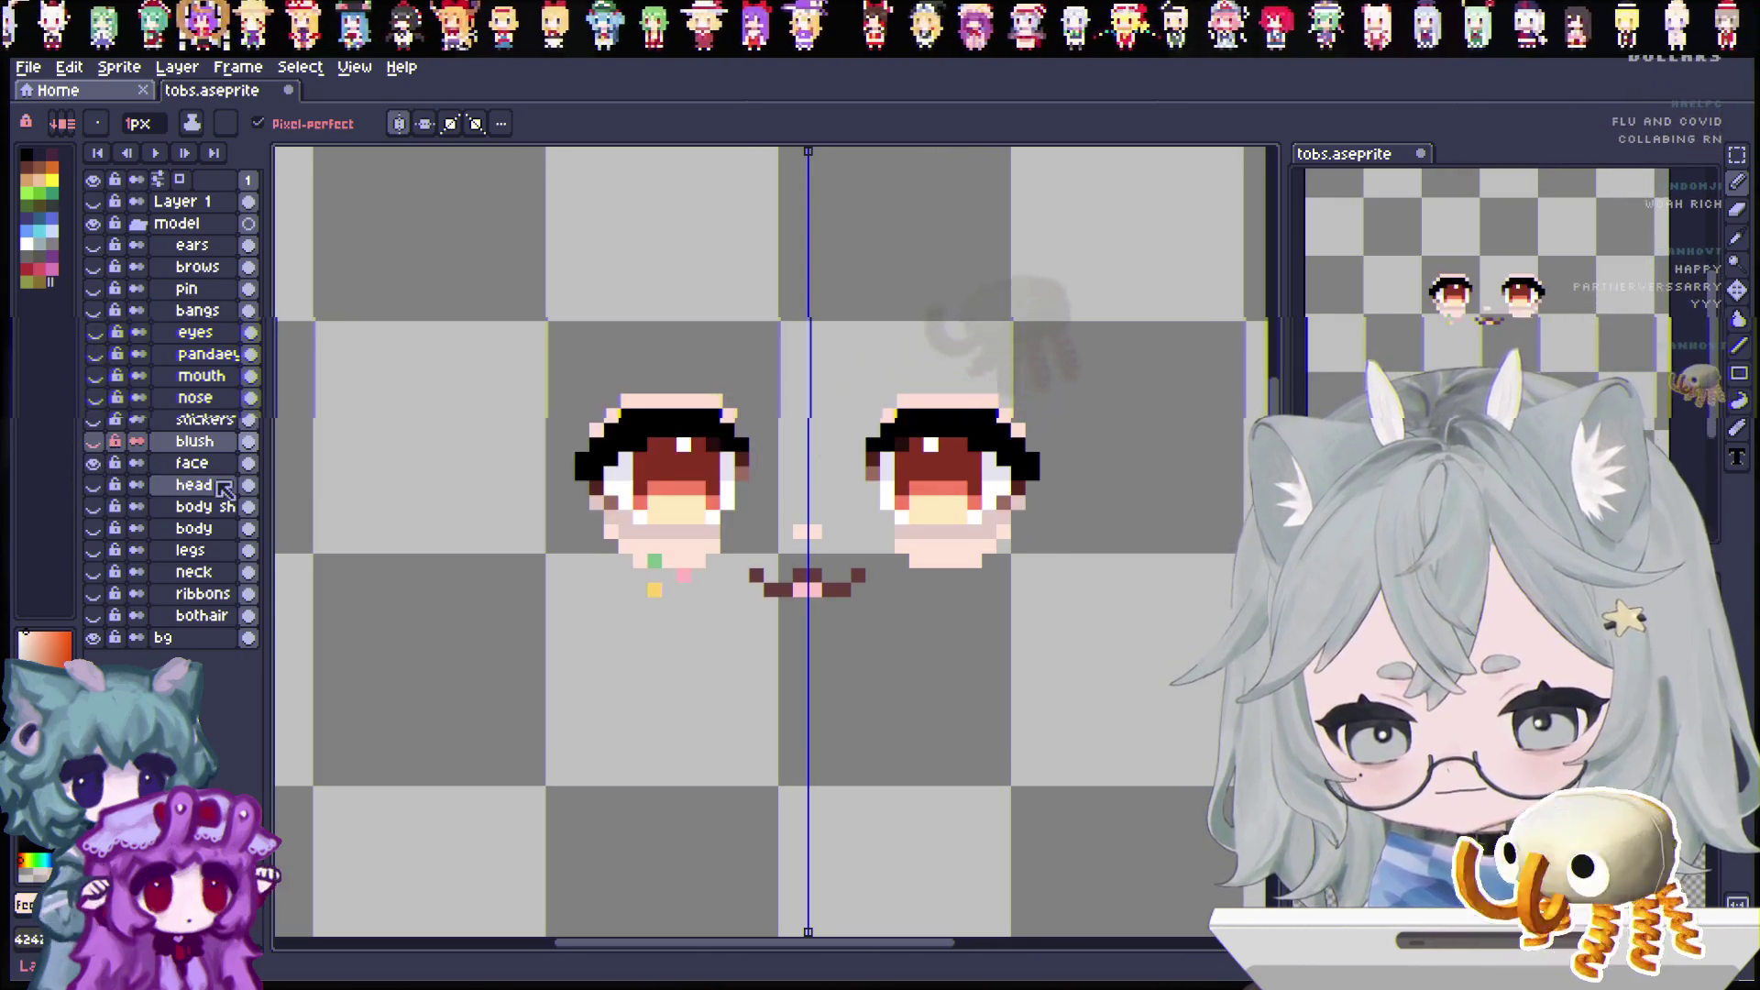
Step: Duplicate the face layer and name the copy 'eyeshadow'
right_click(191, 463)
click(225, 550)
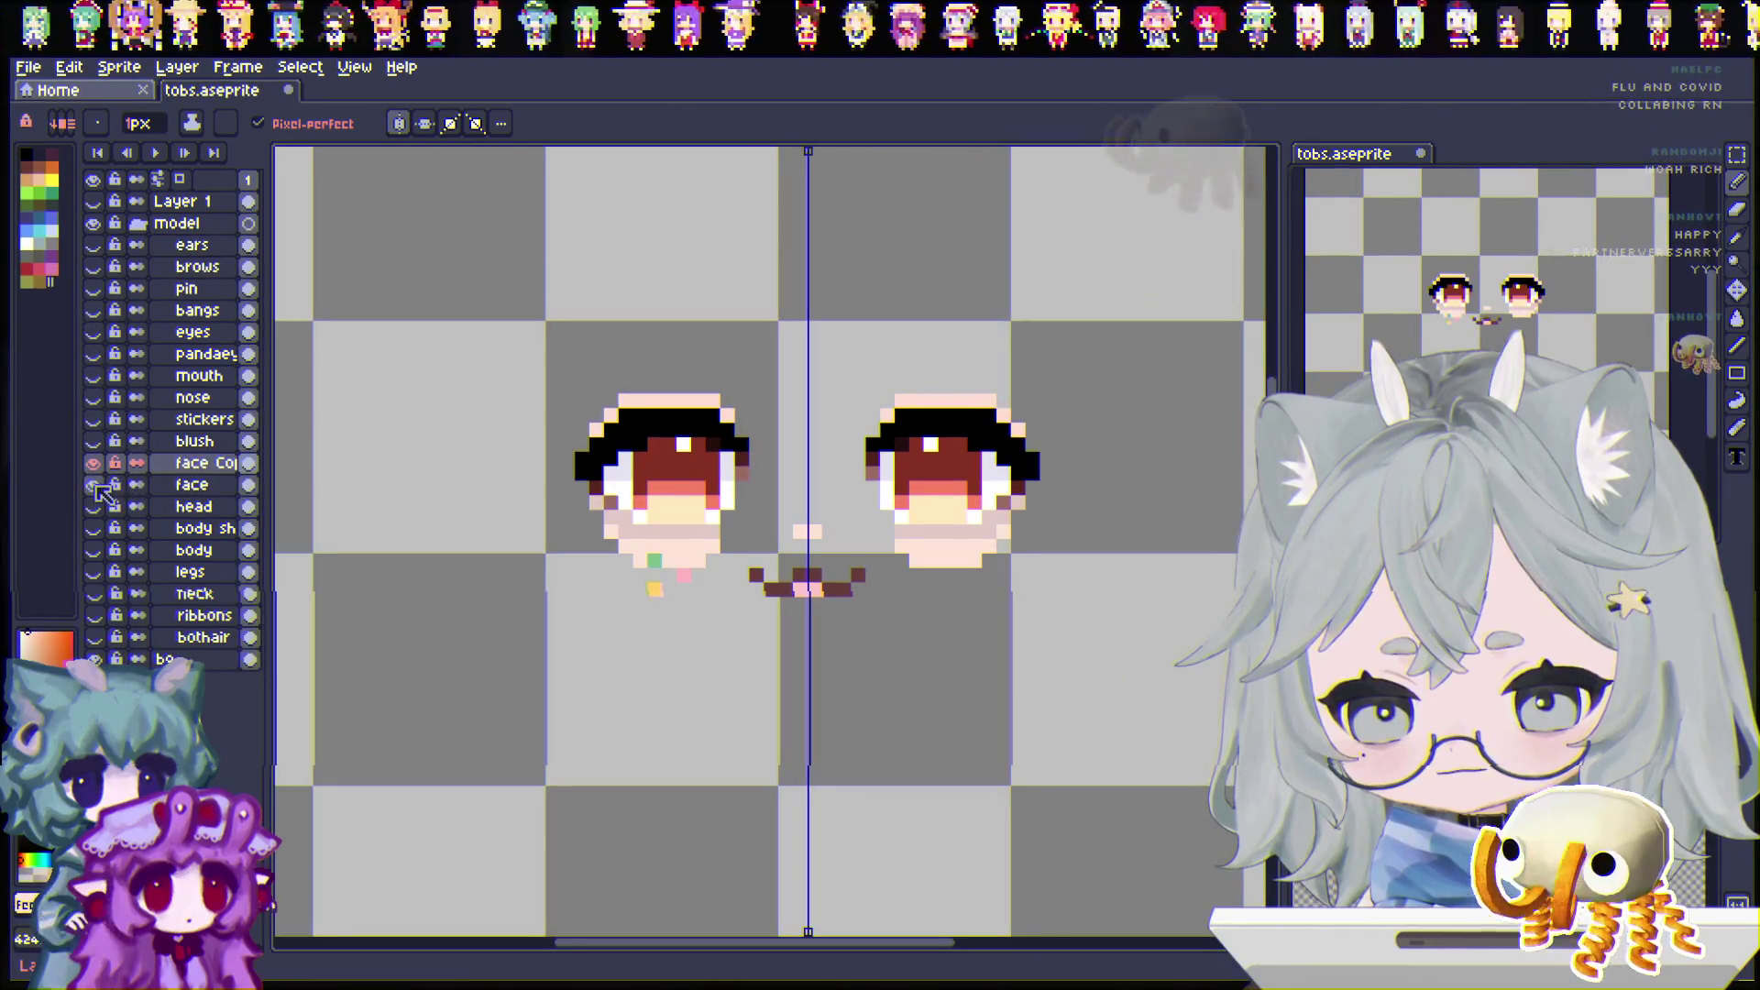
double_click(194, 465)
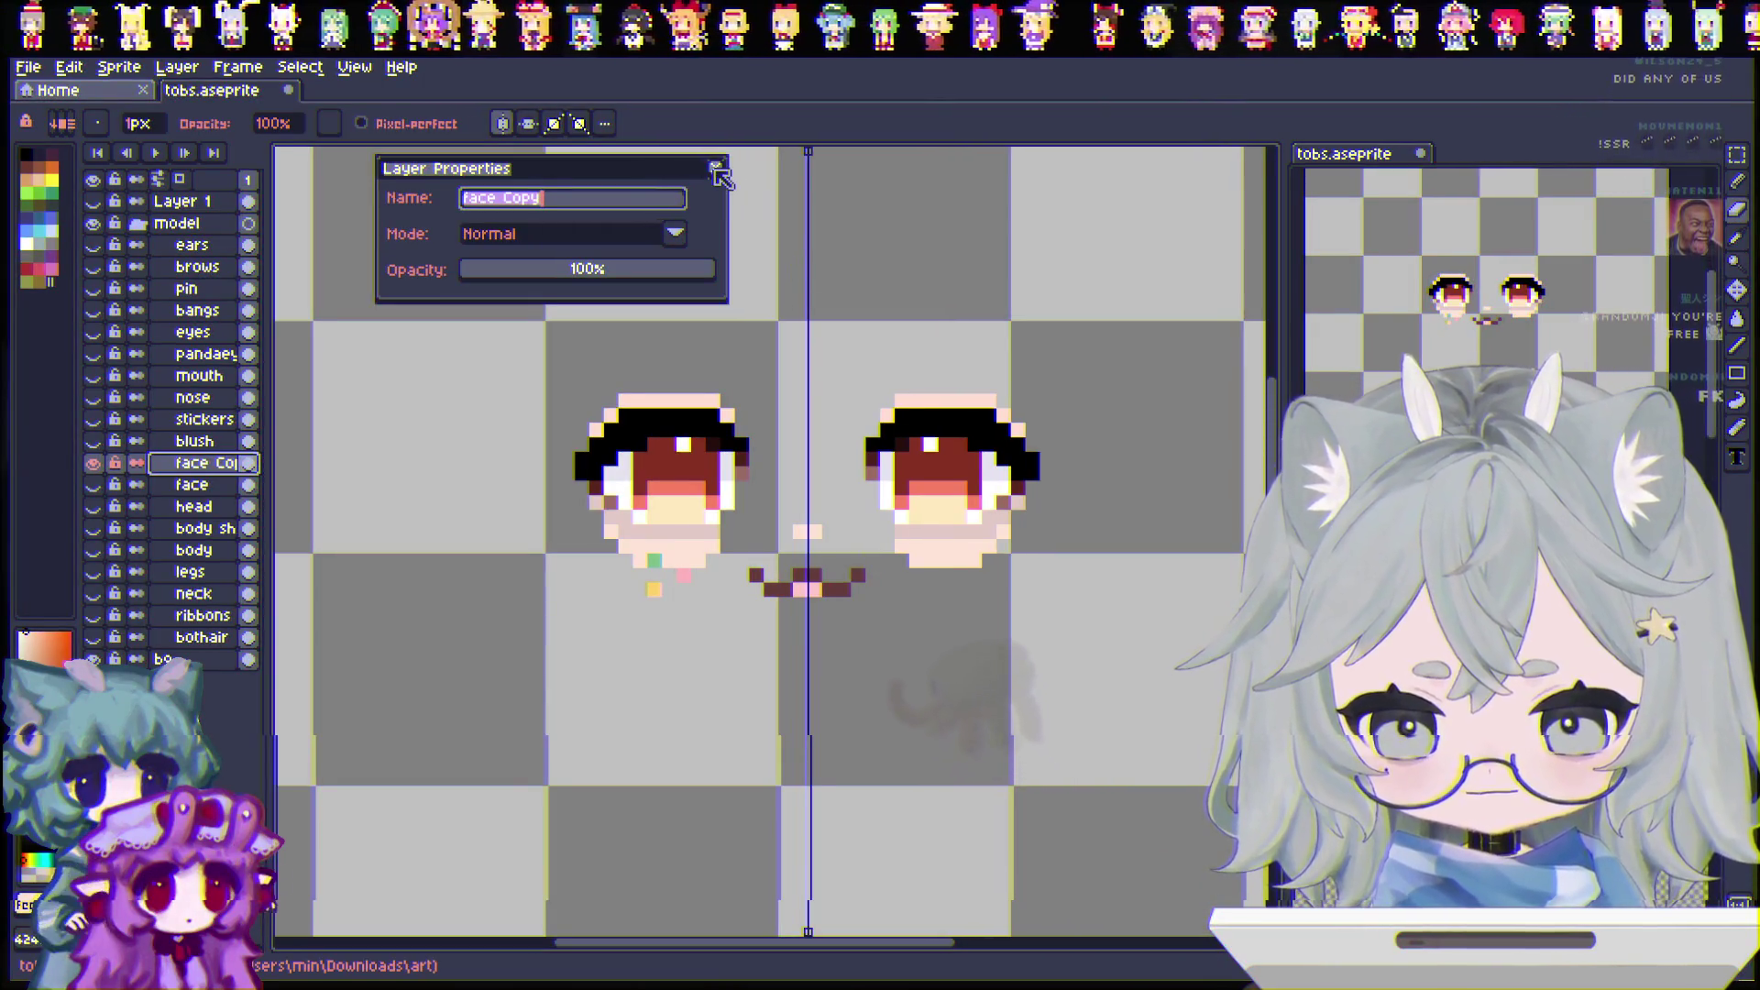
text(eye)
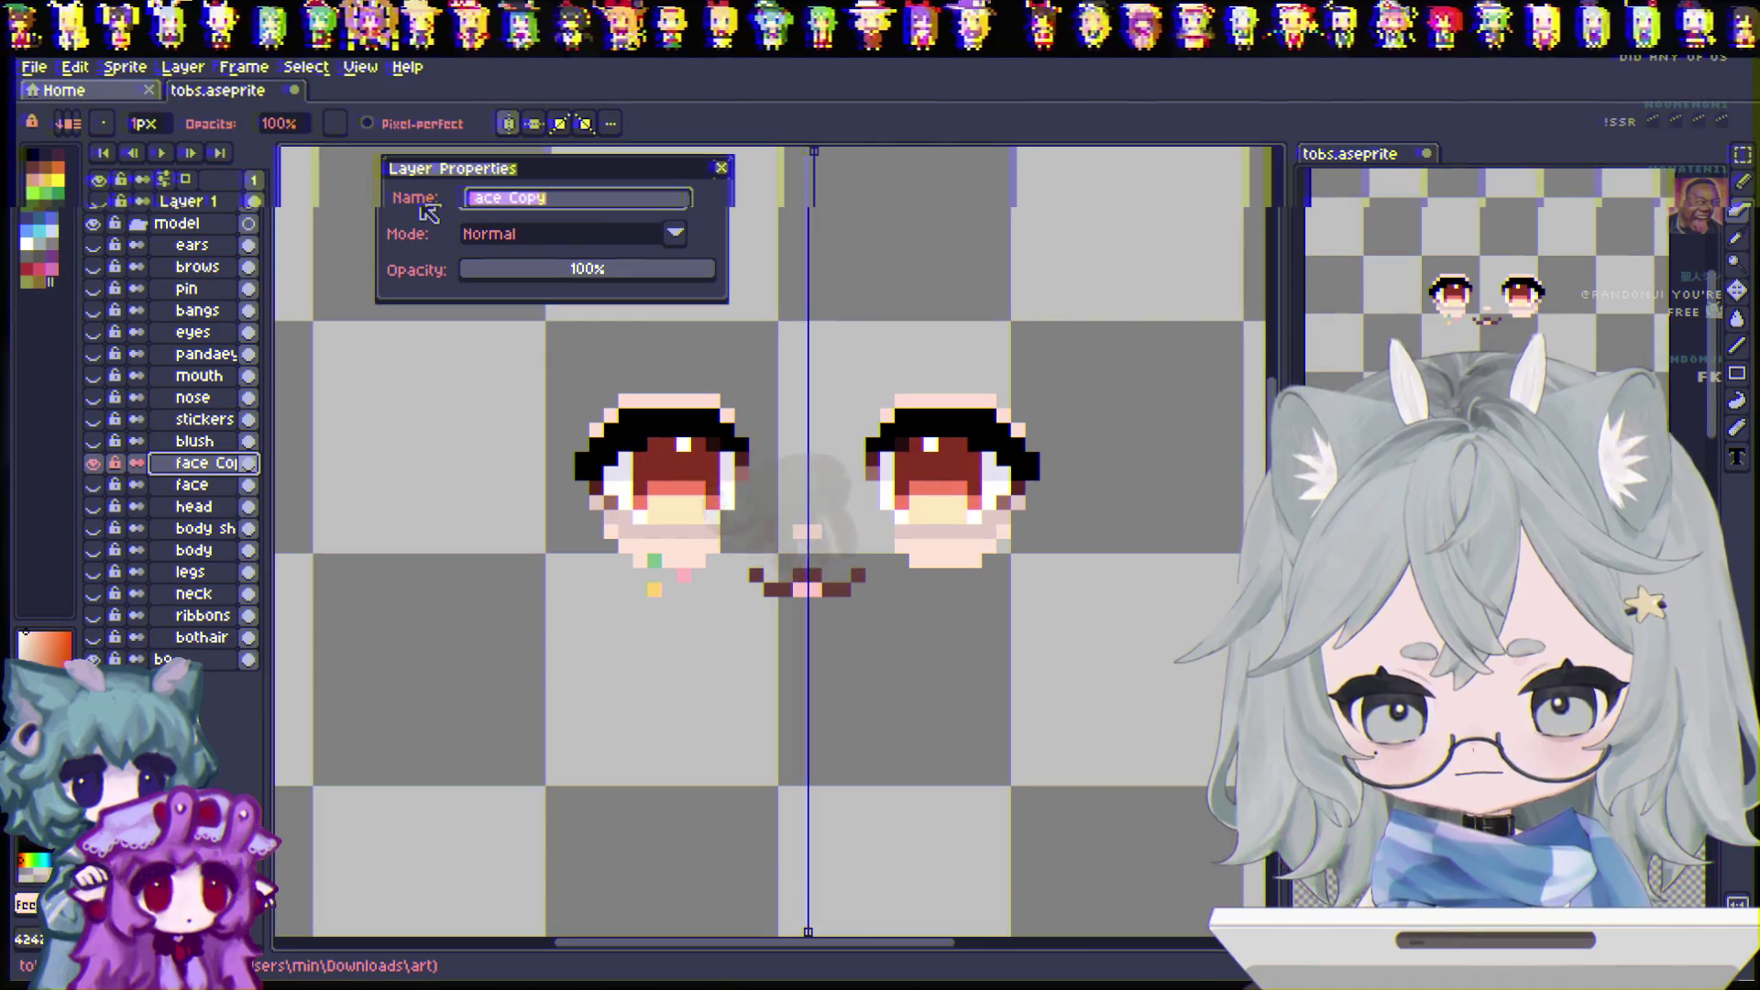
text(shadow)
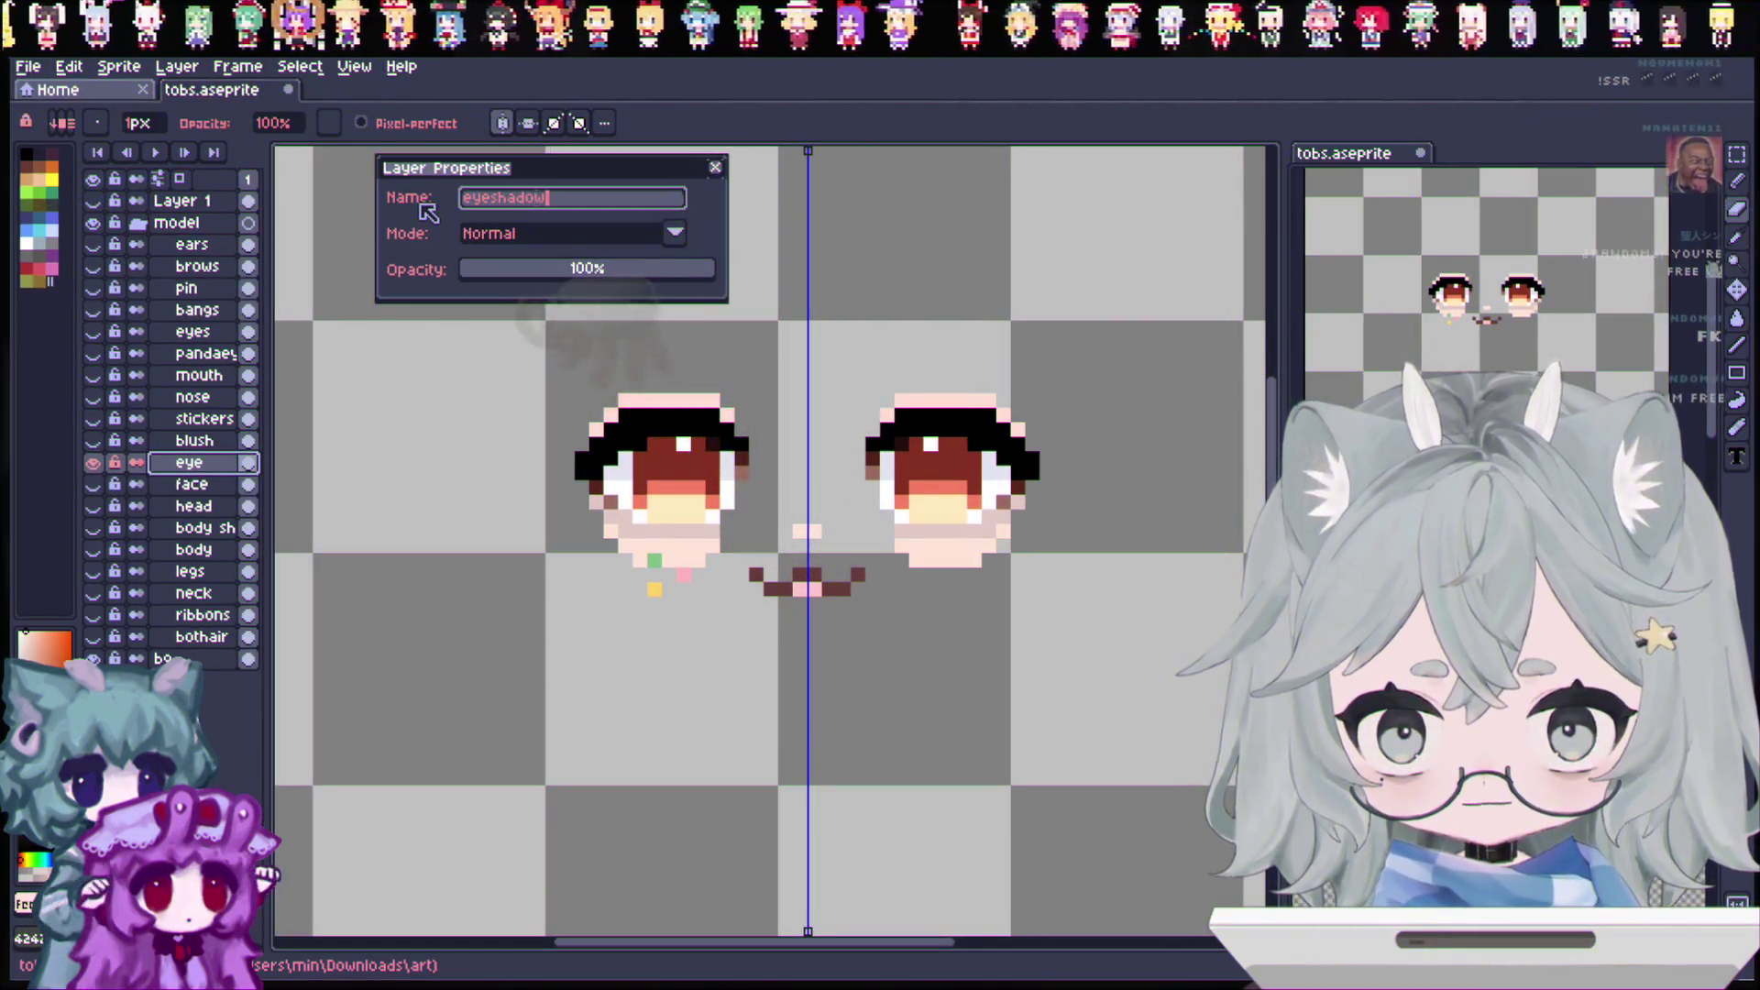
key(Return)
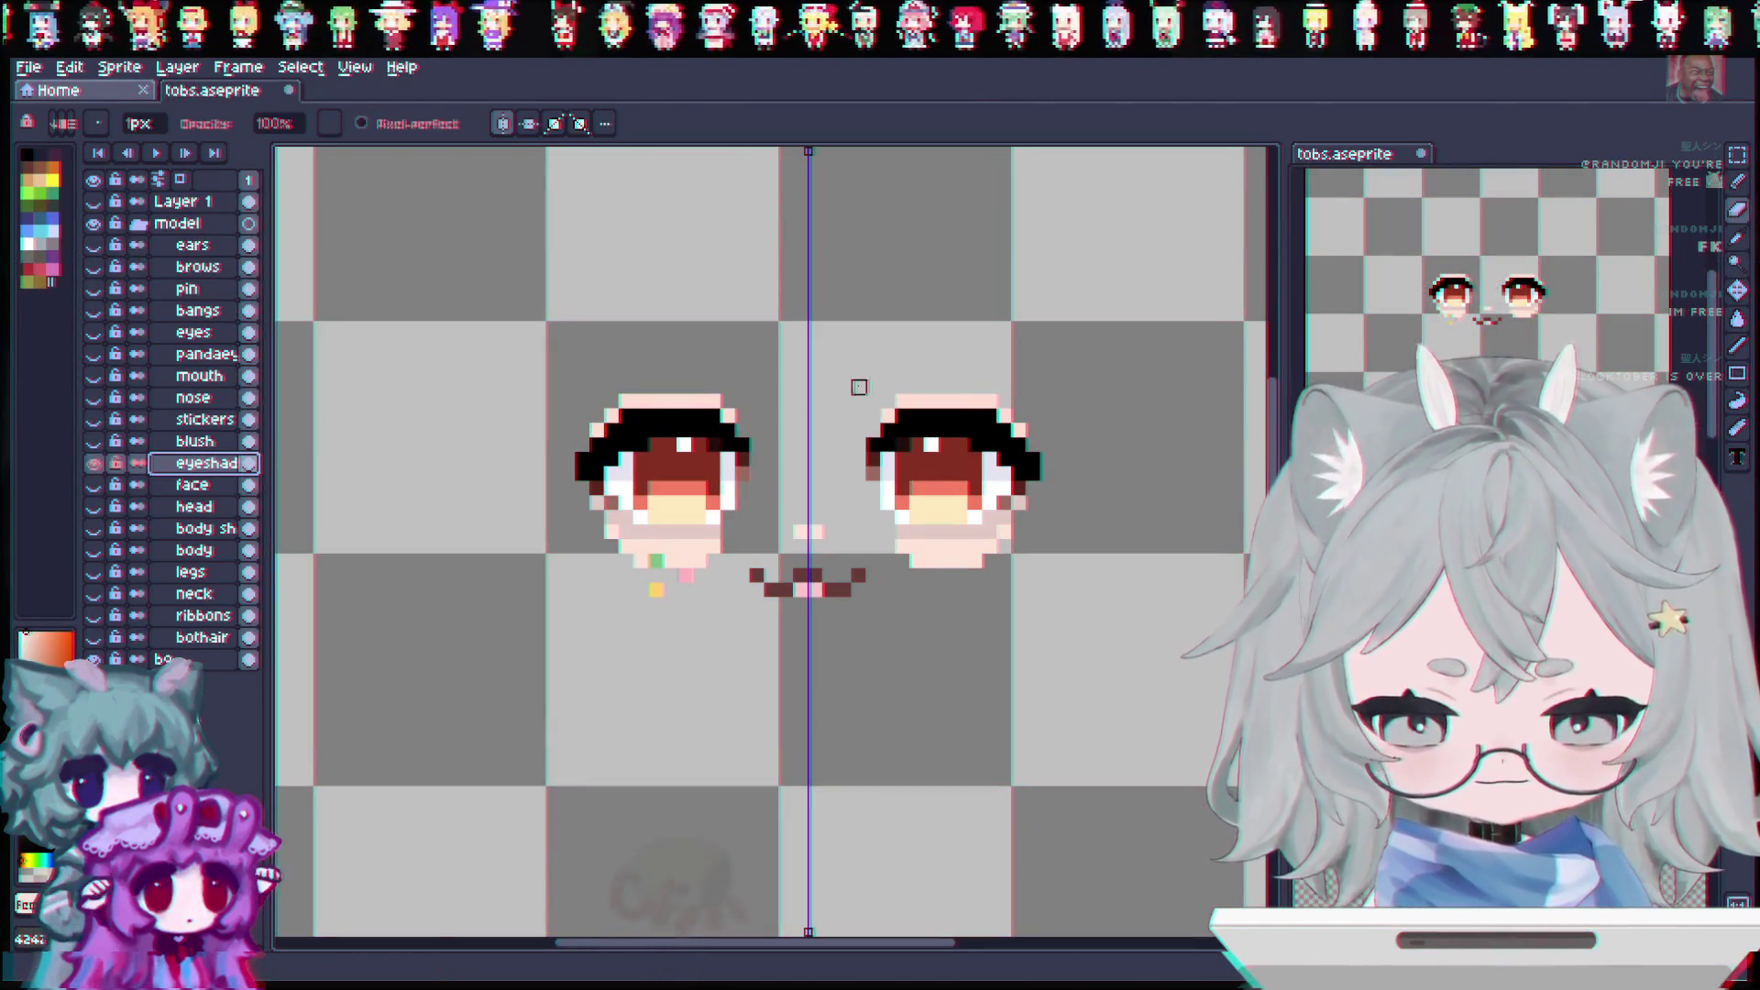
Step: Remove the mouth, blush, sticker and eye pixels, leaving only the pink lids
key(ctrl+z)
key(ctrl+z)
key(ctrl+z)
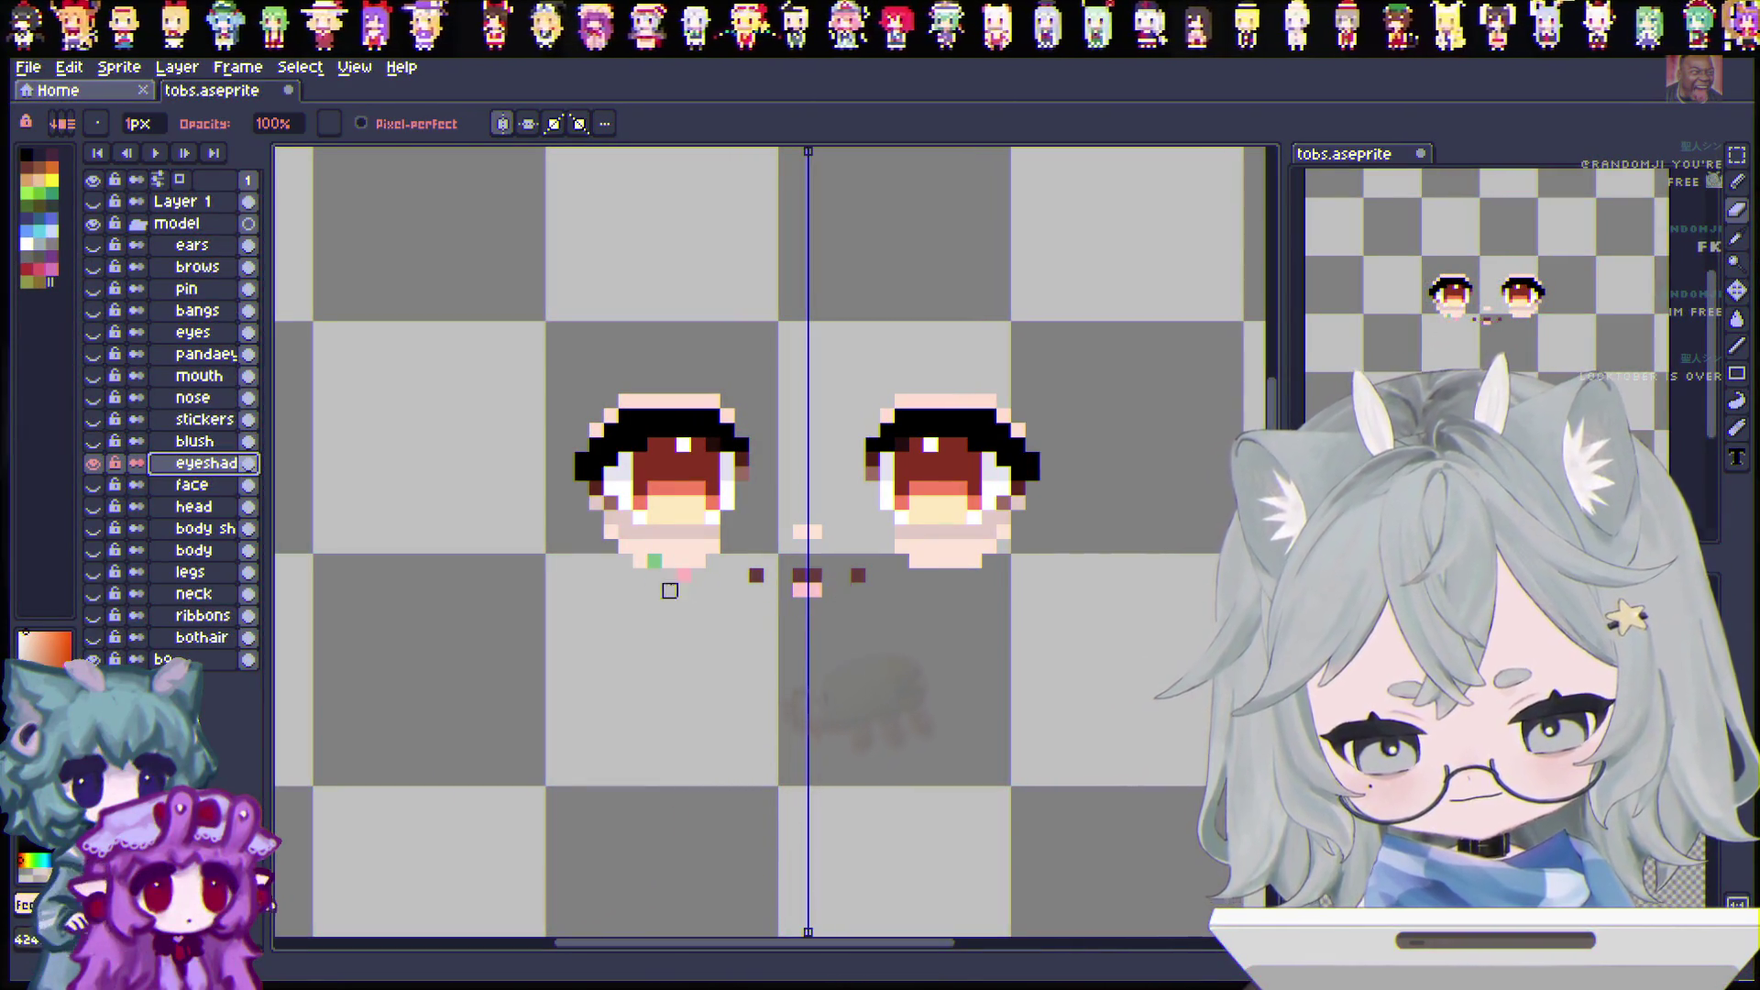
key(ctrl+z)
key(ctrl+z)
key(ctrl+z)
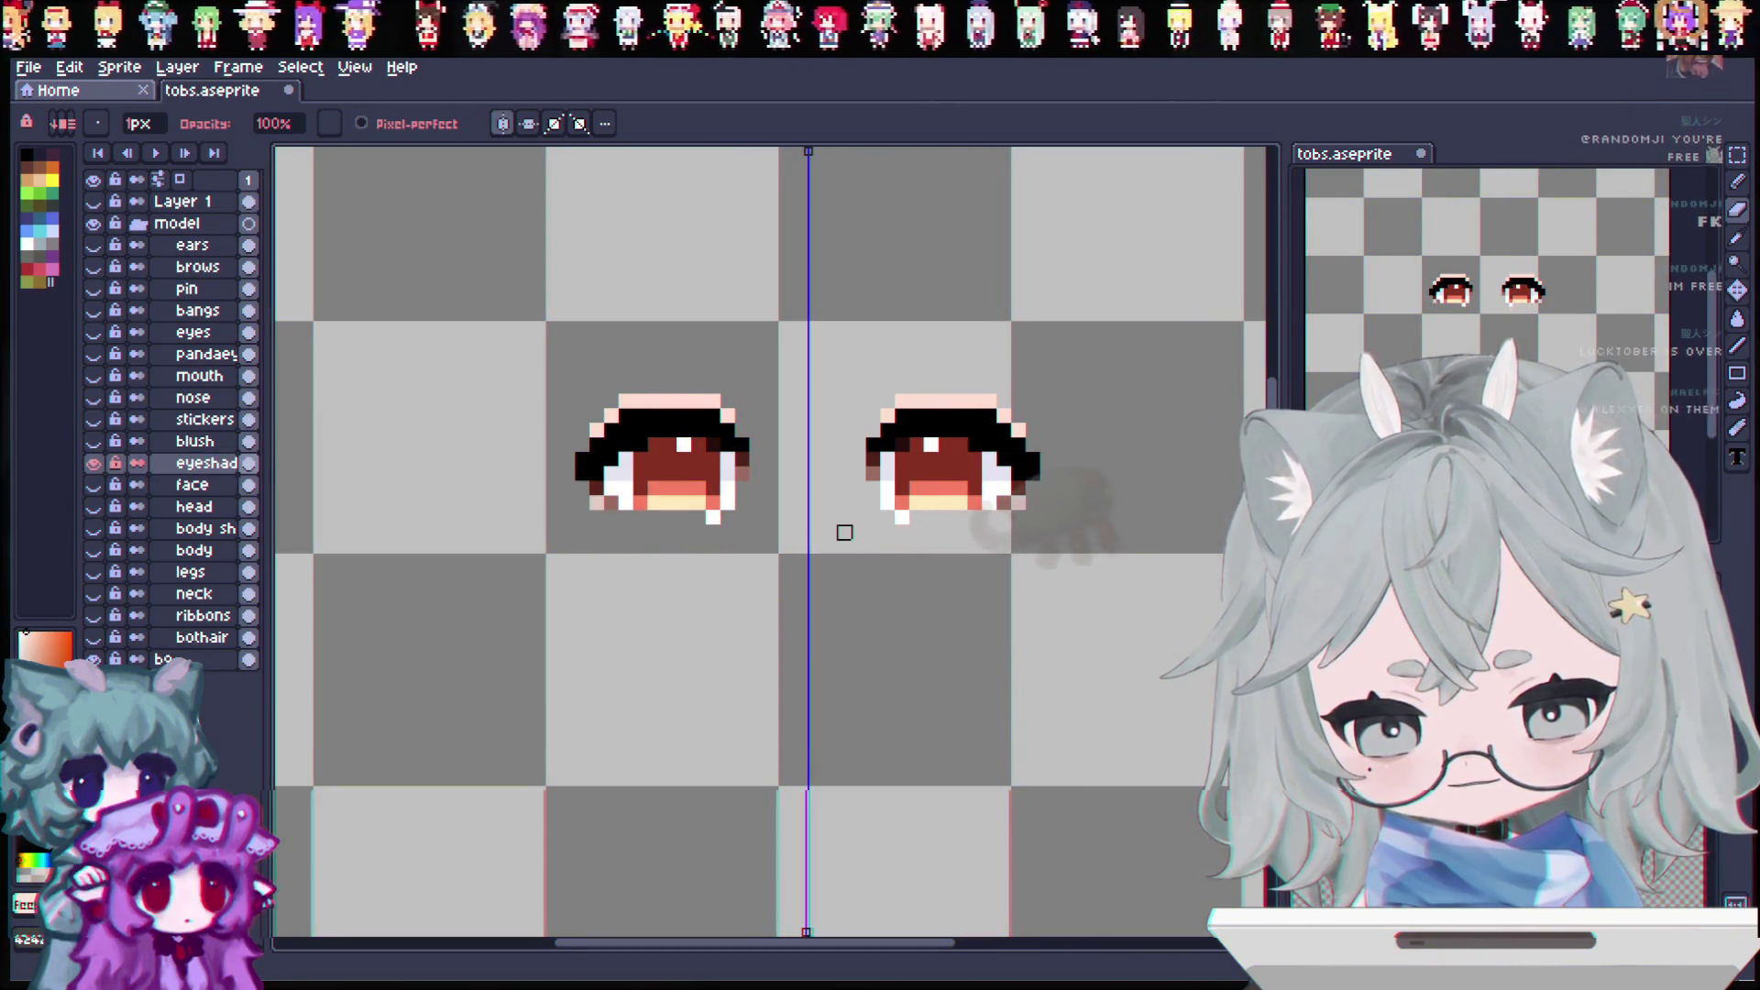
key(ctrl+z)
key(ctrl+z)
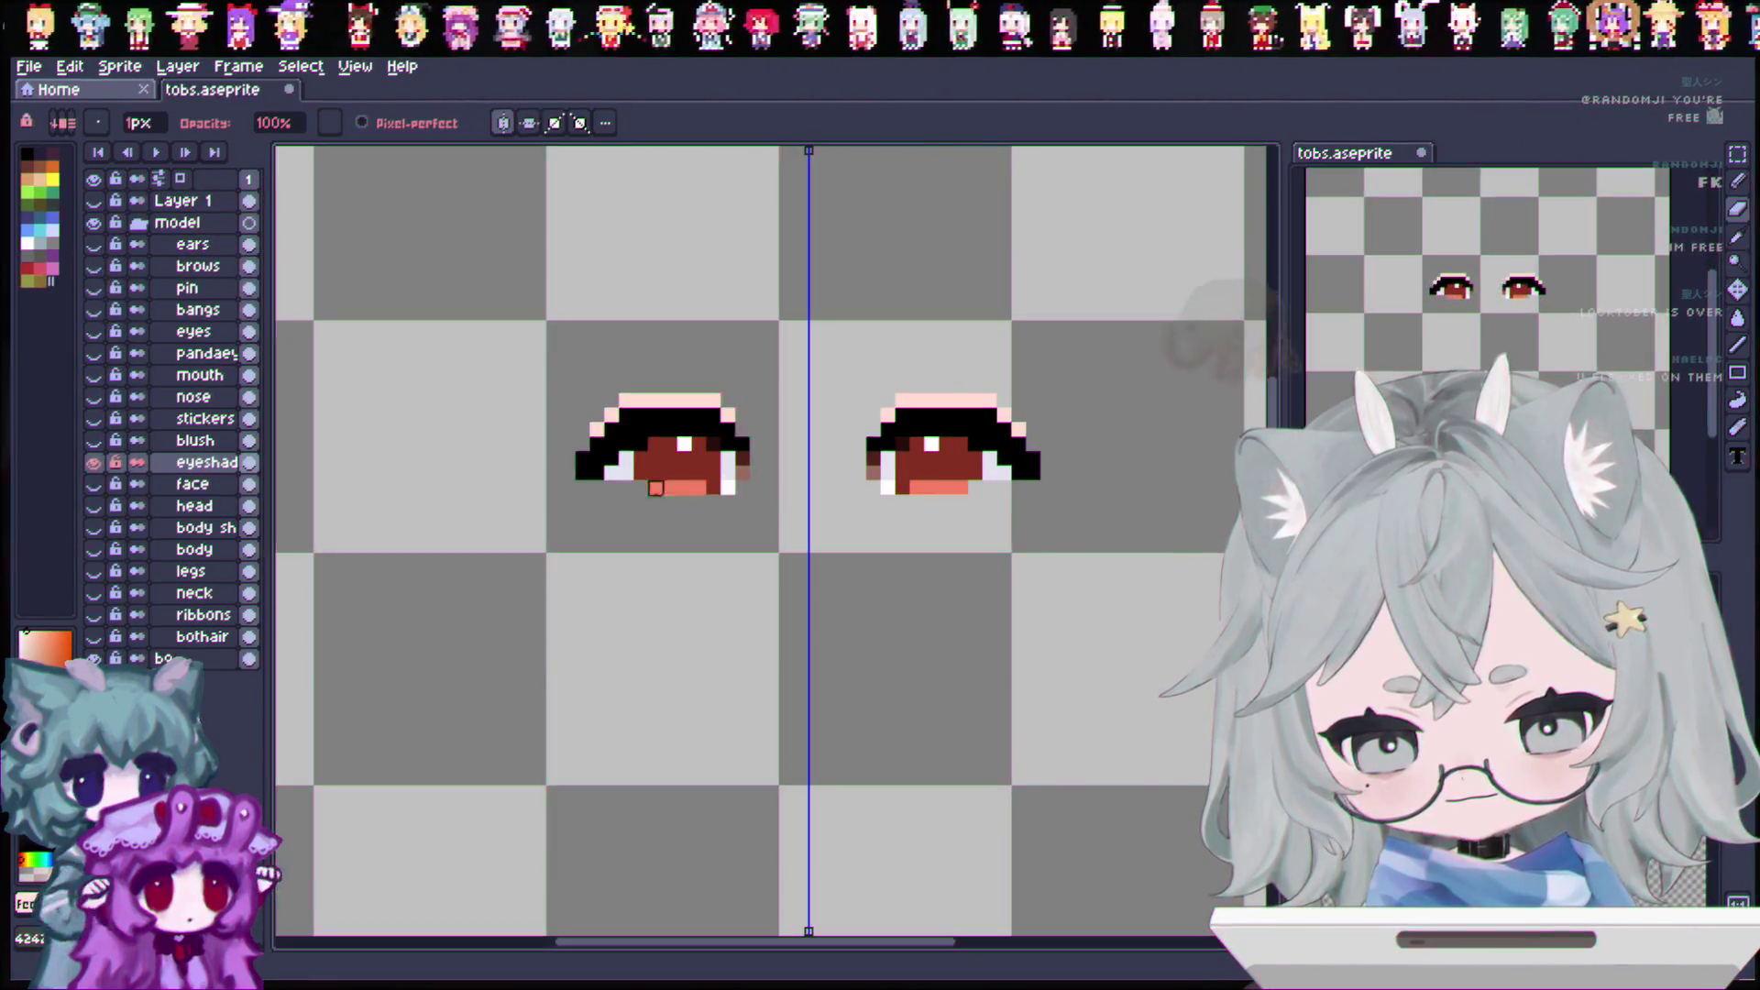
key(ctrl+z)
key(ctrl+z)
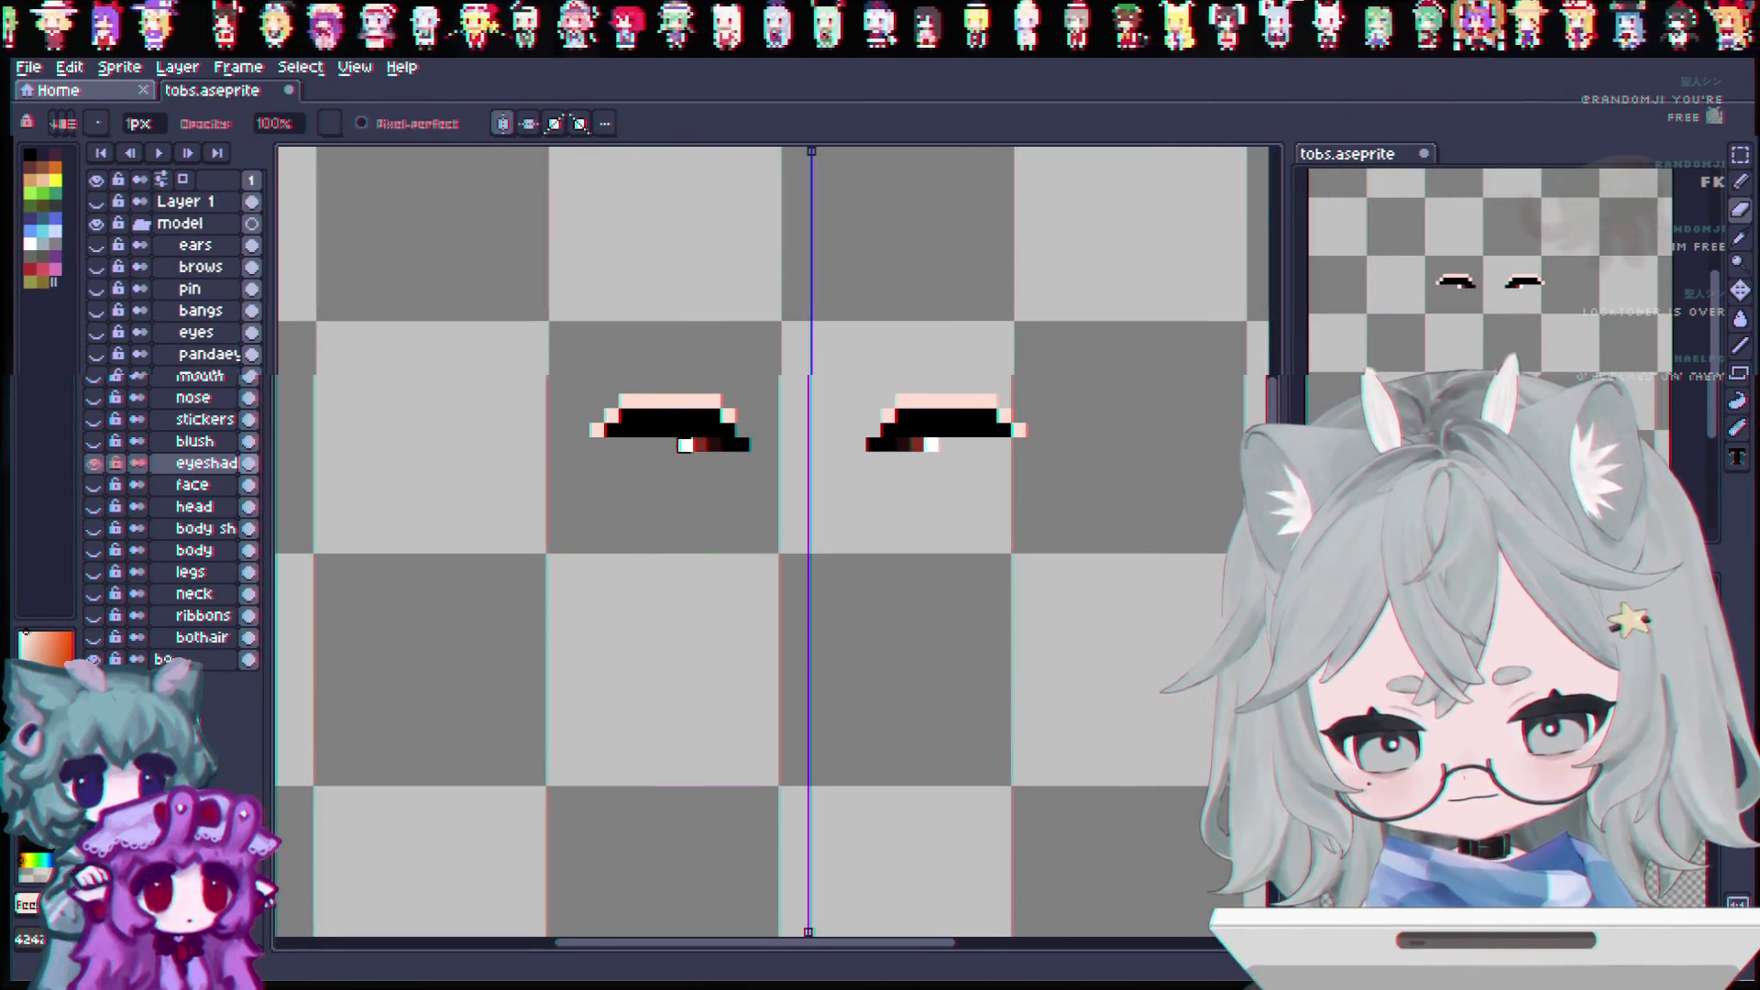
key(ctrl+z)
key(ctrl+z)
key(ctrl+z)
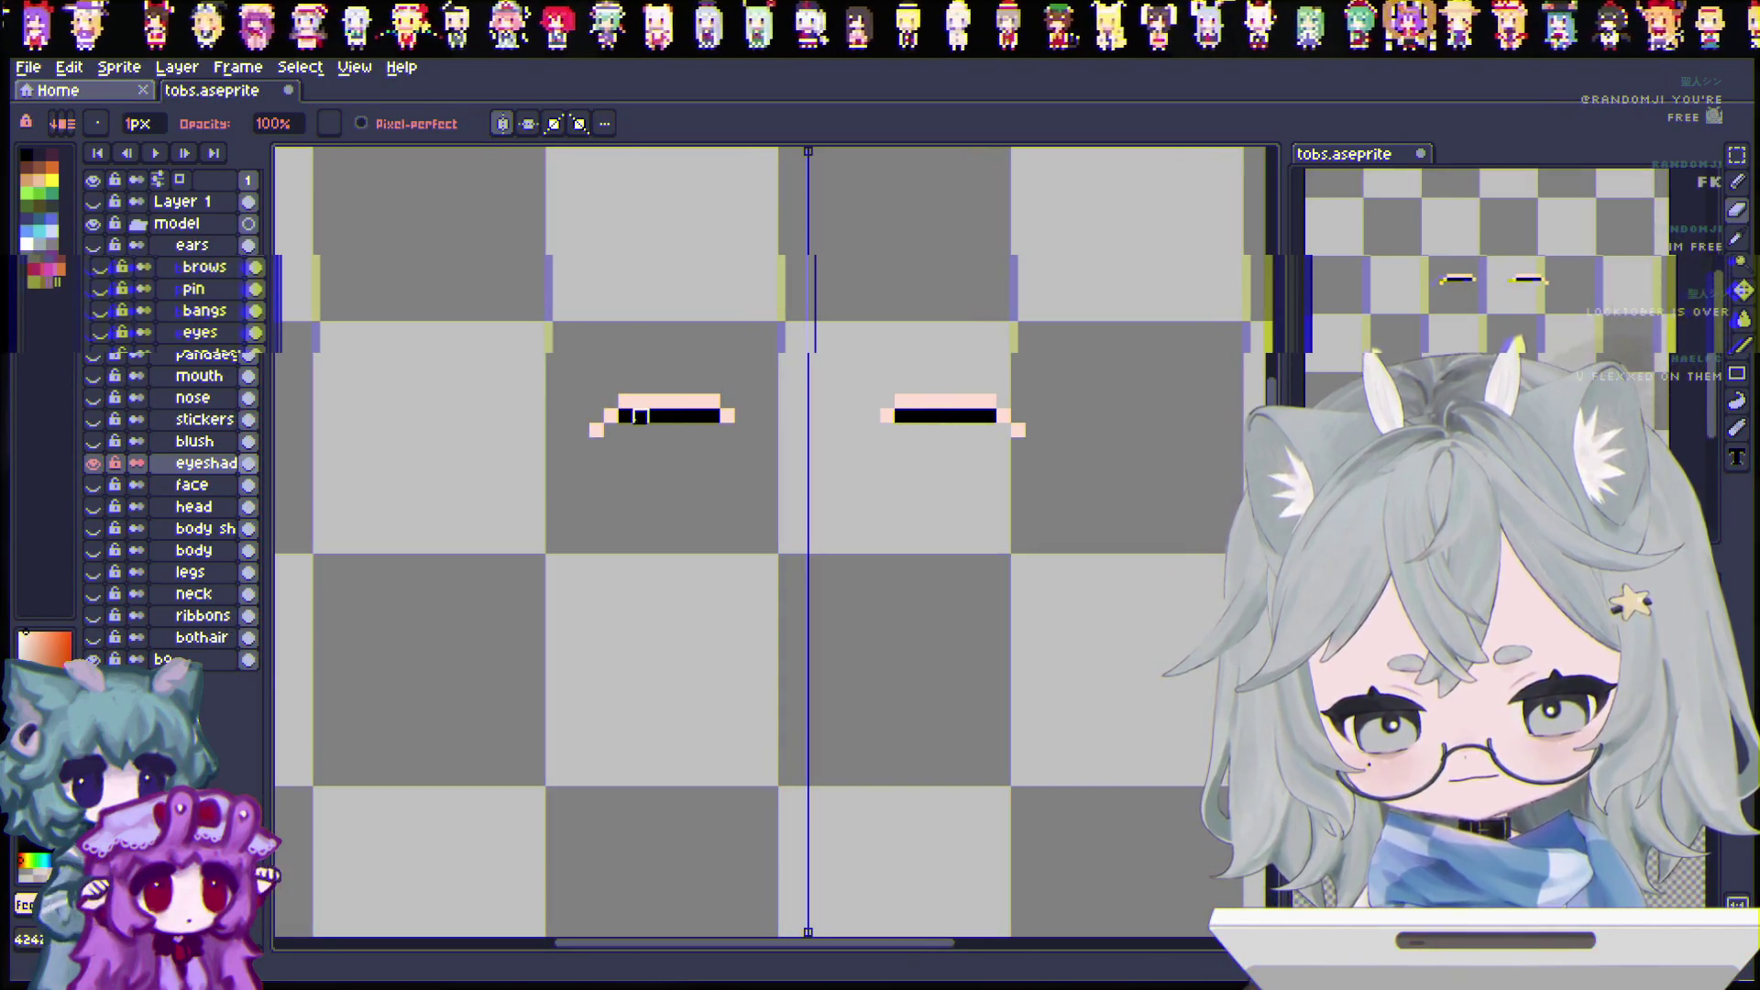
key(ctrl+z)
click(713, 416)
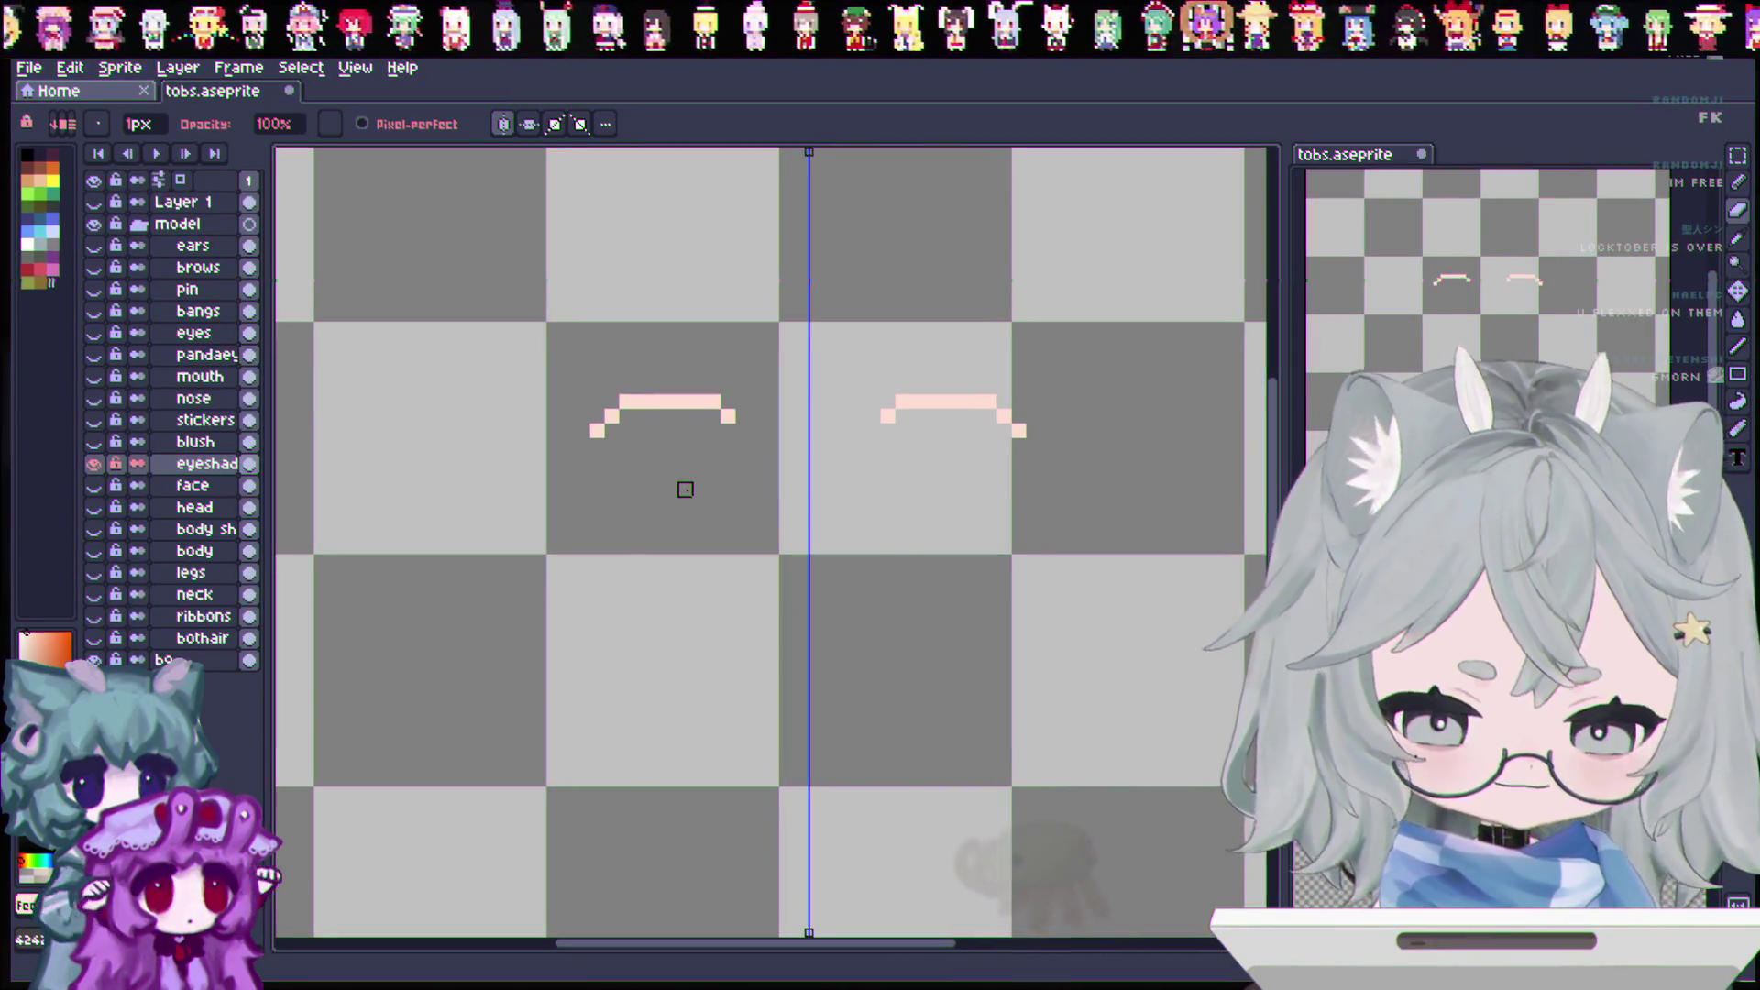
Step: Make the eyes, under-eye shading, mouth, nose, stickers, blush and eyeshadow layers visible again
click(93, 463)
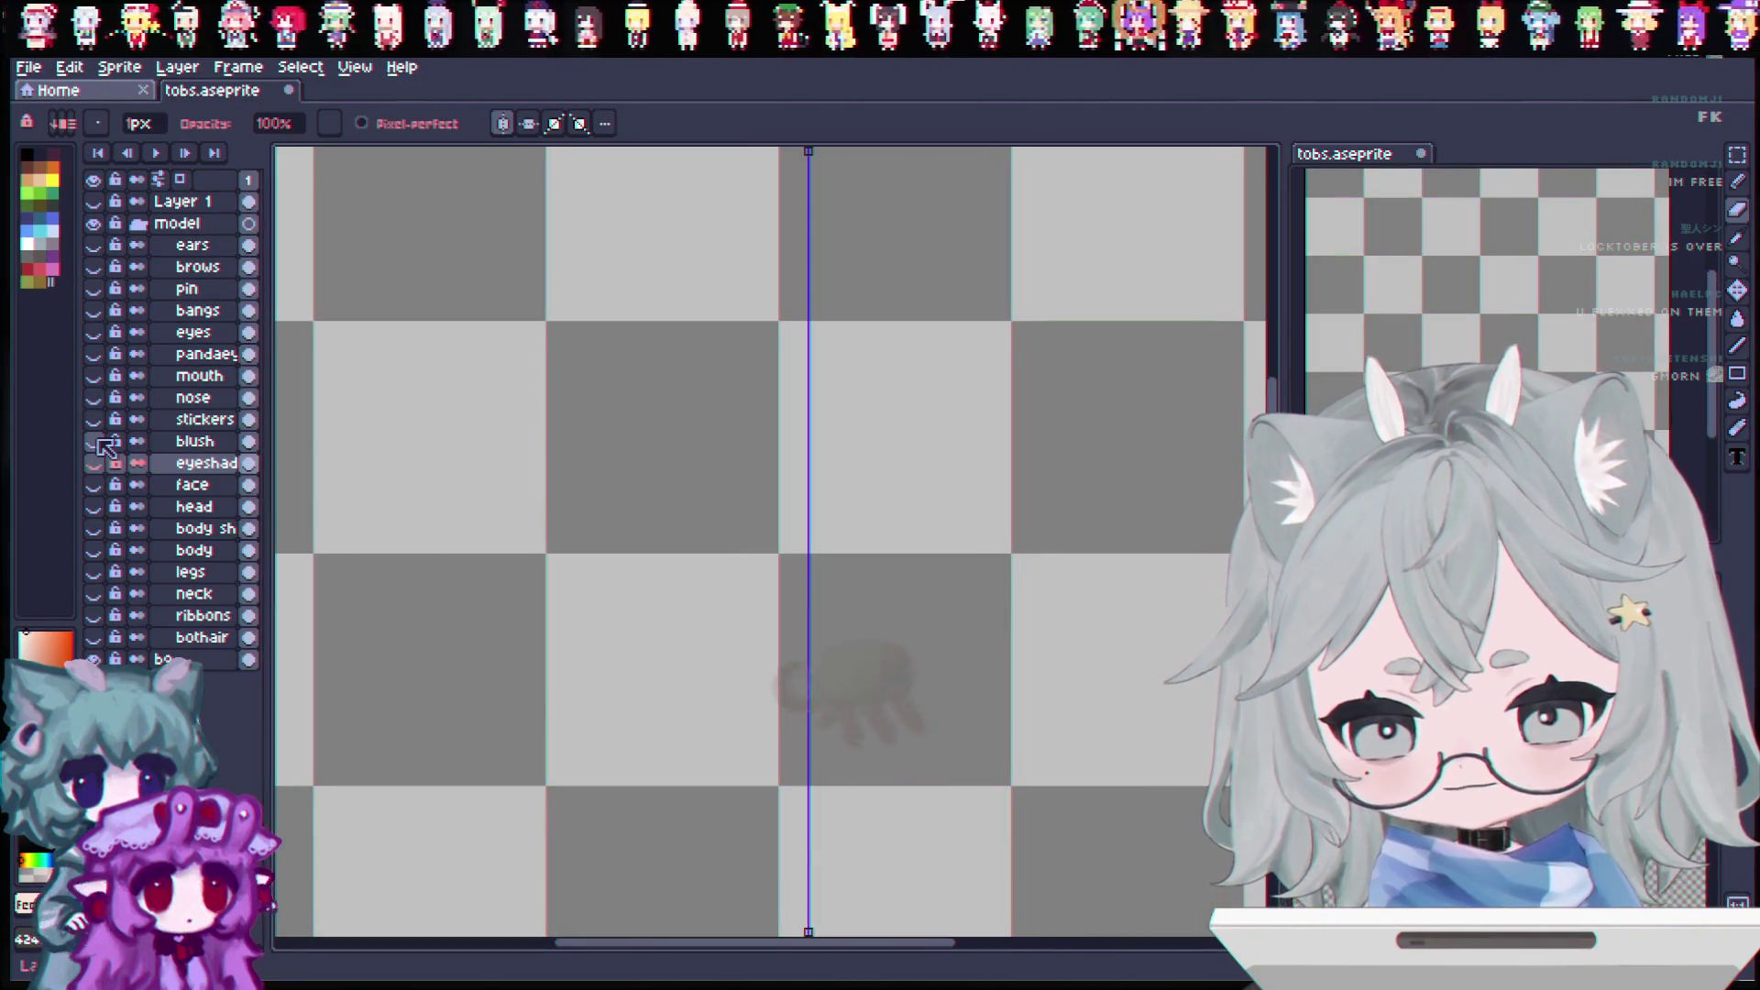
click(94, 331)
click(93, 353)
drag(93, 376, 93, 443)
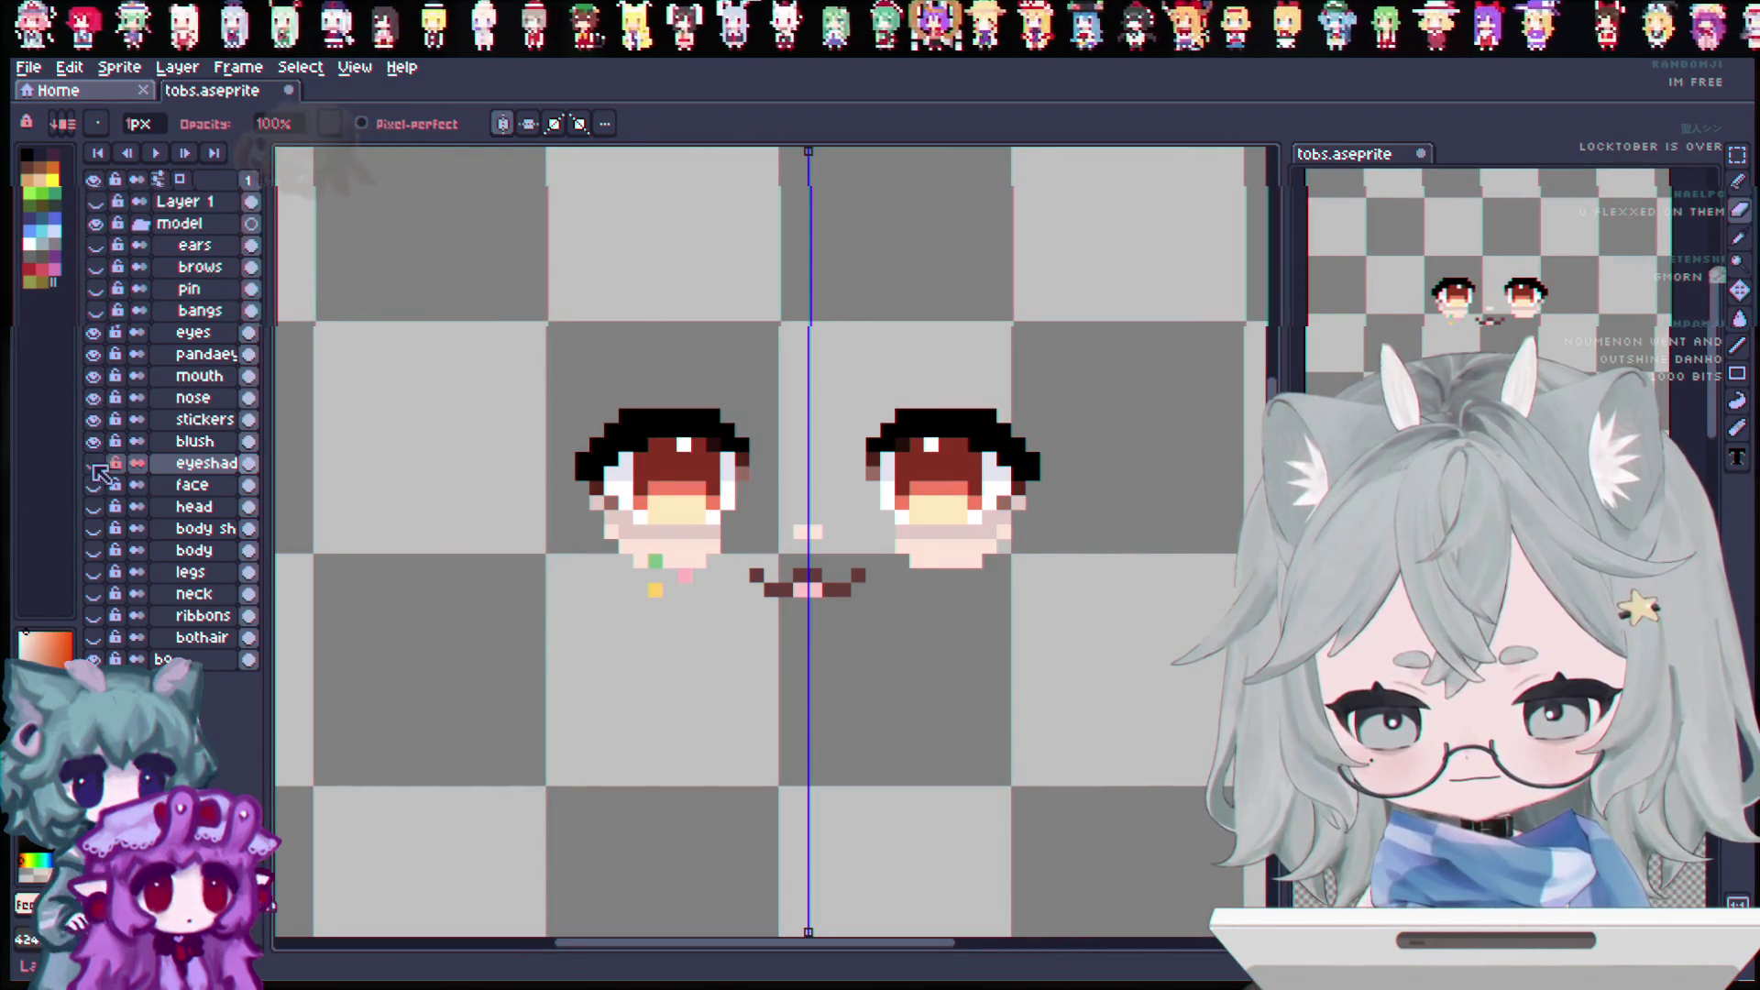
click(94, 463)
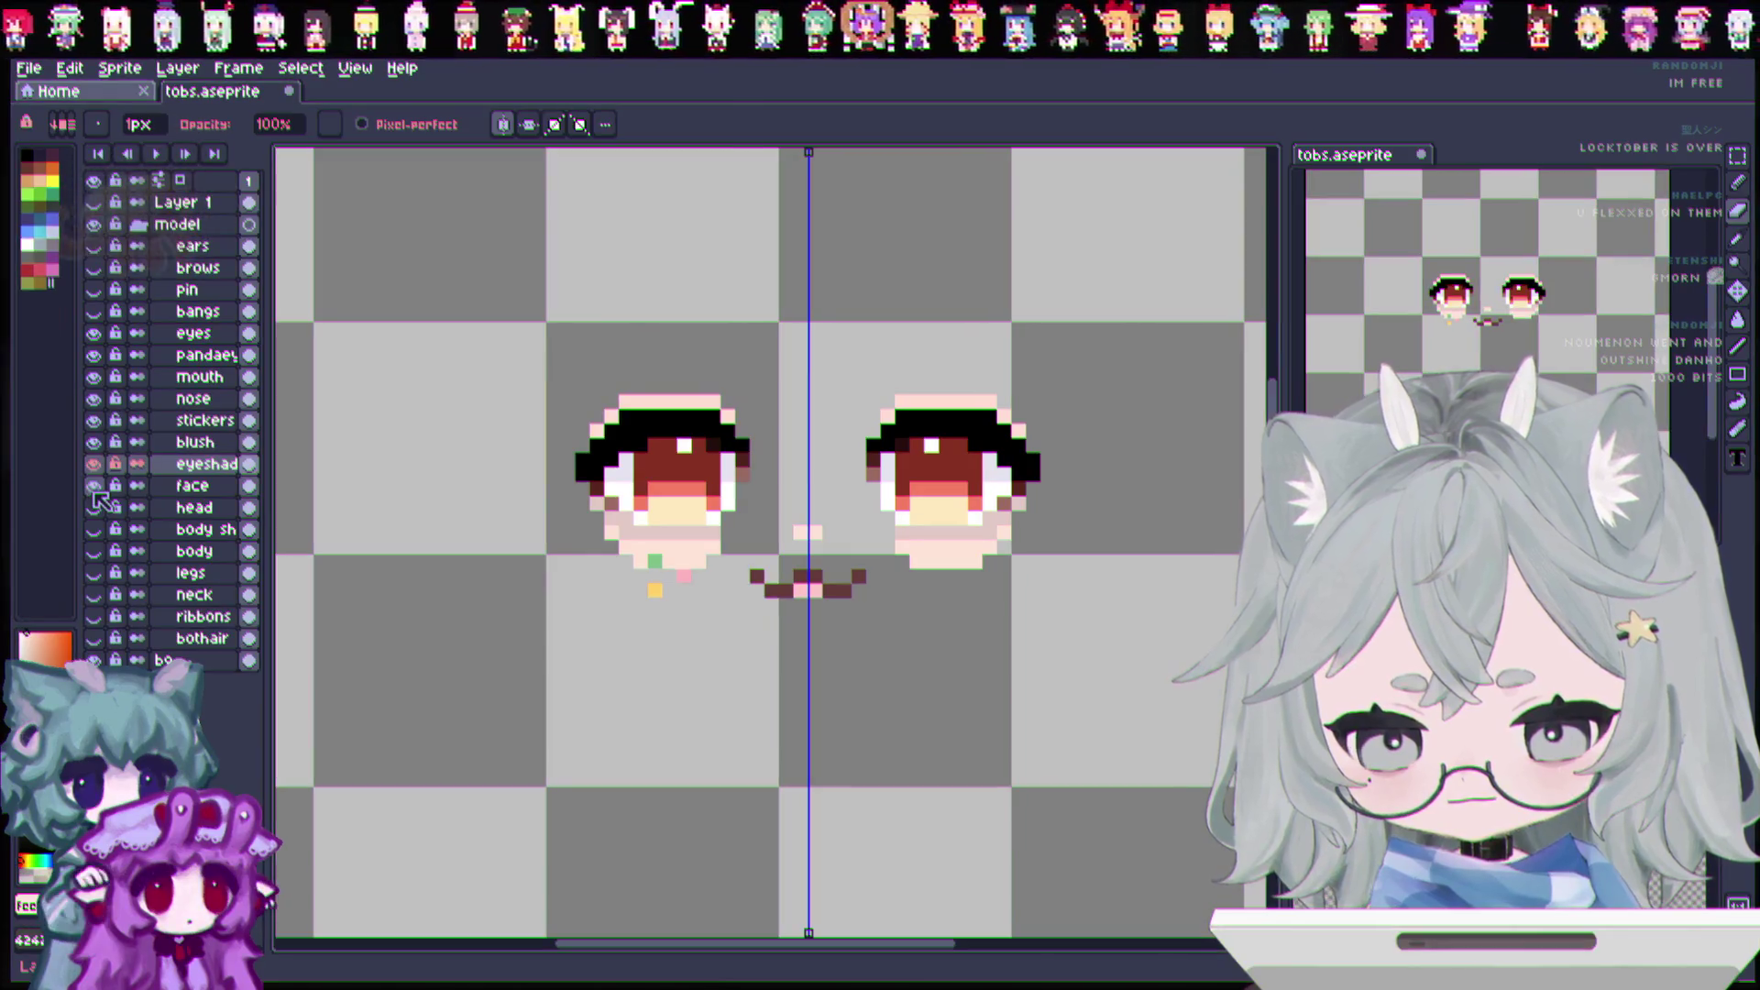
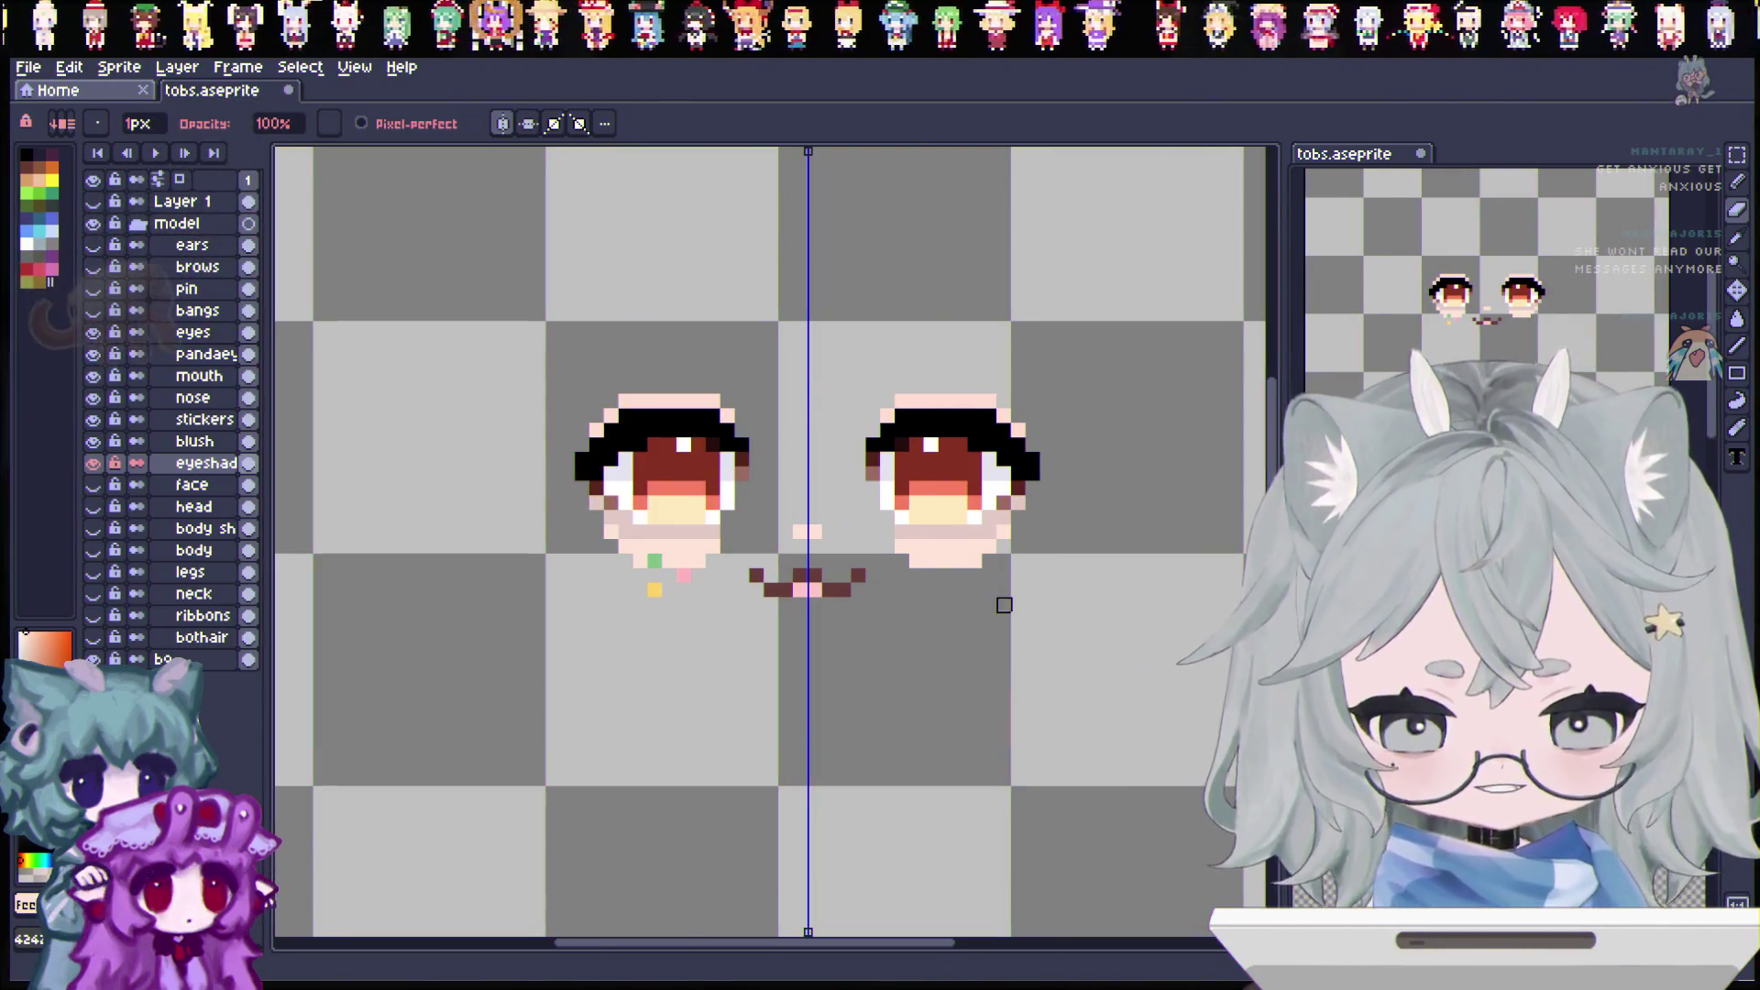
Step: Toggle the eyeshadow layer off and on to compare the eyes, leaving it hidden
scroll(999, 586, up, 1)
scroll(999, 574, down, 3)
drag(925, 958, 986, 962)
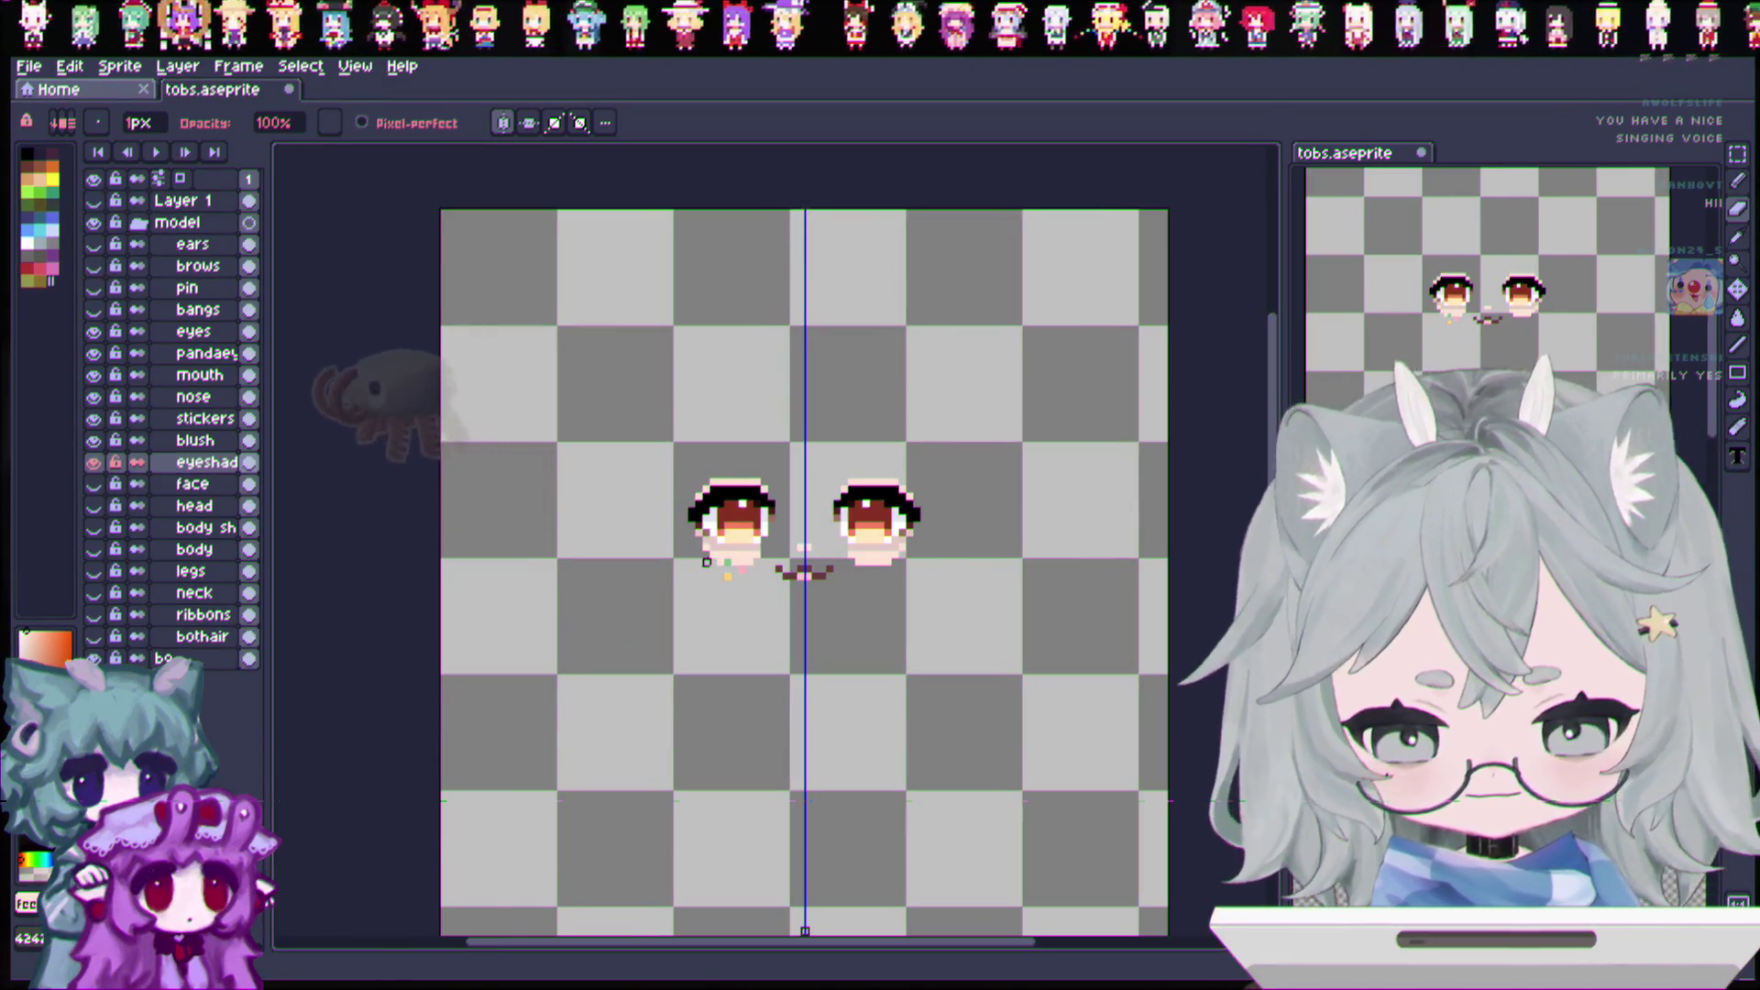
scroll(748, 553, up, 2)
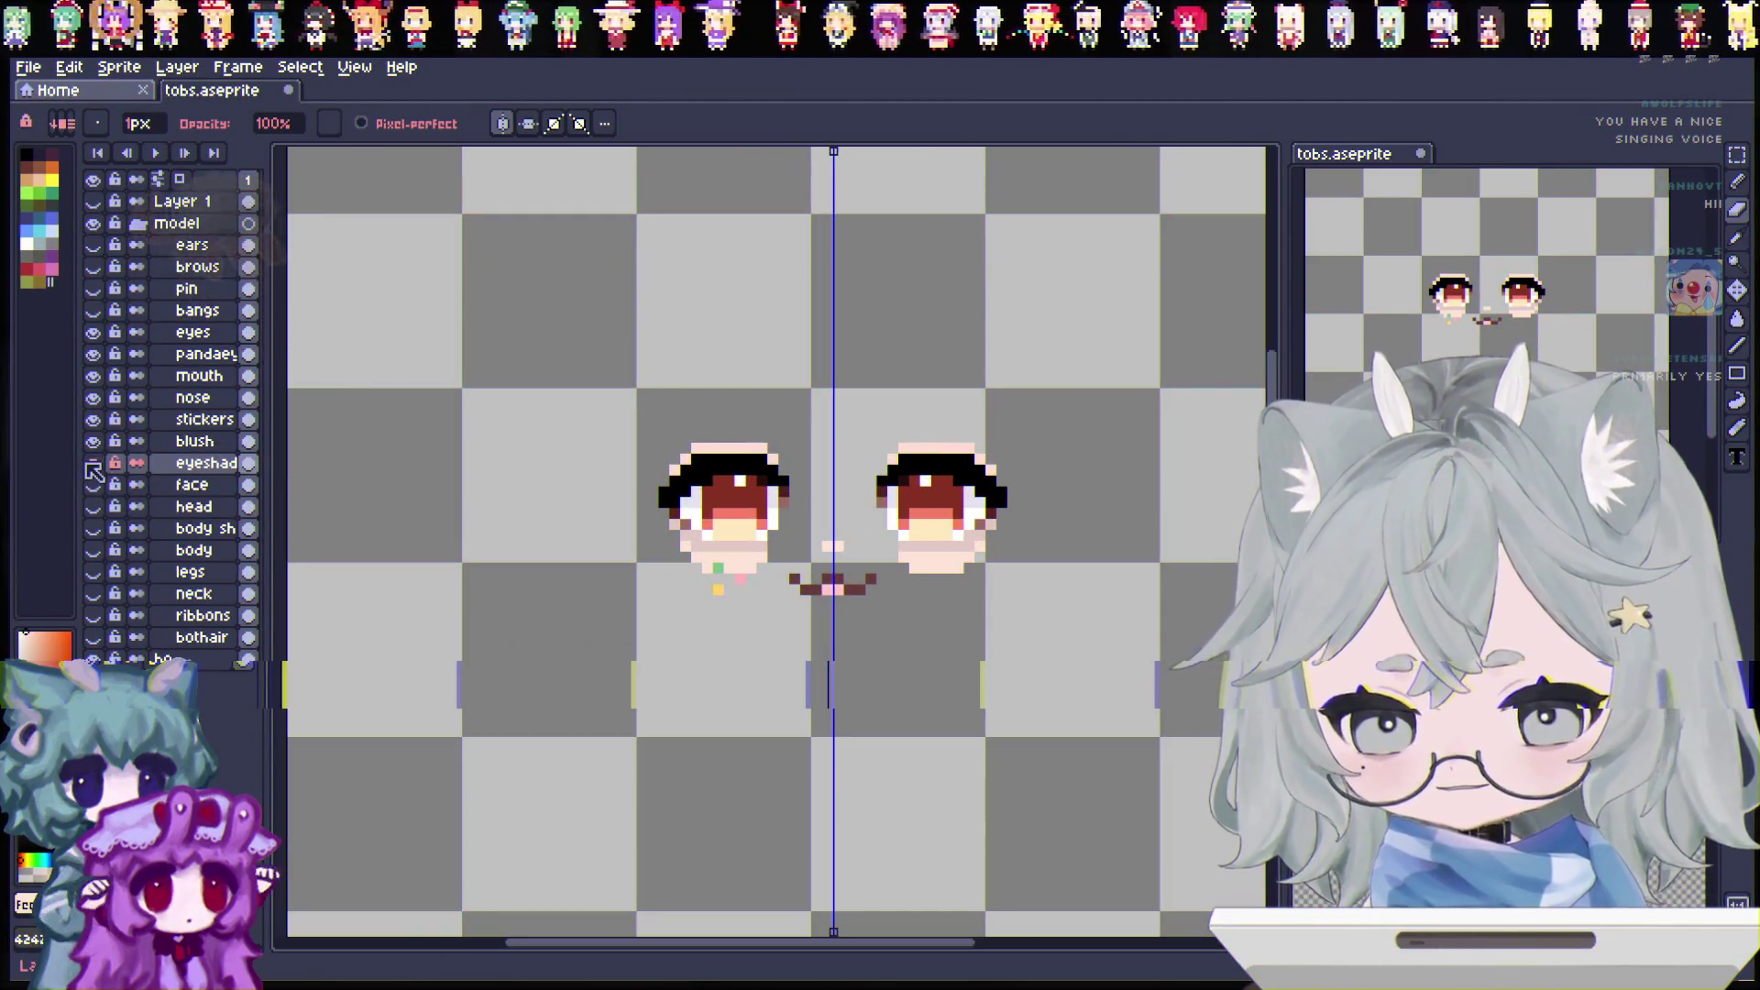
click(93, 465)
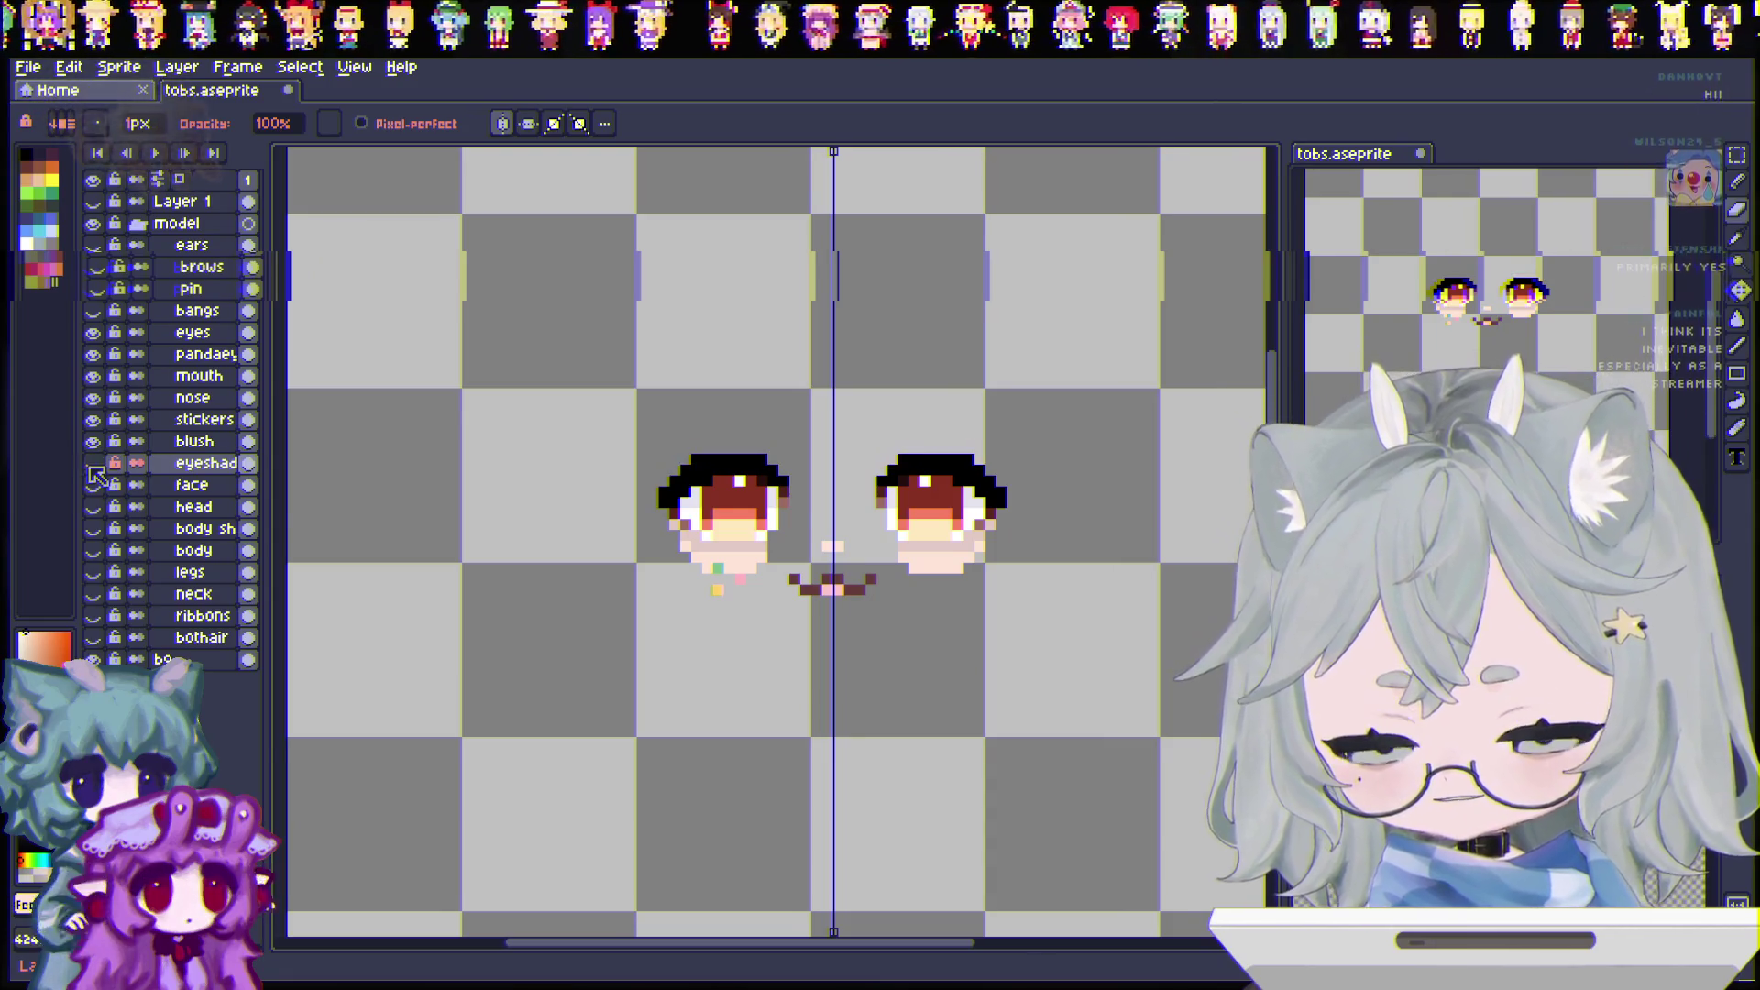
click(92, 462)
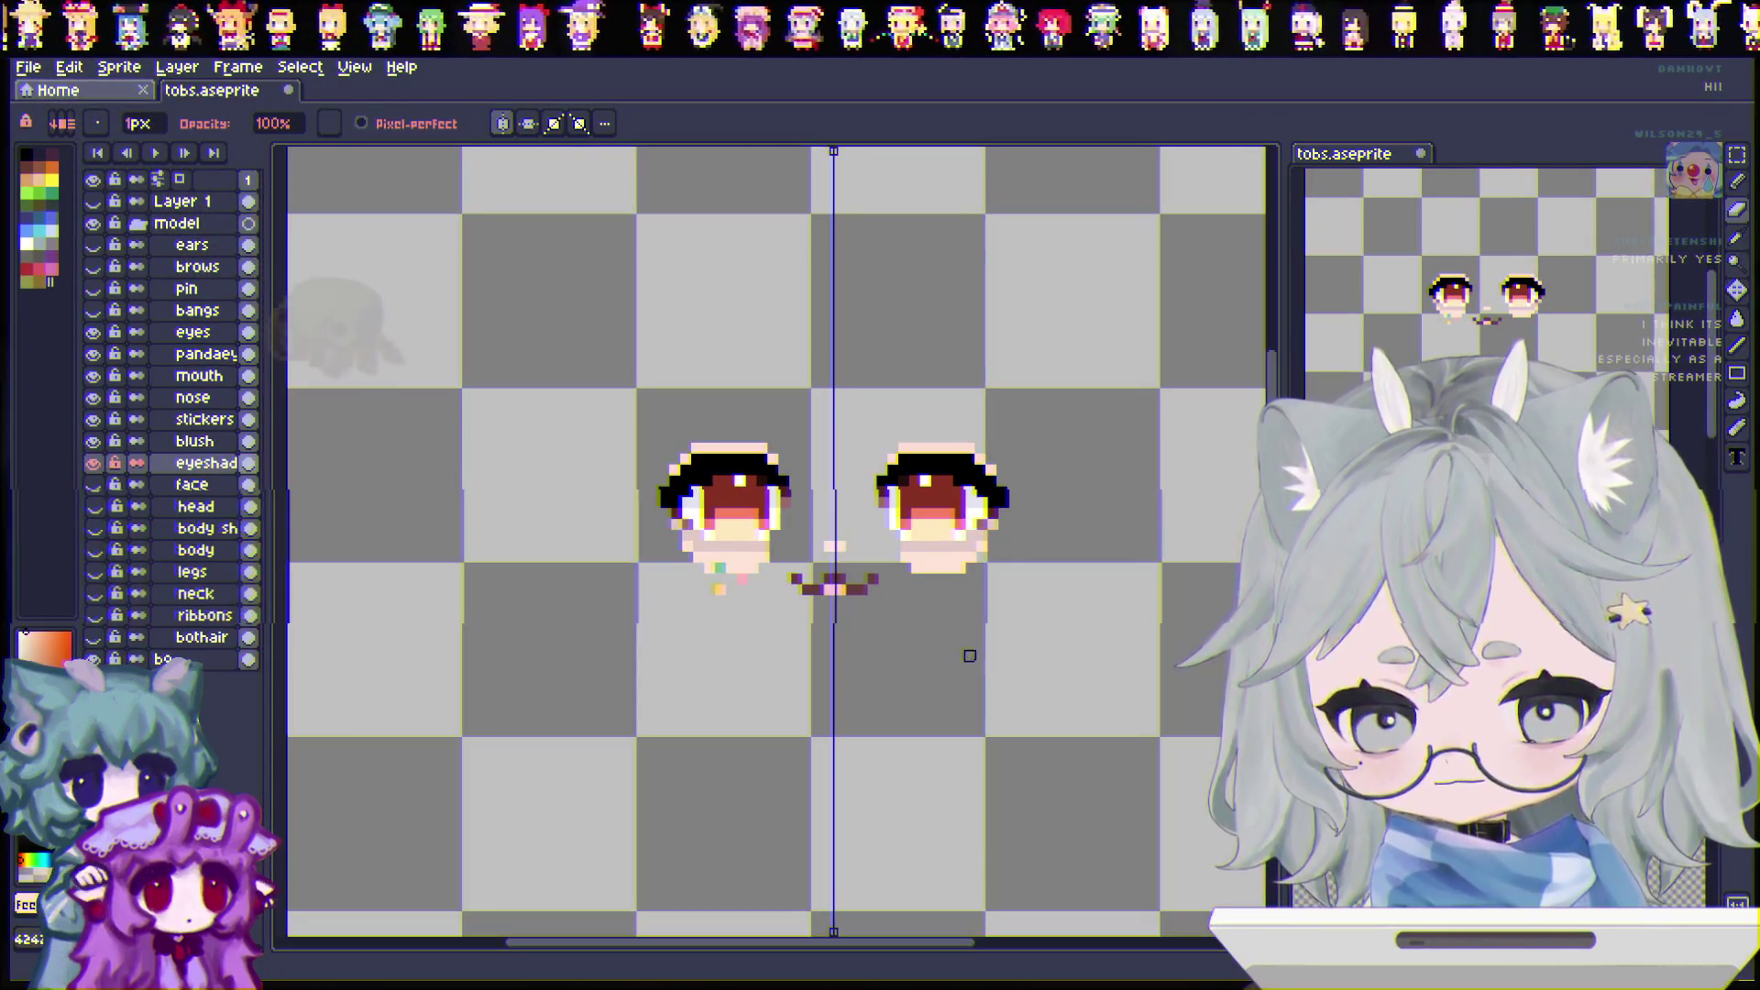
click(93, 463)
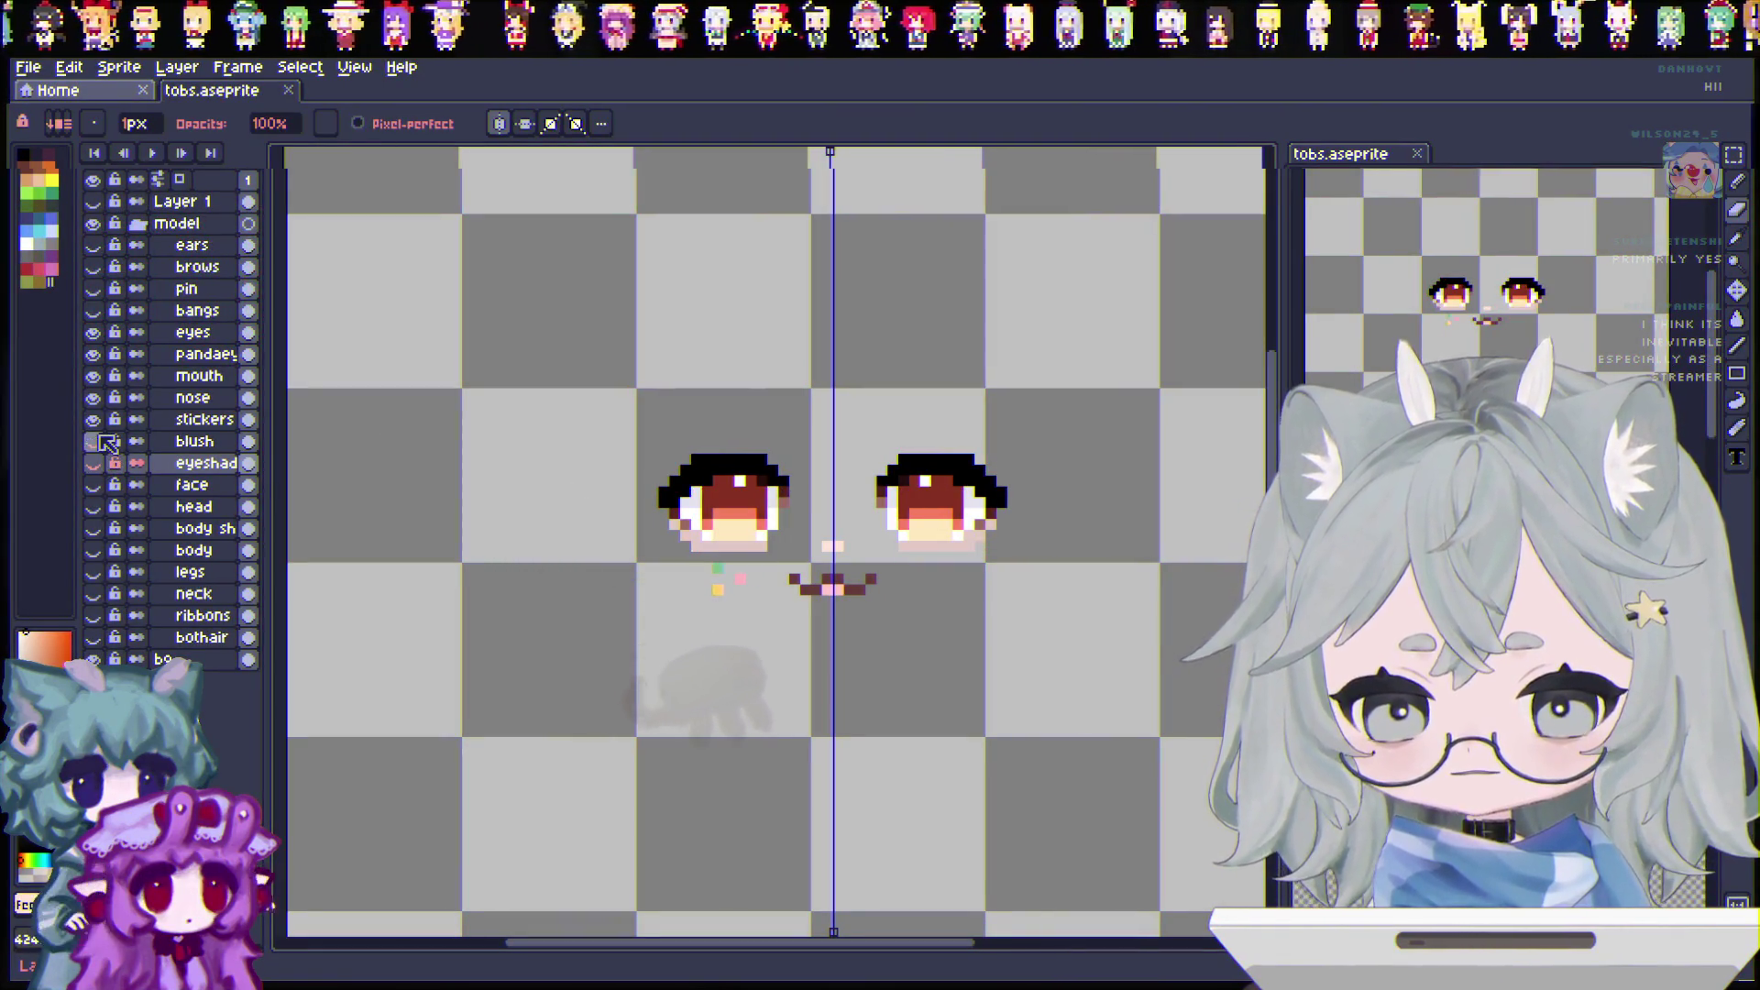
Step: Hide the blush layer and move pandaeyes between the blush and eyeshadow layers
click(97, 441)
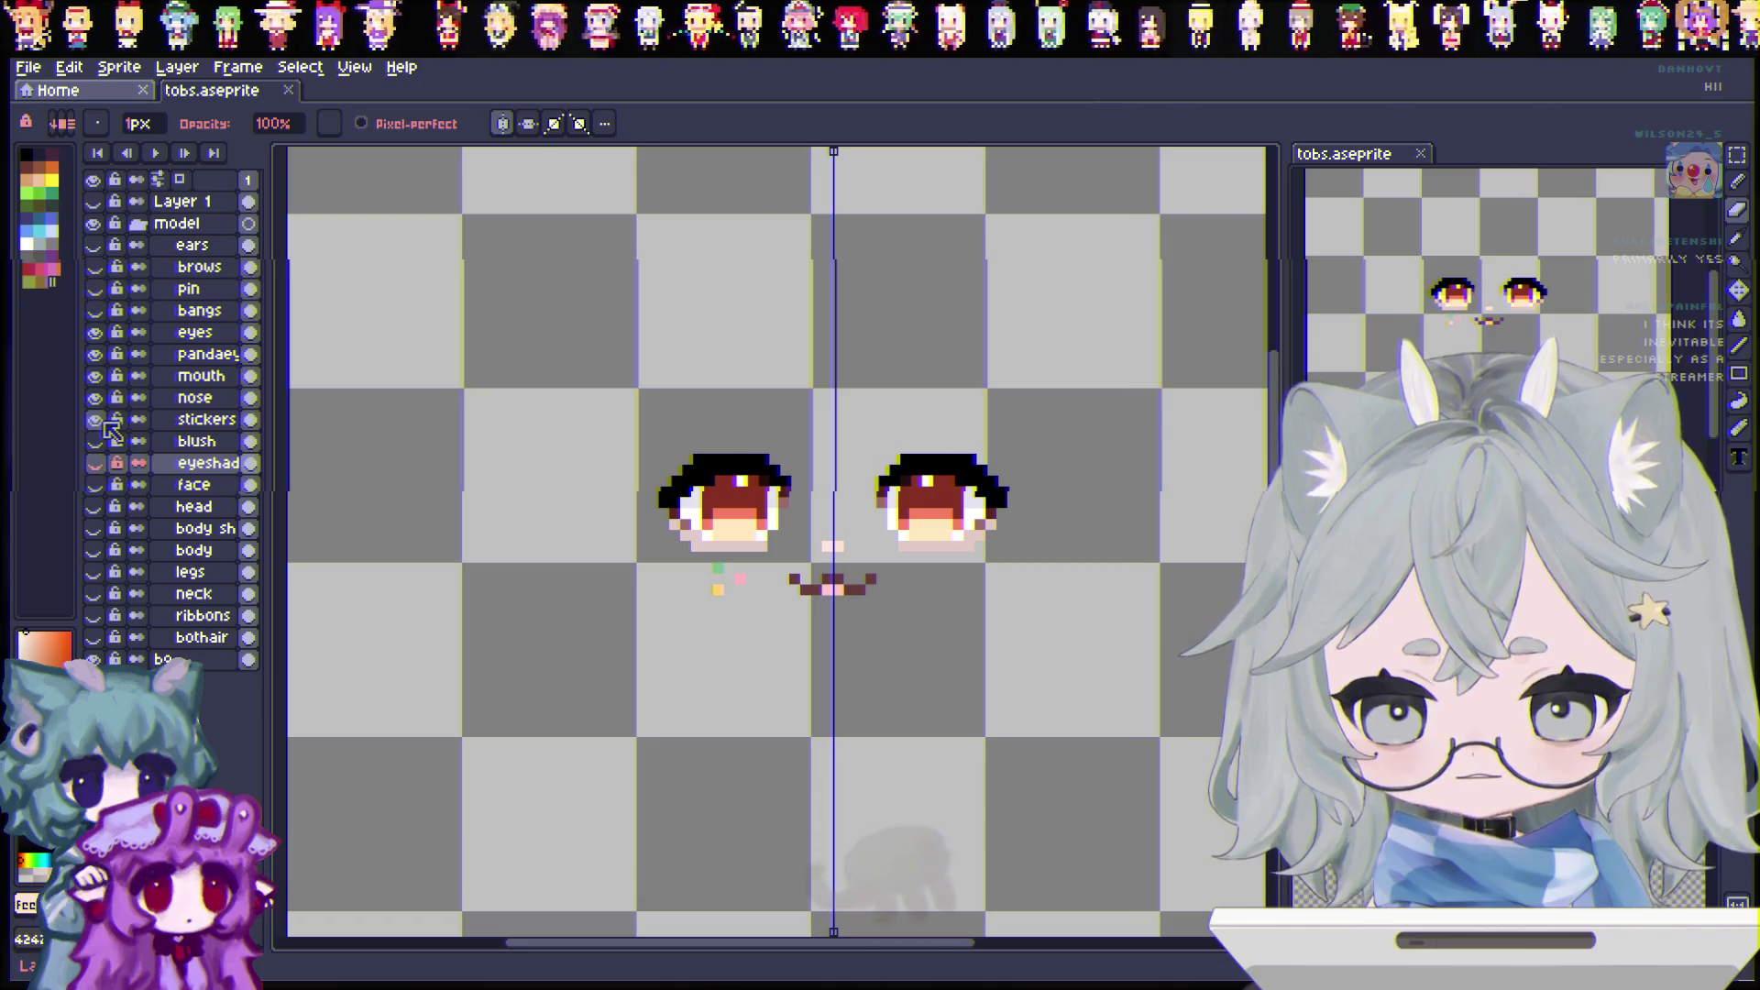
click(209, 355)
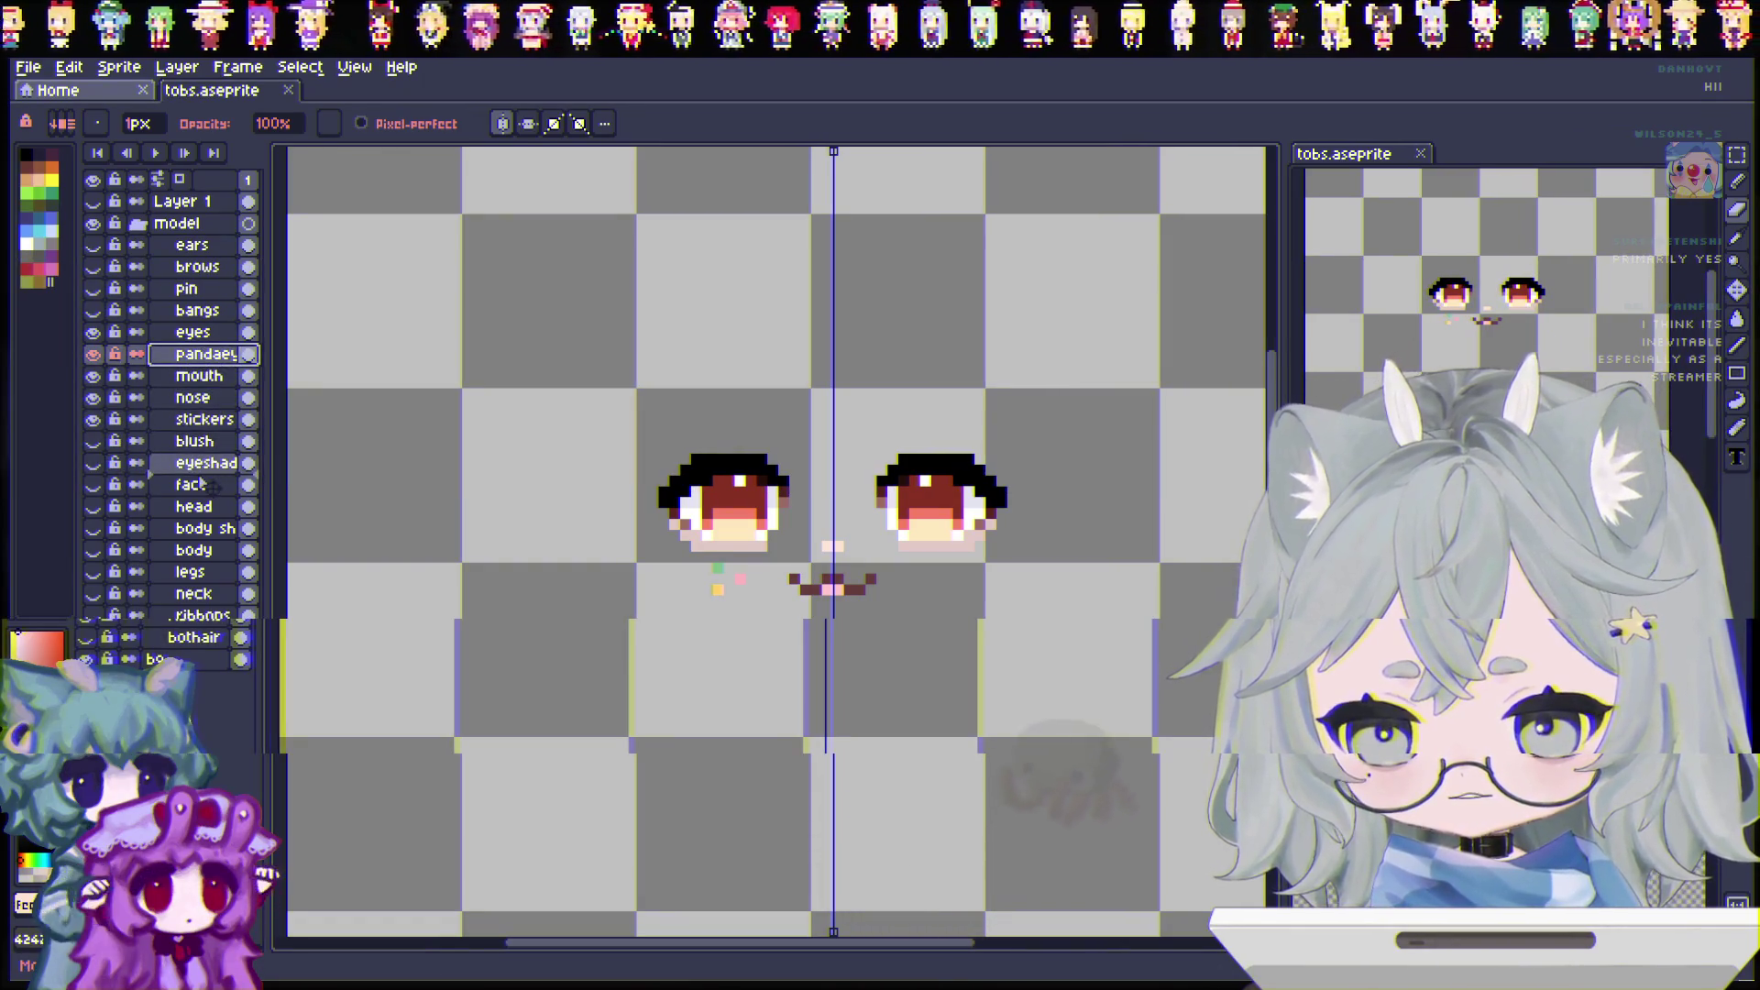
drag(200, 484, 210, 465)
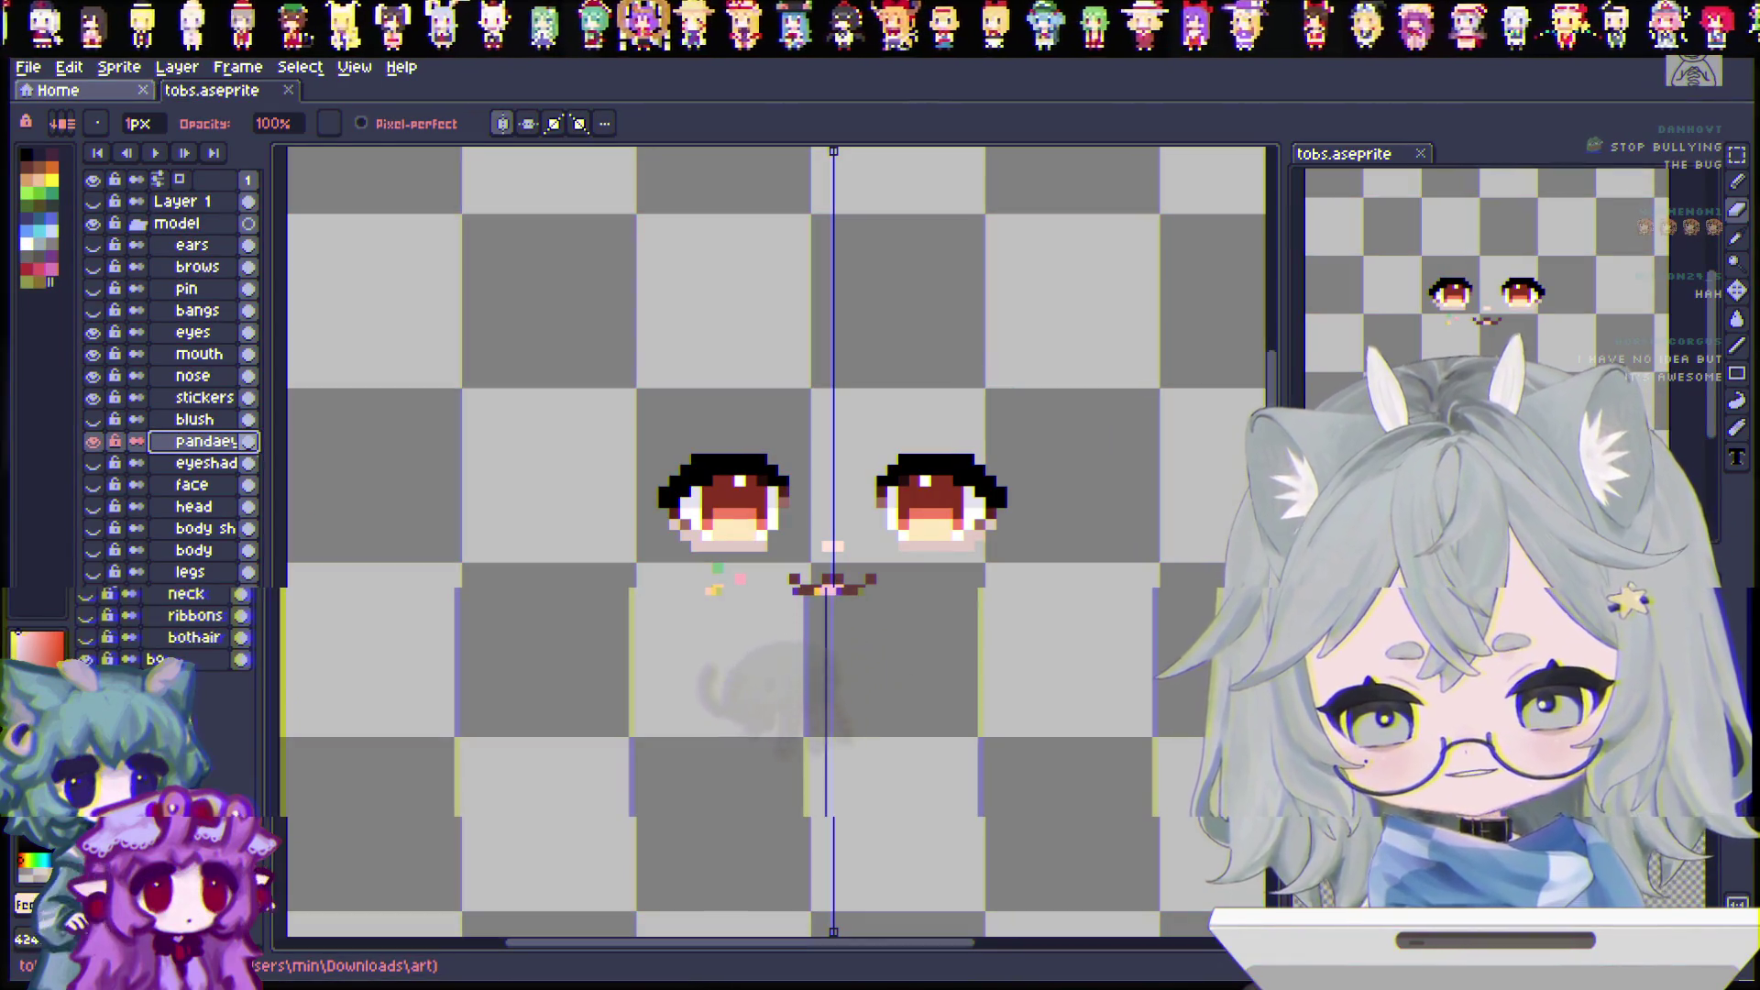
Step: Unhide the blush layer and move it directly beneath the pandaeyes layer
click(93, 419)
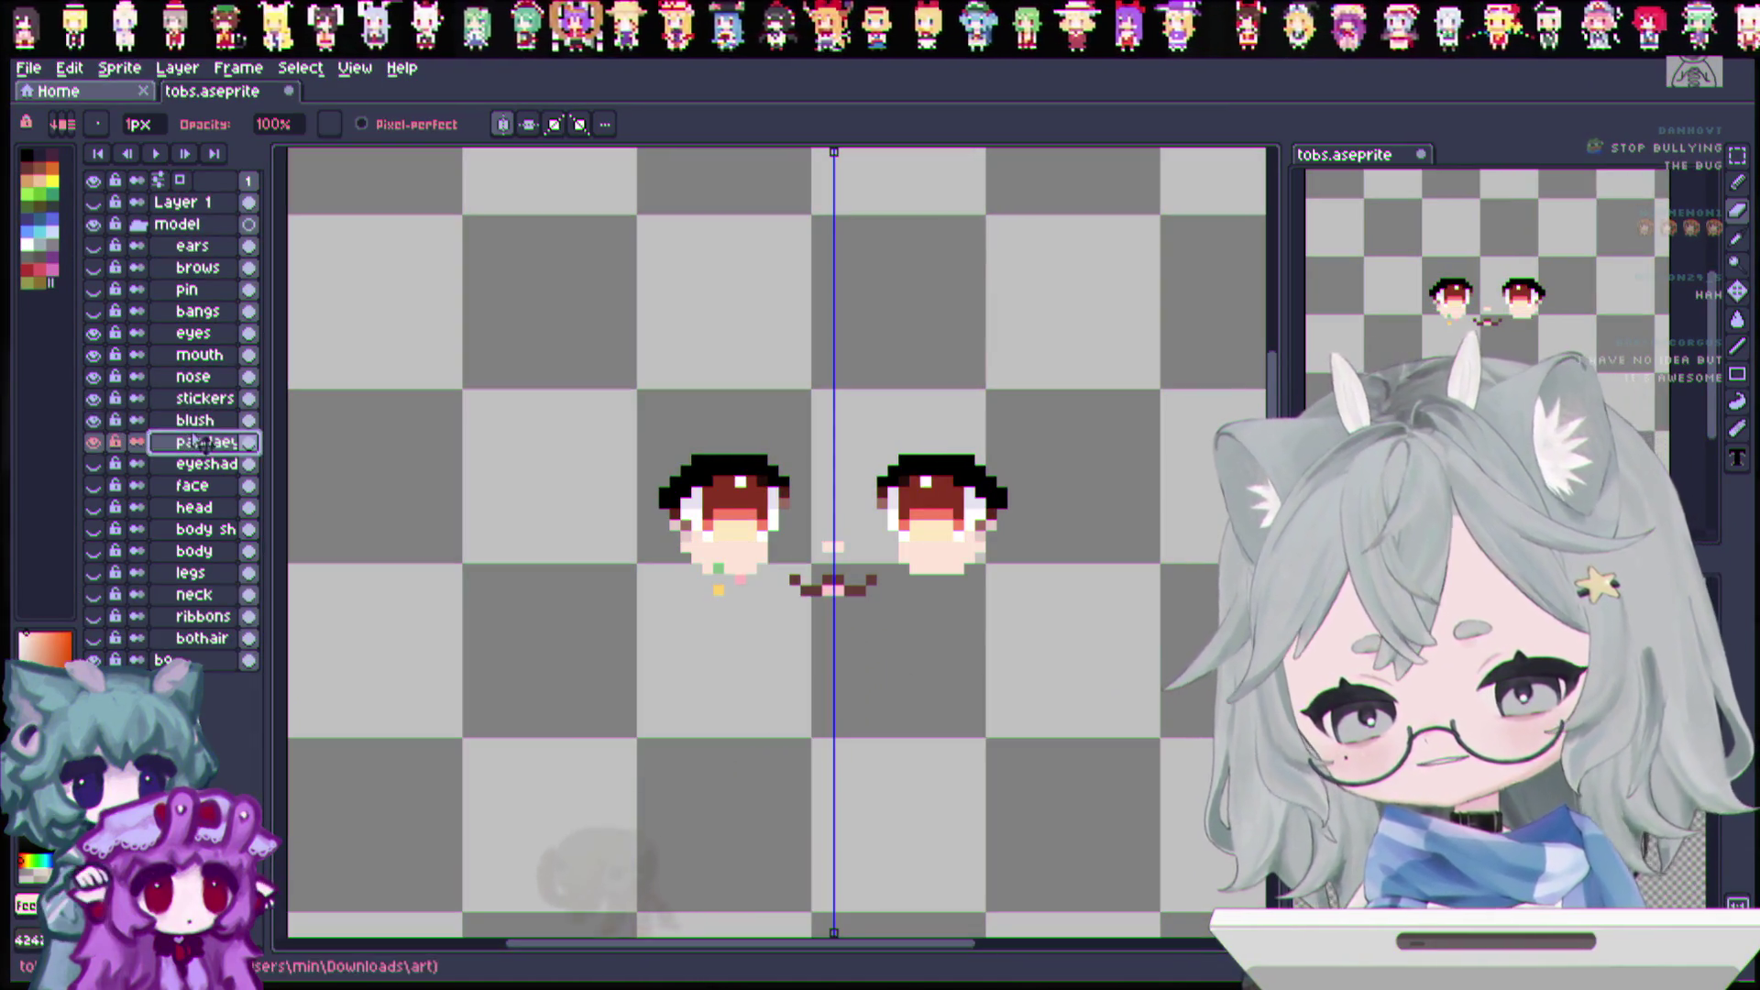
click(209, 419)
drag(224, 423, 220, 443)
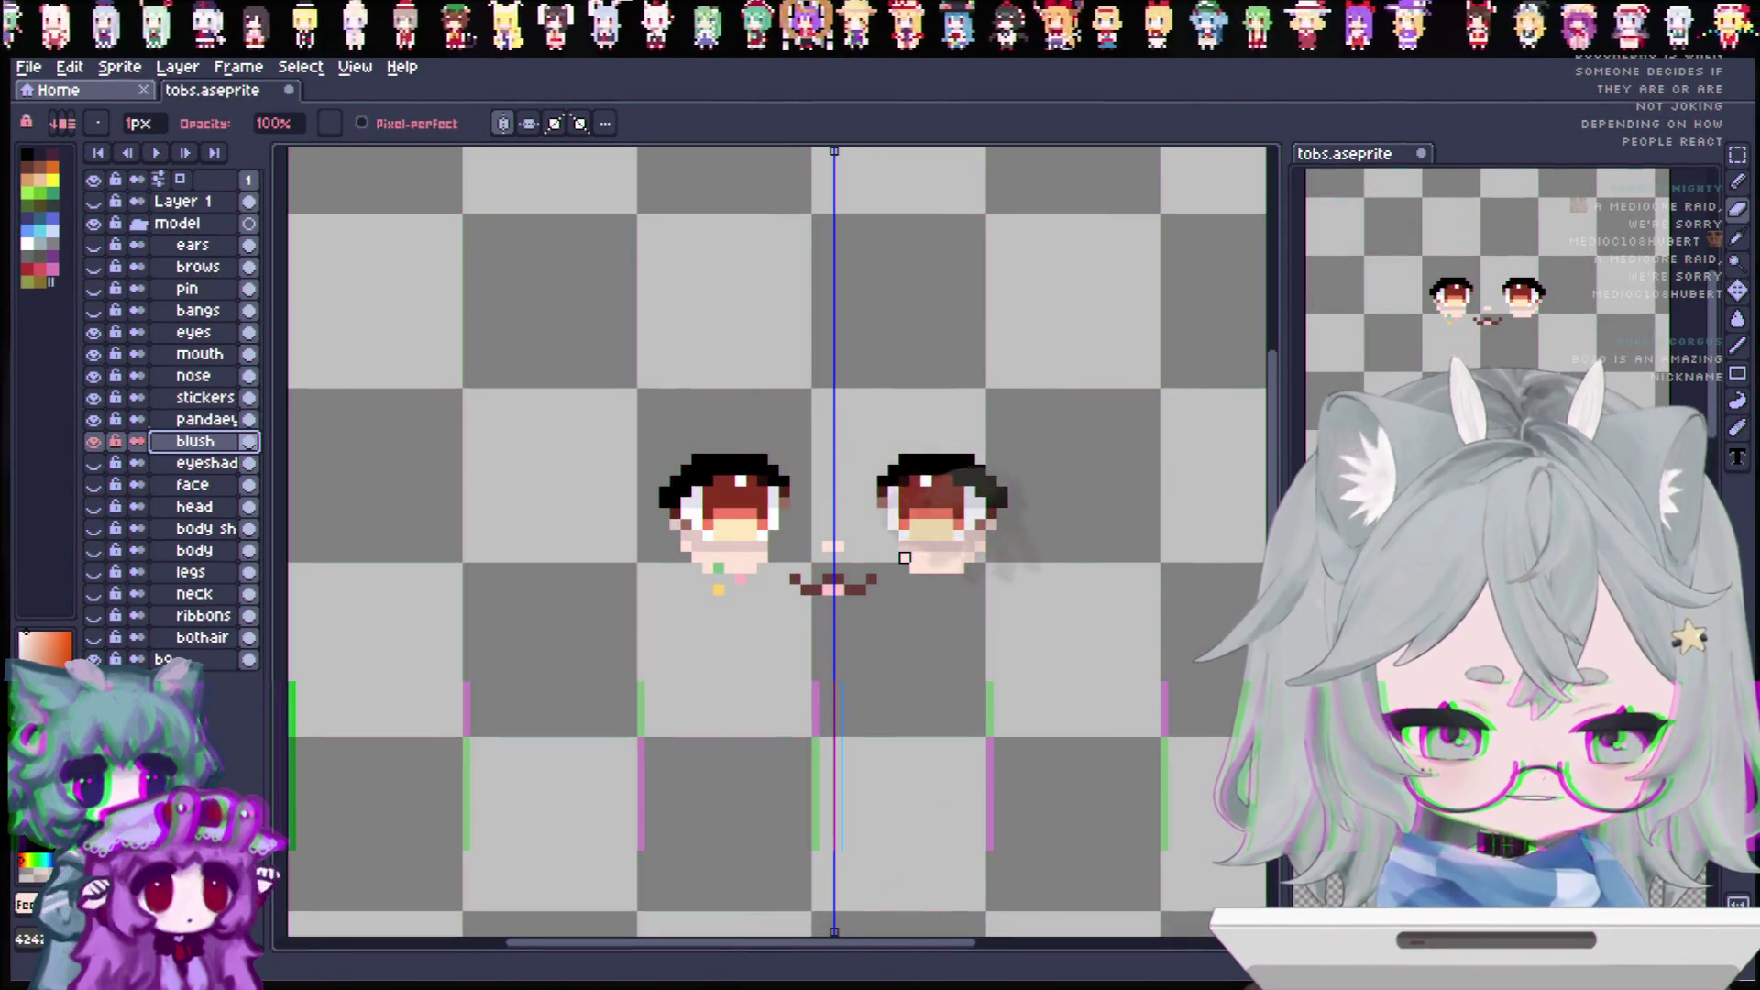
scroll(886, 516, up, 1)
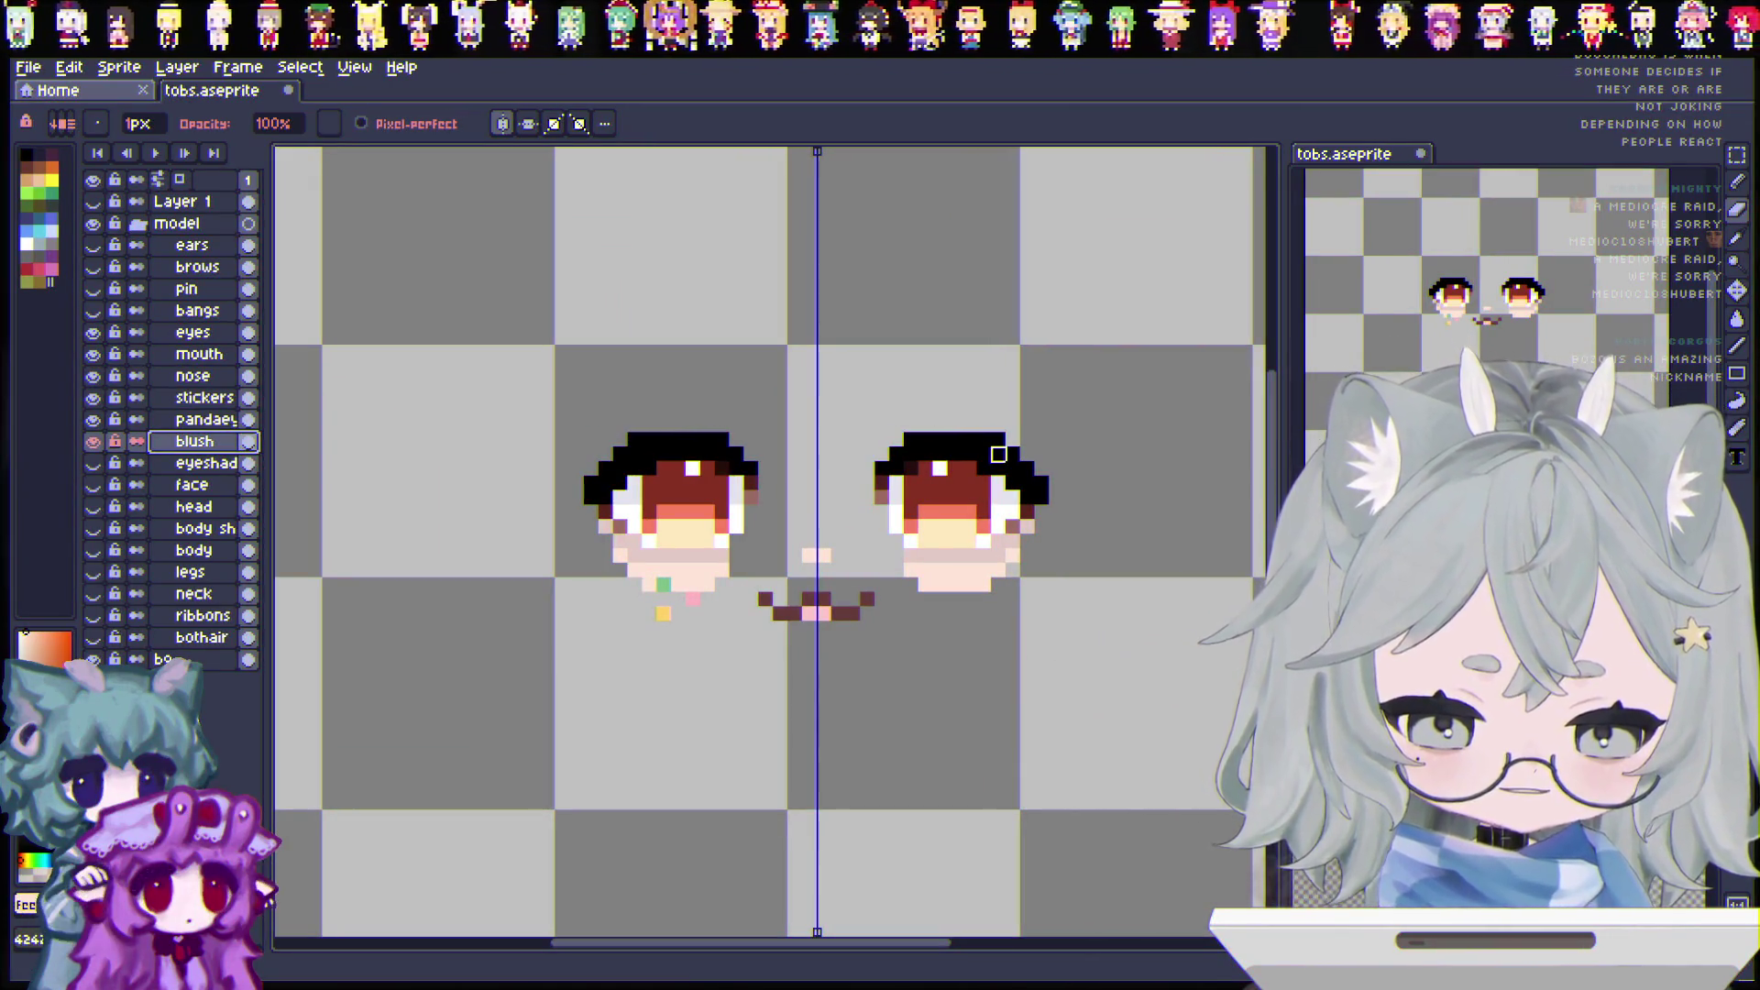
scroll(838, 556, down, 2)
scroll(852, 516, up, 1)
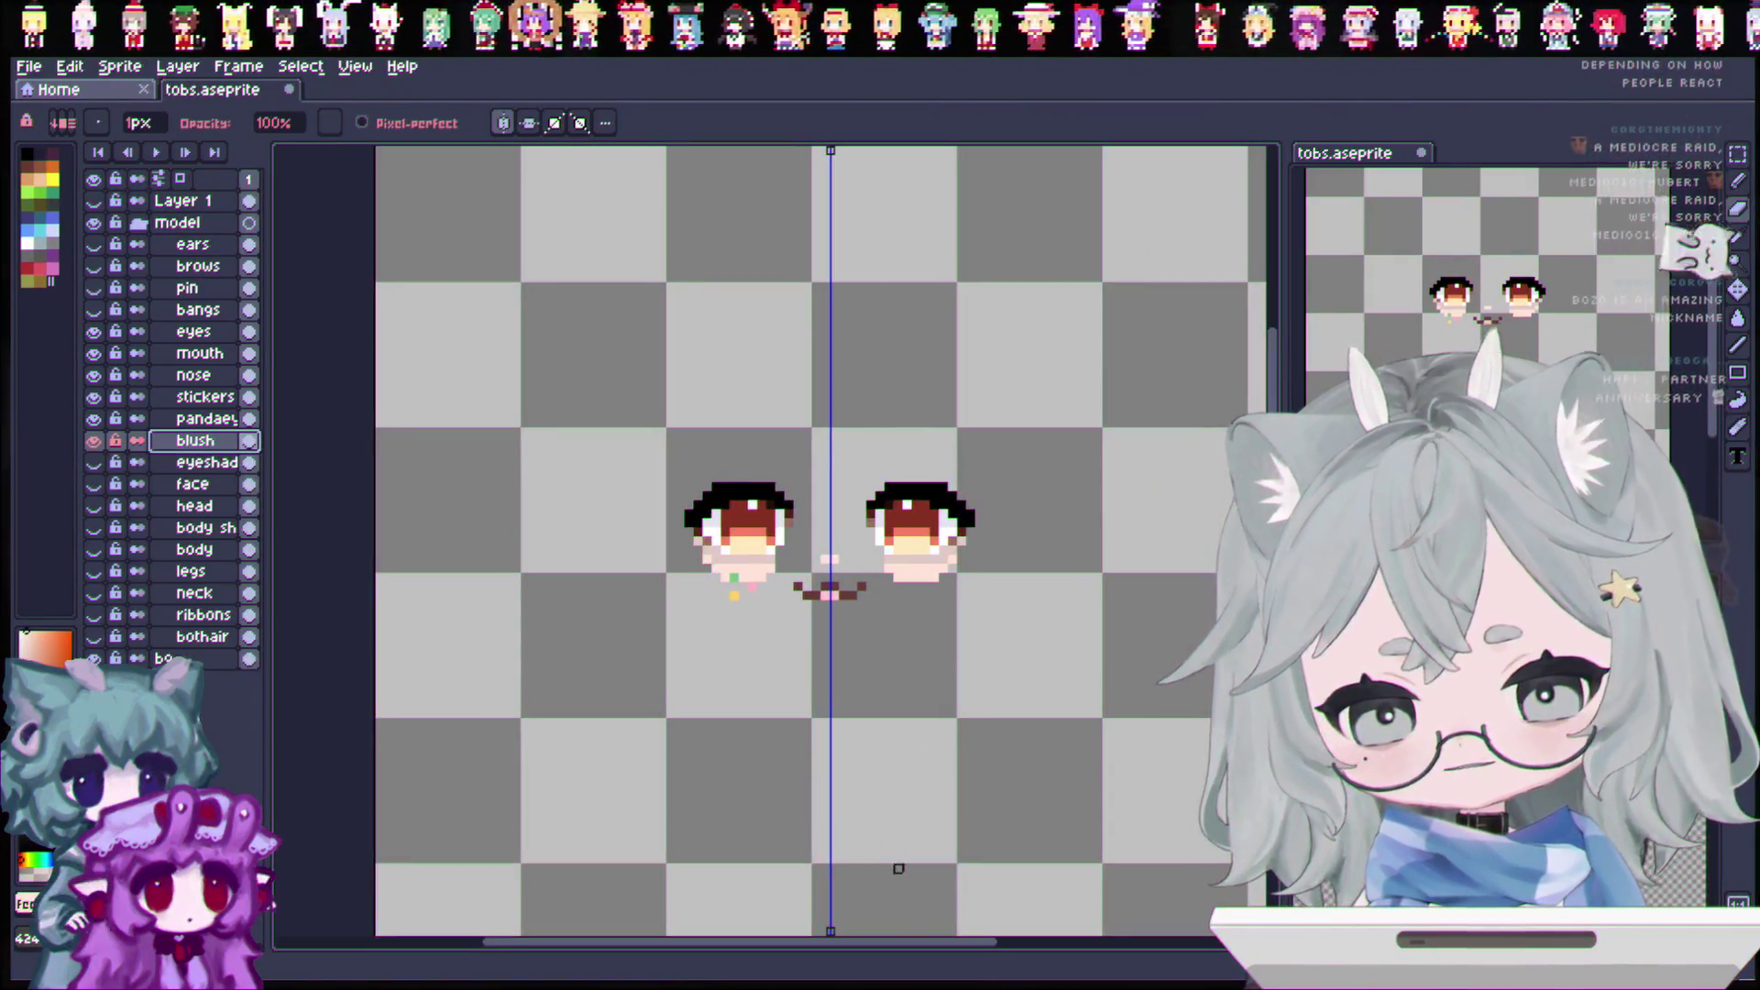
drag(922, 945, 958, 944)
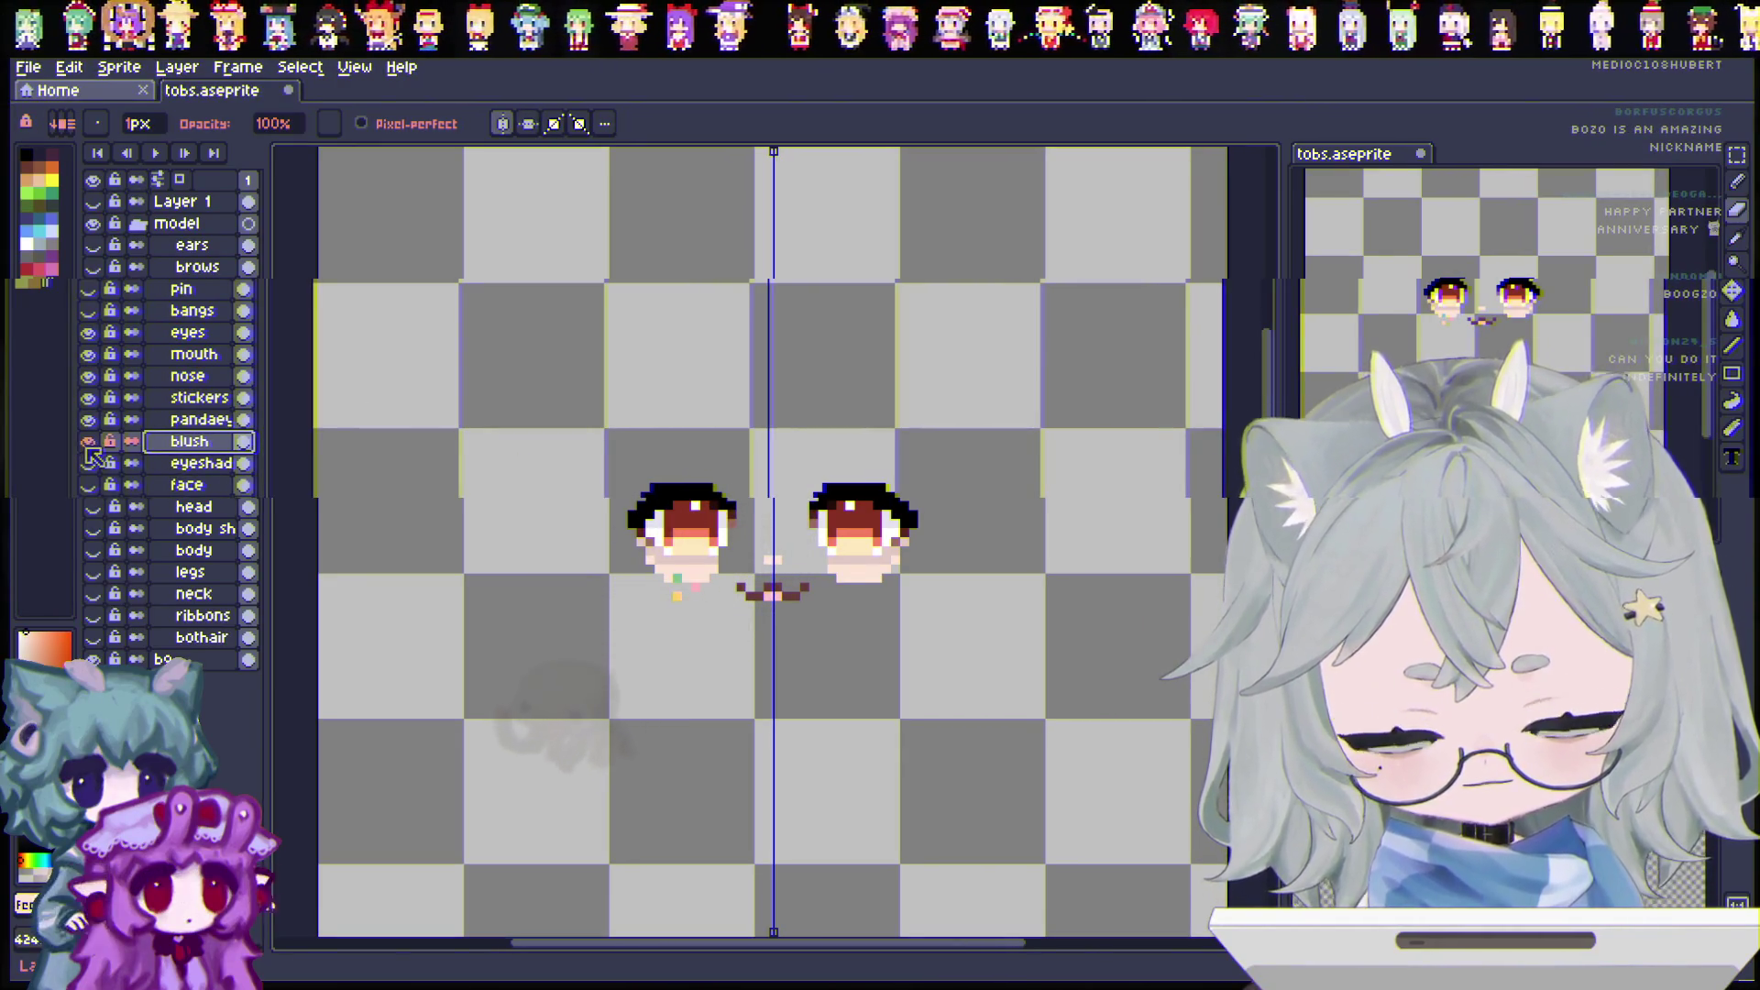
Step: Unhide the pin, bangs, ears, brows, eyeshad and face layers, then save tobs.aseprite
drag(92, 311, 94, 245)
drag(93, 485, 99, 637)
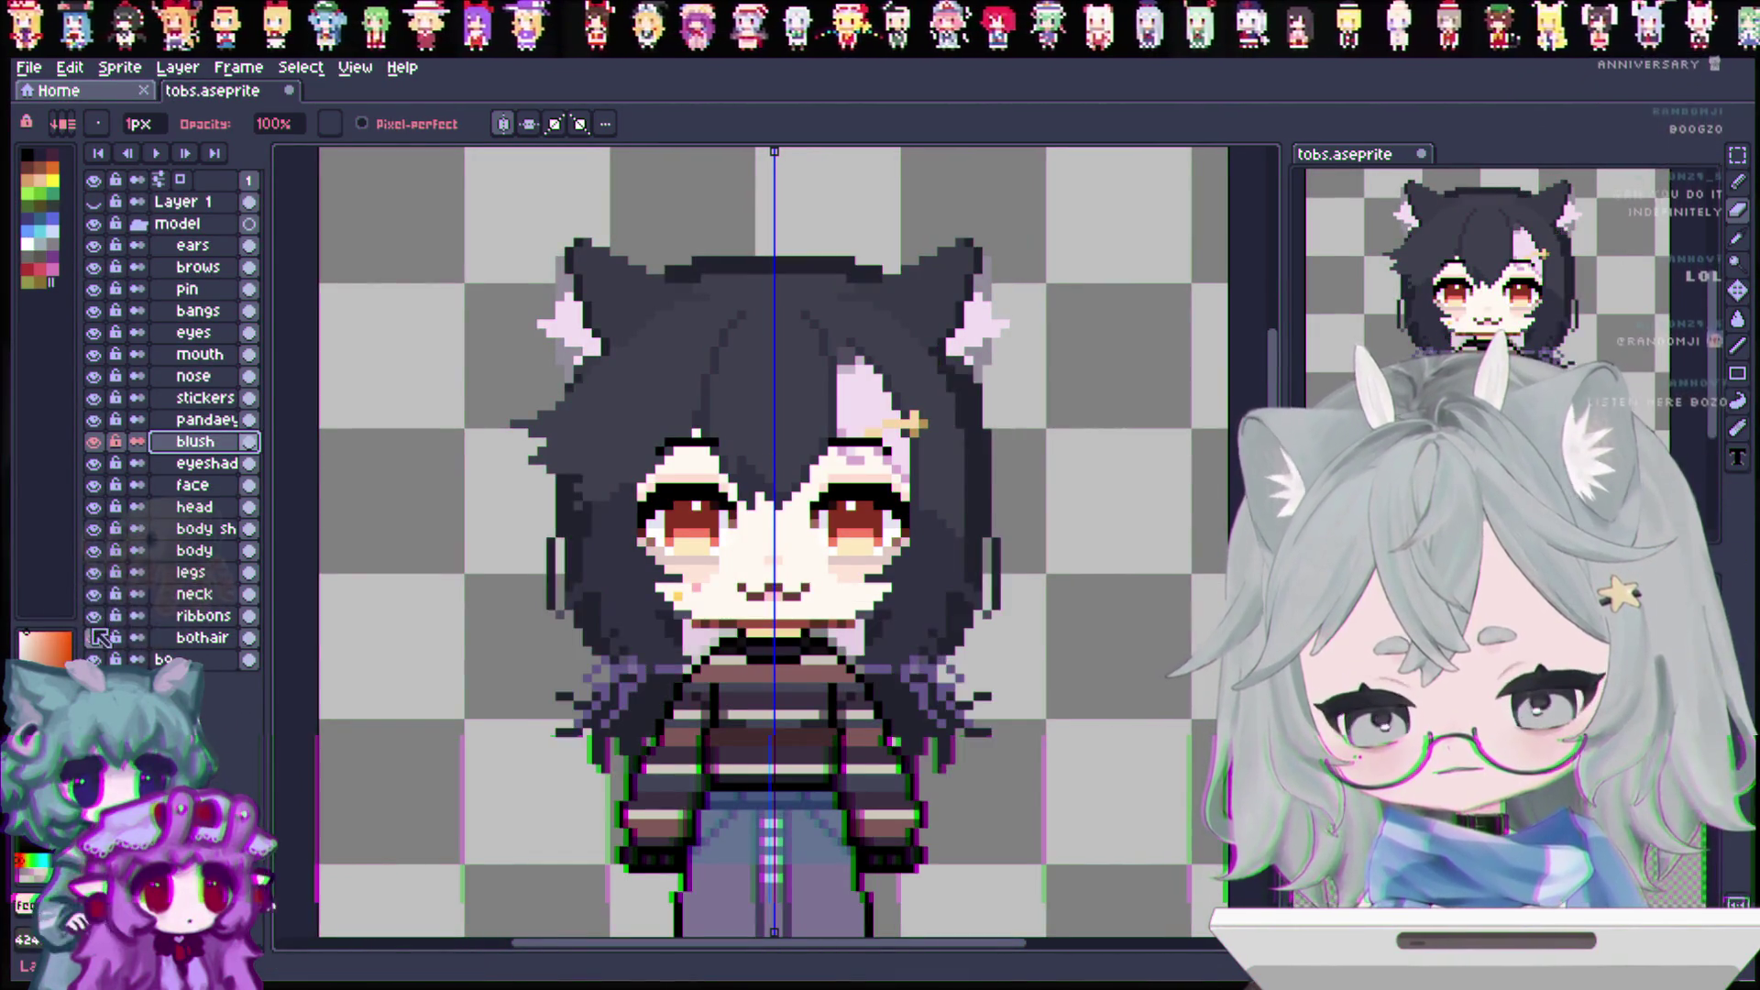
key(ctrl+s)
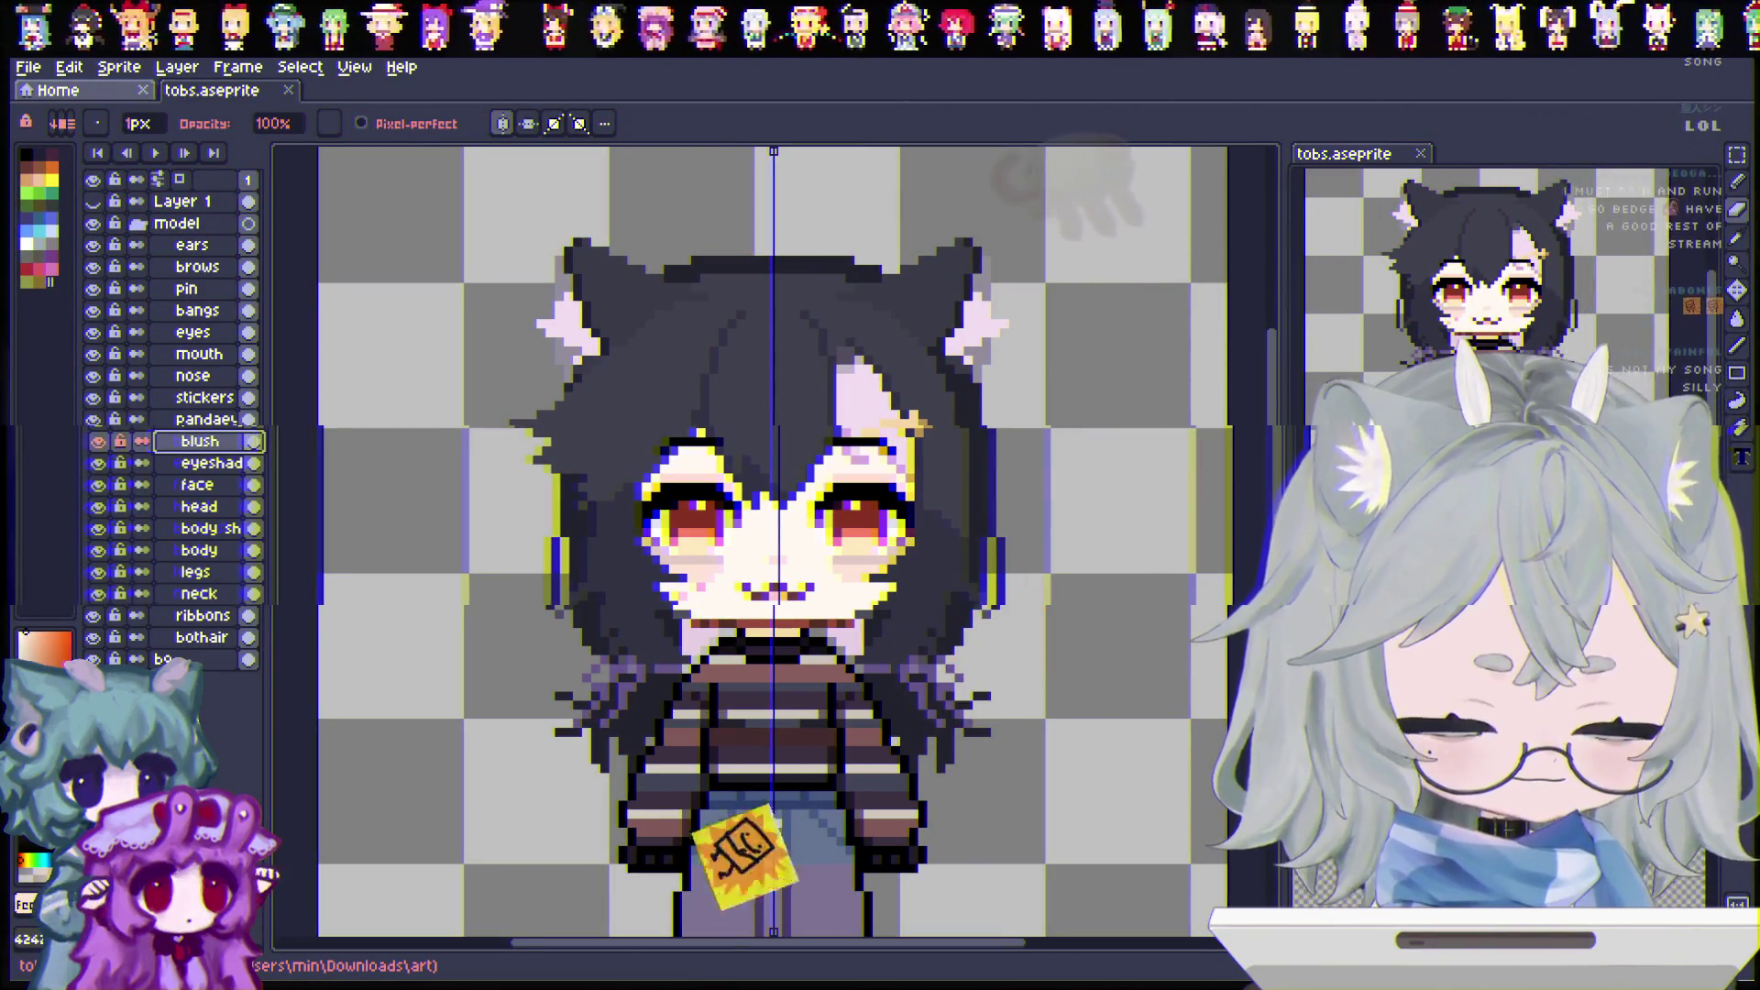
key(minus)
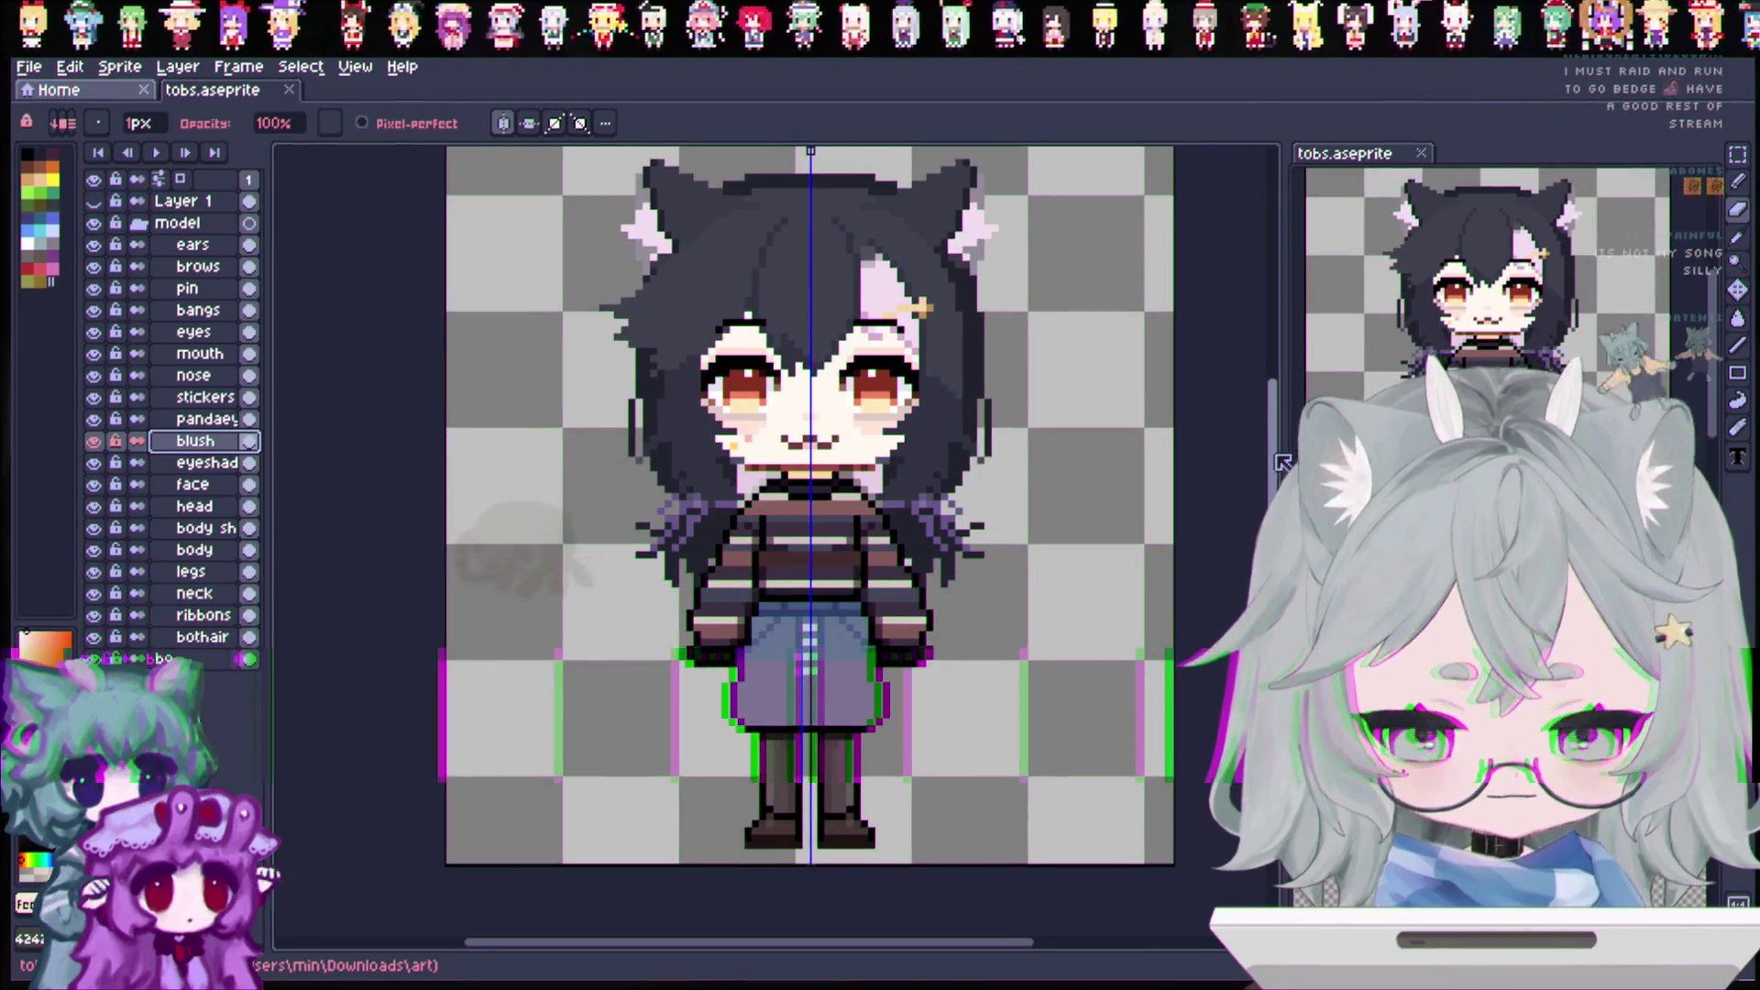
Step: Turn off vertical symmetry and frame the whole chibi girl on the canvas
click(510, 122)
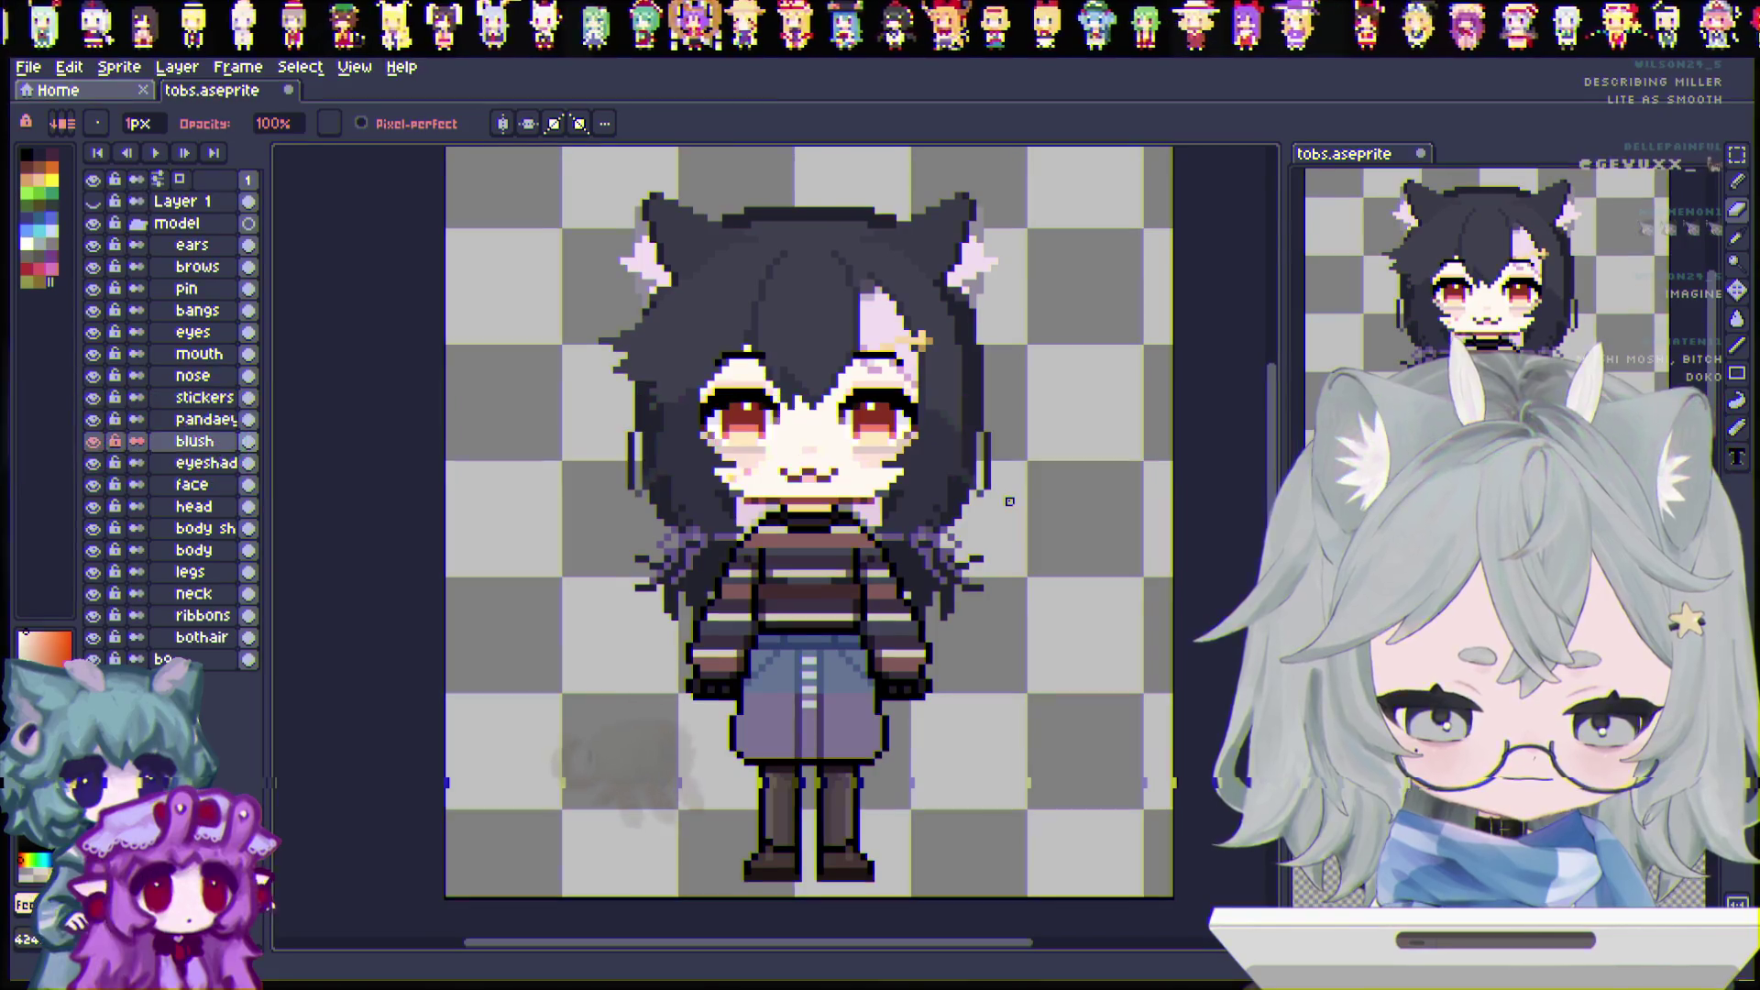
scroll(610, 546, up, 1)
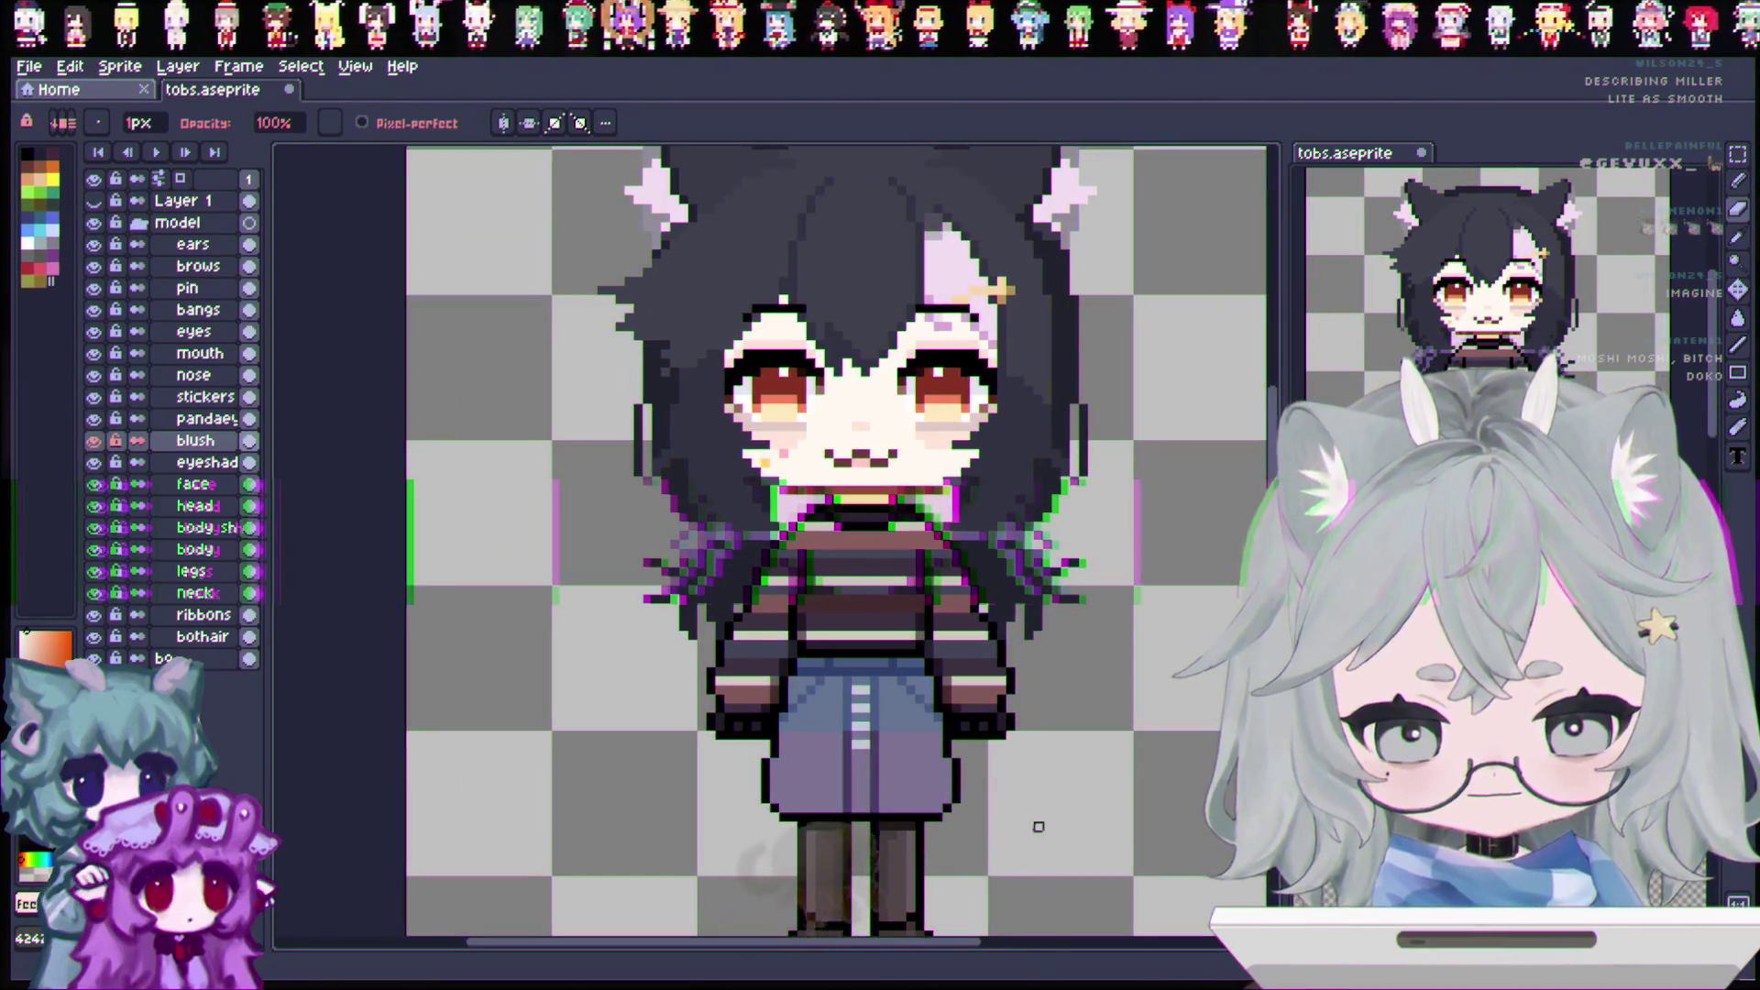
drag(979, 946, 1016, 953)
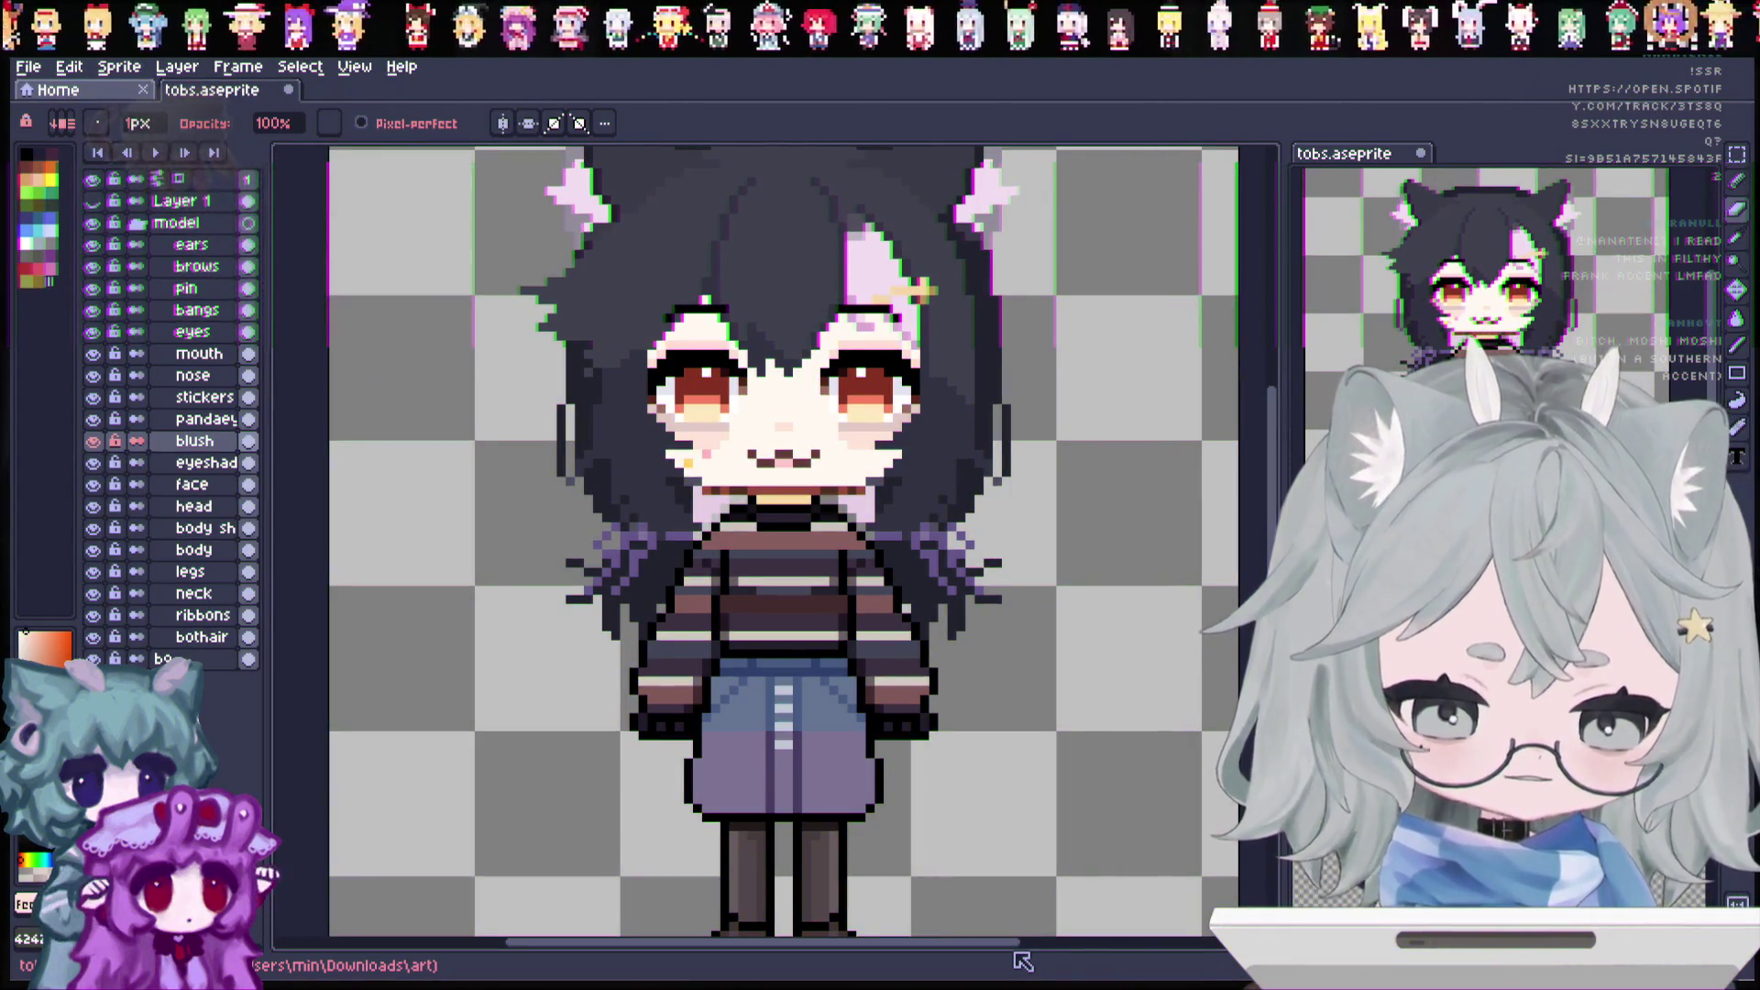
Step: Zoom the canvas in on the cat girl's face
scroll(796, 708, up, 1)
scroll(1210, 545, down, 3)
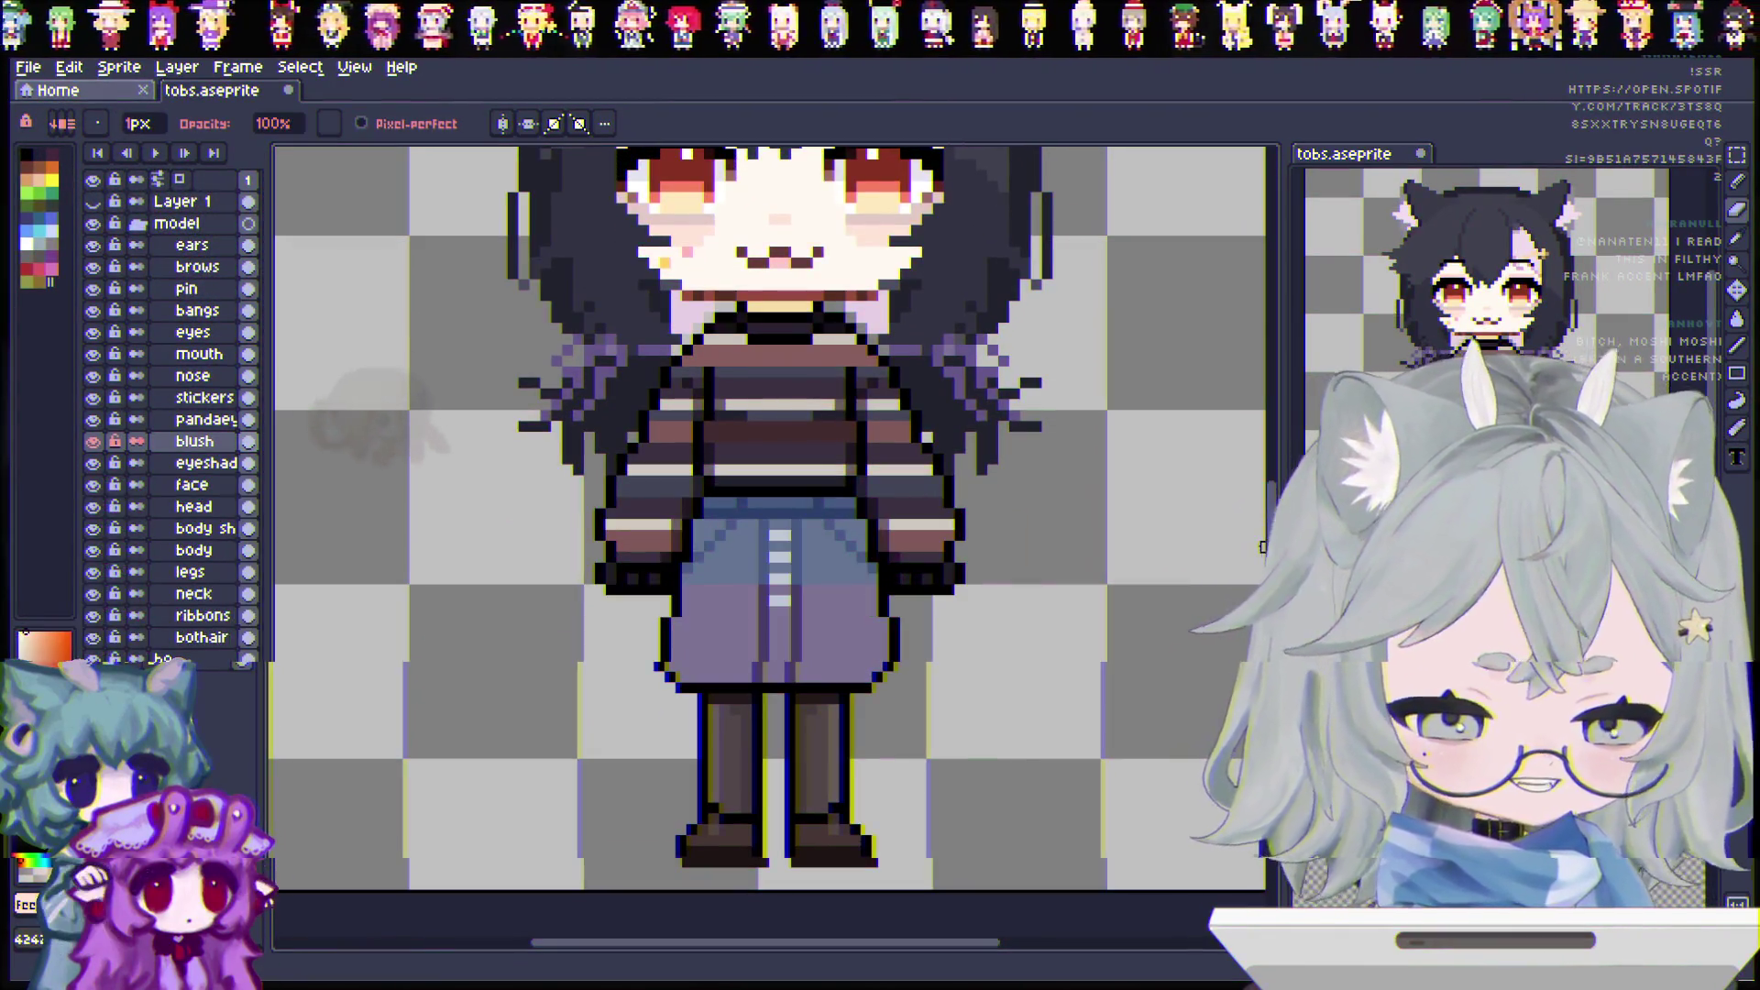
scroll(1263, 547, up, 1)
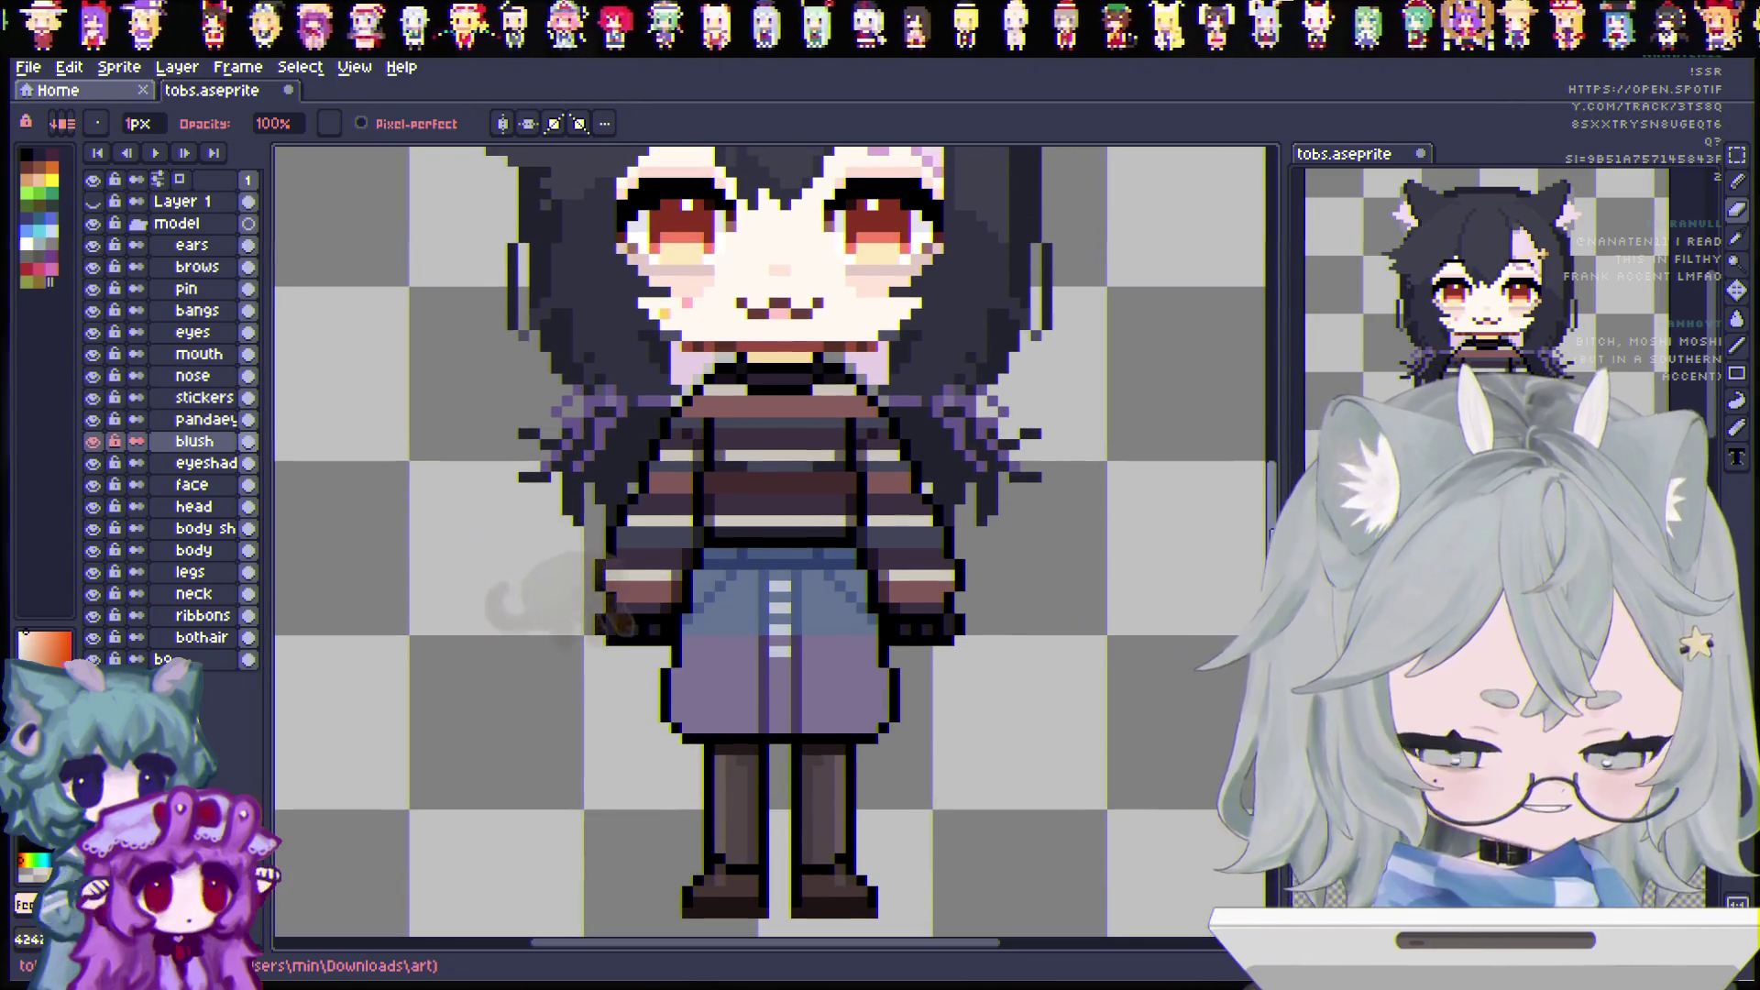
scroll(550, 600, up, 1)
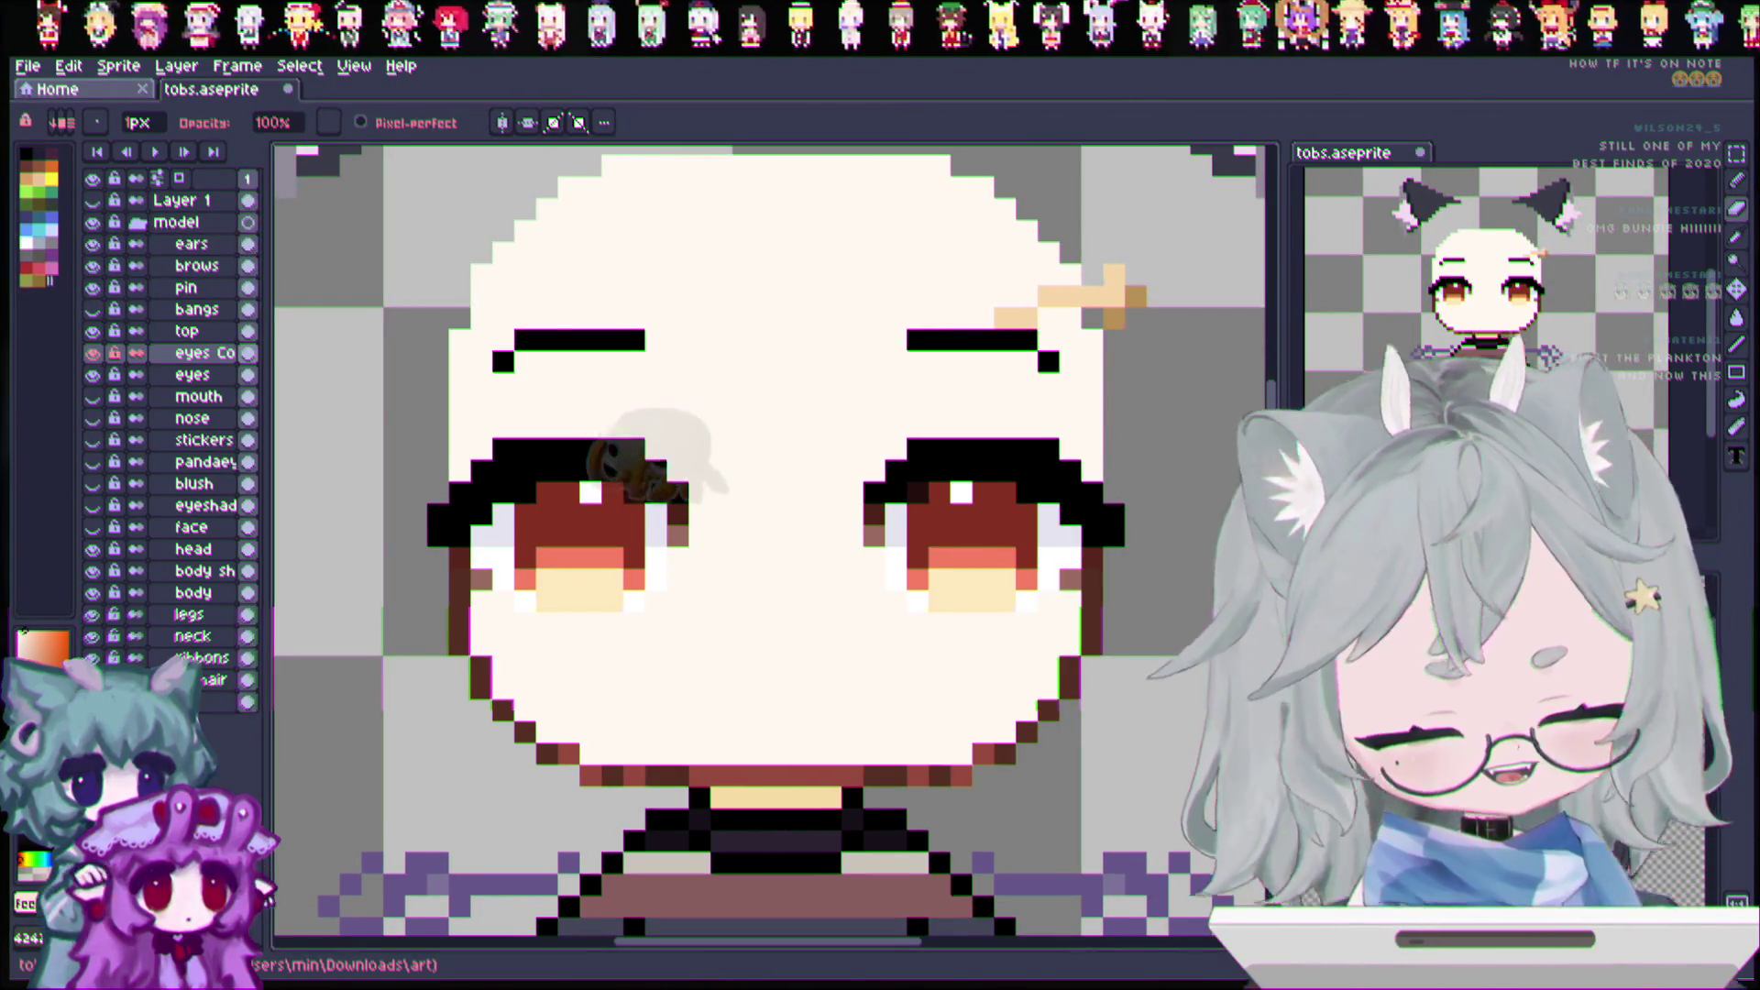
Step: Hide the original eyes layer and rename the copied eyes layer to 'top lash'
click(94, 373)
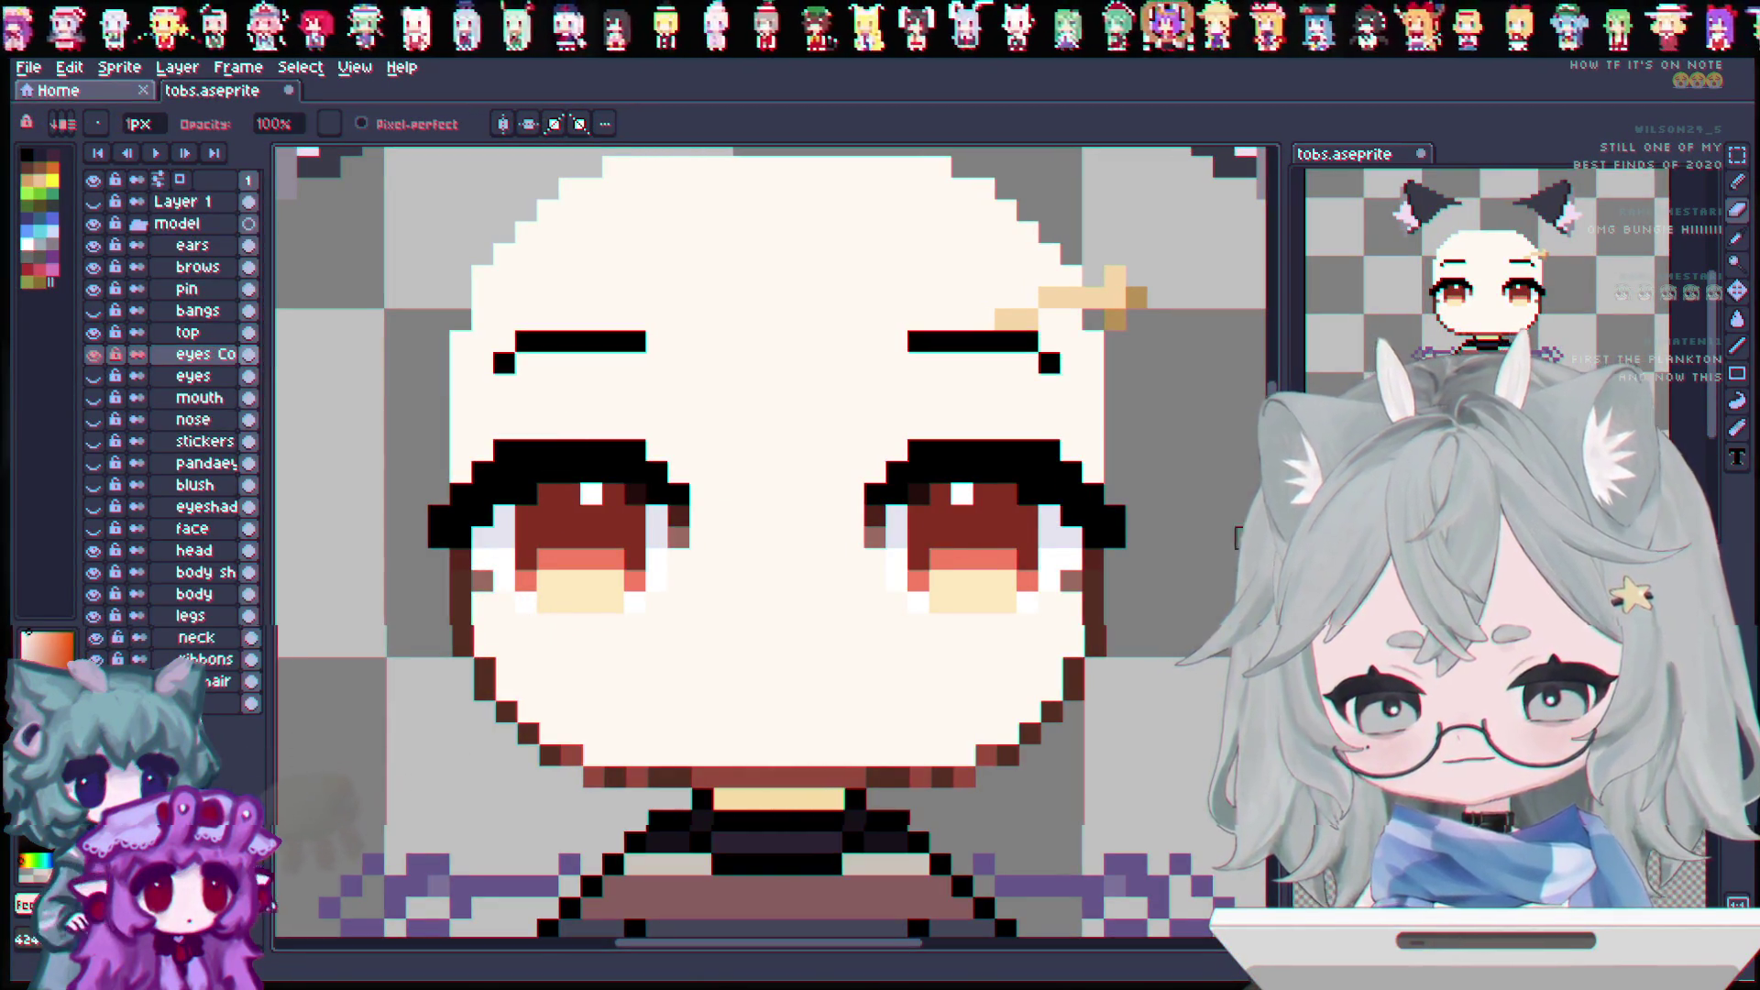
key(i)
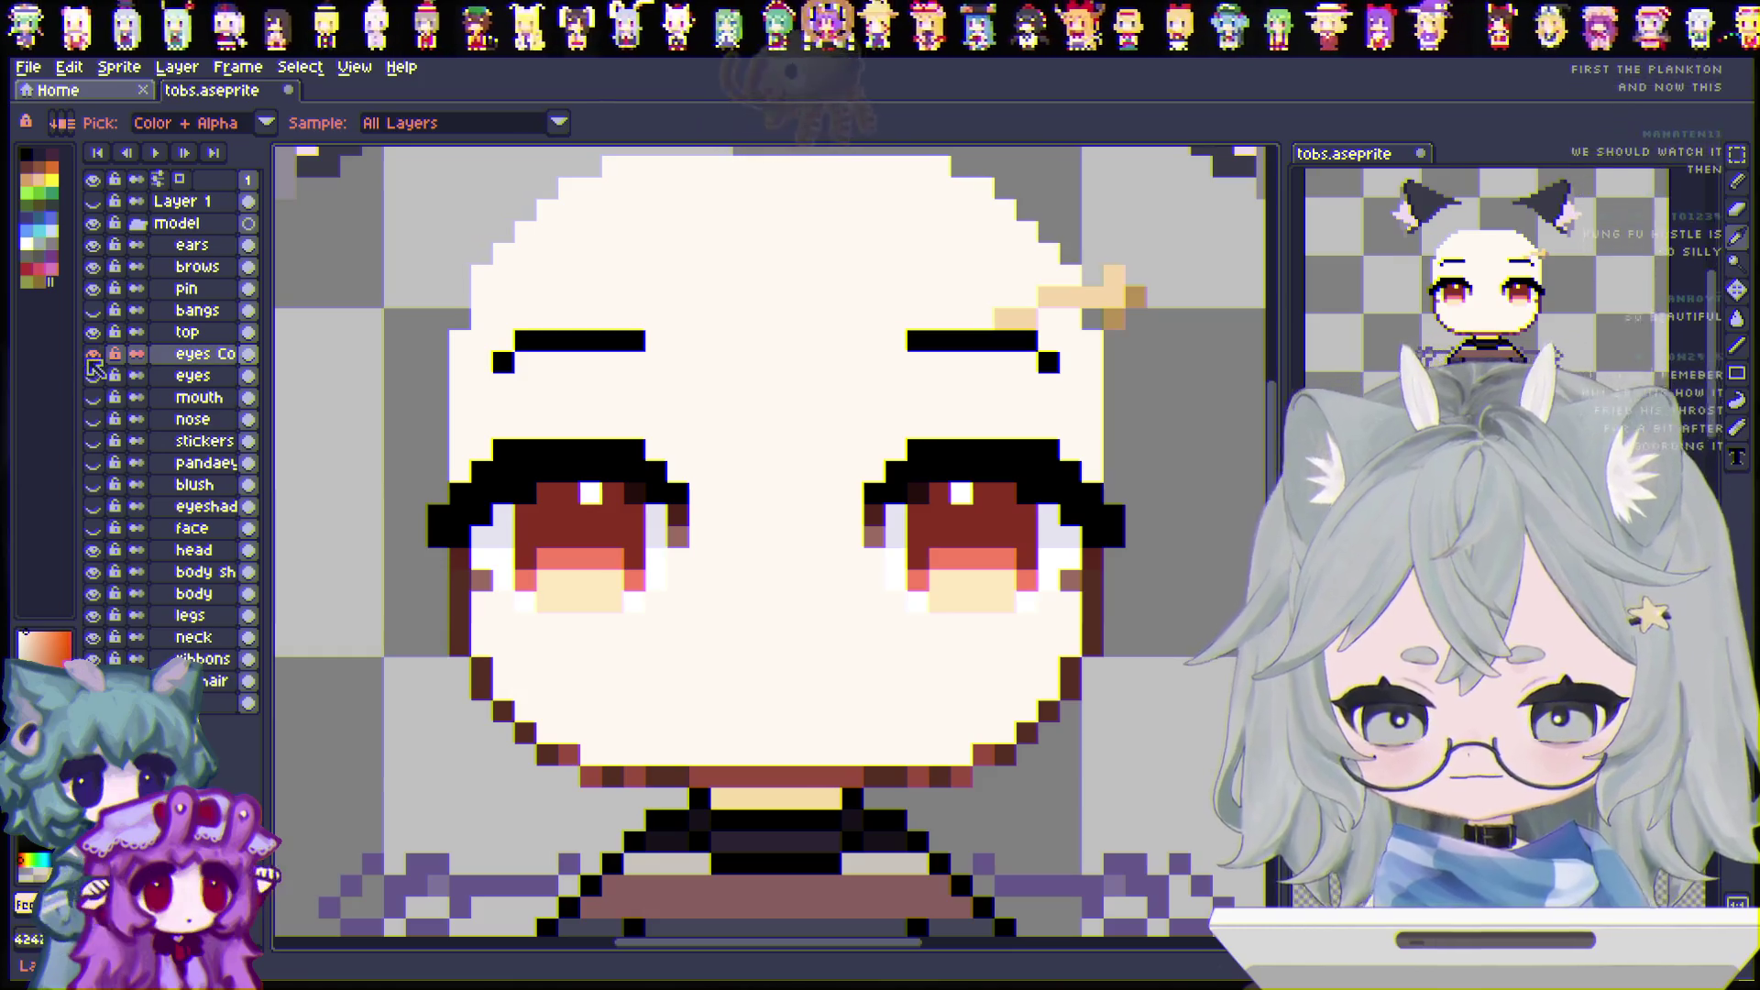
double_click(211, 357)
text(top)
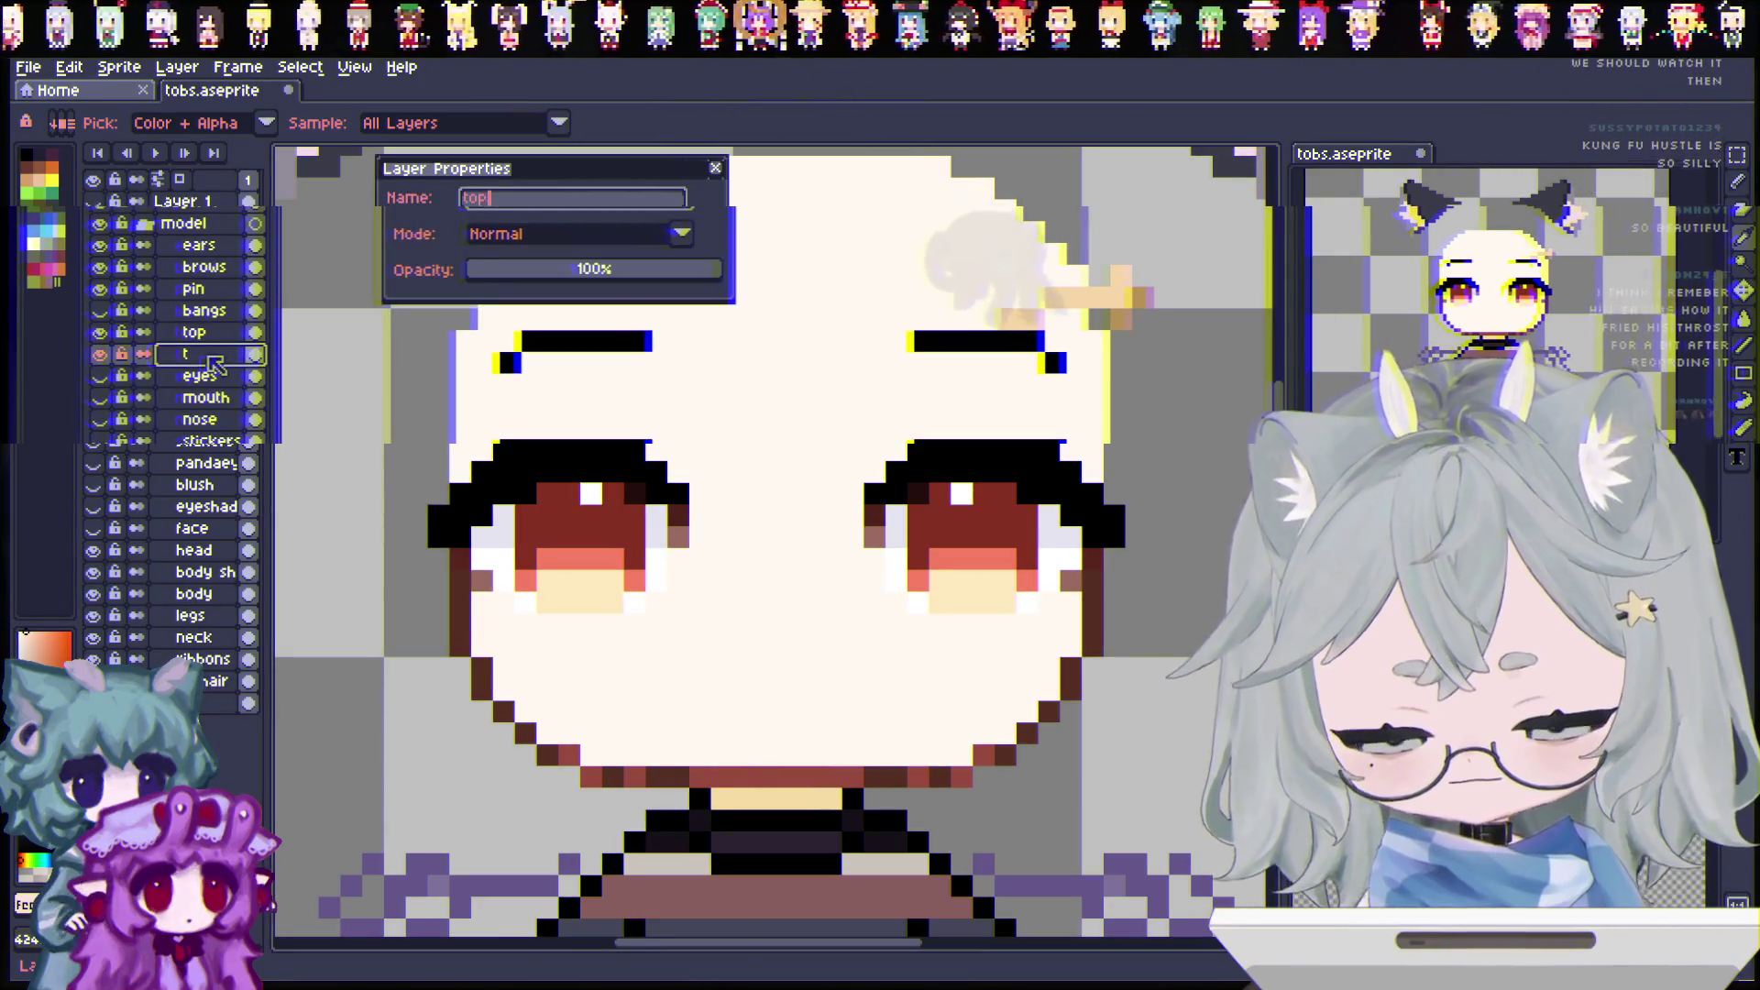
text( lash)
key(Return)
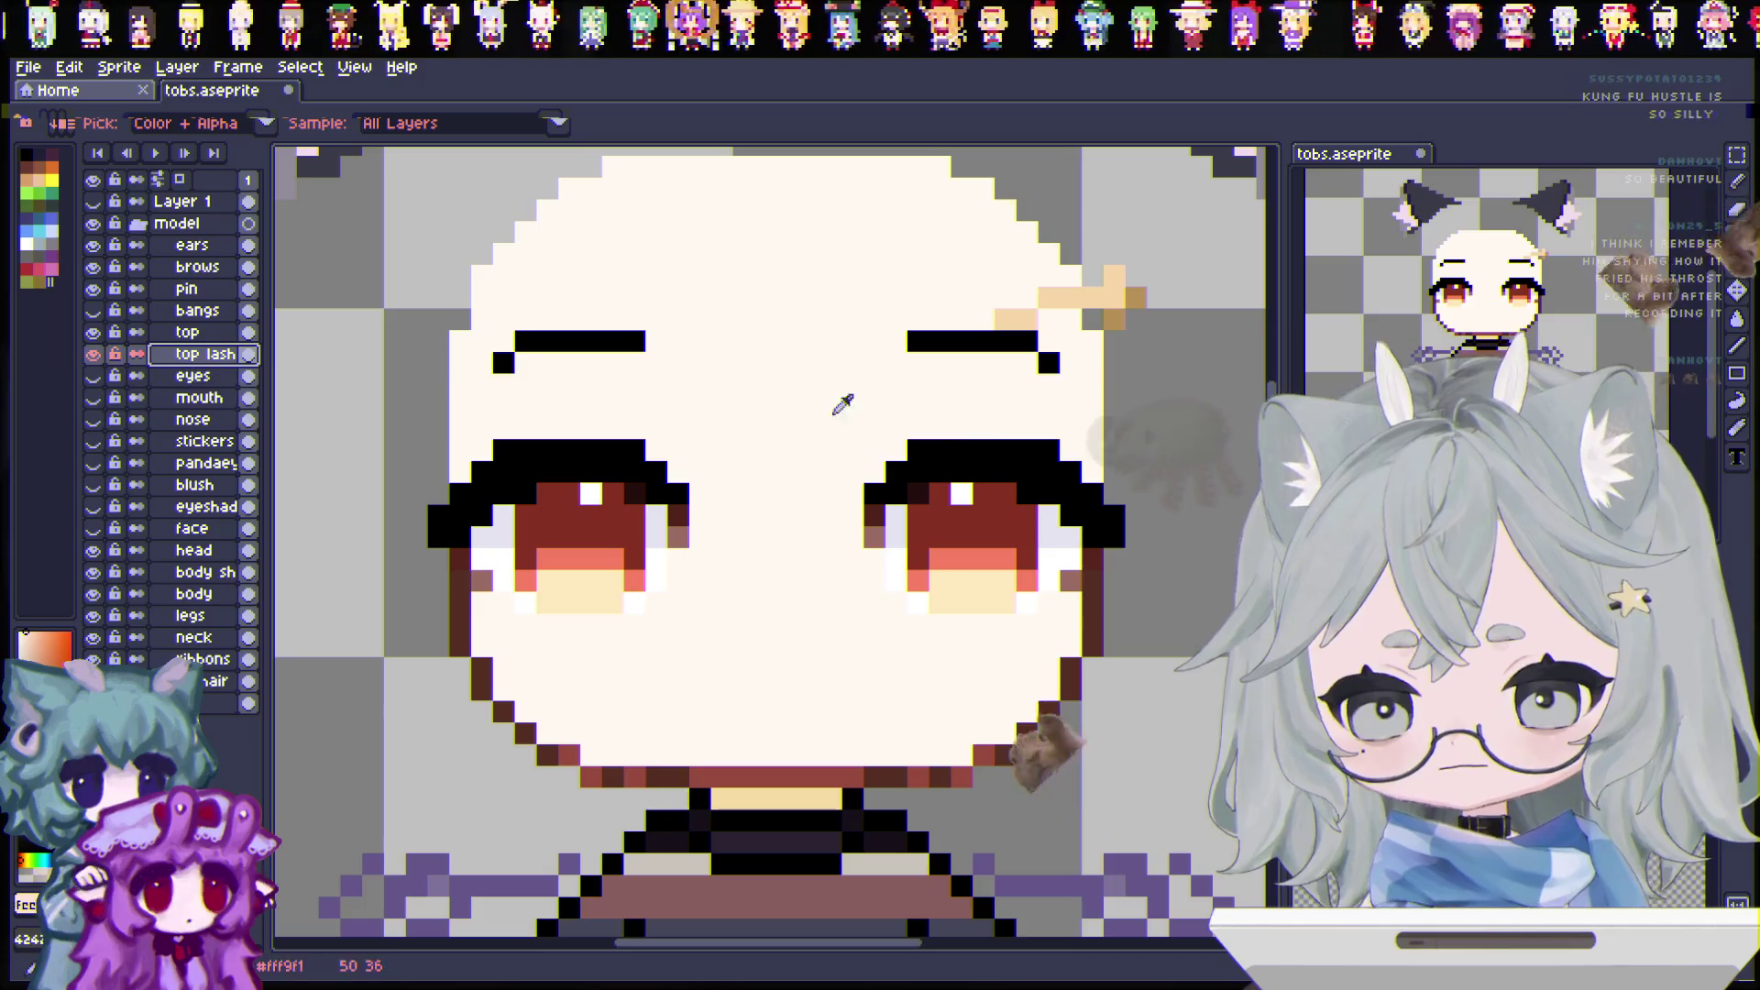
key(e)
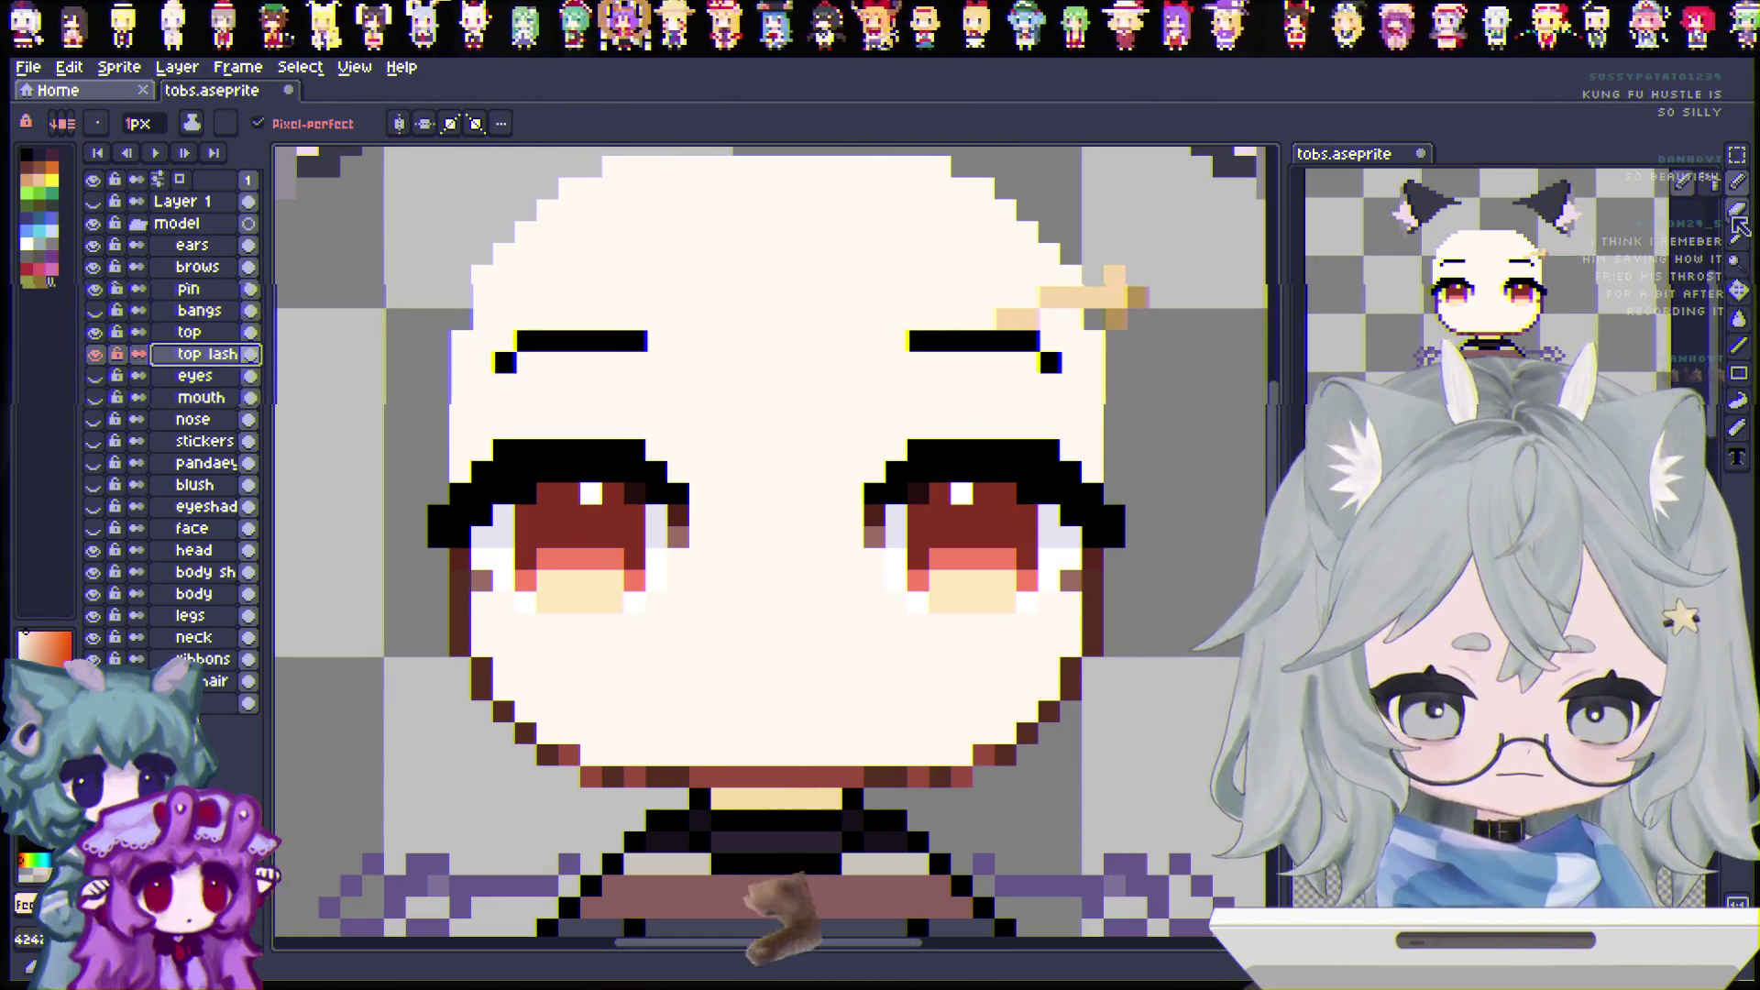
Step: Hide the head layer, rename 'top lash' to 'bot lash' and 'top' to 'top lash'
click(93, 551)
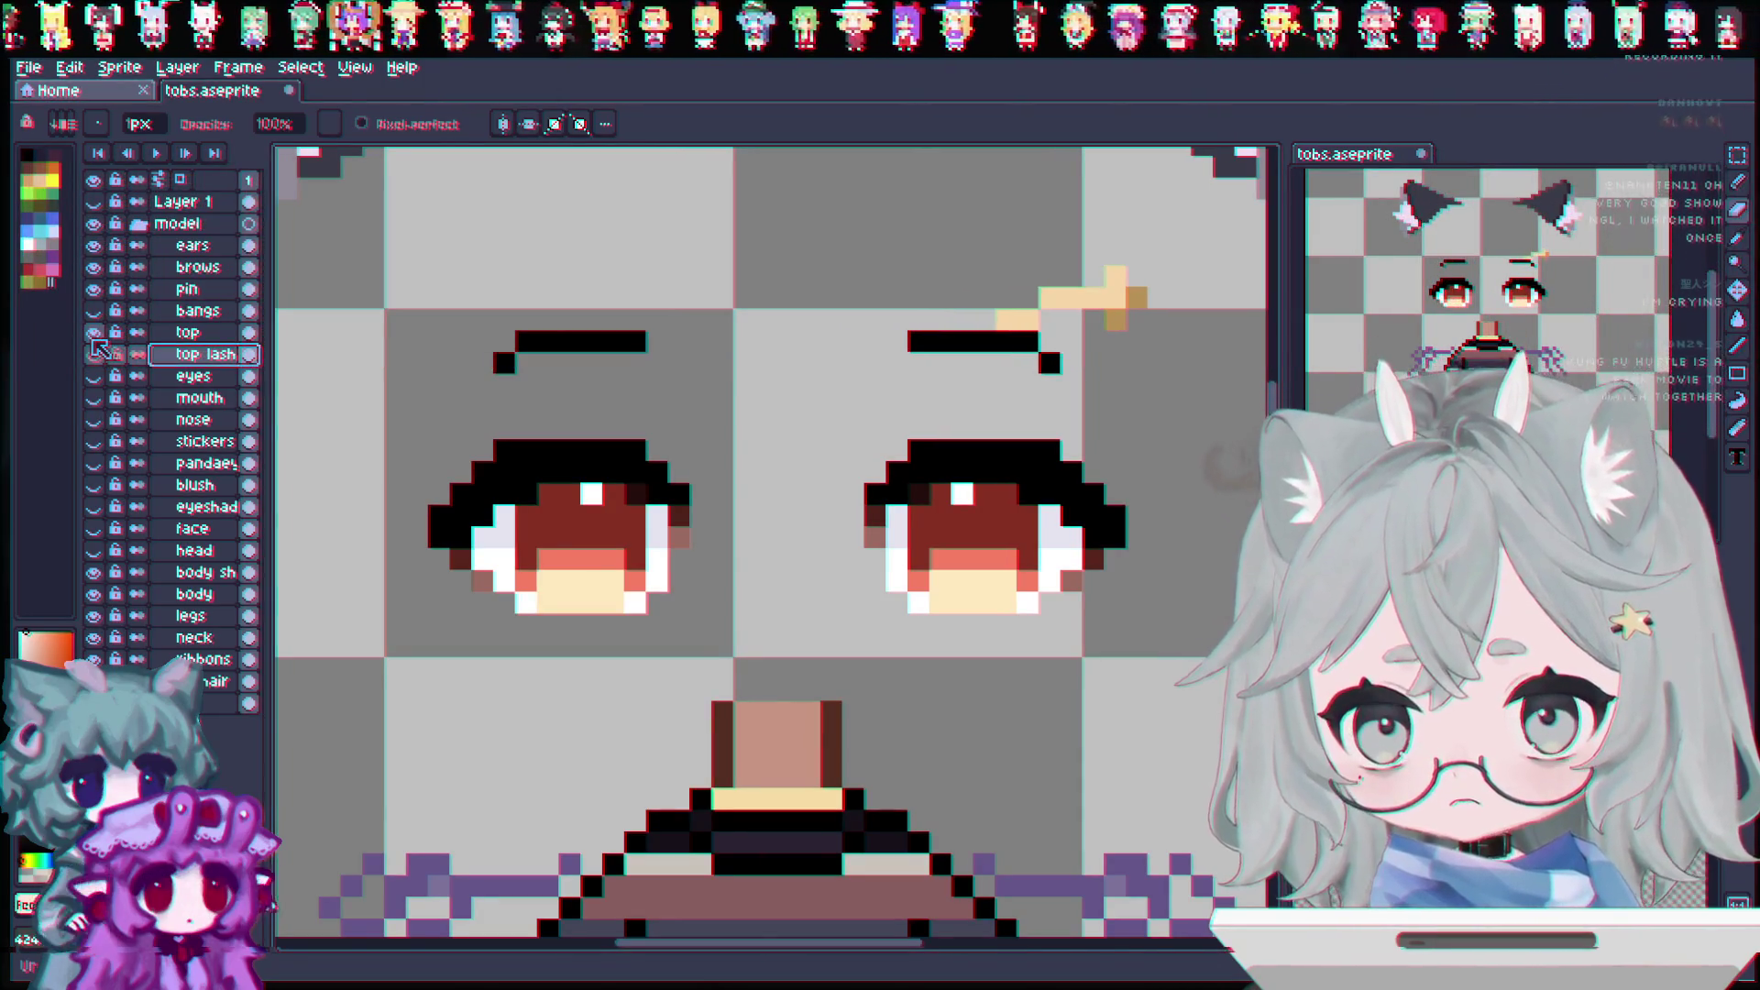
click(197, 333)
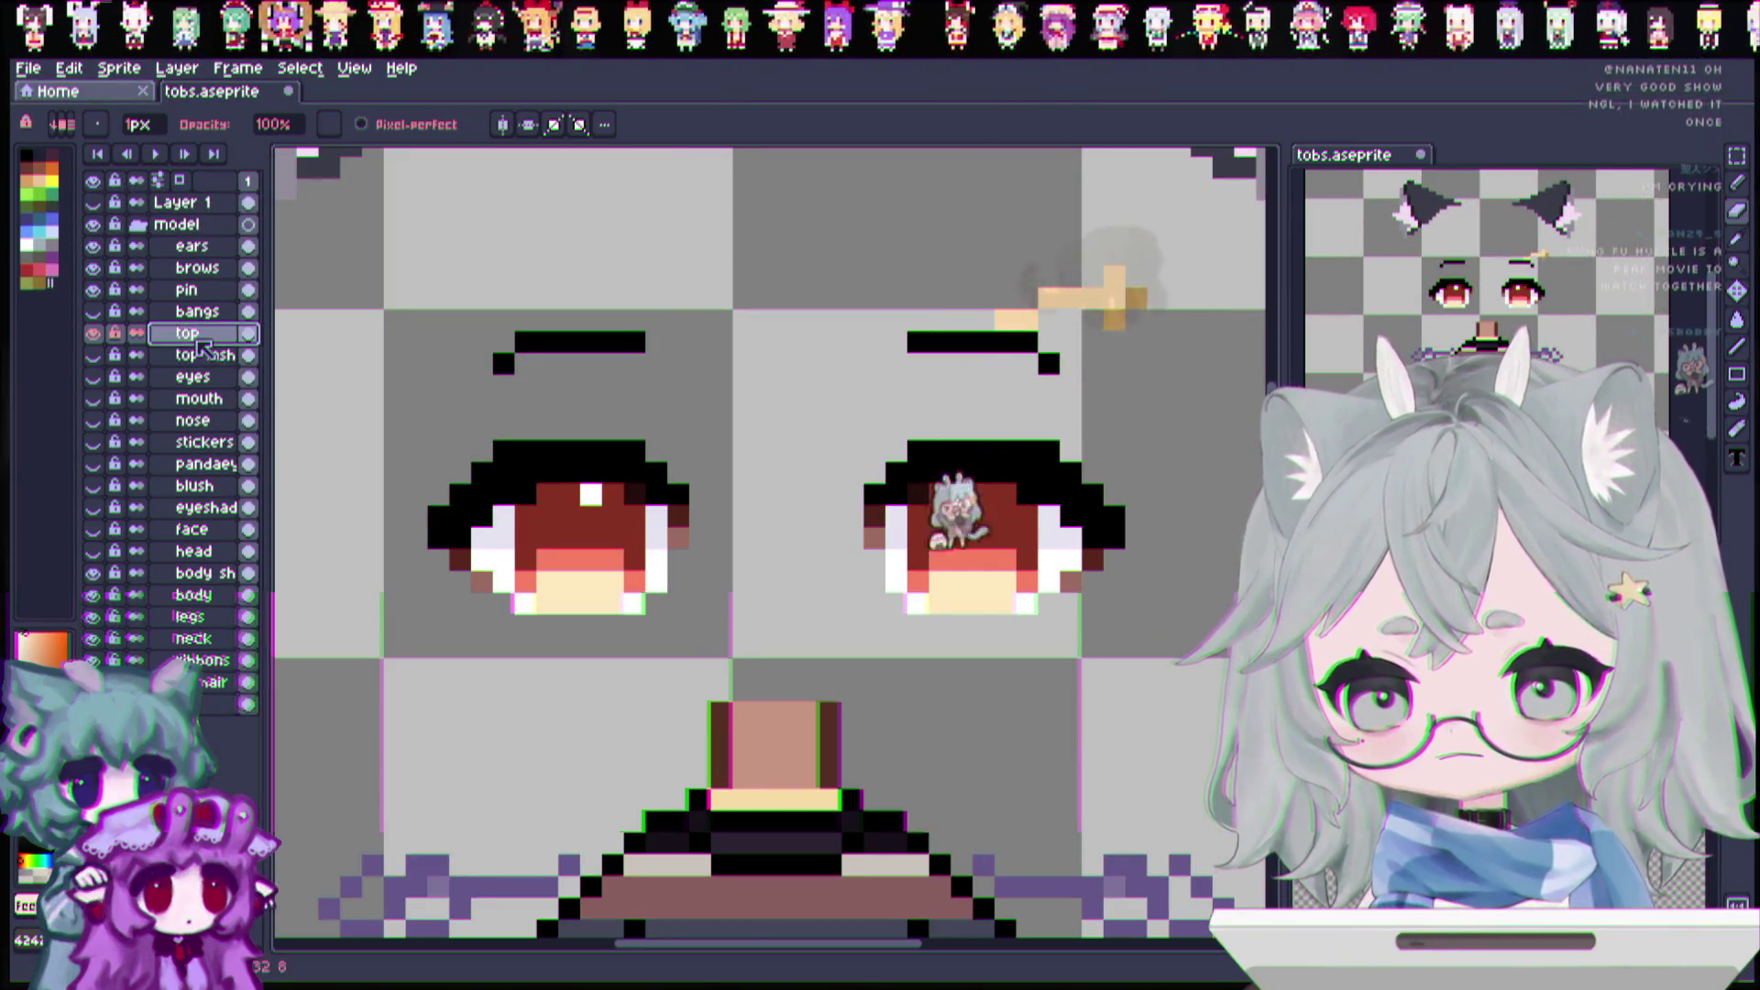
click(225, 355)
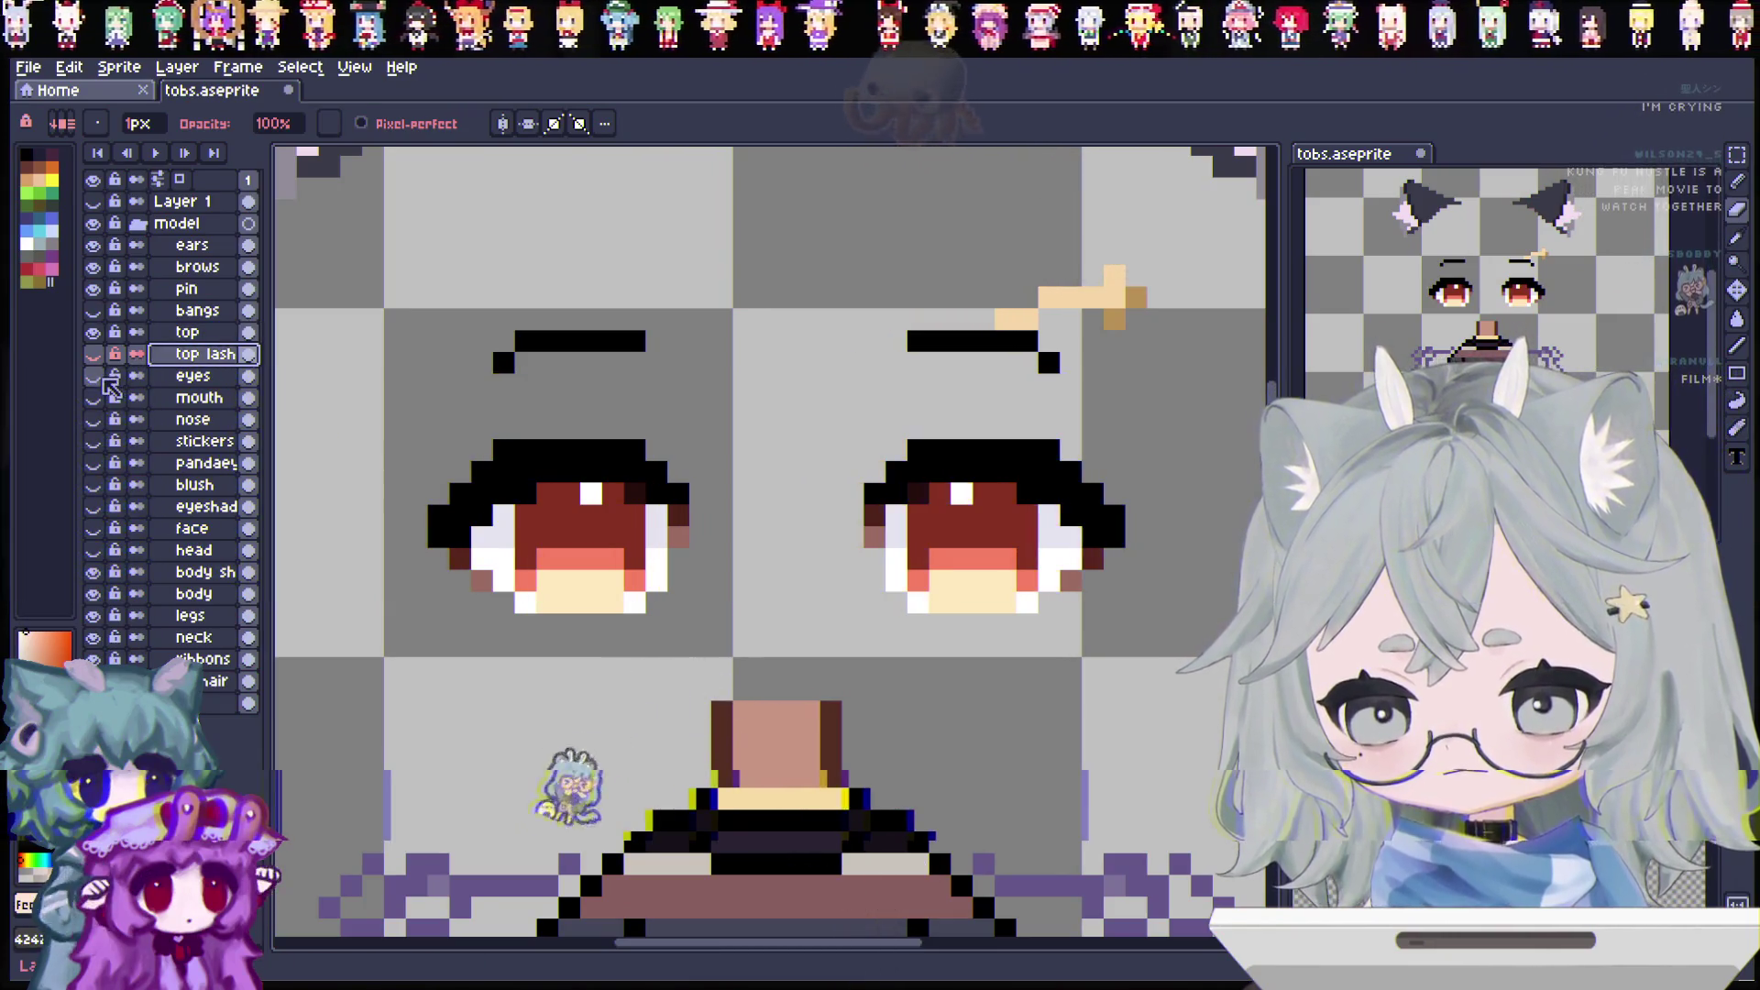
click(204, 334)
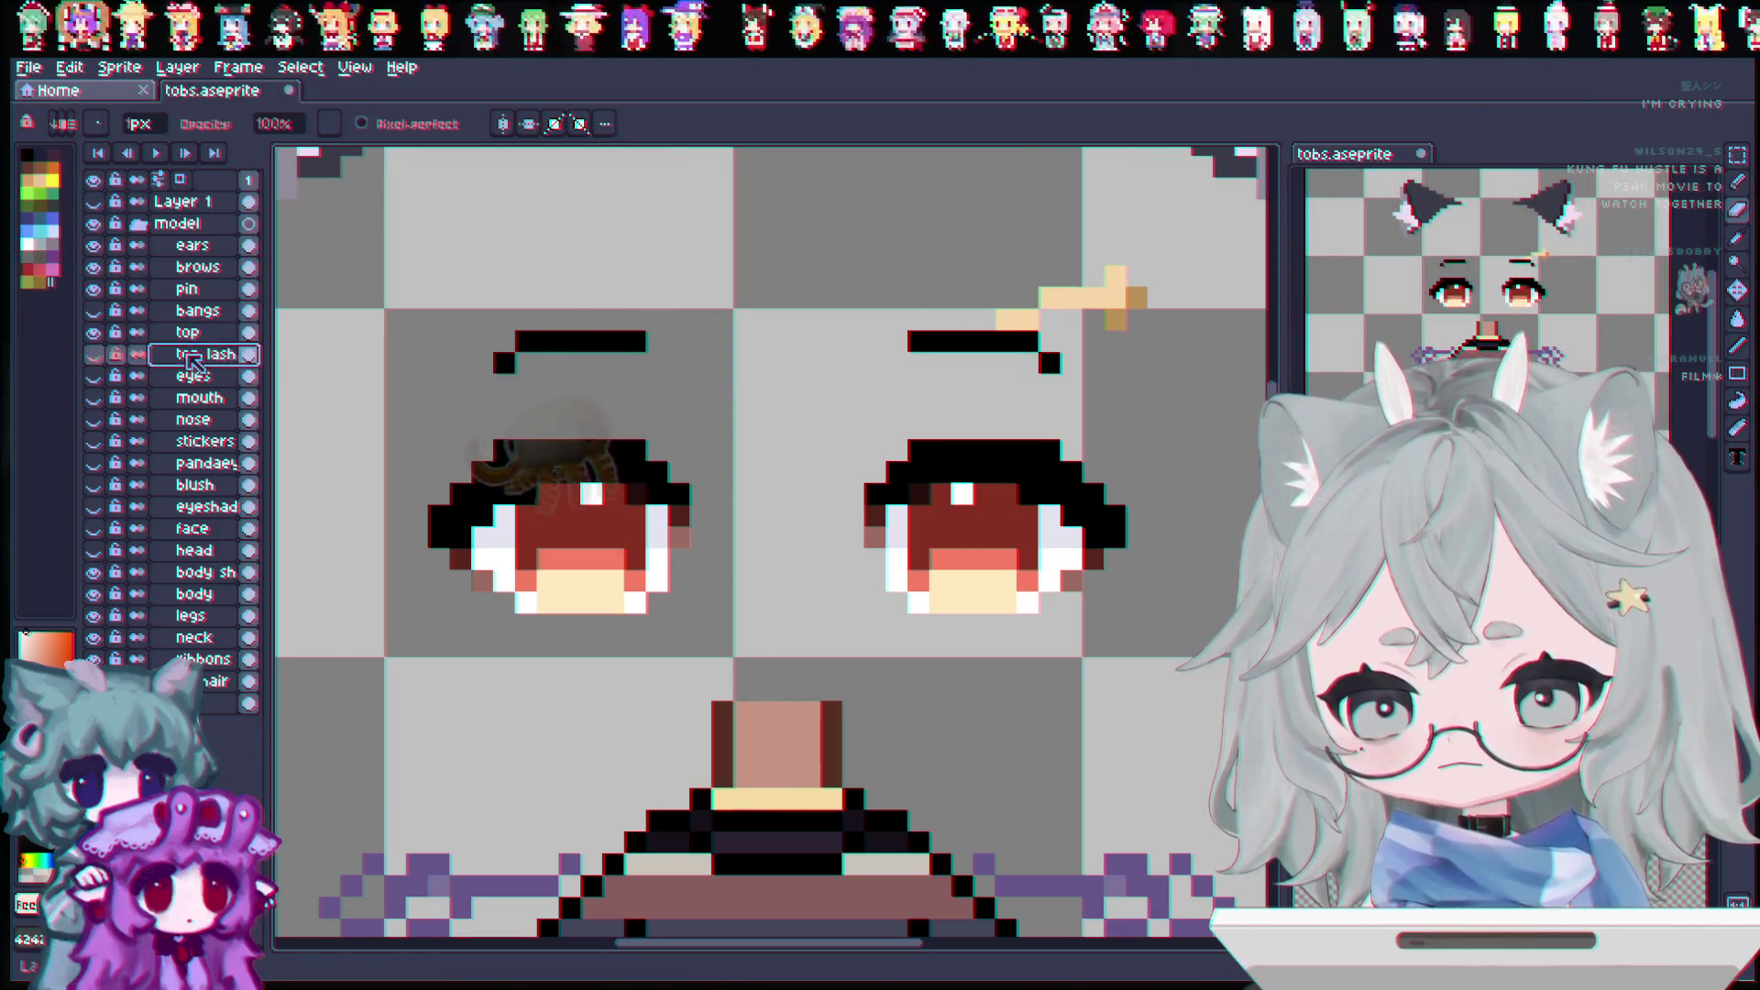
double_click(189, 356)
text(bot lash)
key(Return)
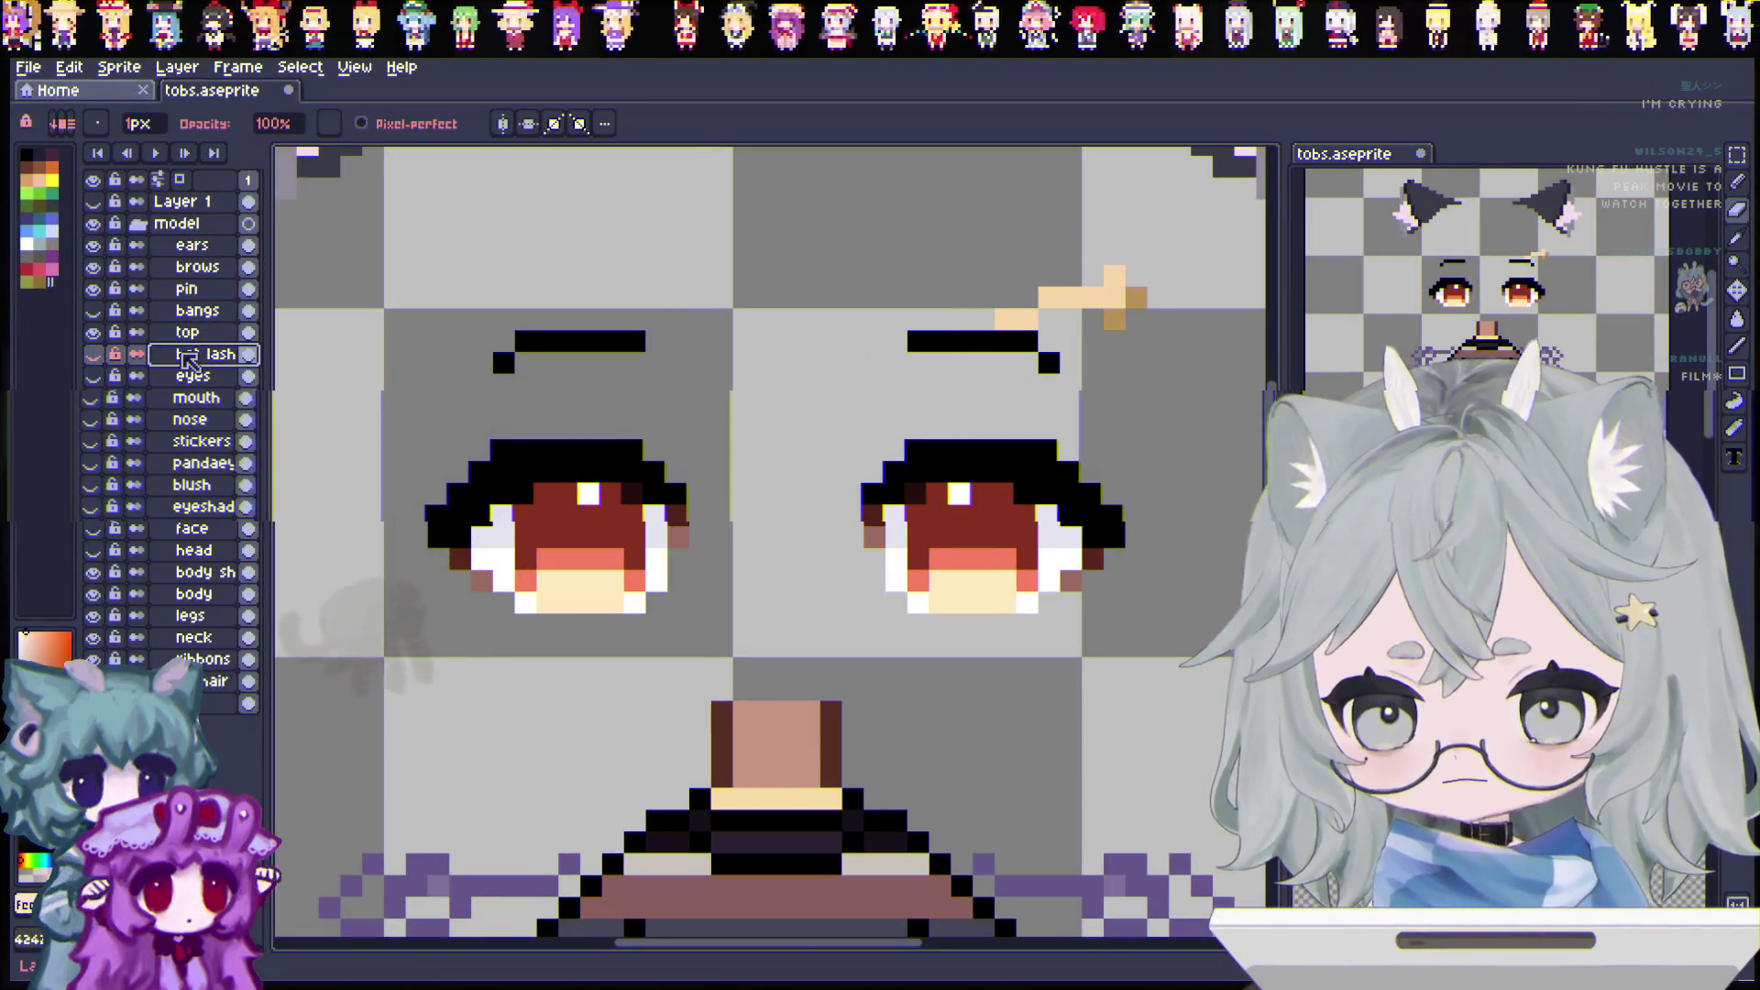
double_click(220, 334)
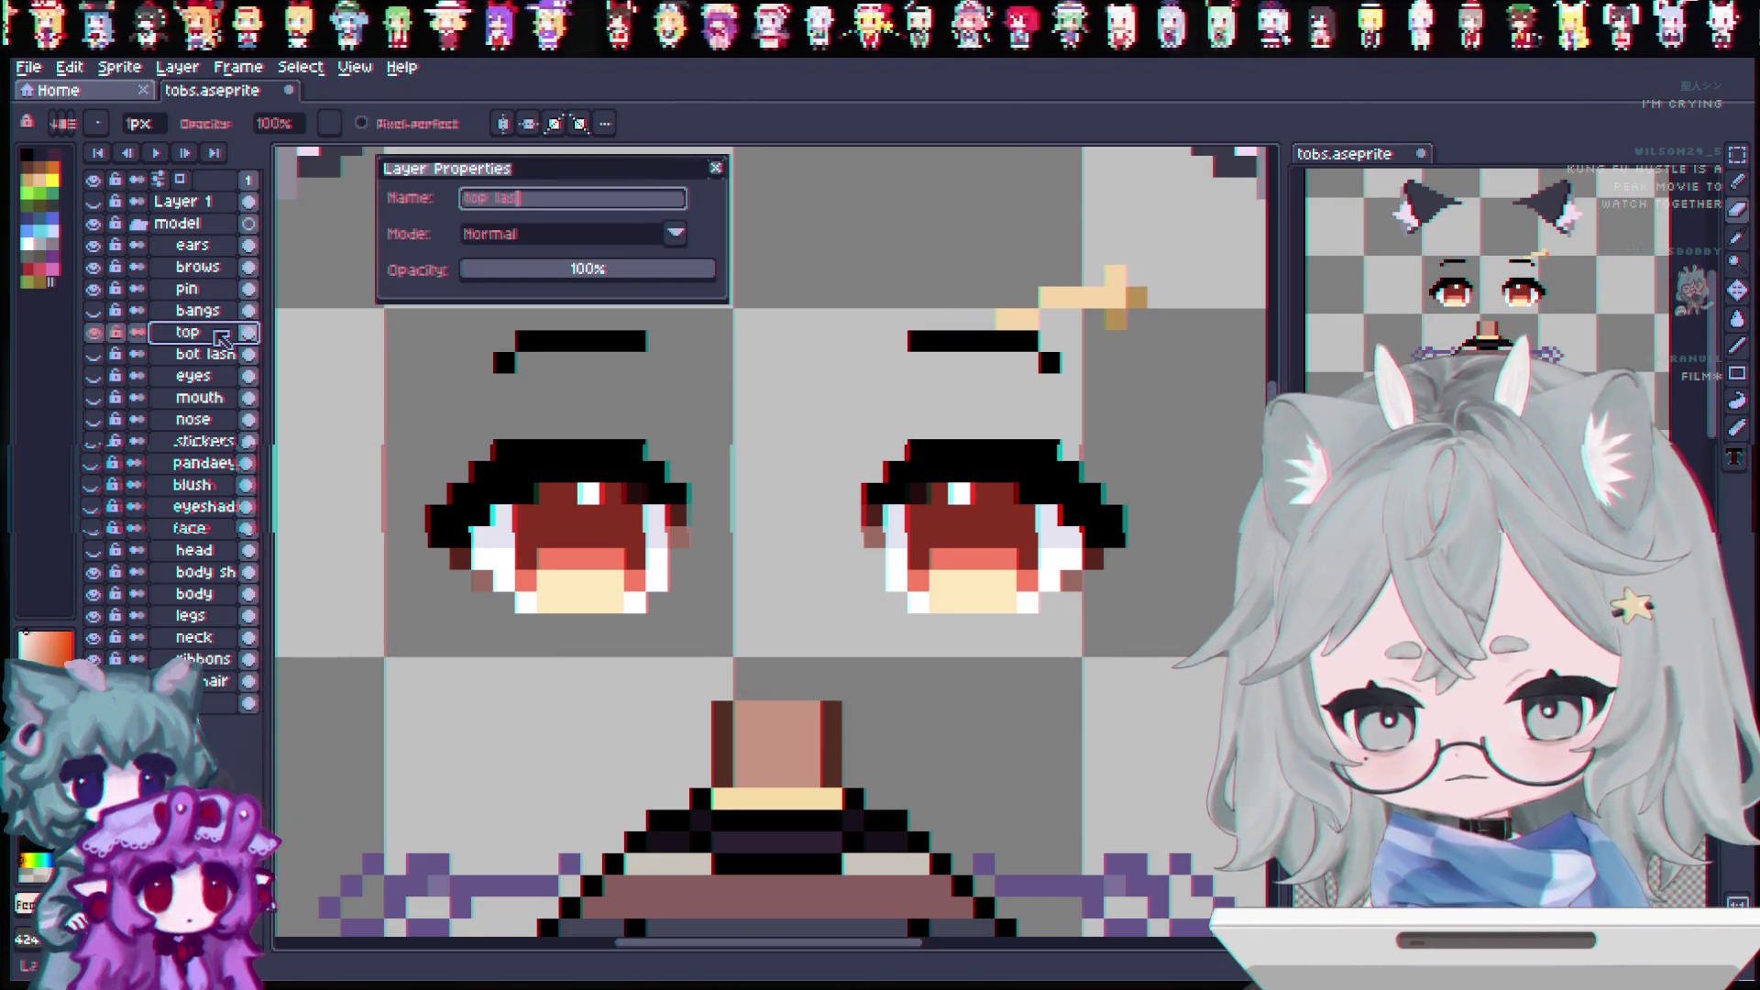
text(h)
key(Return)
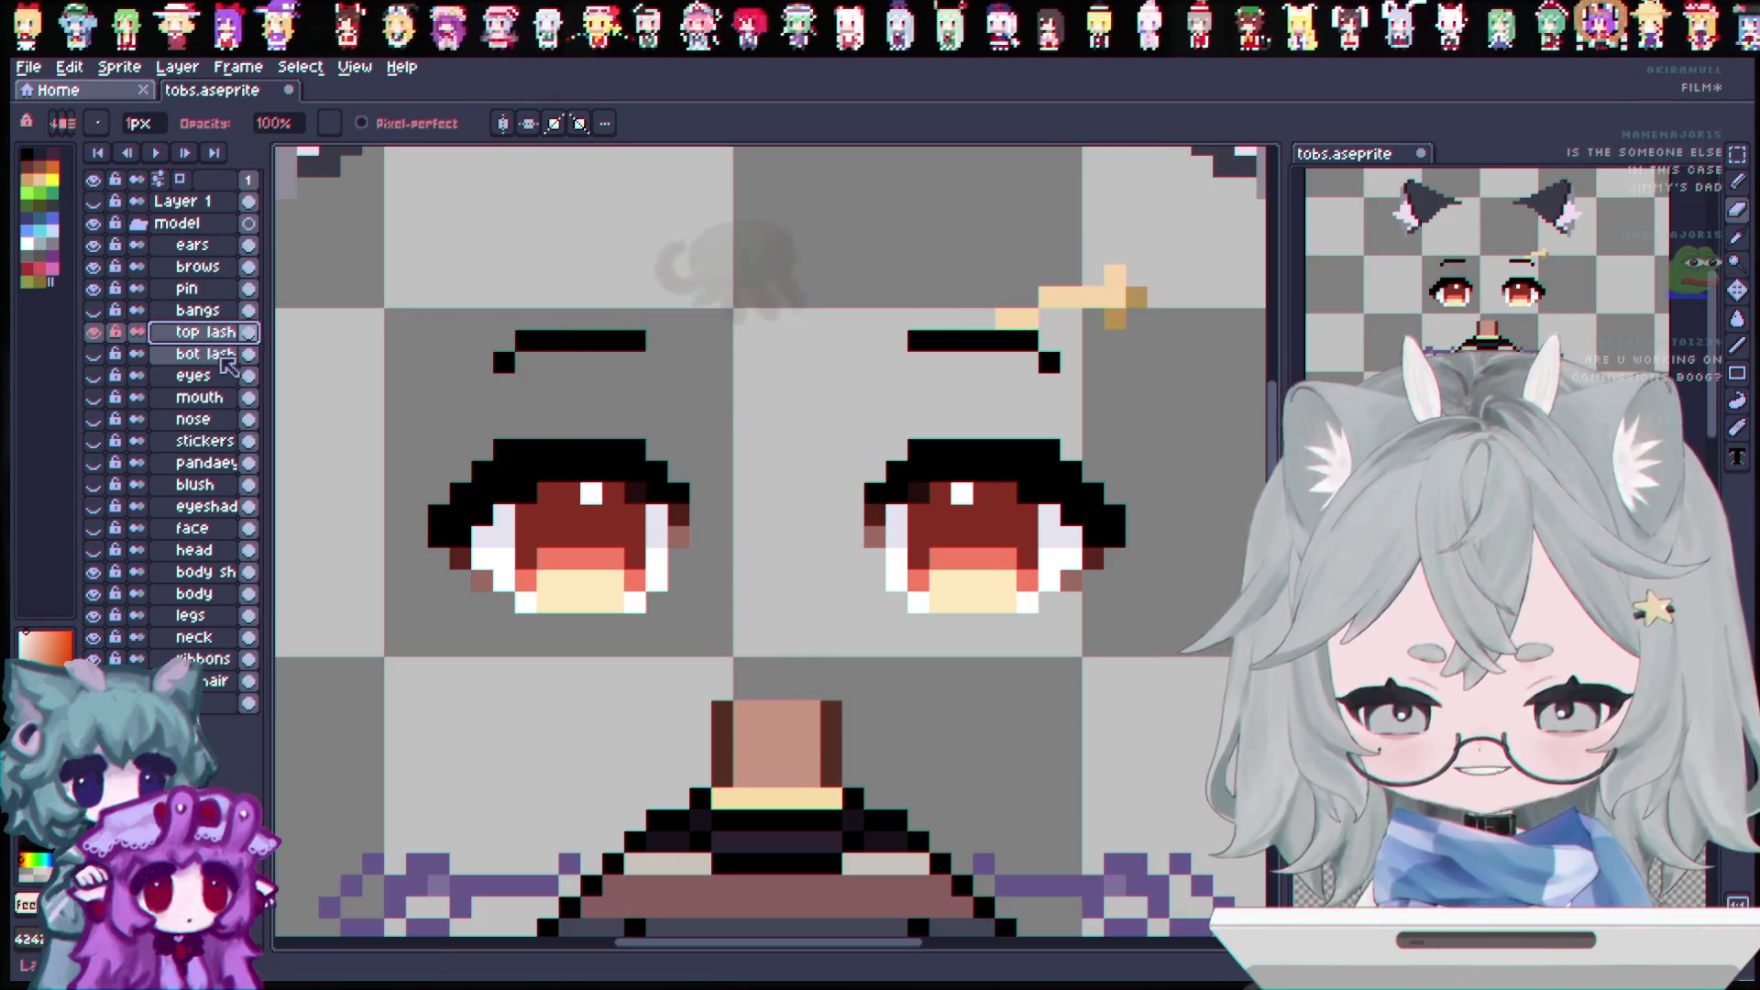
Step: Erase the left eye's bottom rows, then select the bot lash layer
mouse_move(525, 602)
mouse_down()
mouse_move(683, 602)
mouse_move(682, 581)
mouse_up()
mouse_move(486, 582)
mouse_down()
mouse_move(673, 578)
mouse_move(657, 581)
mouse_up()
drag(483, 538, 704, 538)
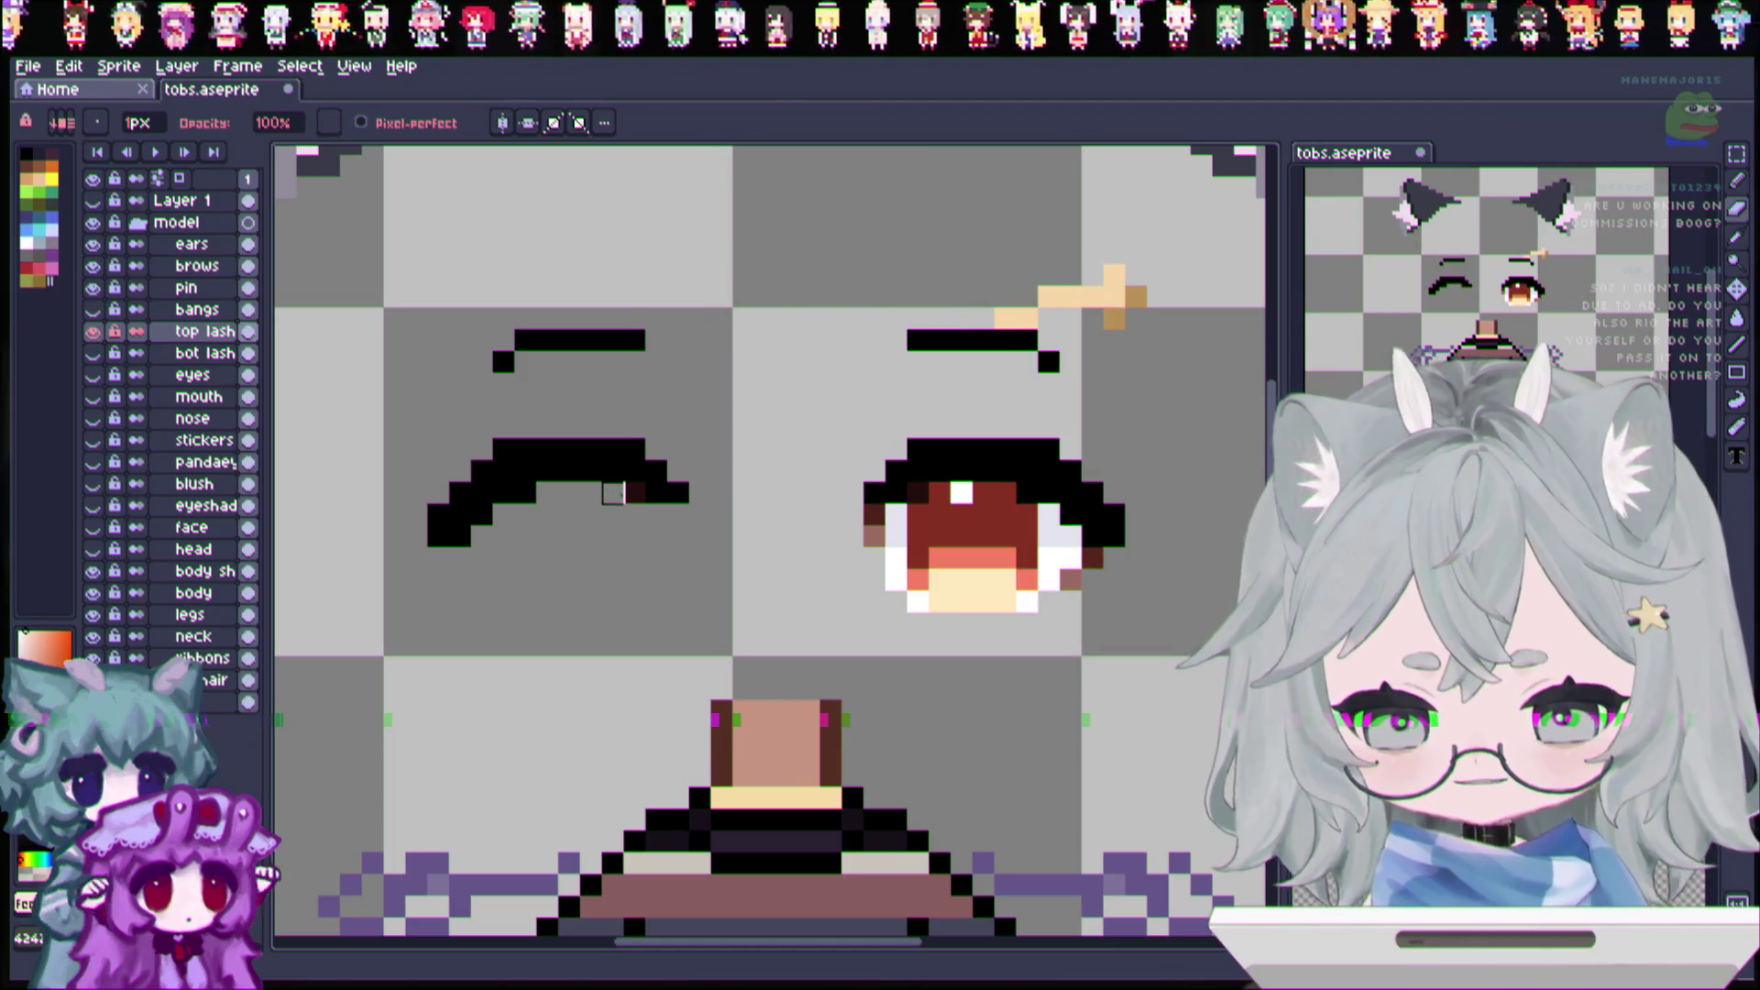
click(92, 354)
click(93, 331)
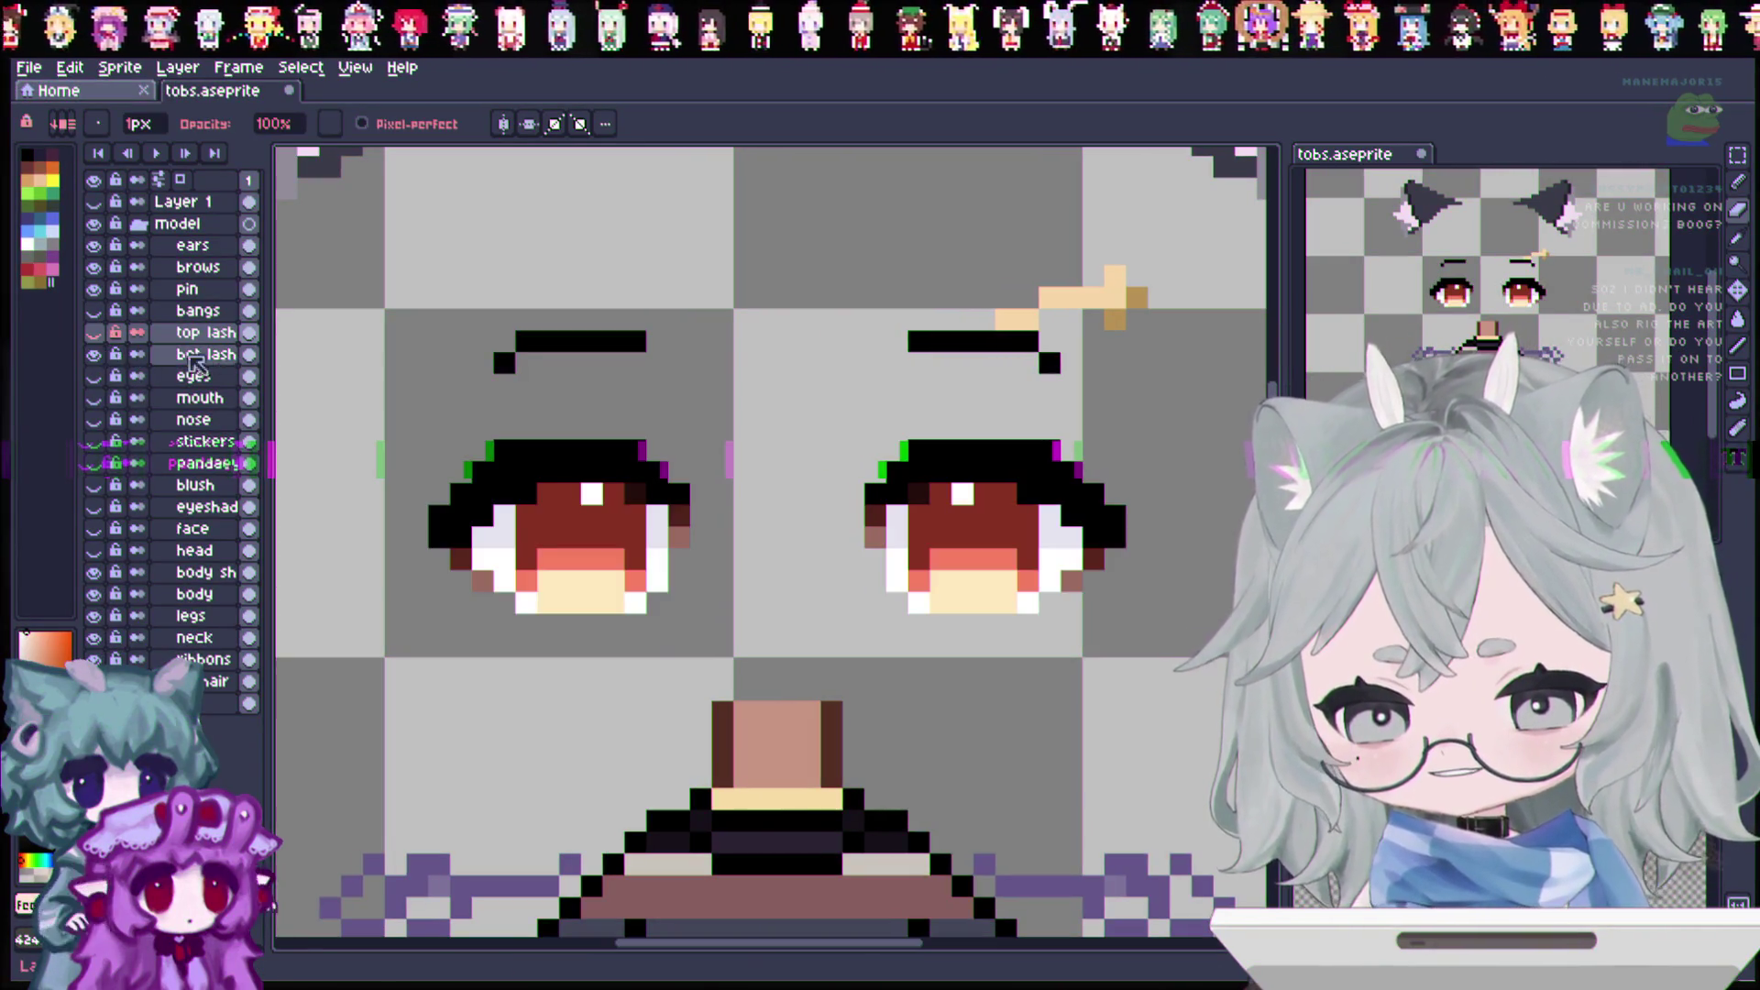
click(223, 365)
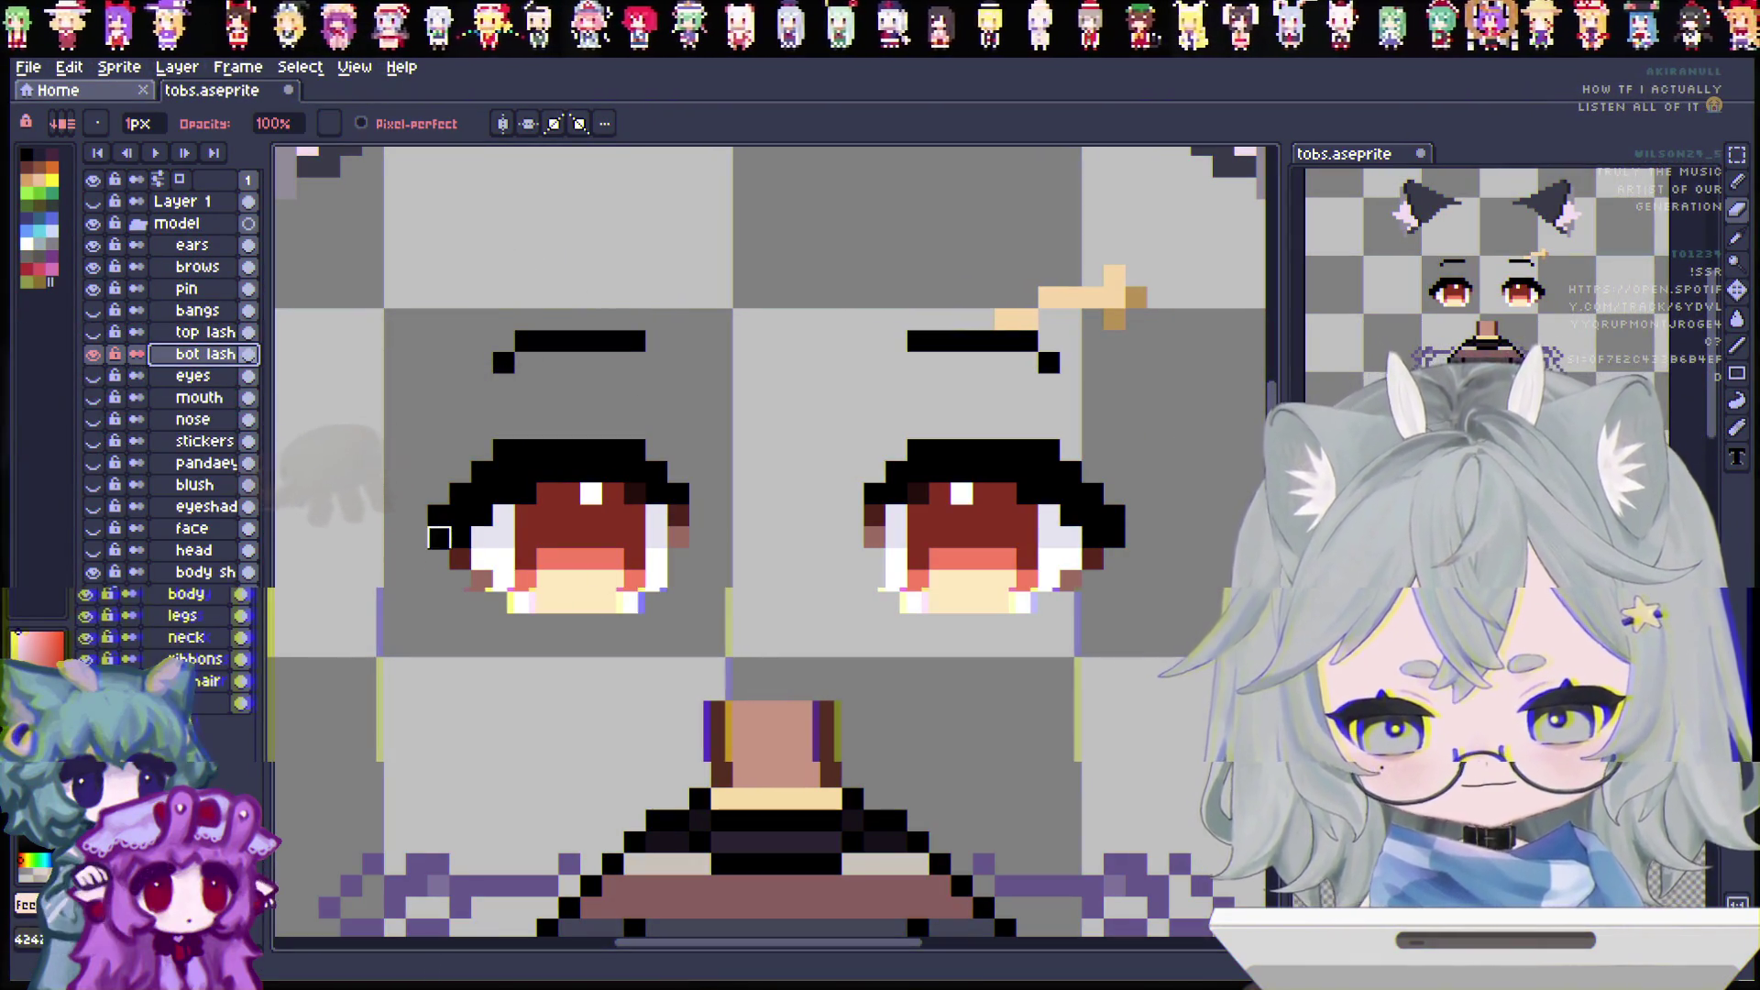
Step: On bot lash, erase most of the left eye and preview the closed-eye arc
drag(461, 538, 634, 559)
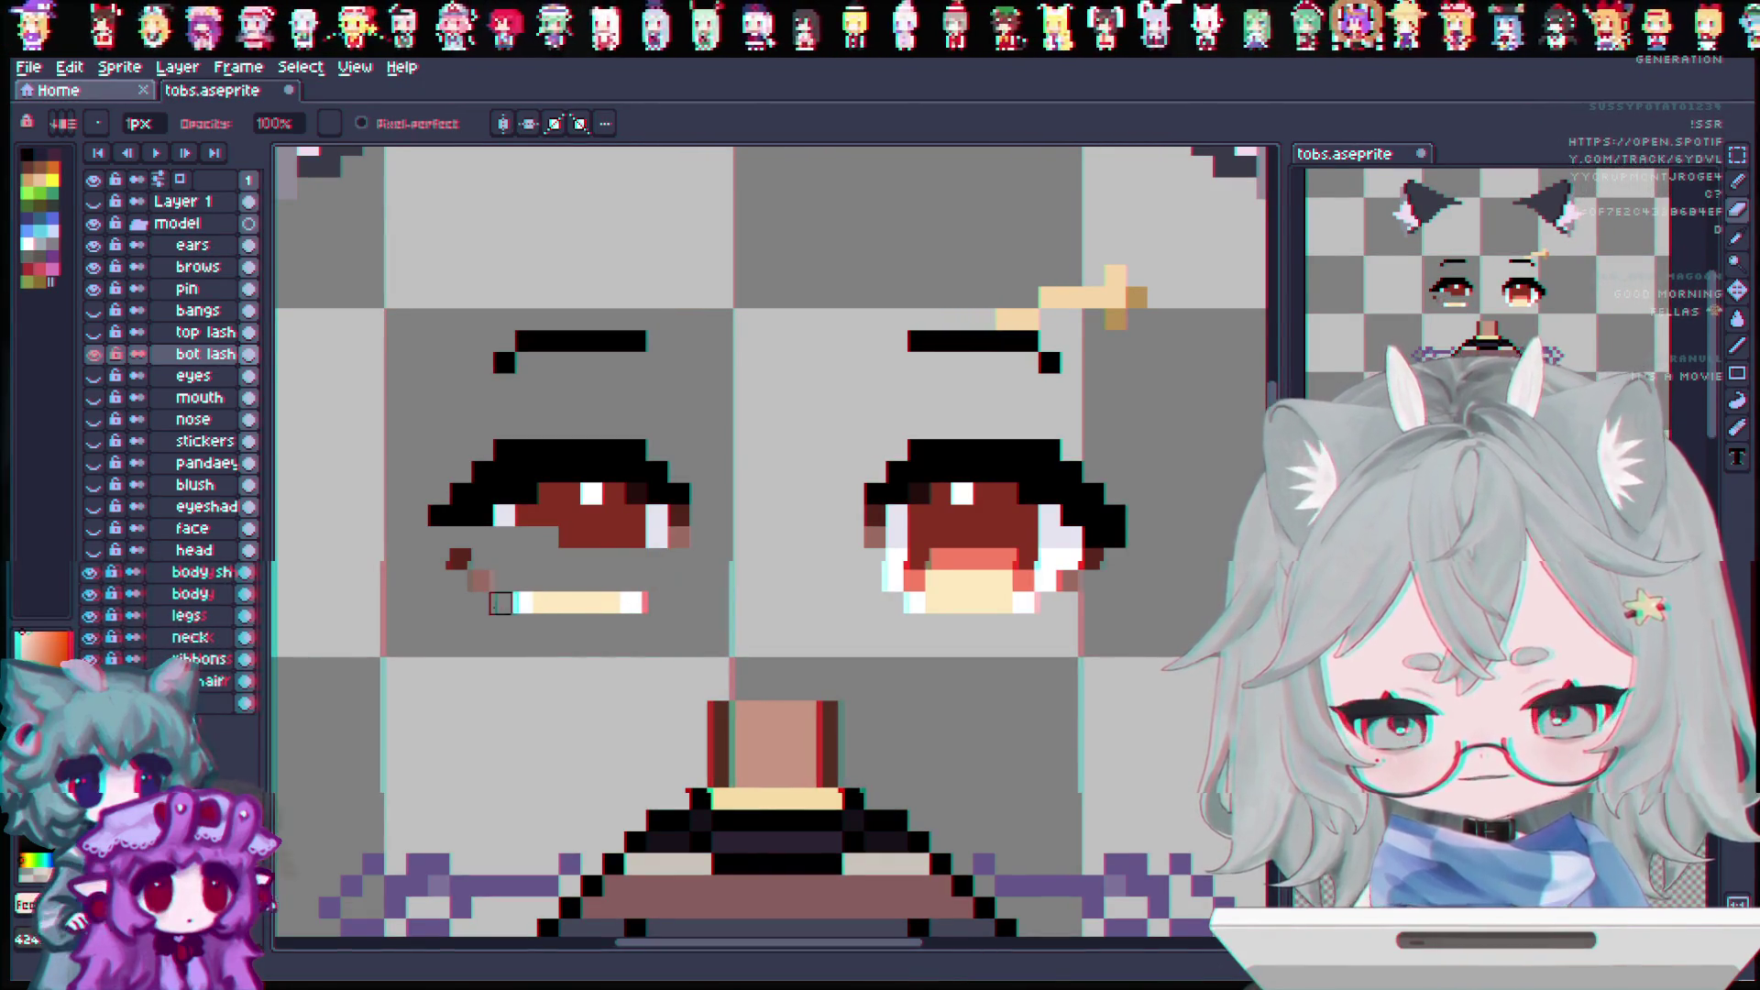
drag(500, 604, 657, 603)
mouse_move(657, 536)
mouse_down()
mouse_move(393, 510)
mouse_move(608, 535)
mouse_move(525, 451)
mouse_move(525, 473)
mouse_up()
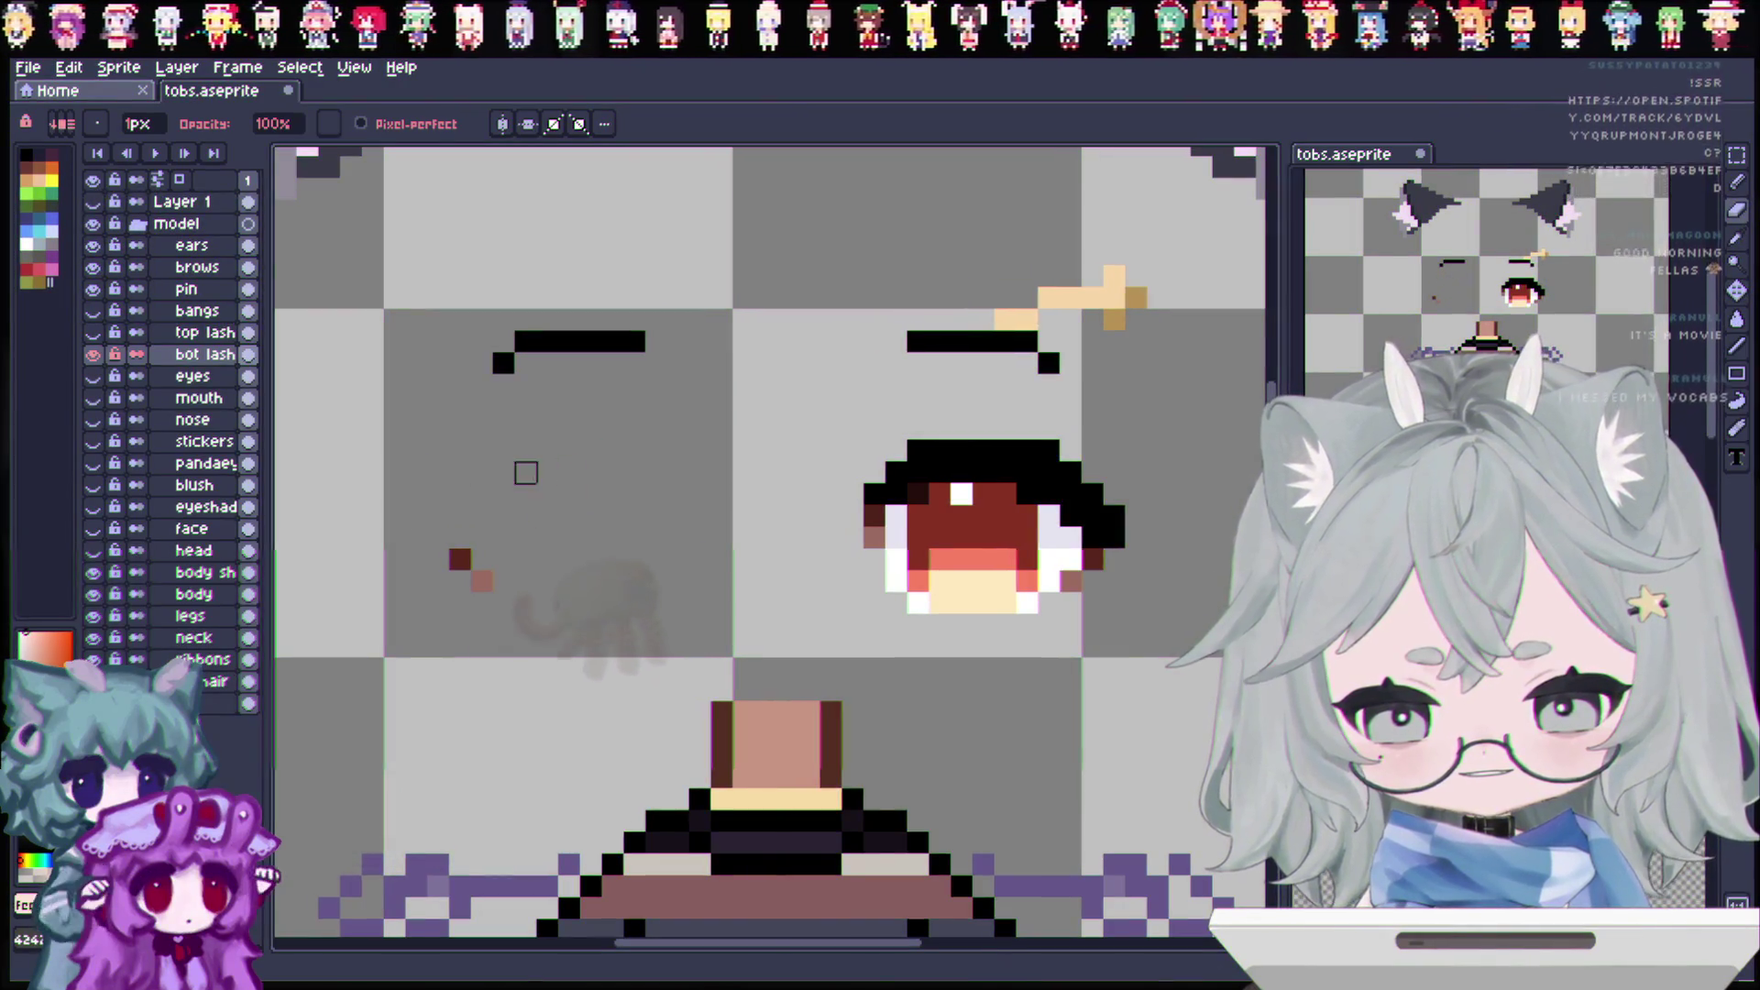
click(92, 338)
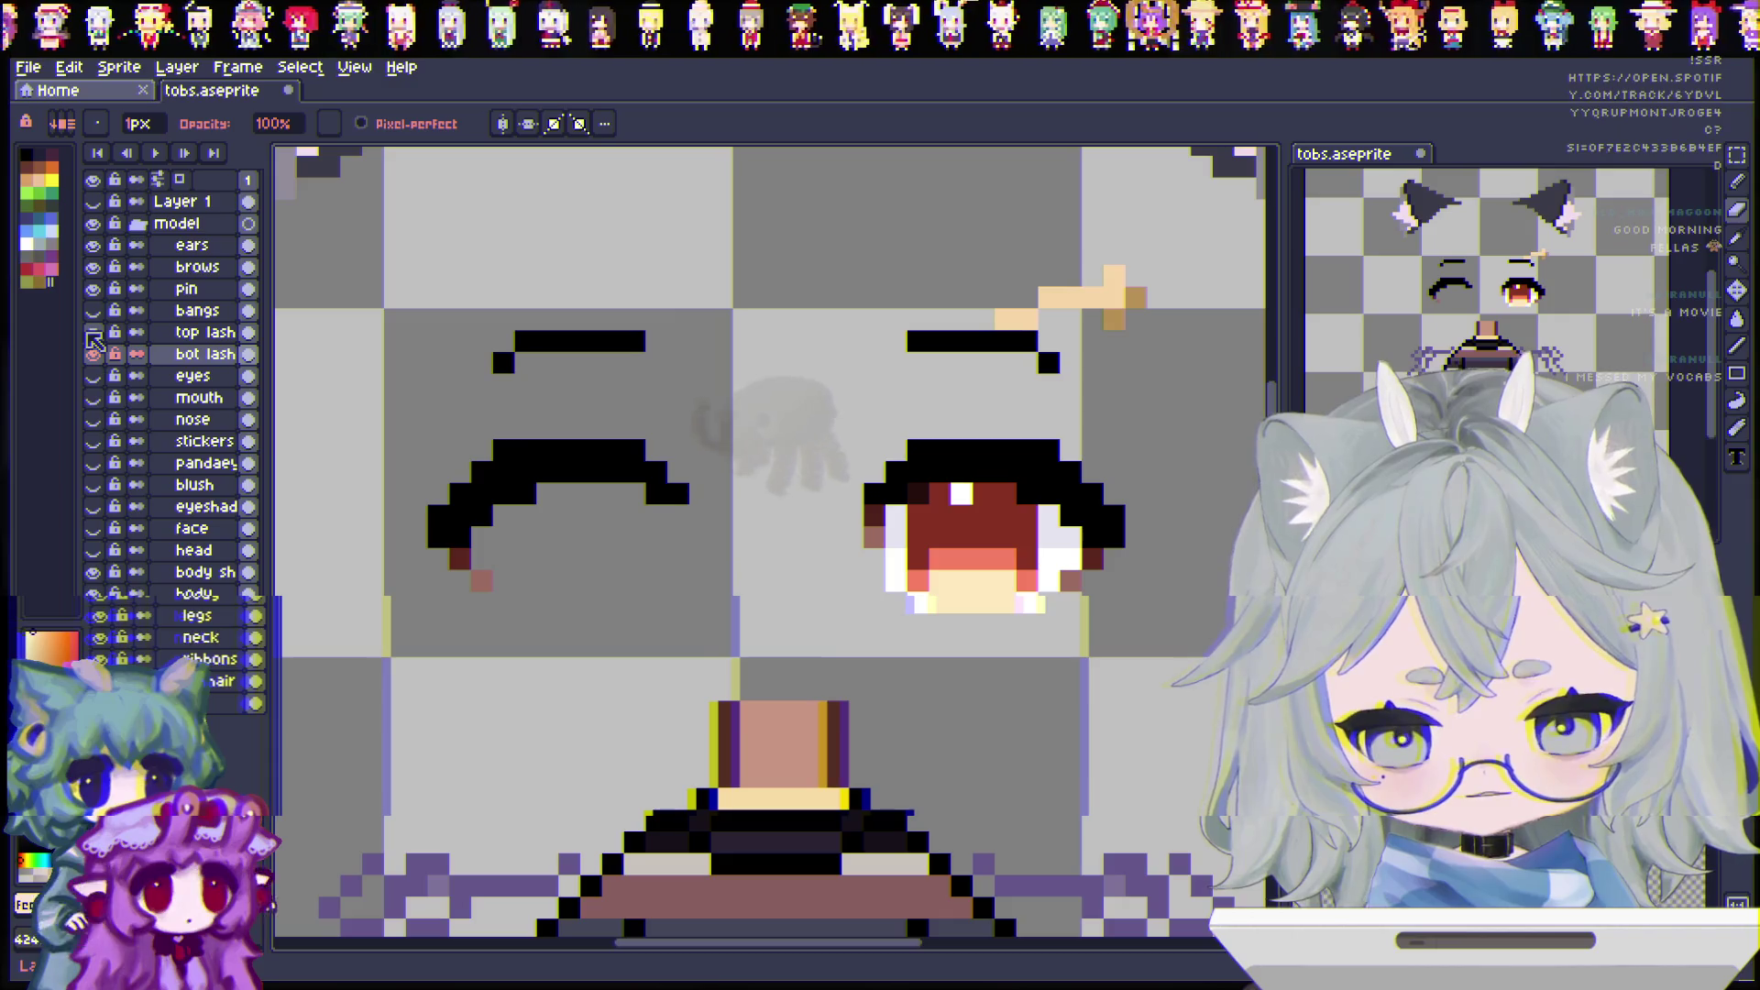
Step: Show the eyes layer again so both red eyes appear open, then select top lash
click(92, 337)
click(95, 374)
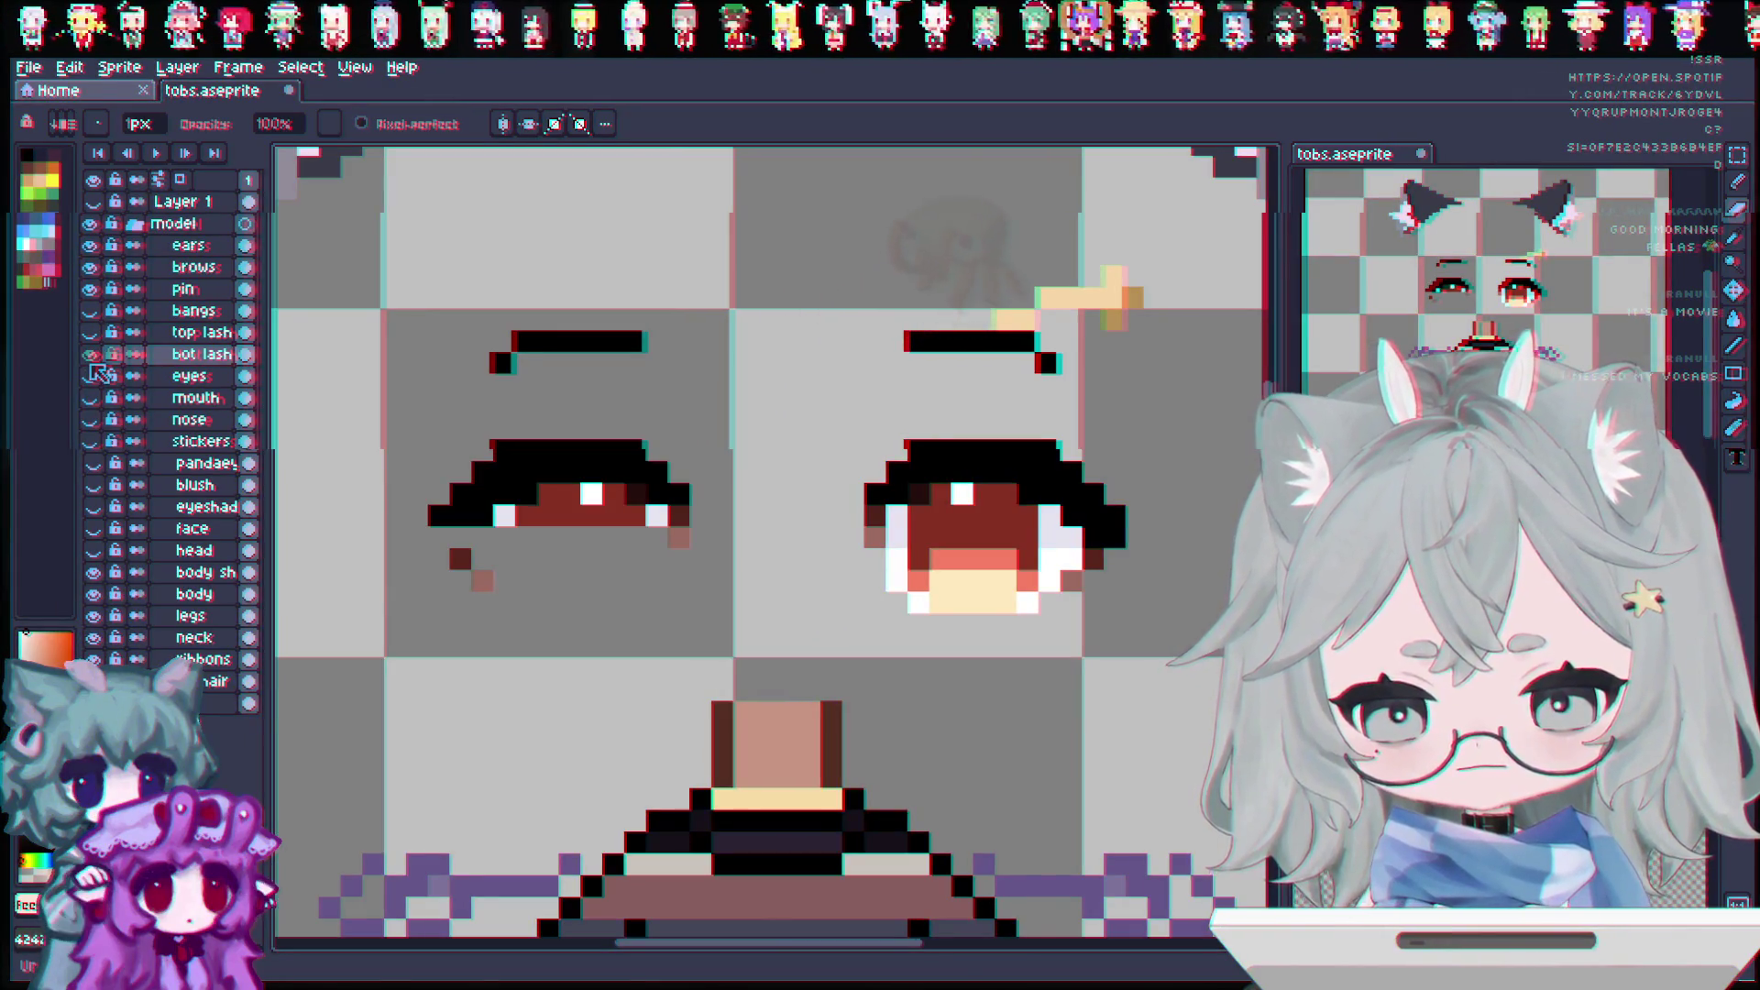
click(92, 374)
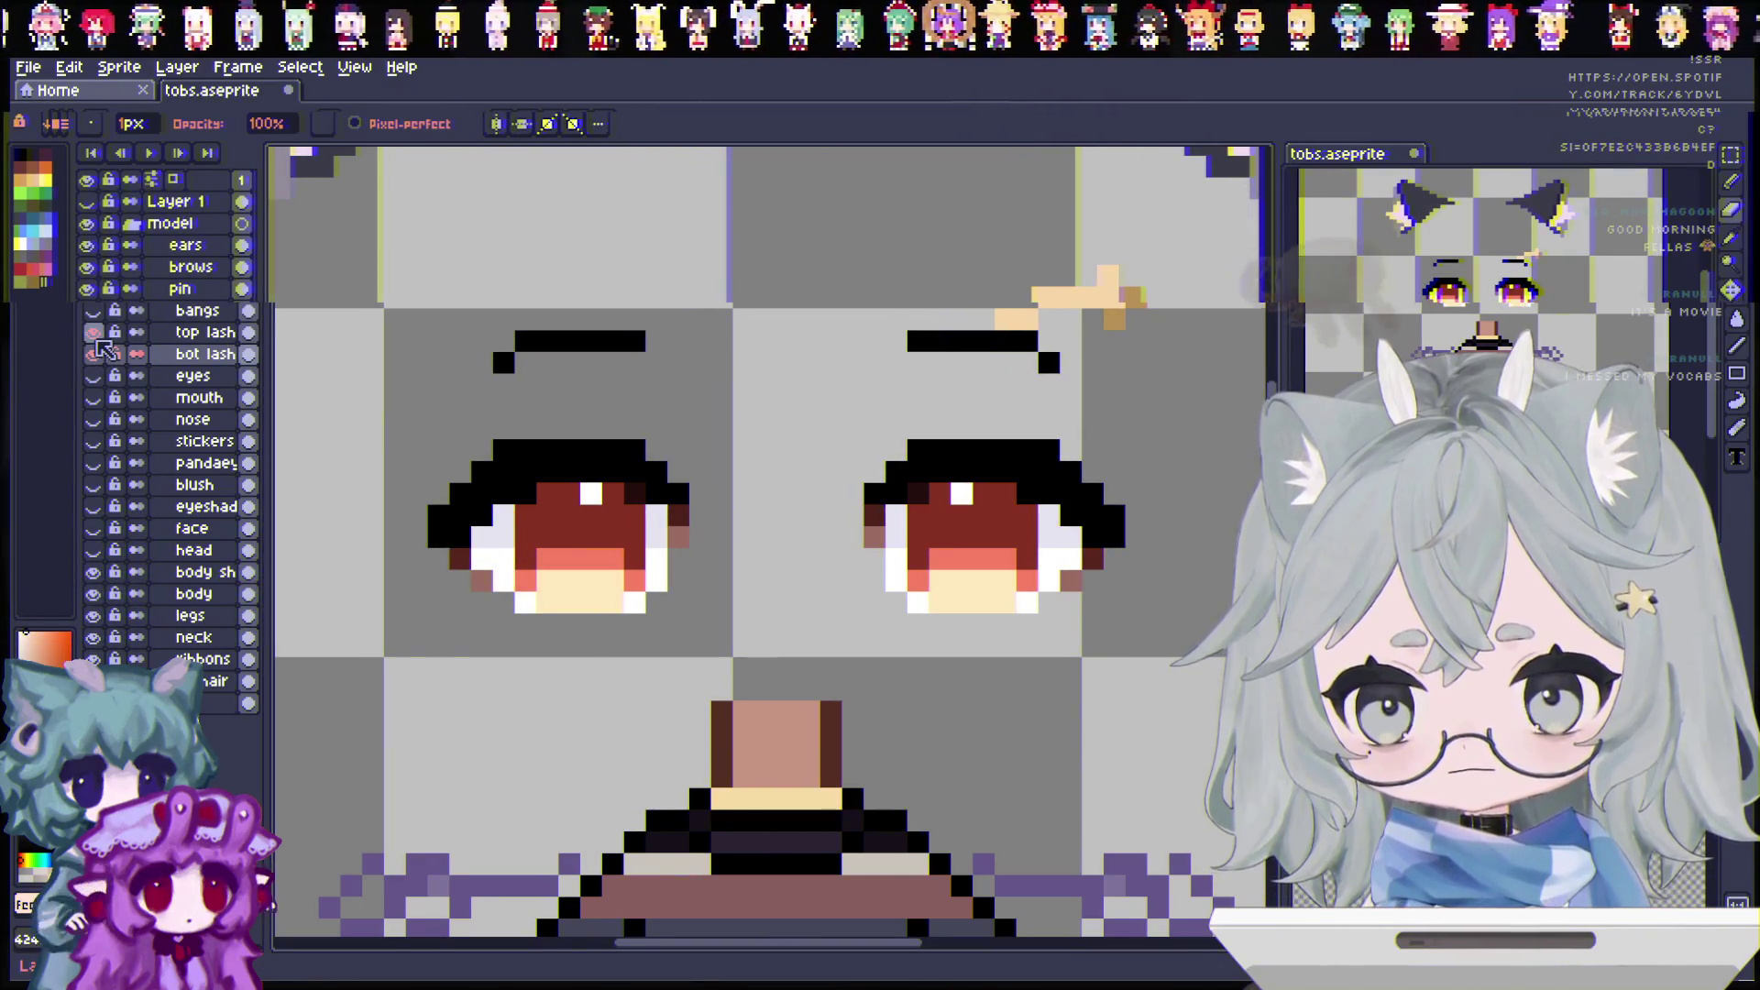
key(Up)
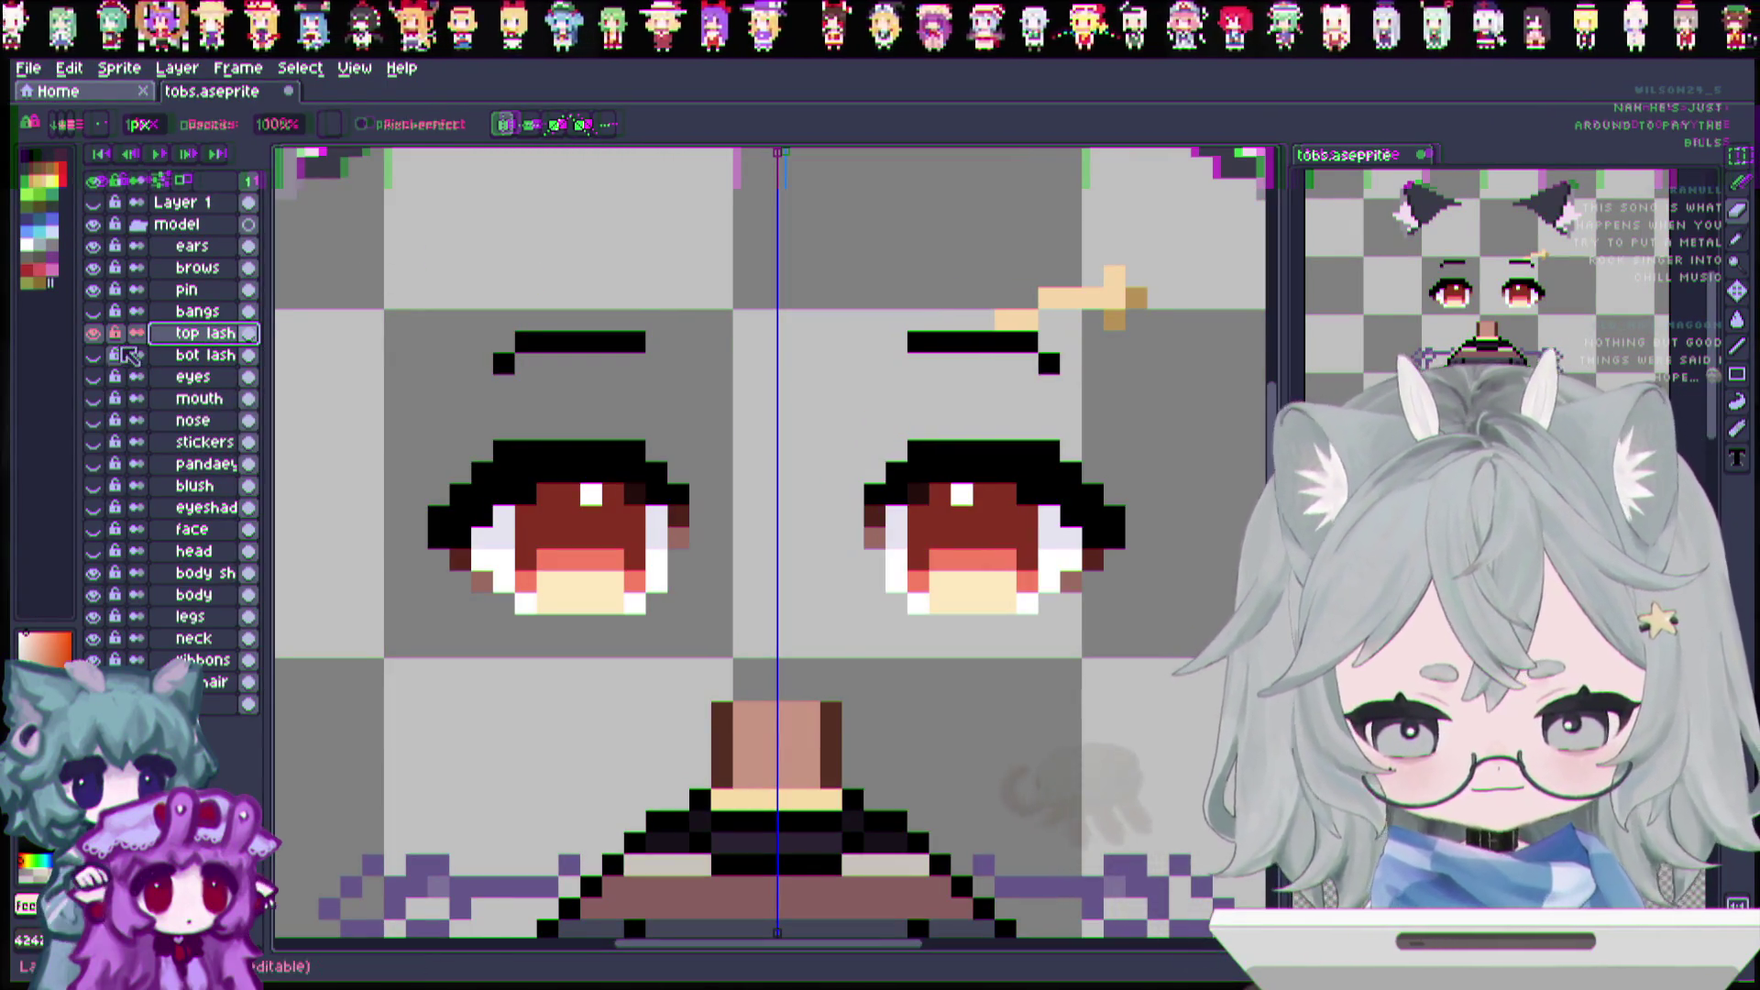
Step: Paint grey over both eyes' rows on top lash with symmetry, then undo it
click(92, 333)
click(93, 333)
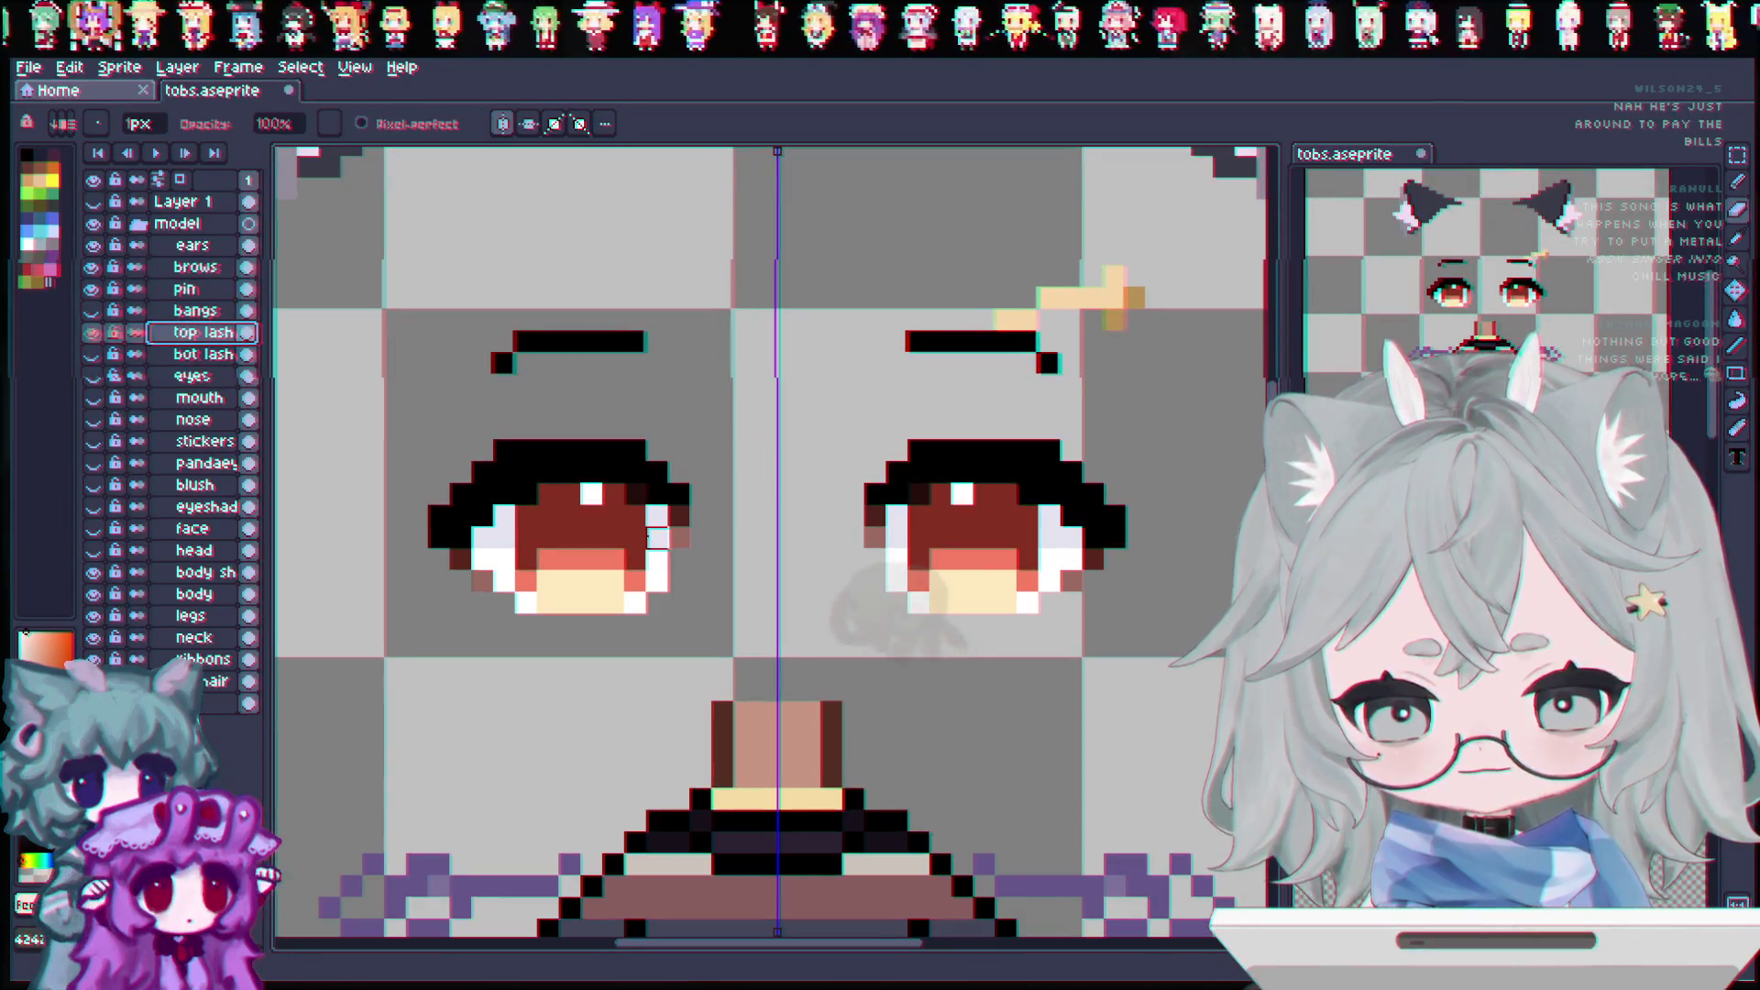
mouse_move(674, 517)
mouse_down()
mouse_move(505, 517)
mouse_move(612, 495)
mouse_up()
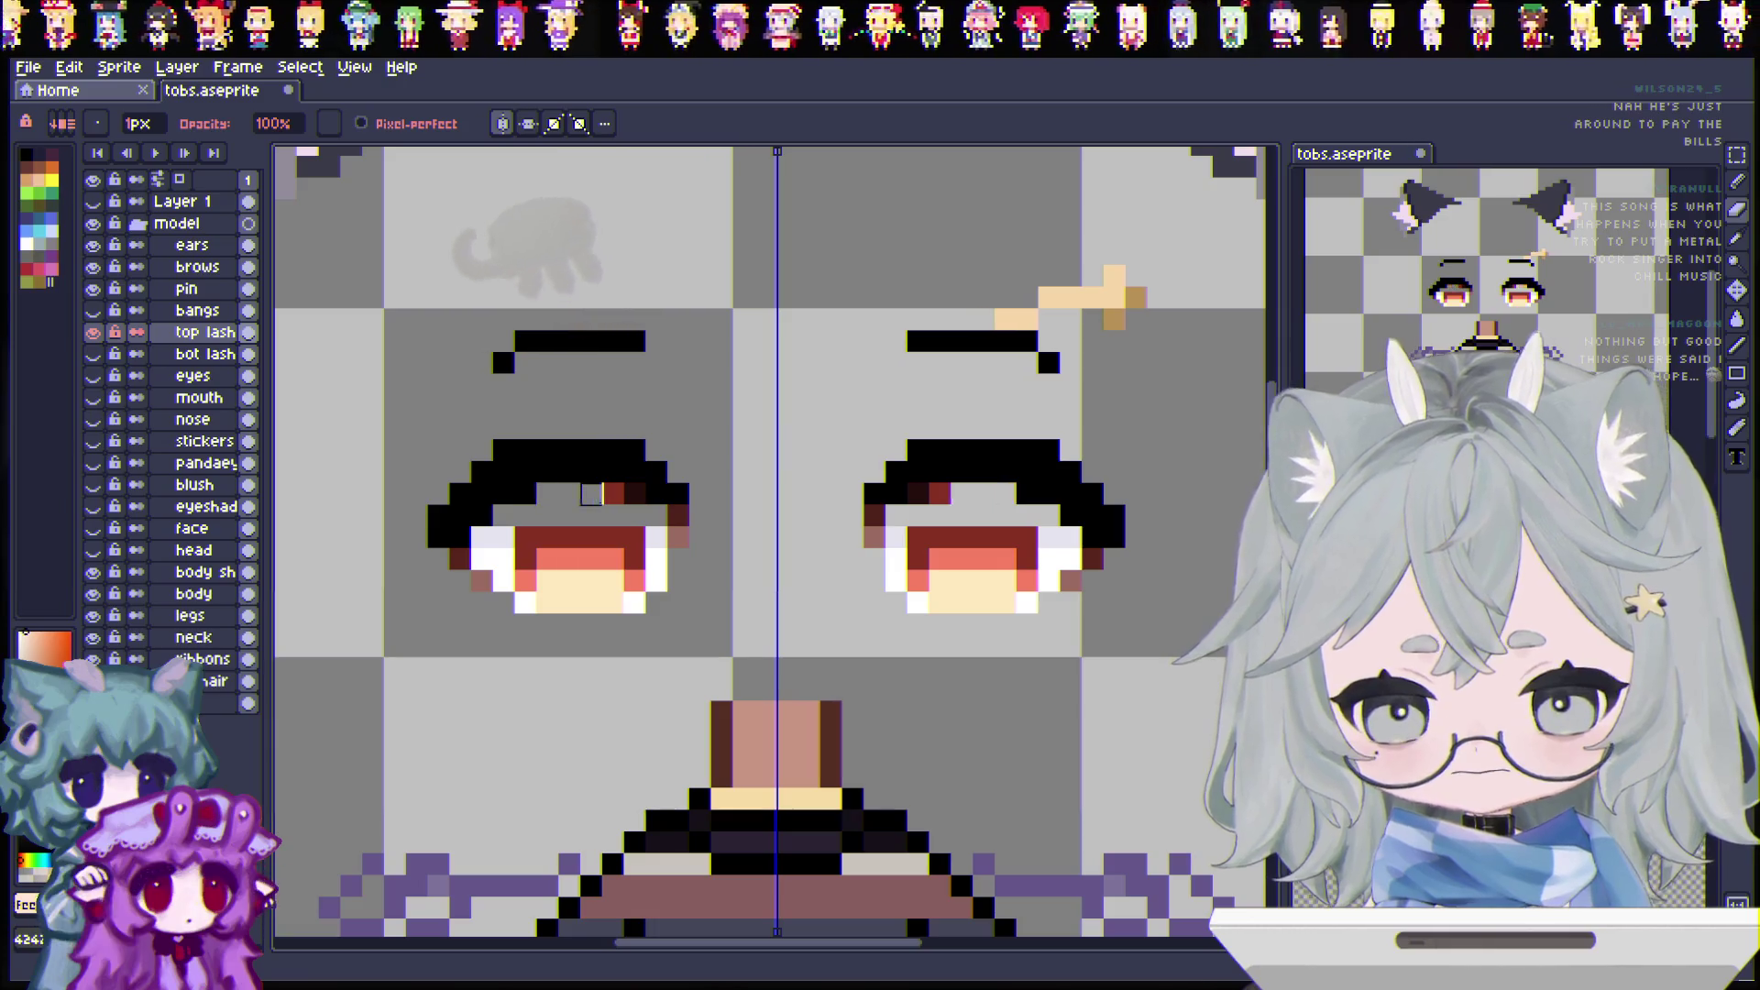
drag(483, 556, 593, 537)
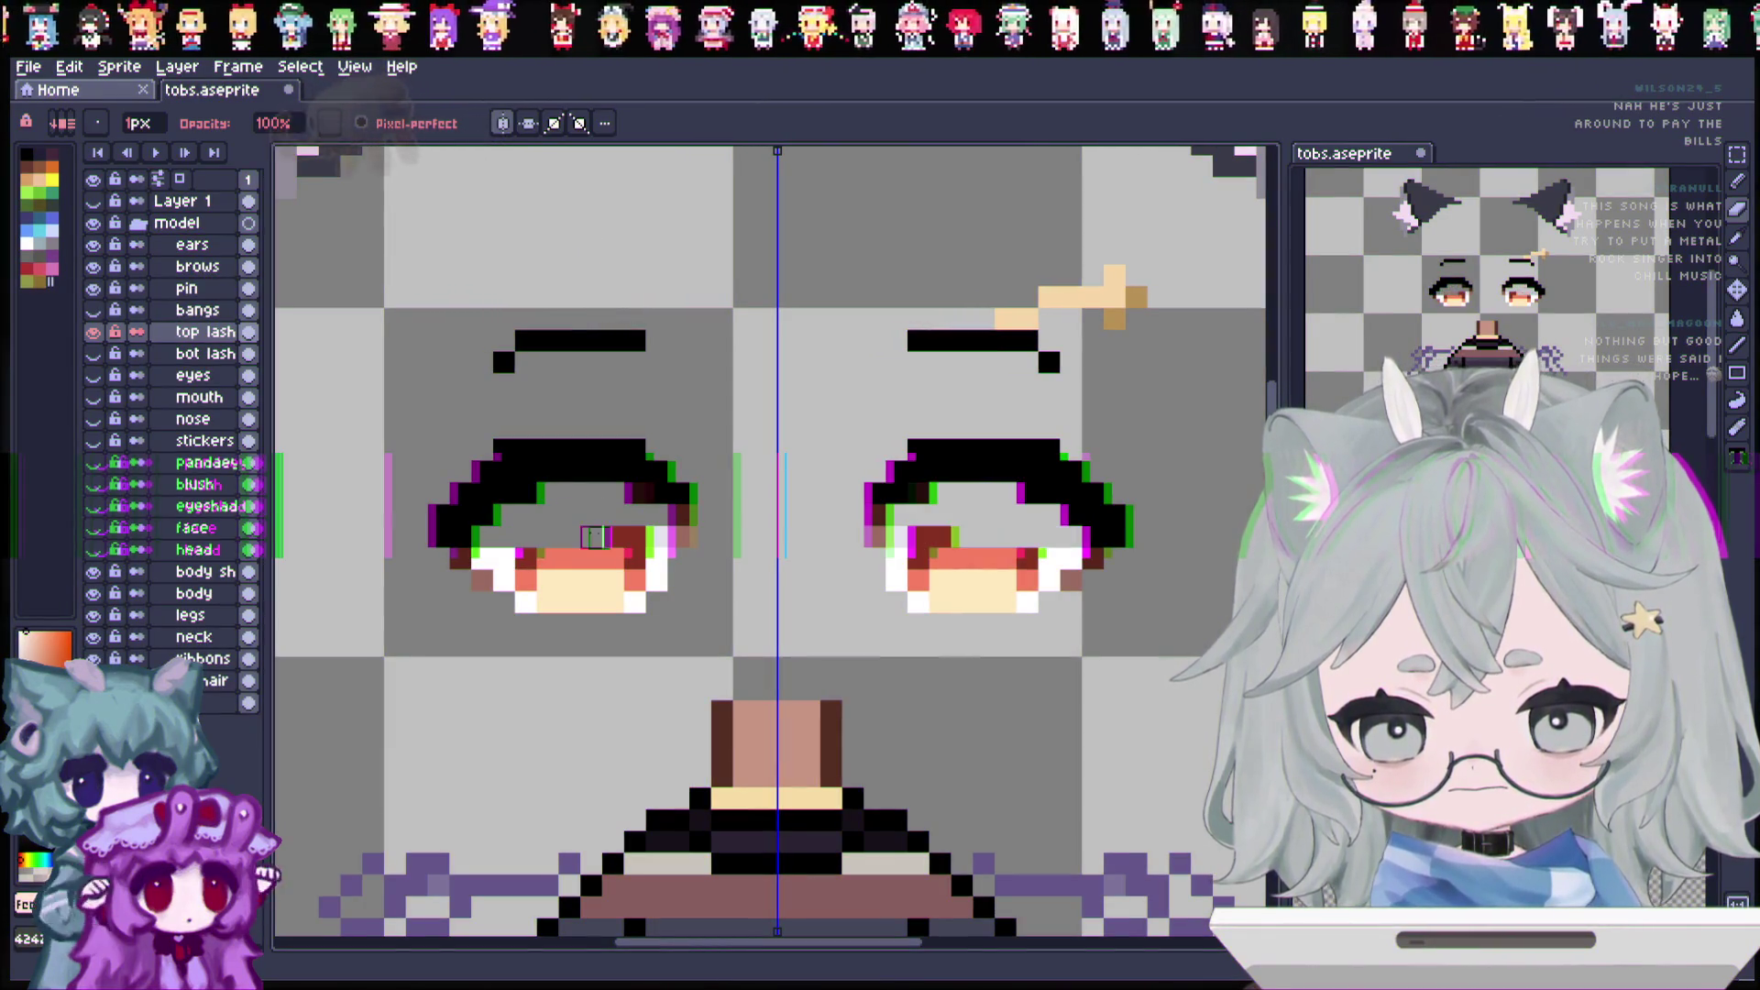
drag(483, 559, 676, 559)
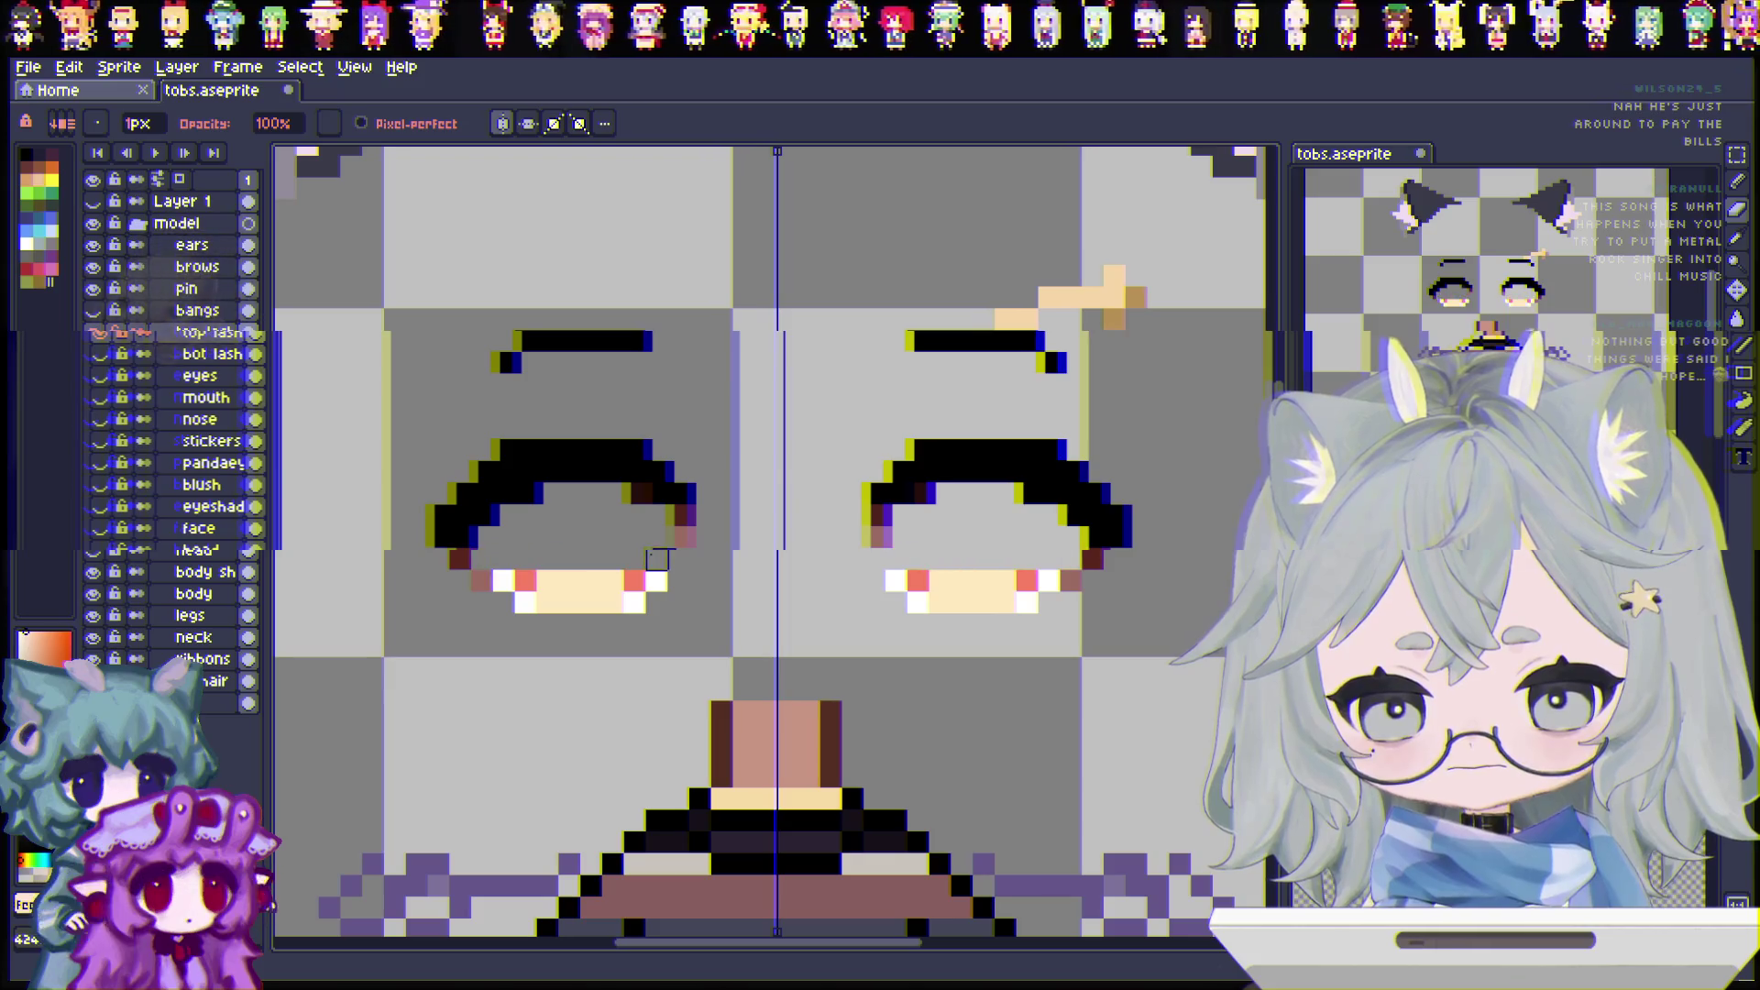
mouse_move(526, 581)
mouse_down()
mouse_move(679, 581)
mouse_move(657, 603)
mouse_up()
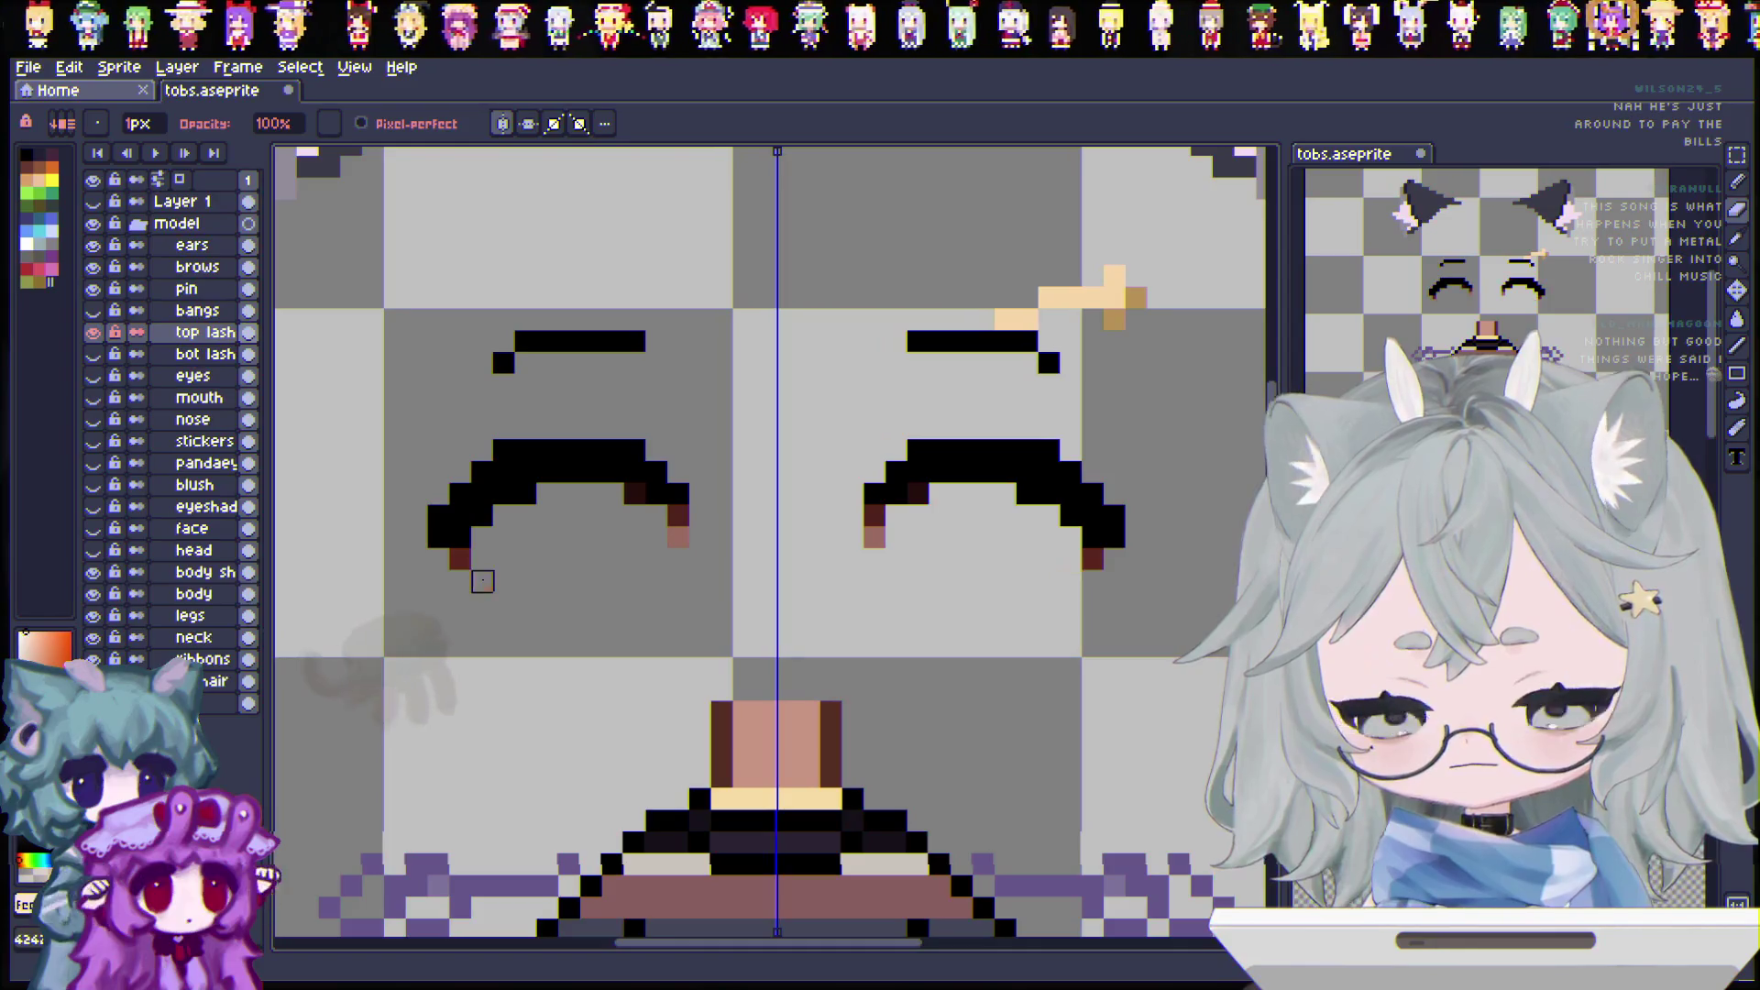
click(460, 559)
key(ctrl+z)
key(ctrl+z)
key(ctrl+z)
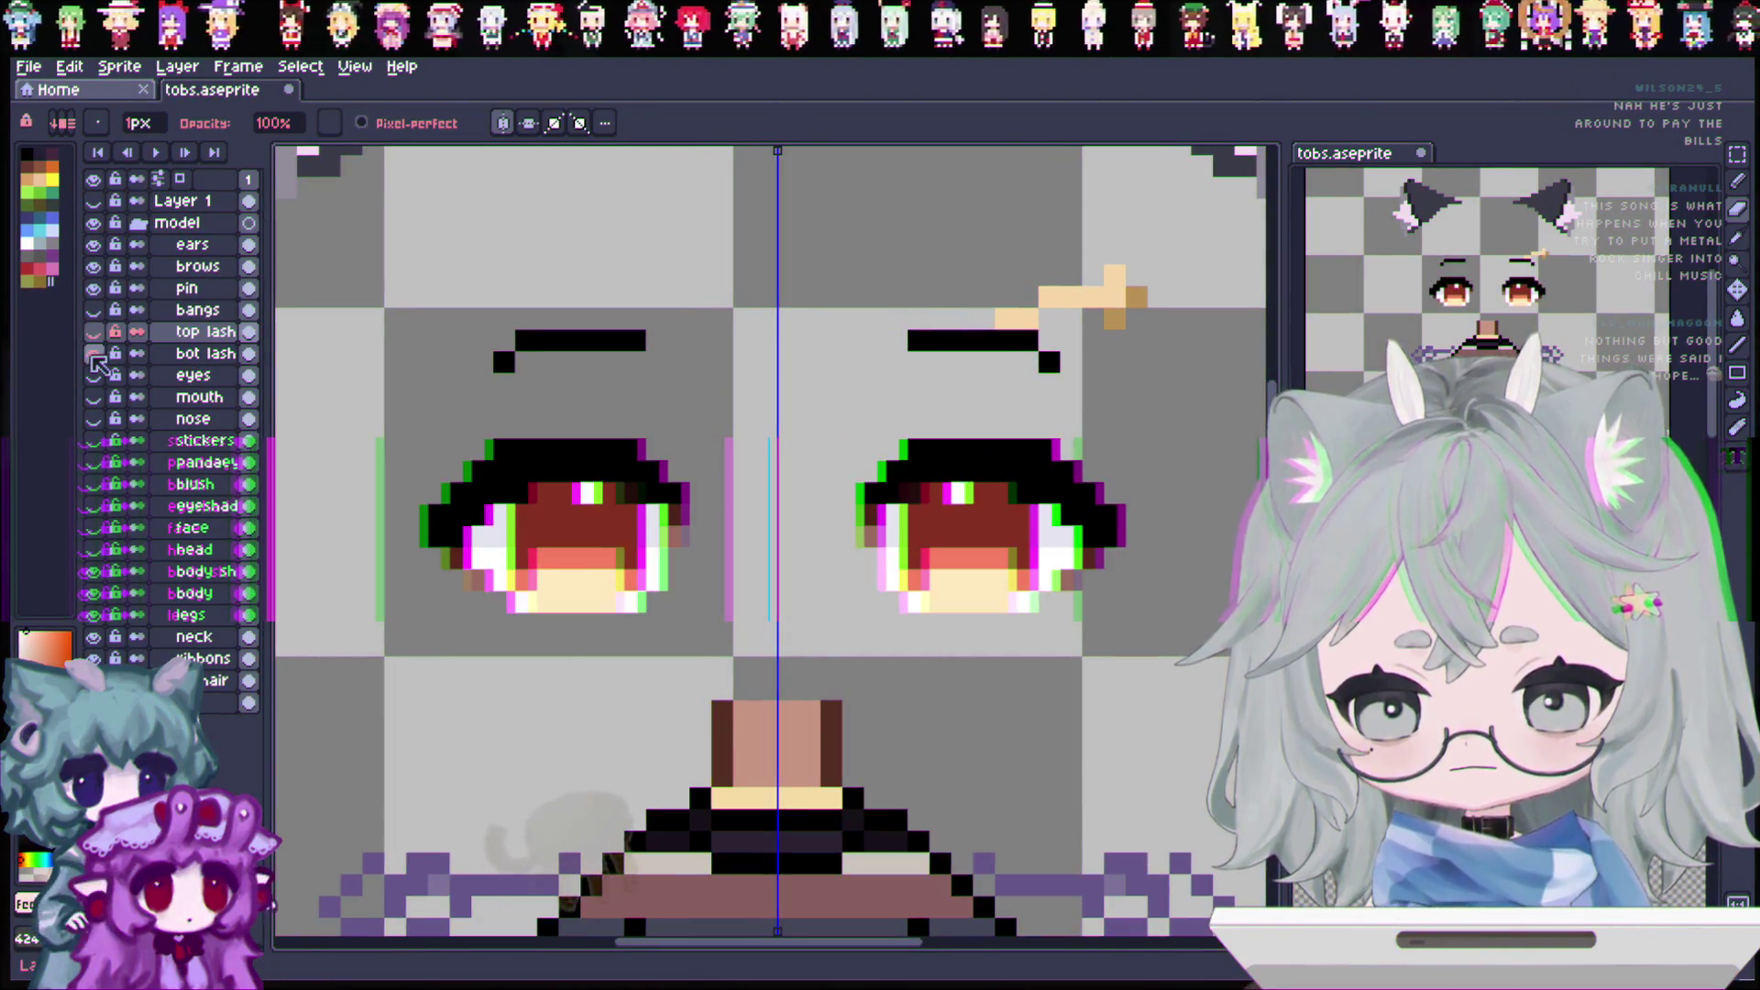
Step: On bot lash, erase the lower iris, white and lash pixels of both eyes
click(205, 354)
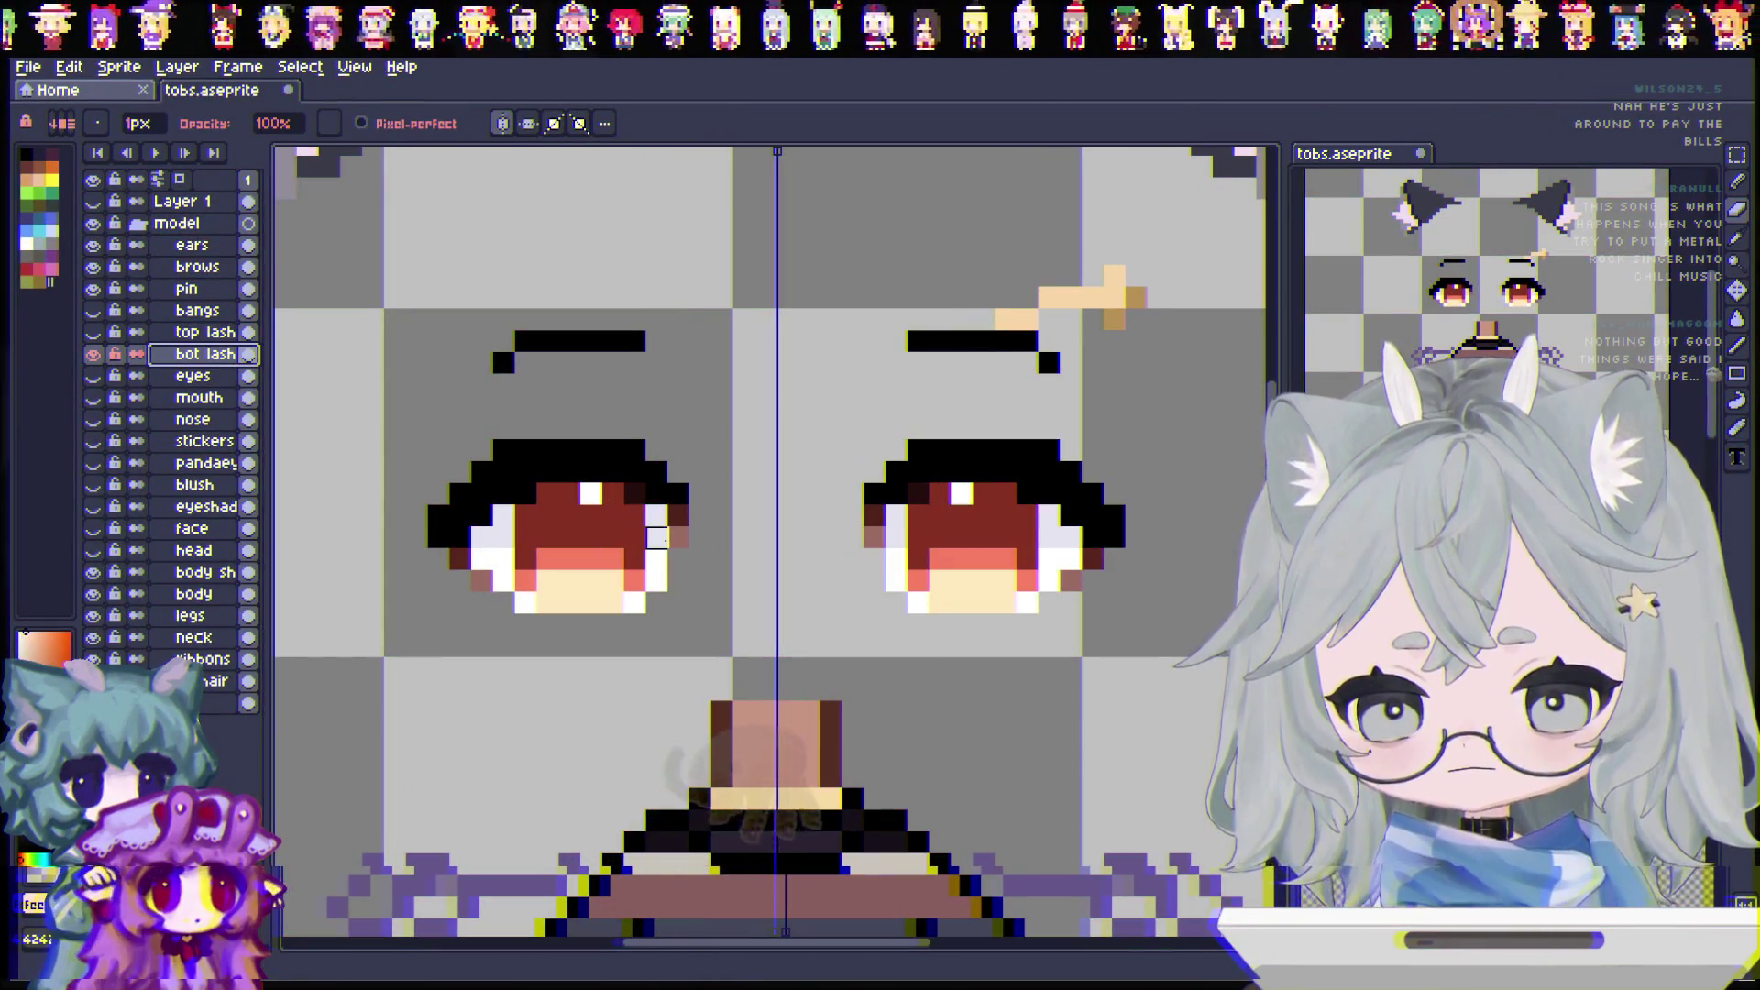
mouse_move(525, 602)
mouse_down()
mouse_move(483, 560)
mouse_move(642, 514)
mouse_move(743, 511)
mouse_move(438, 472)
mouse_move(480, 448)
mouse_up()
drag(550, 578, 633, 559)
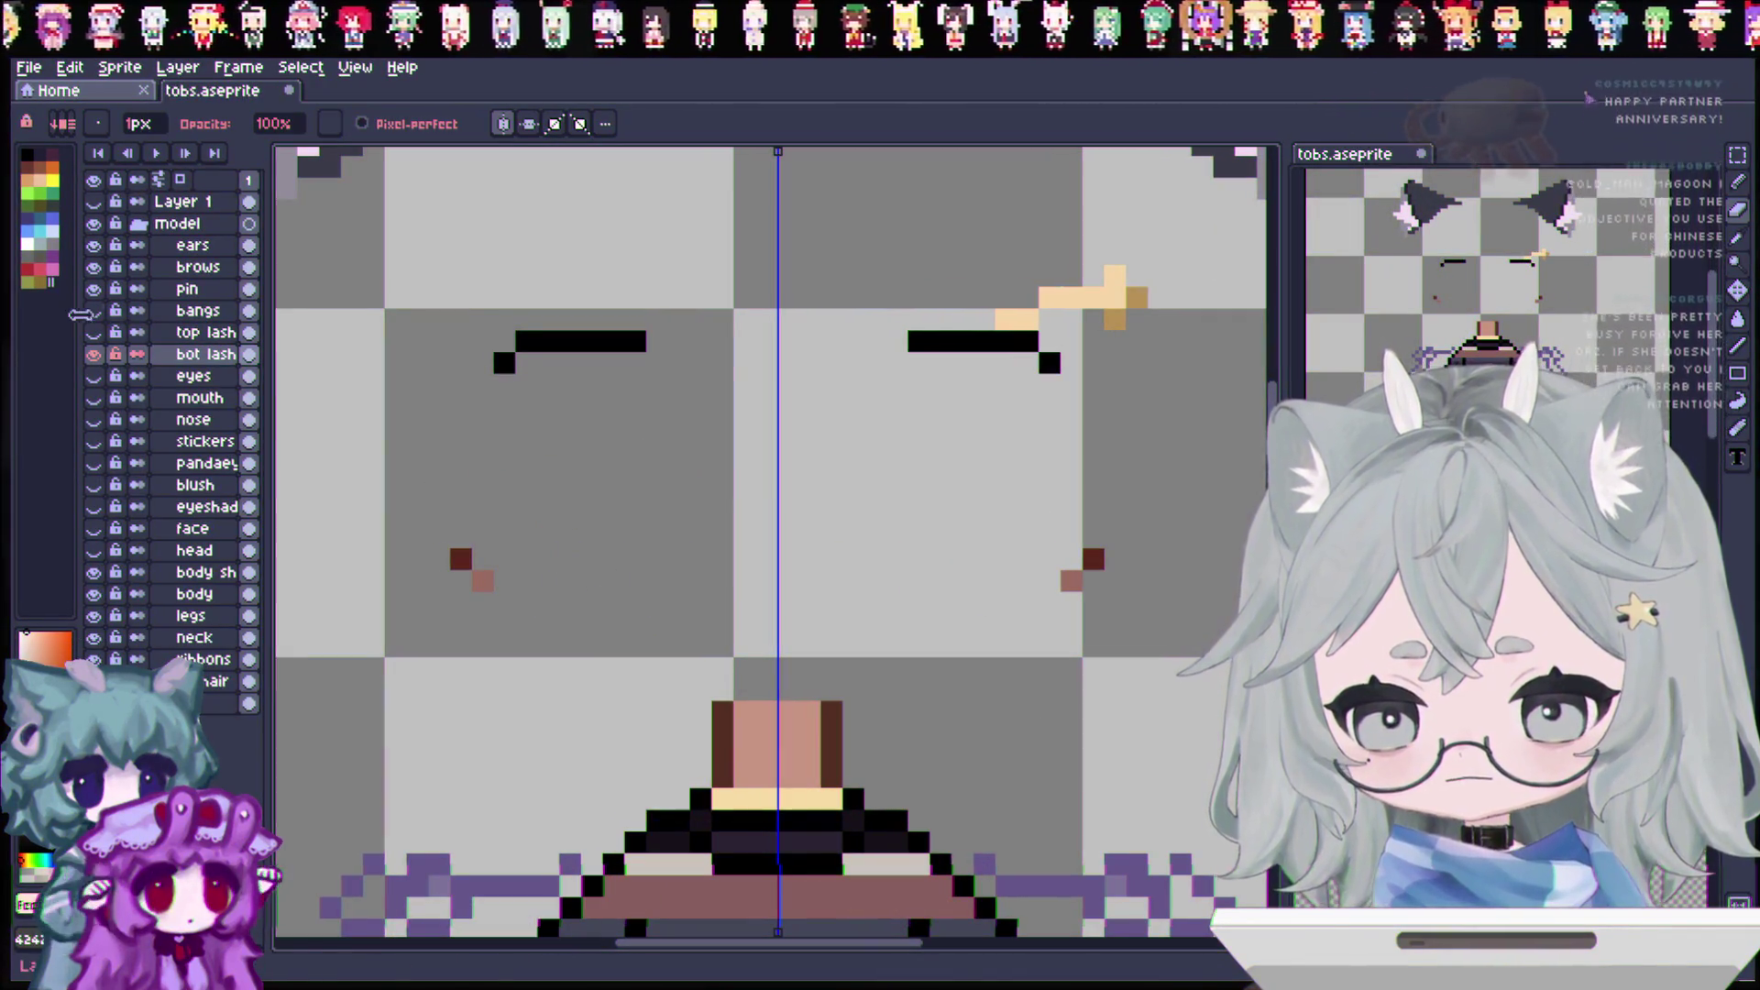
Step: Show the eyes layer, duplicate it, and rename the copy to 'iris'
click(93, 335)
click(93, 332)
click(94, 375)
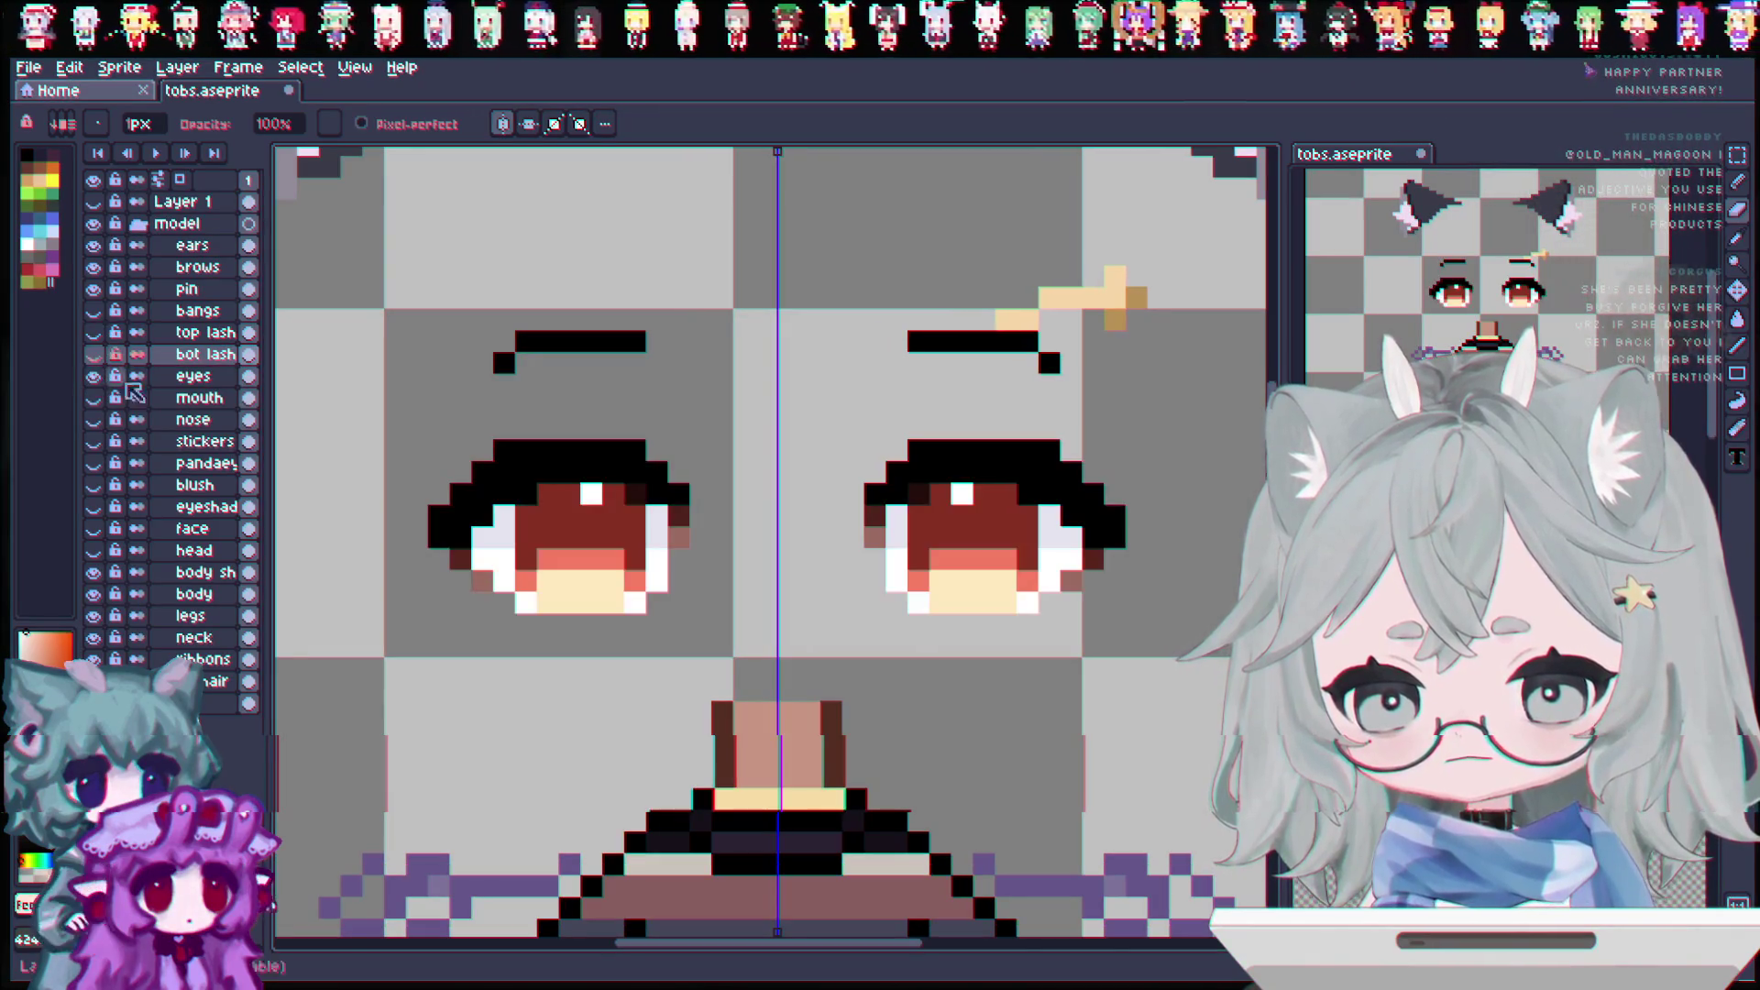
click(199, 379)
right_click(195, 380)
click(220, 482)
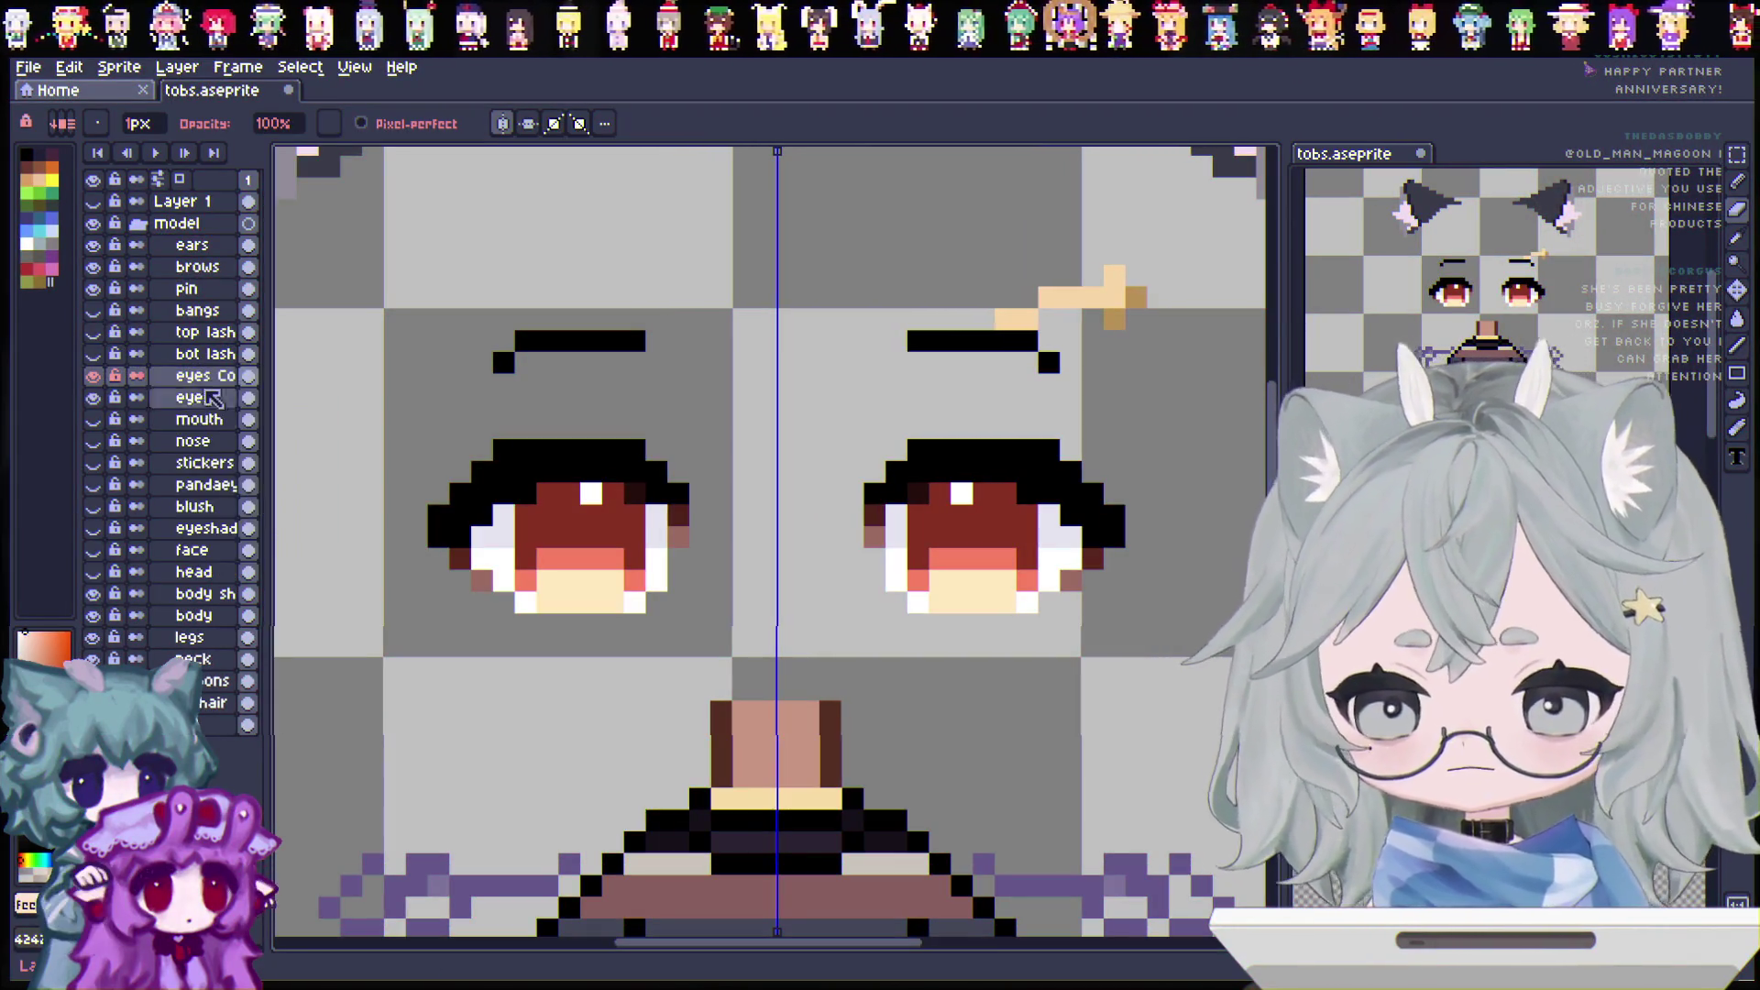
double_click(186, 386)
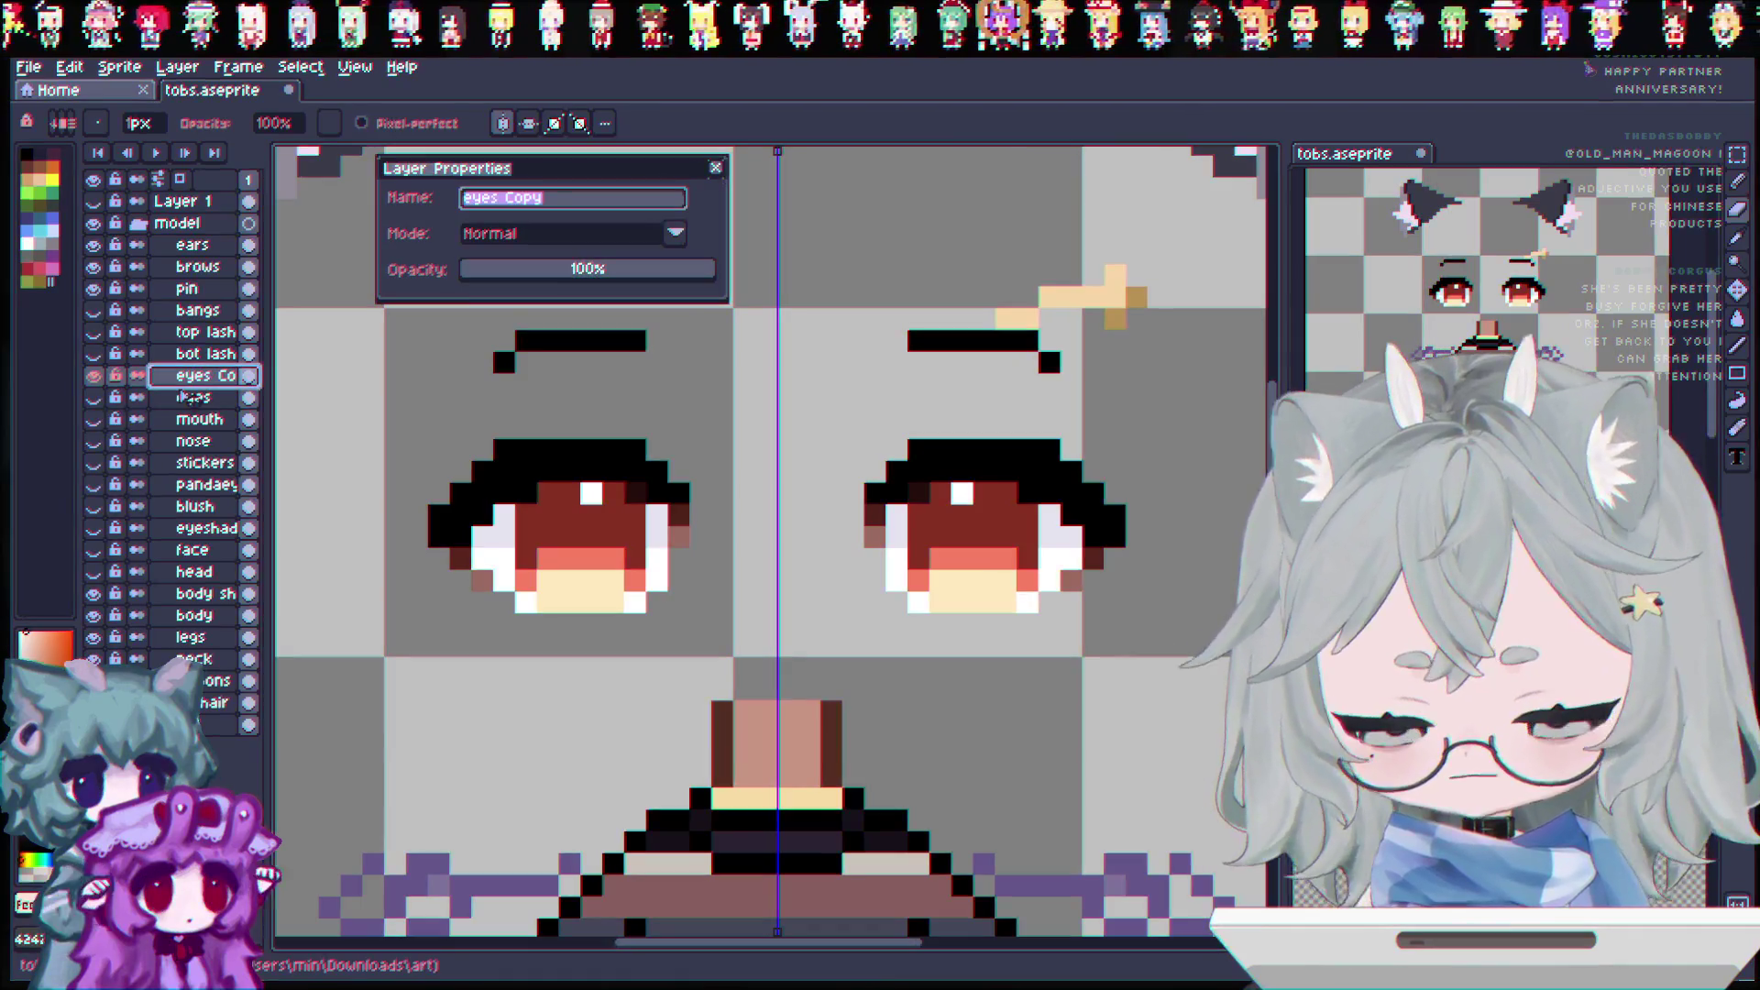
text(s)
key(Return)
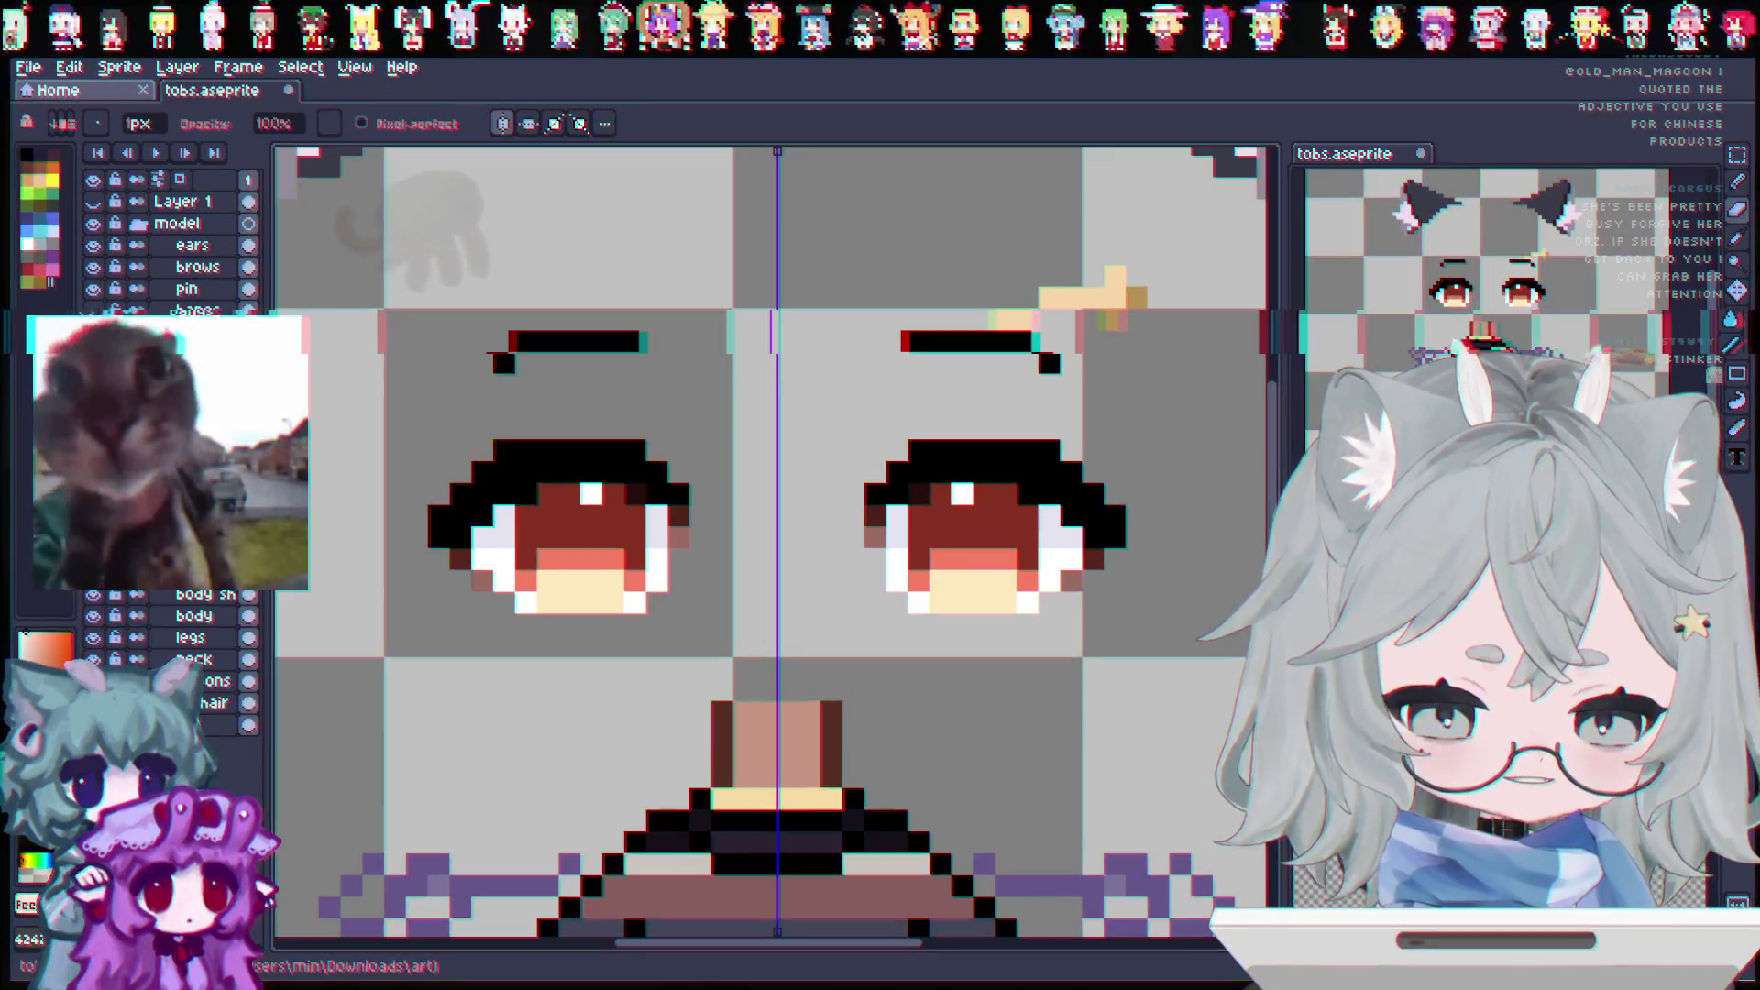
click(188, 376)
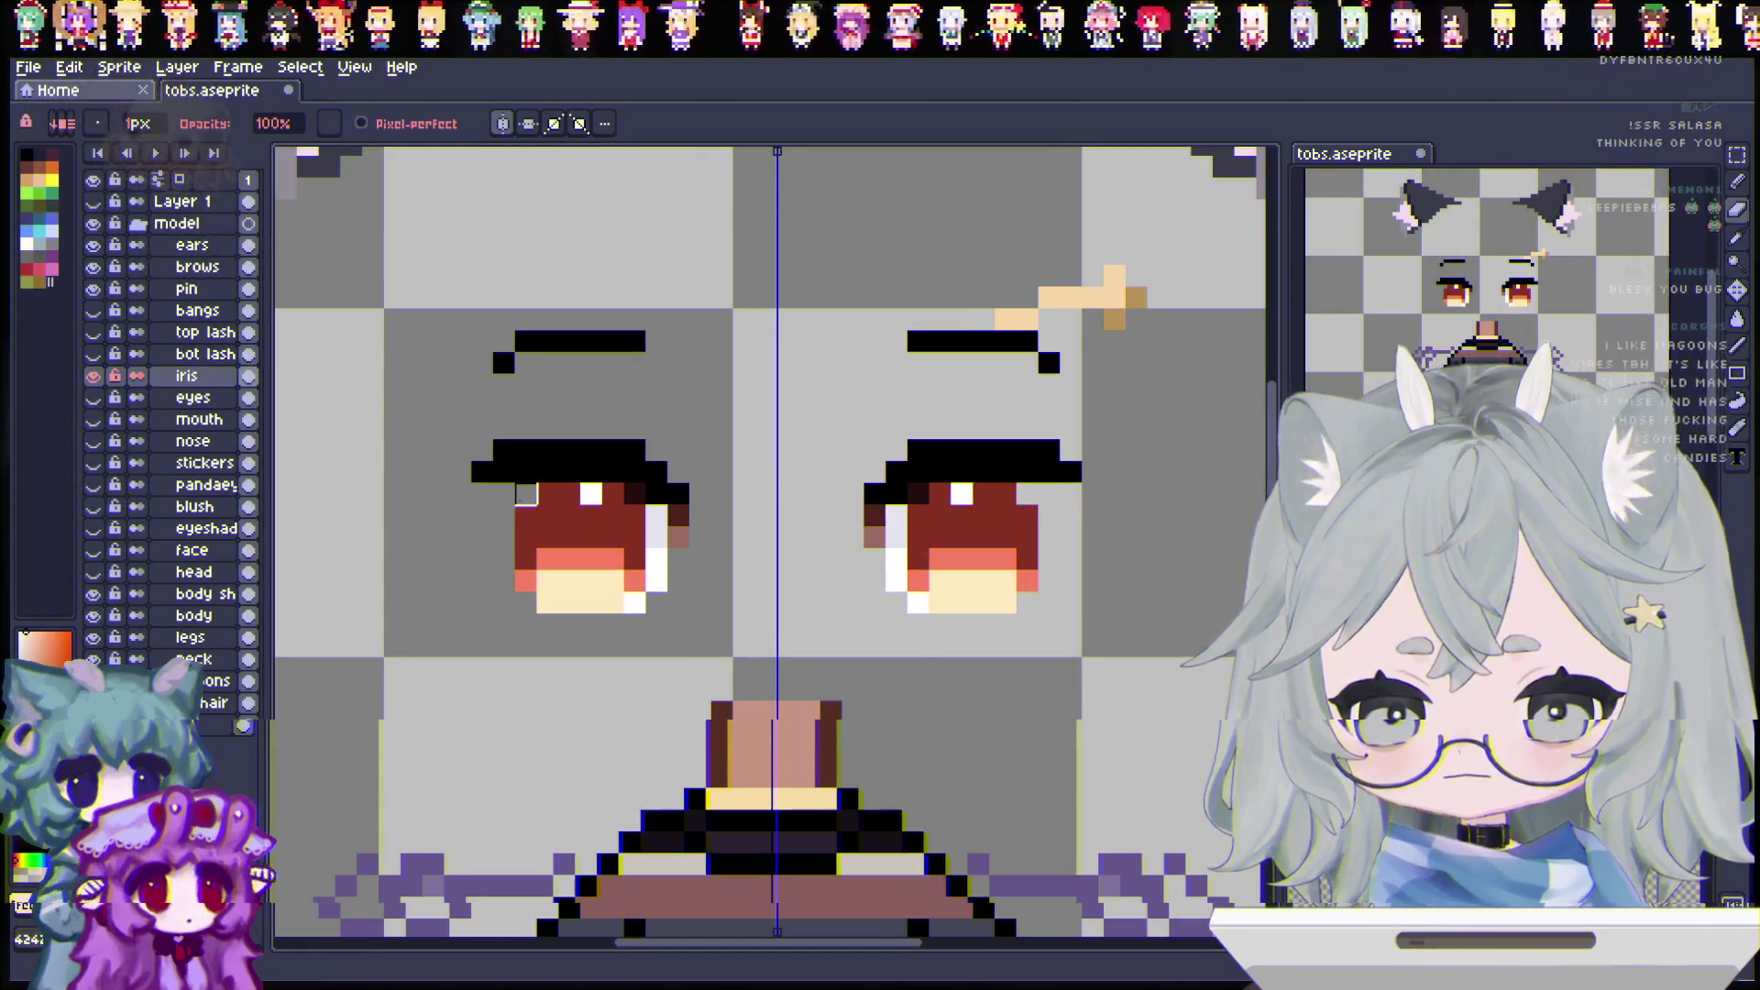
Step: Remove the stray black lash, light brown and white pixels beside each eye
key(ctrl+z)
key(ctrl+z)
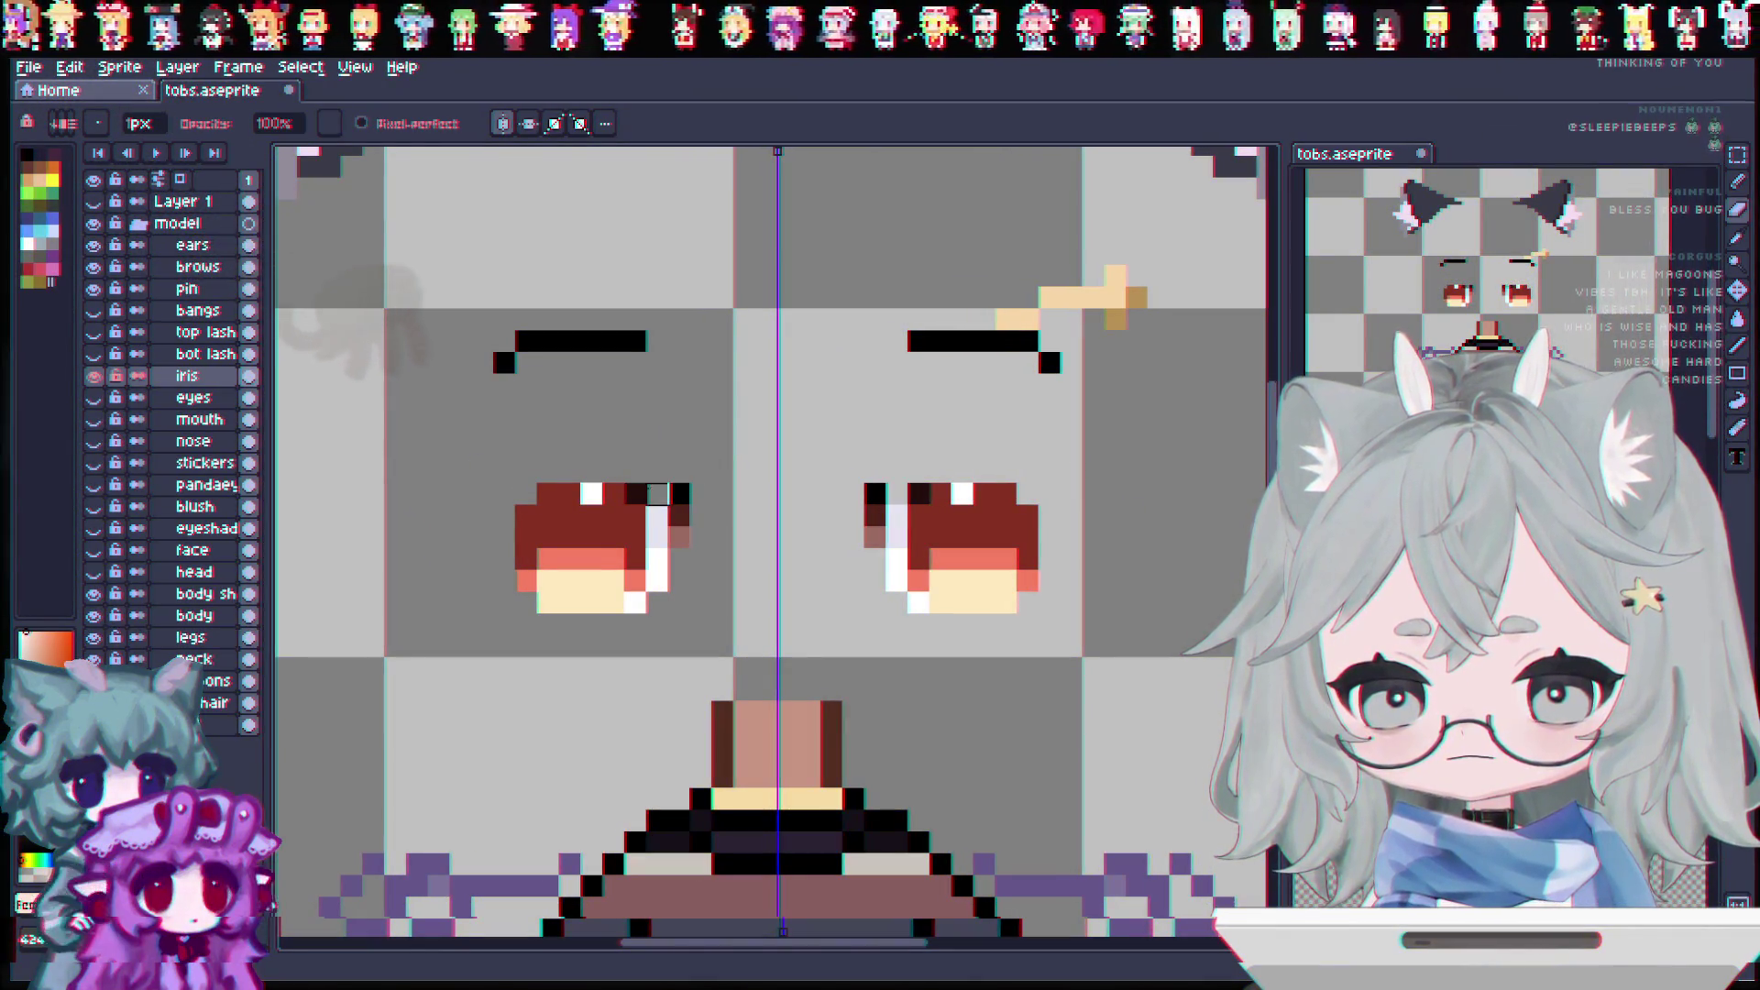
click(678, 538)
drag(658, 515, 654, 596)
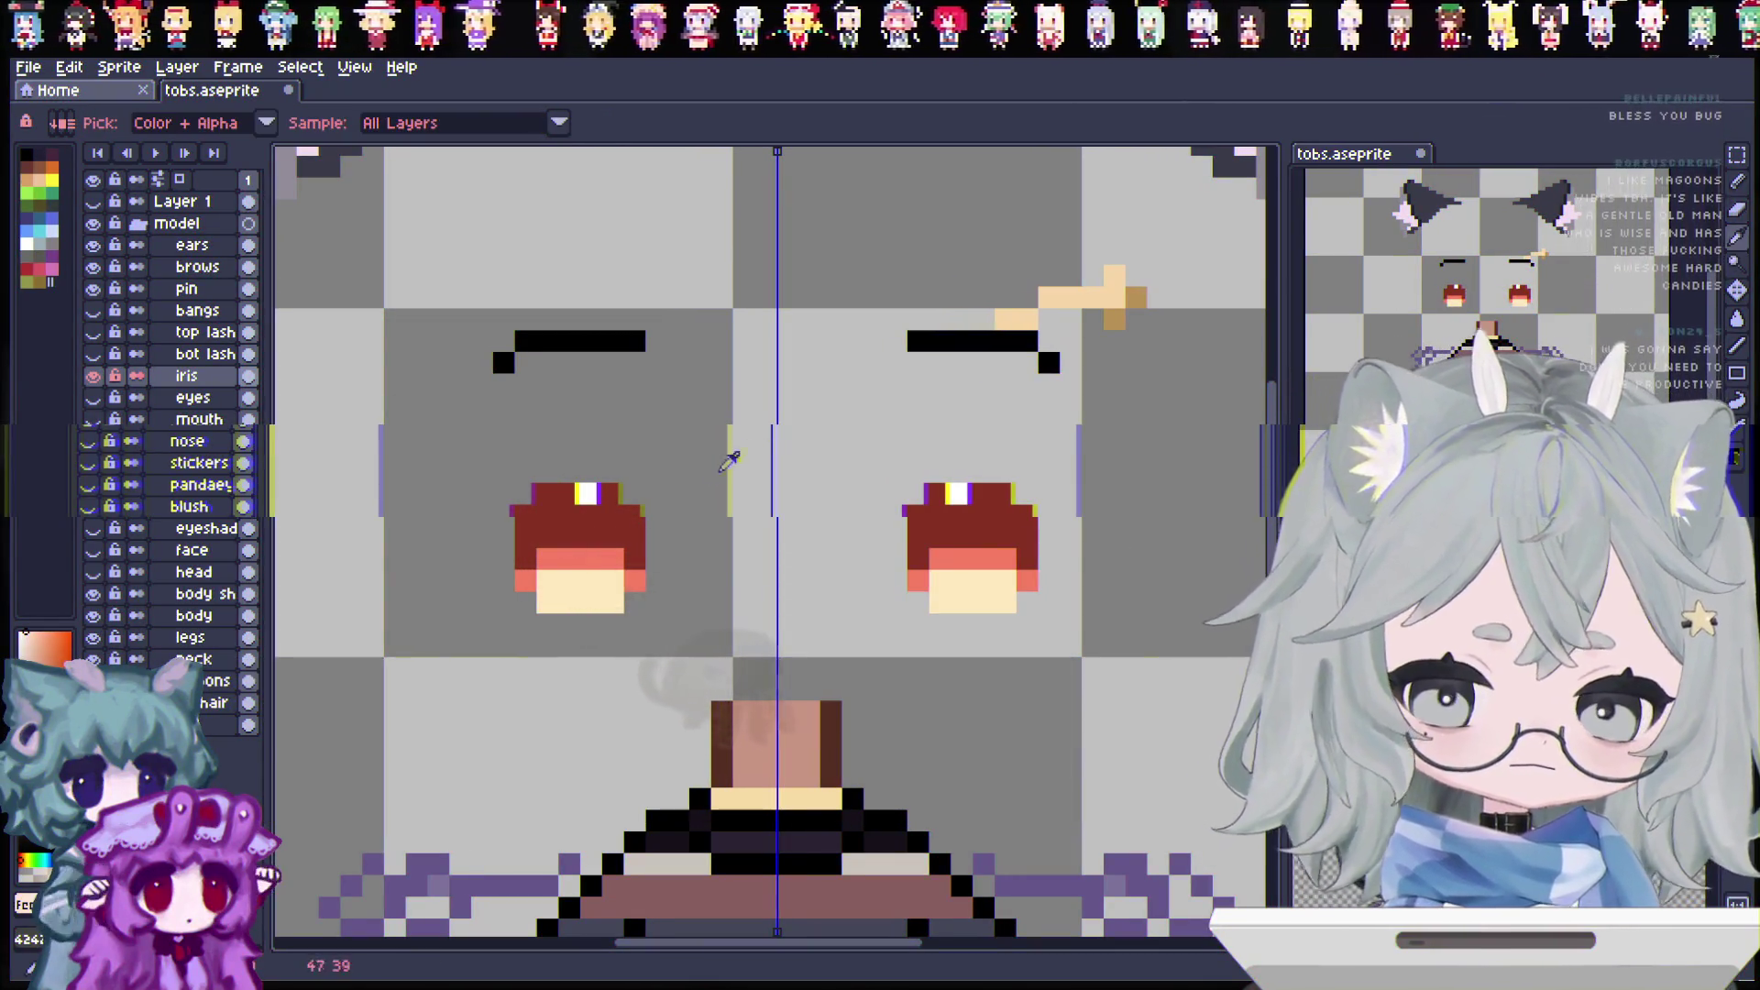
key(b)
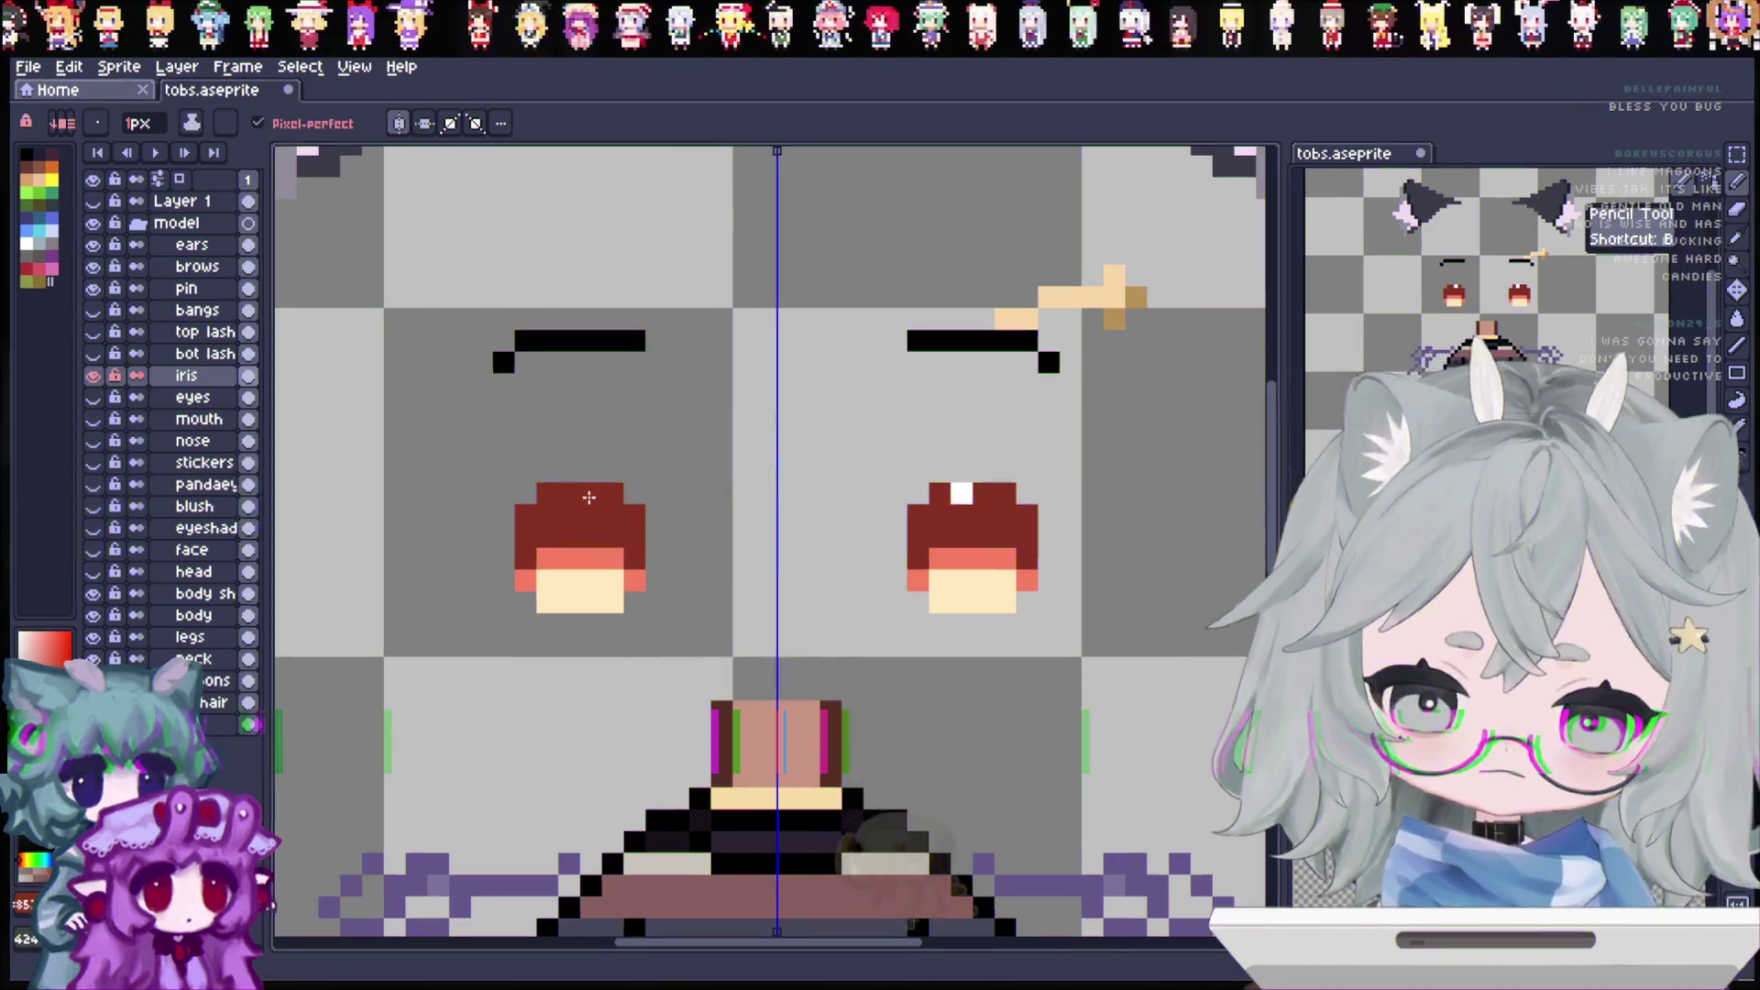
Step: Add a new layer above iris and name it highlight
right_click(172, 378)
mouse_move(277, 419)
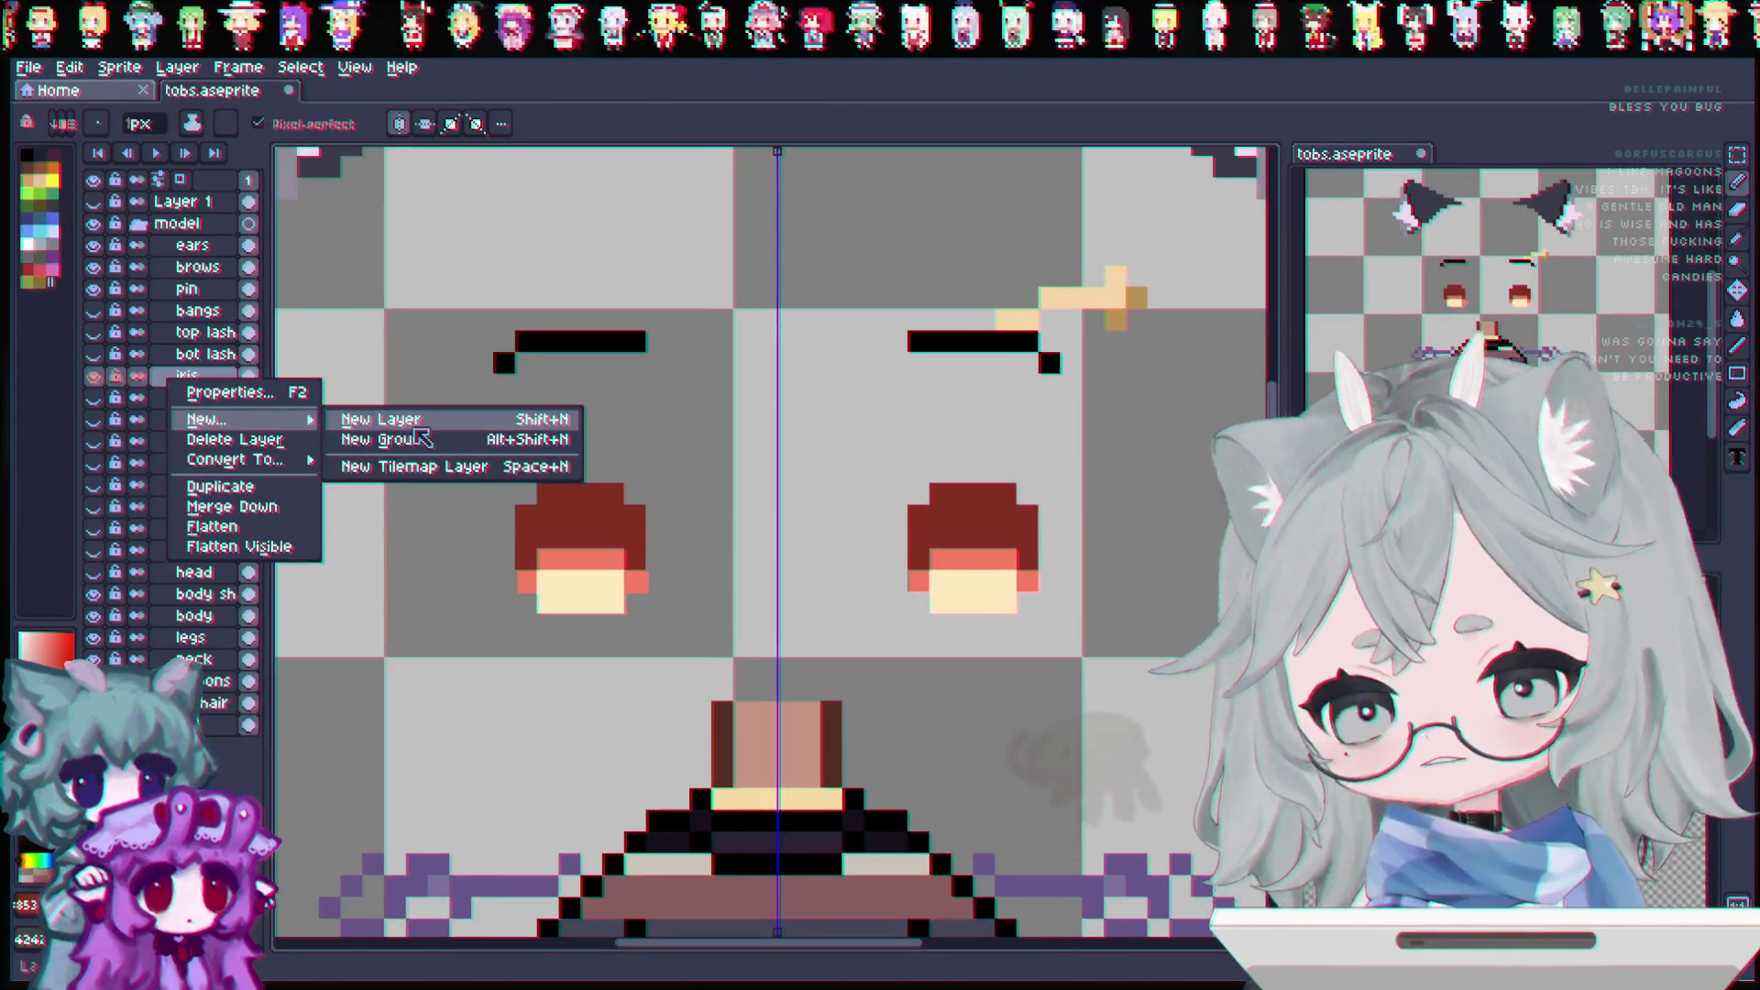
click(468, 419)
double_click(190, 379)
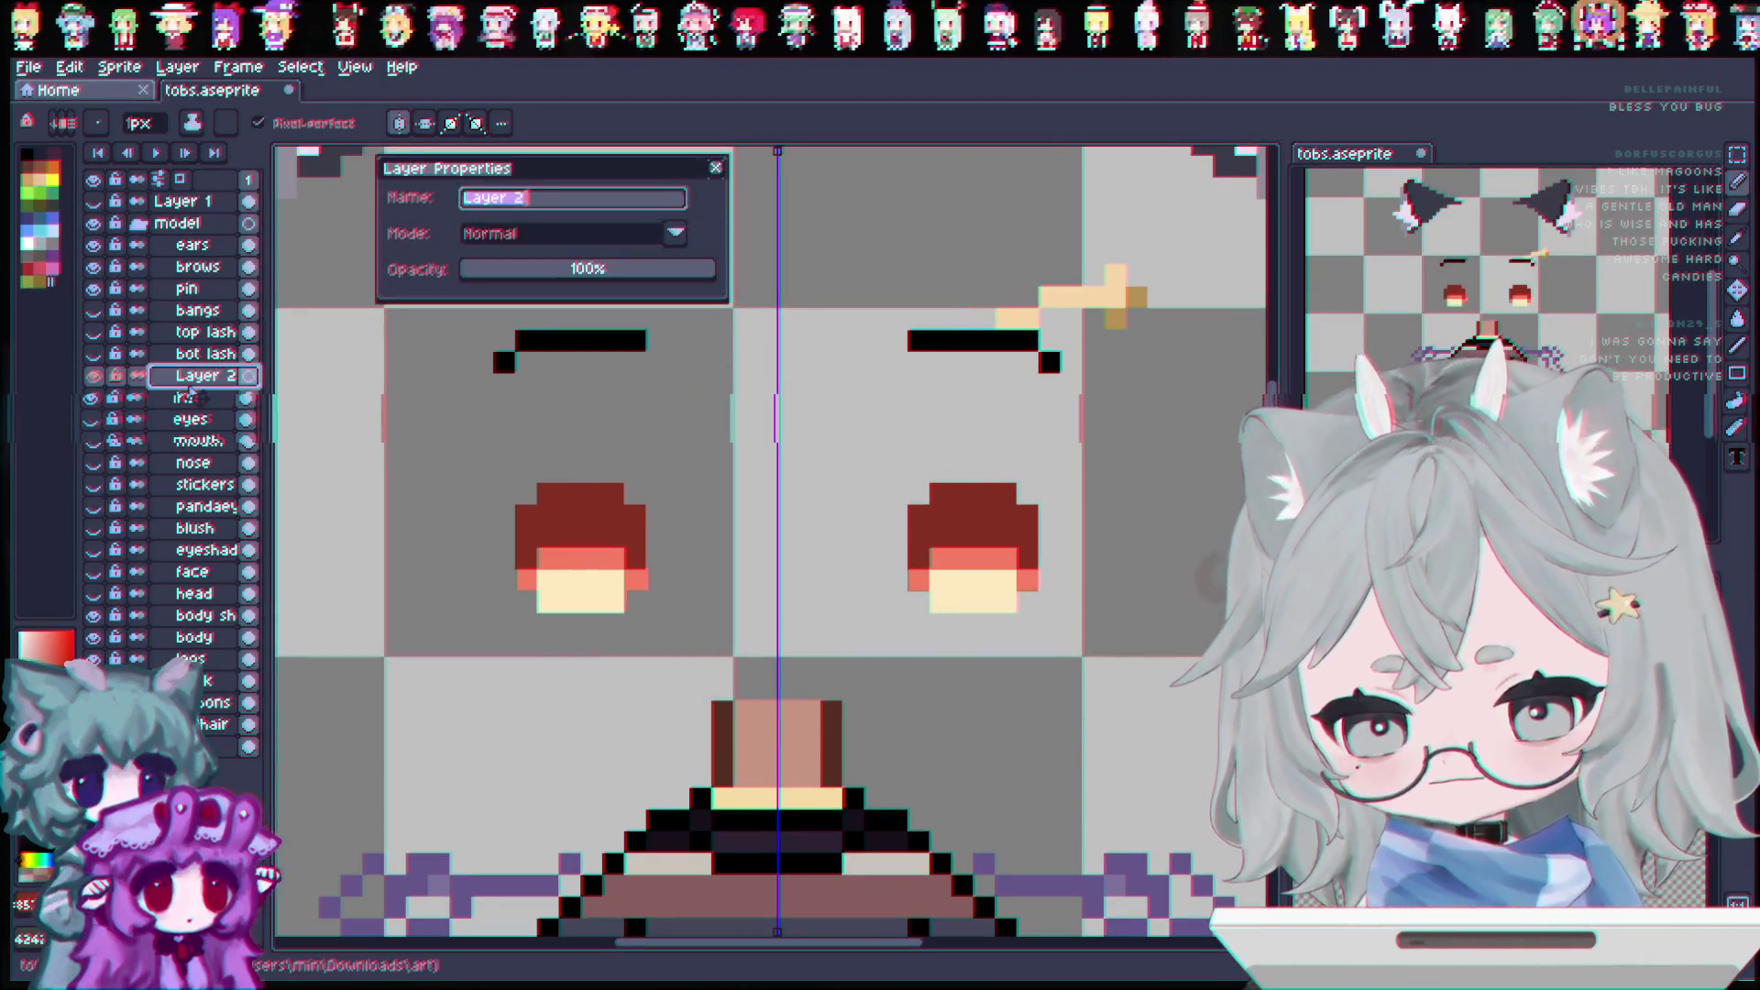
text(ht)
key(Return)
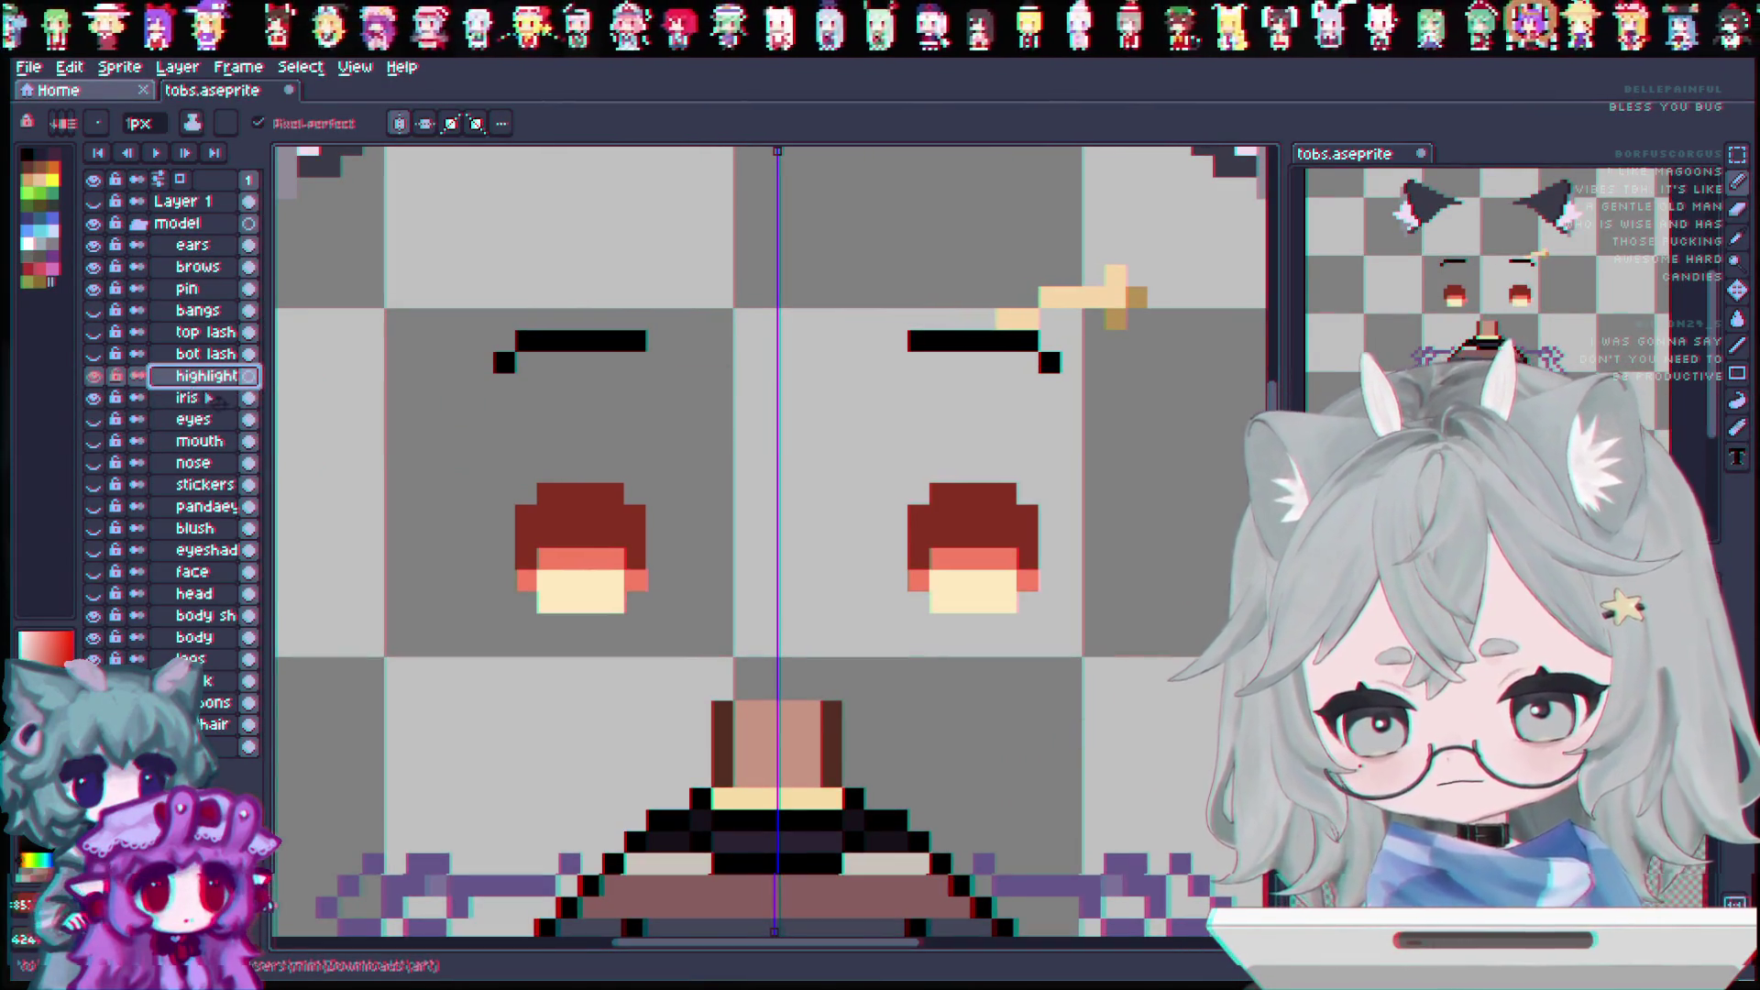
Step: Draw a white highlight in each iris on the highlight layer, trimmed to one centre pixel
click(570, 496)
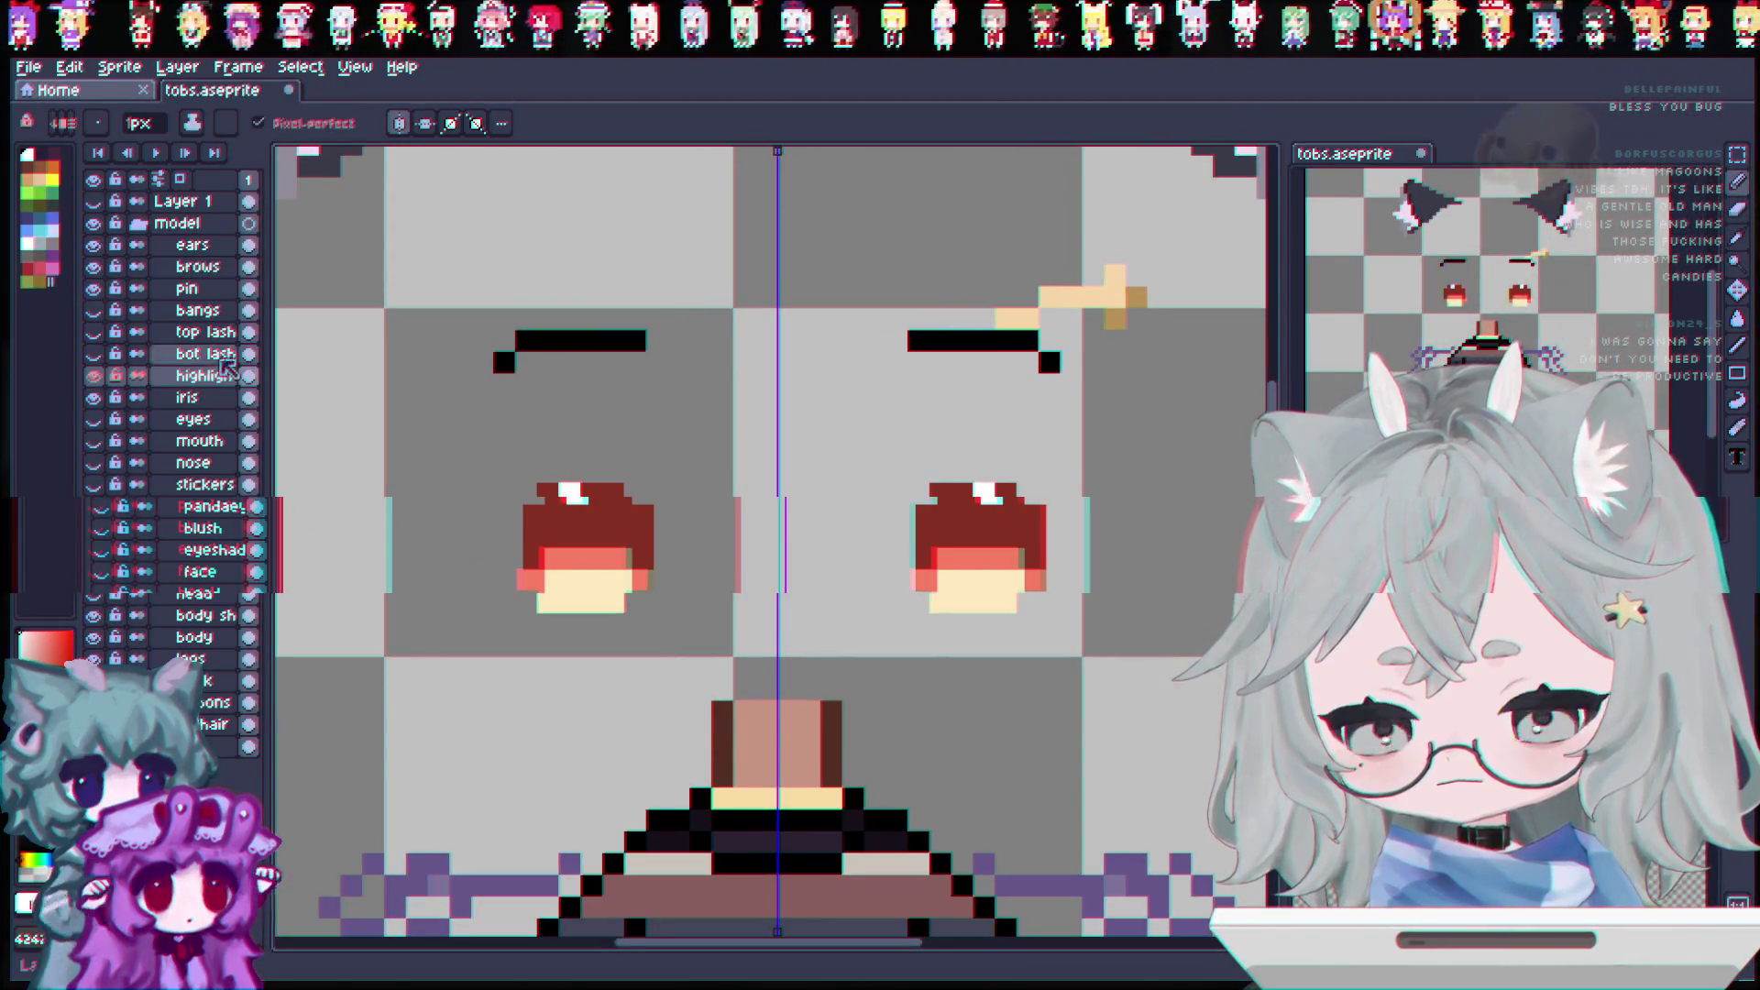
click(206, 375)
key(ctrl+z)
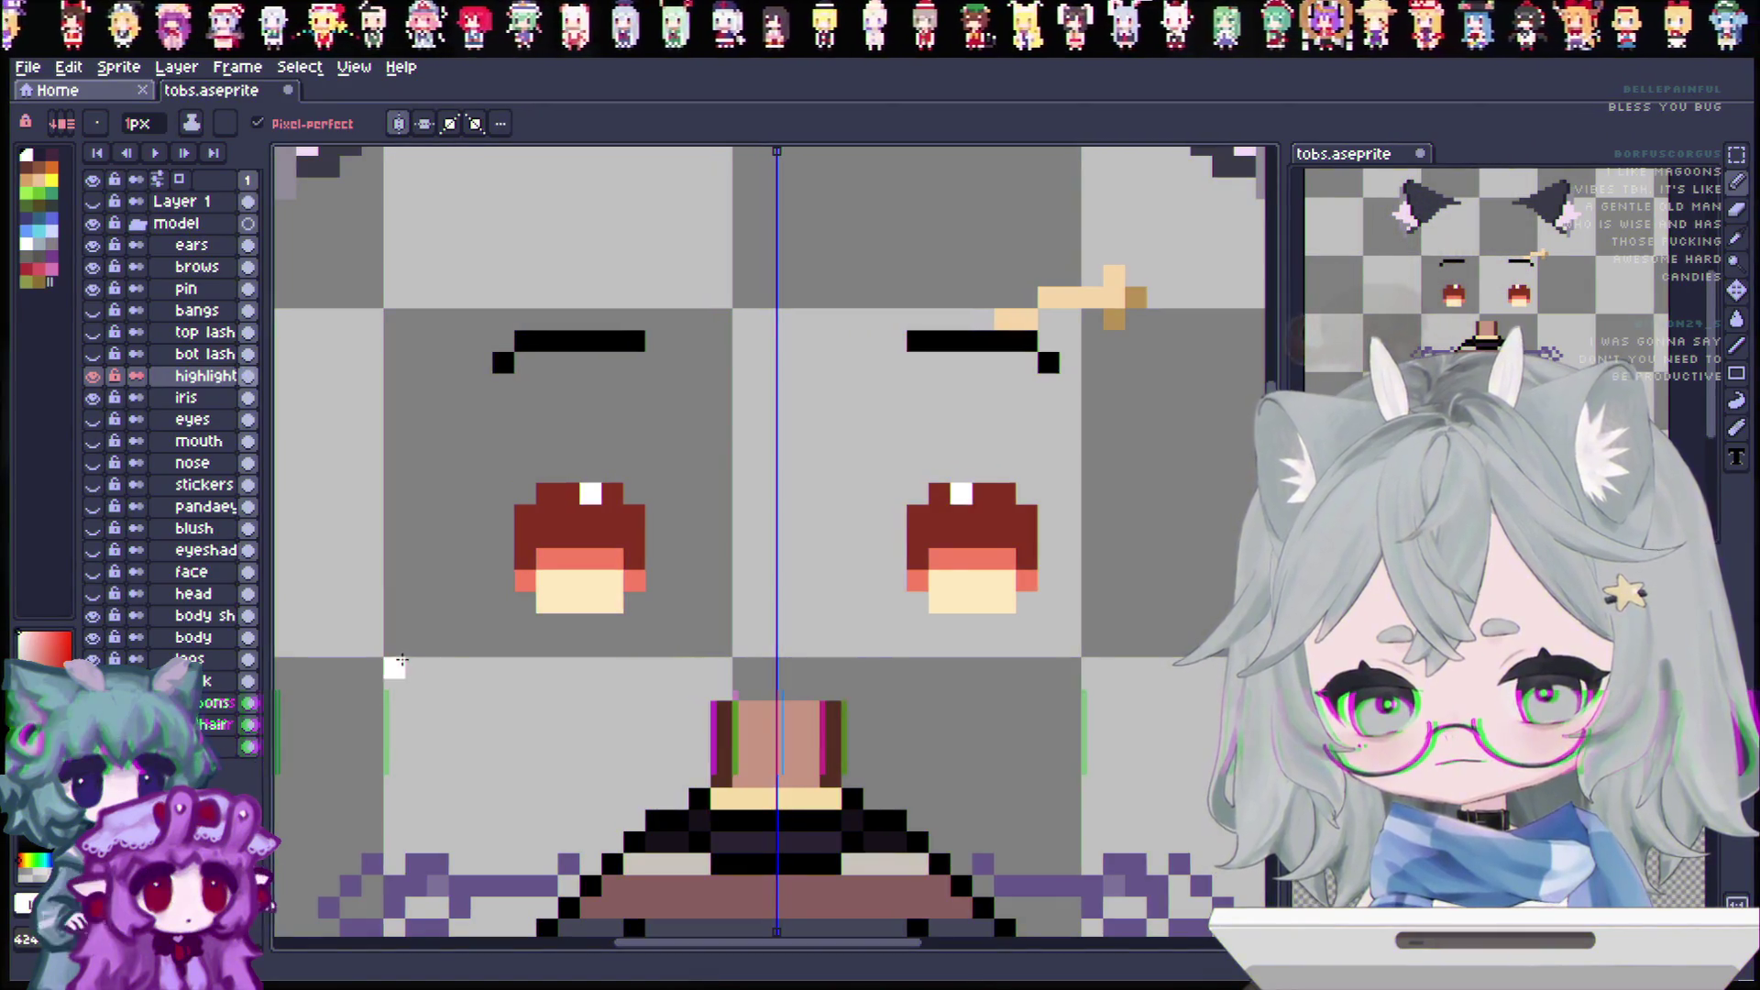
click(92, 375)
key(v)
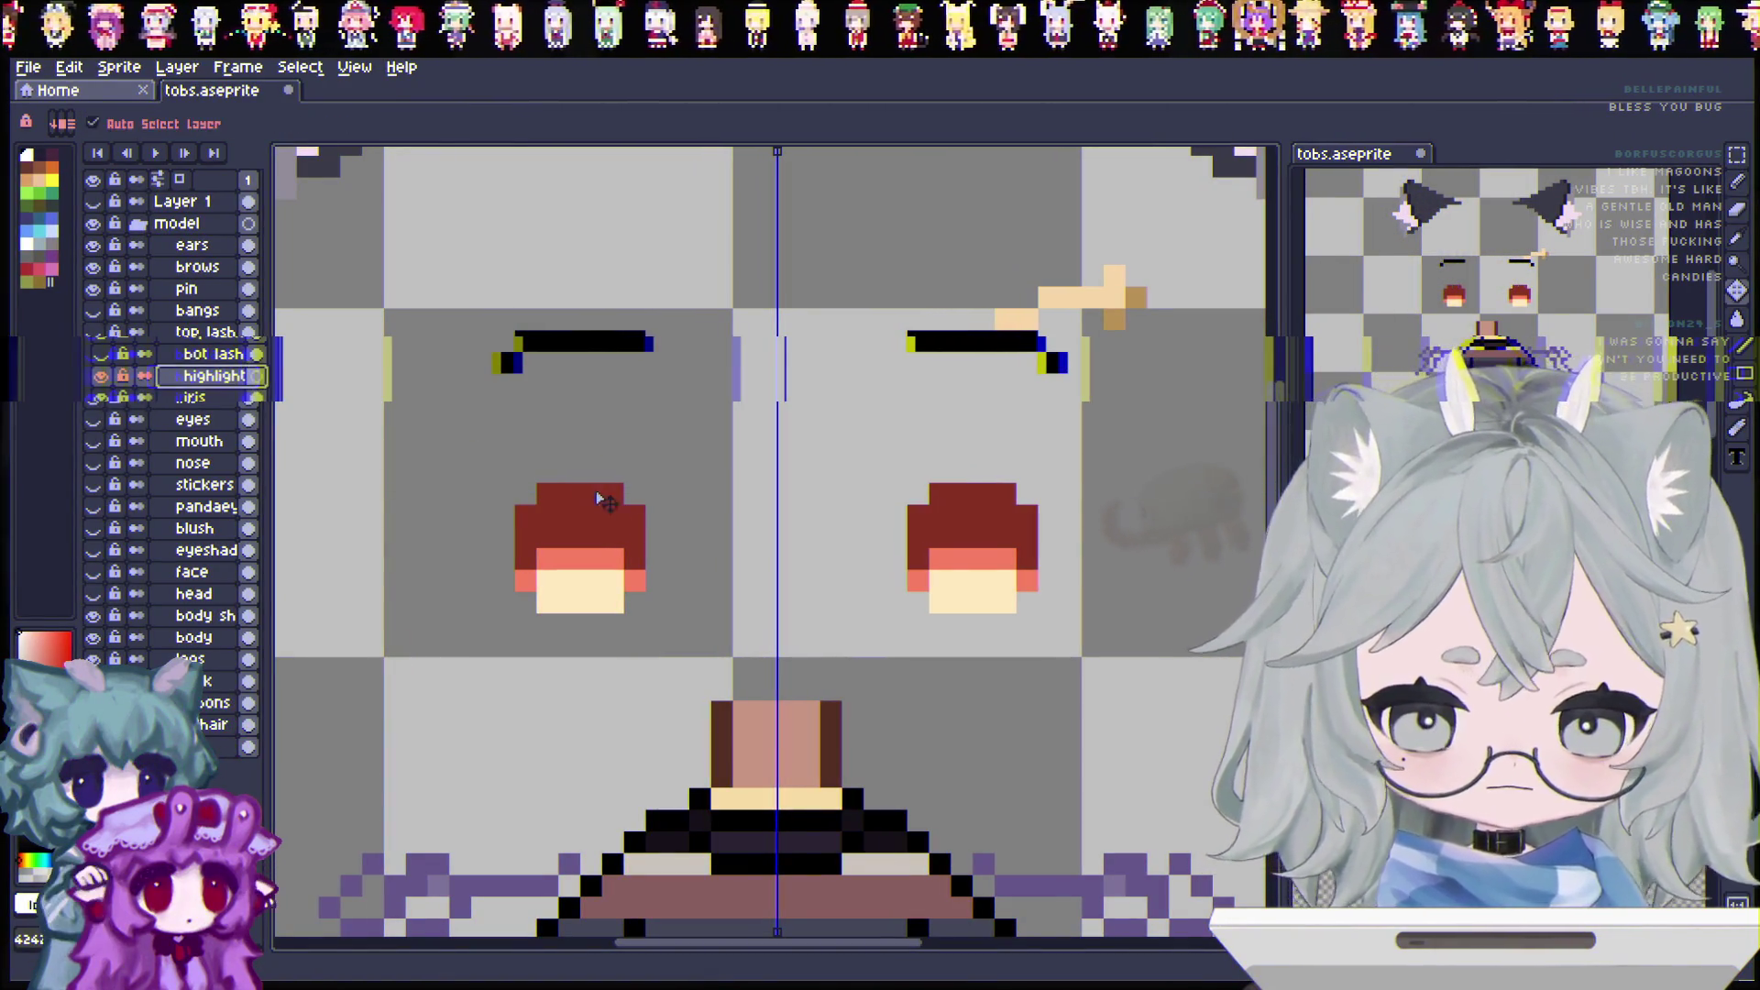
click(569, 493)
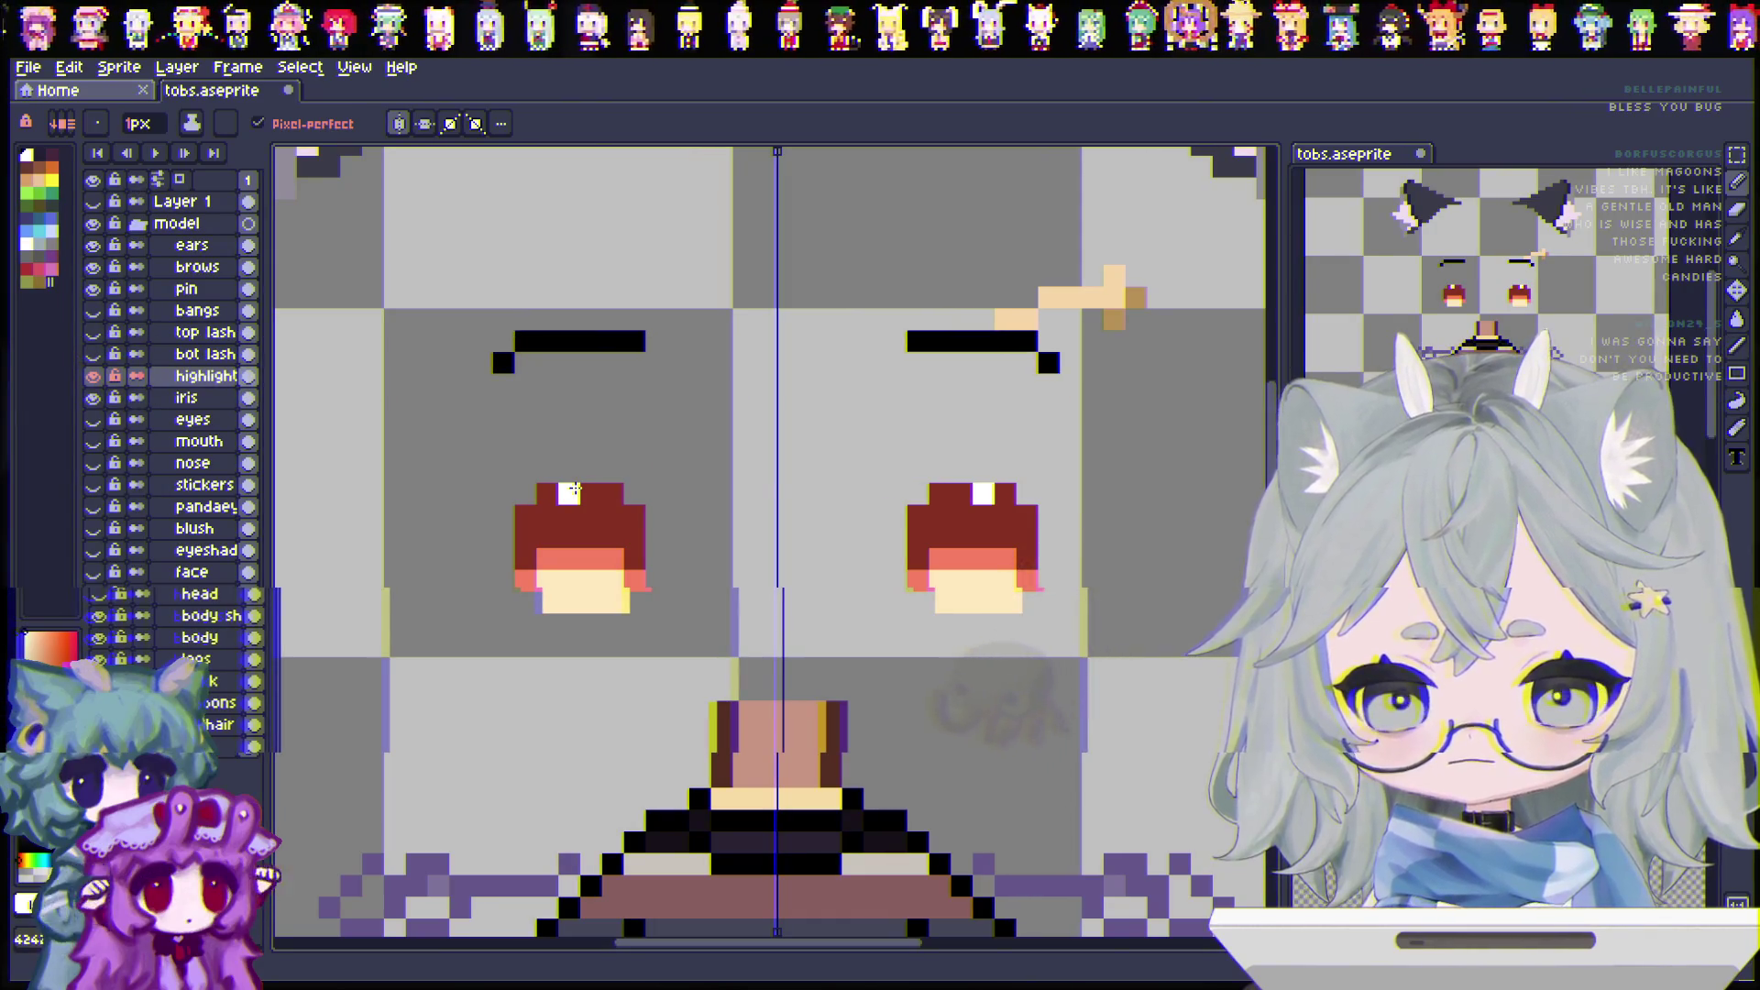
key(v)
key(ctrl+z)
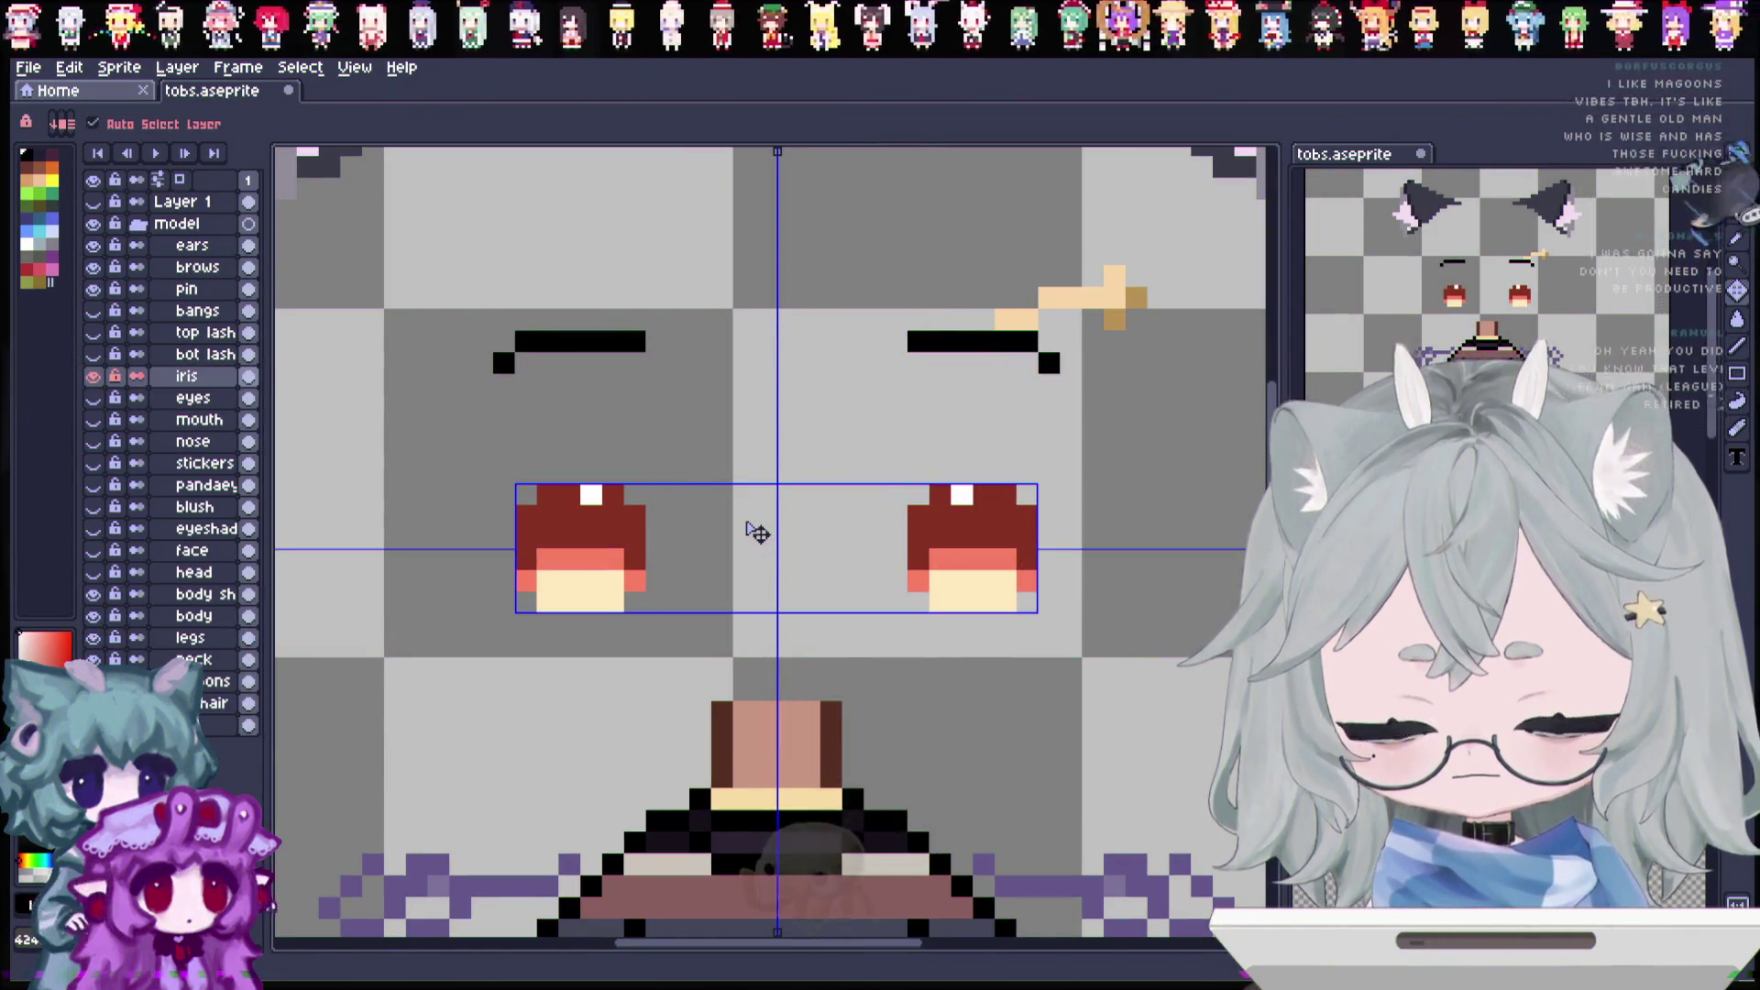
key(ctrl+y)
key(b)
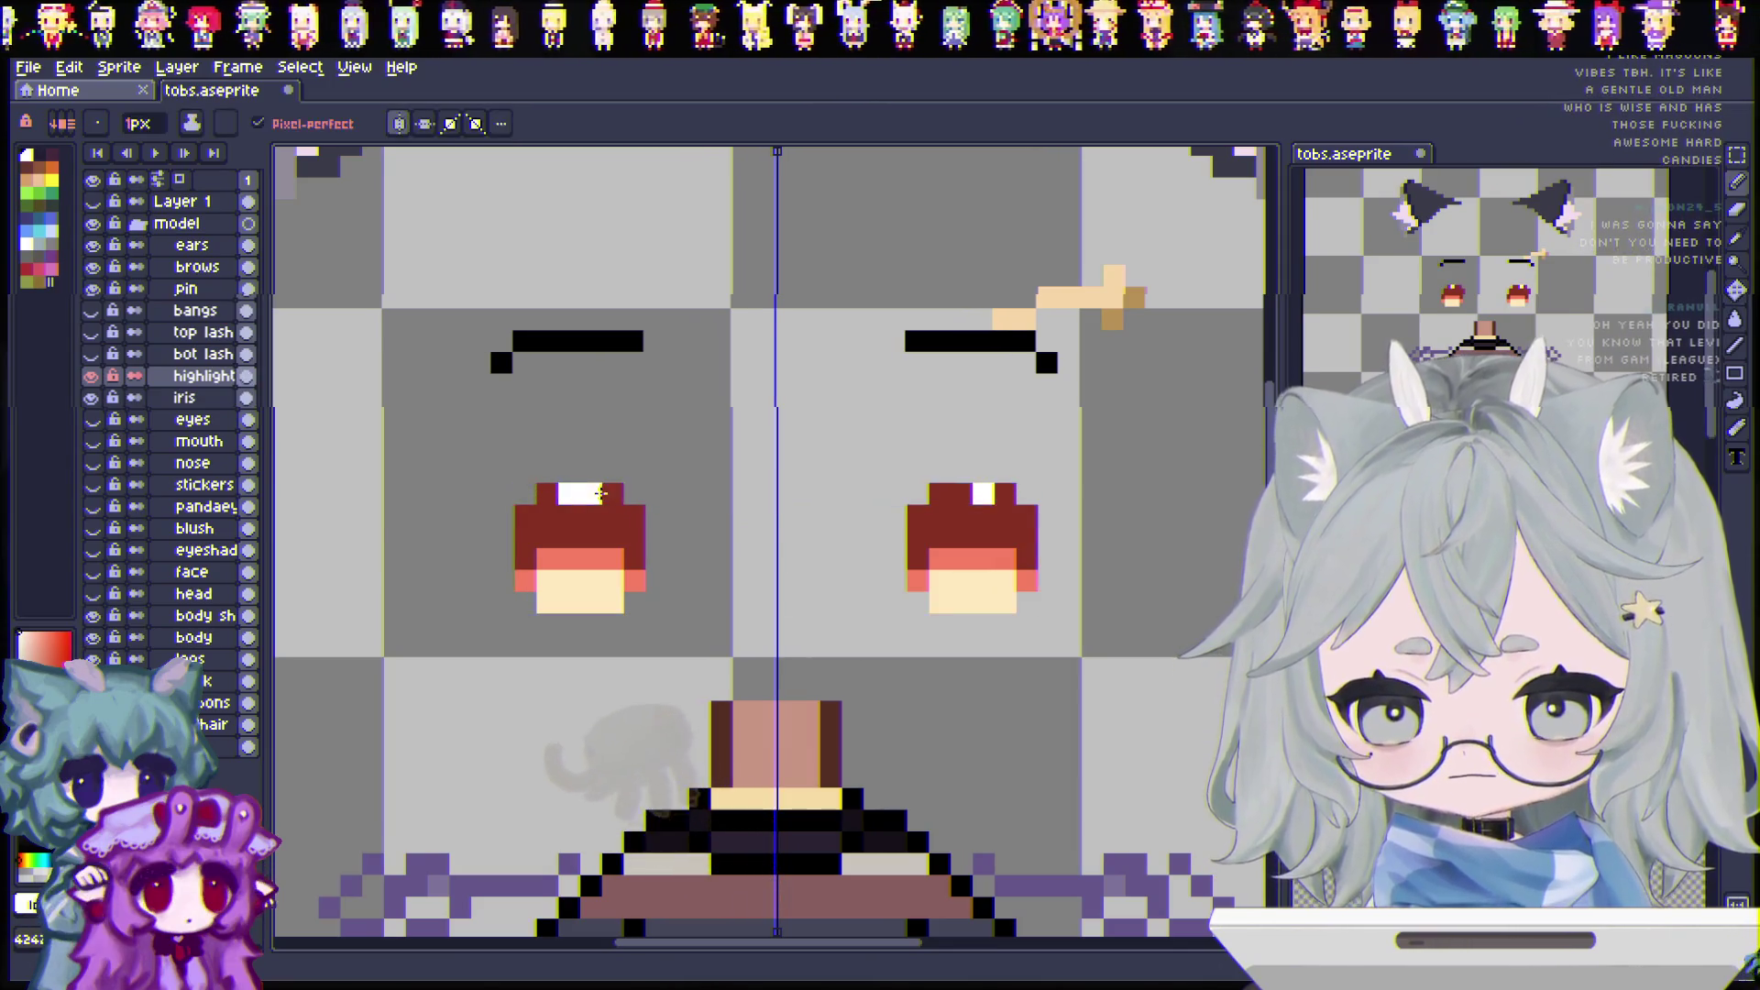
click(587, 495)
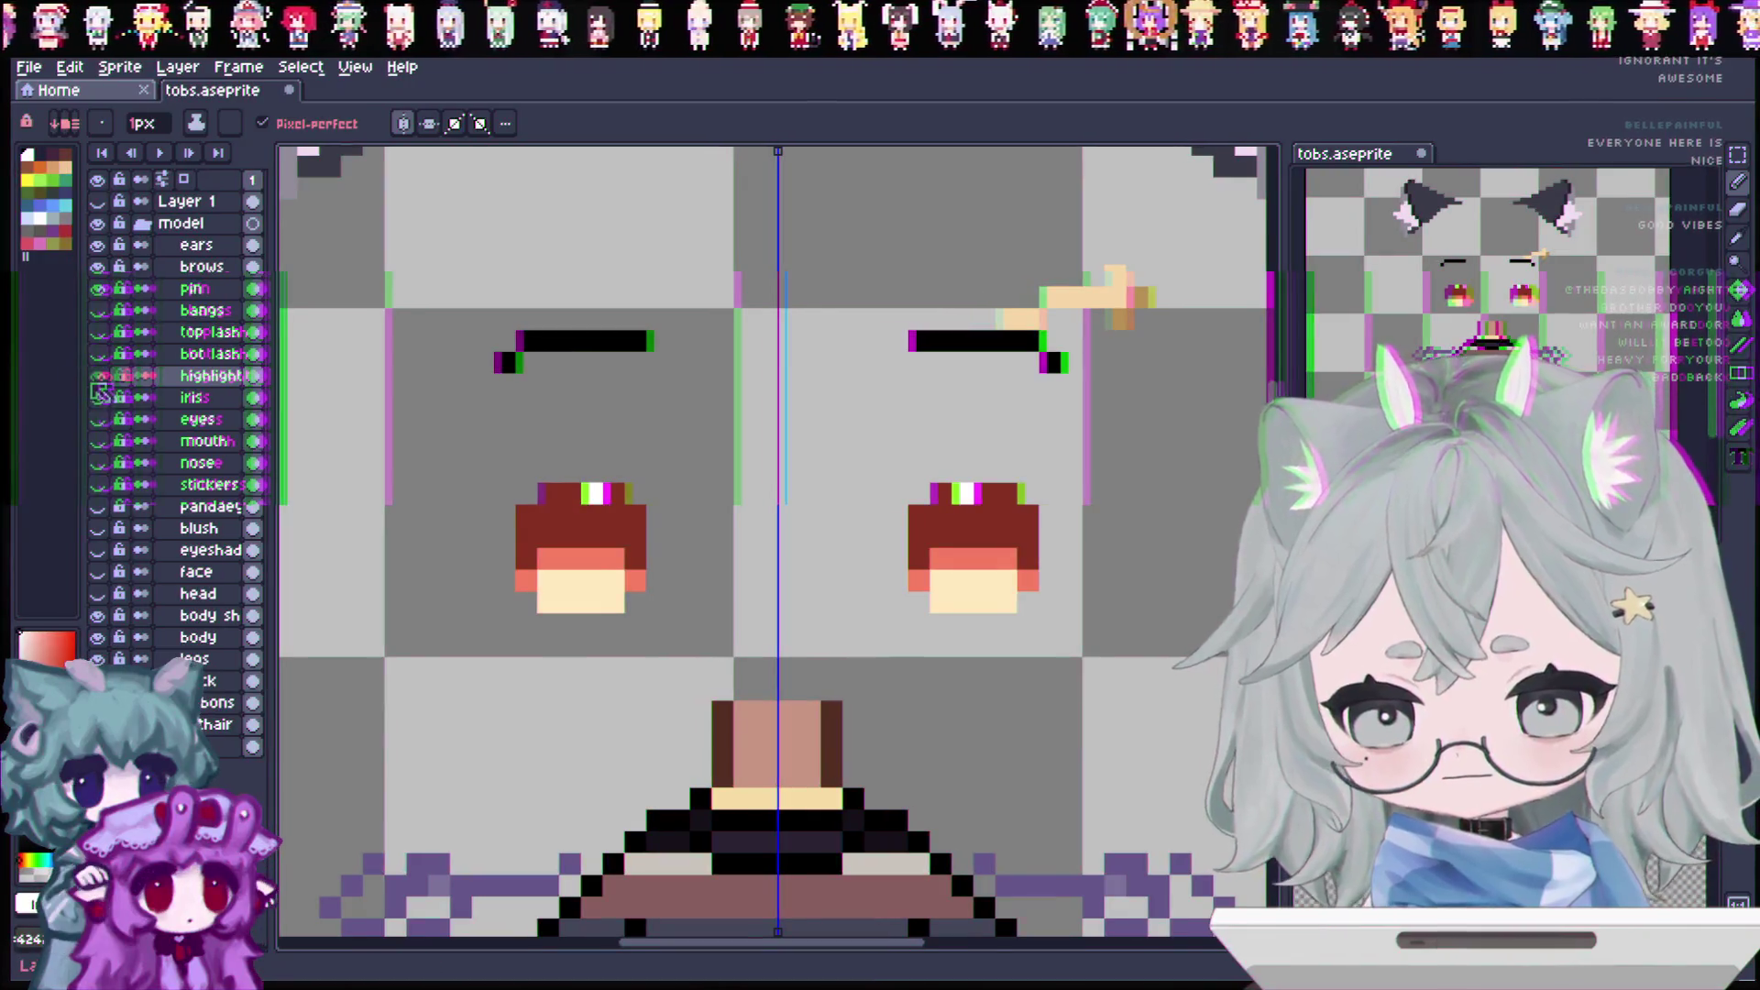
Step: Narrow the colour palette panel and toggle the highlight layer off and on to compare
drag(81, 383, 48, 383)
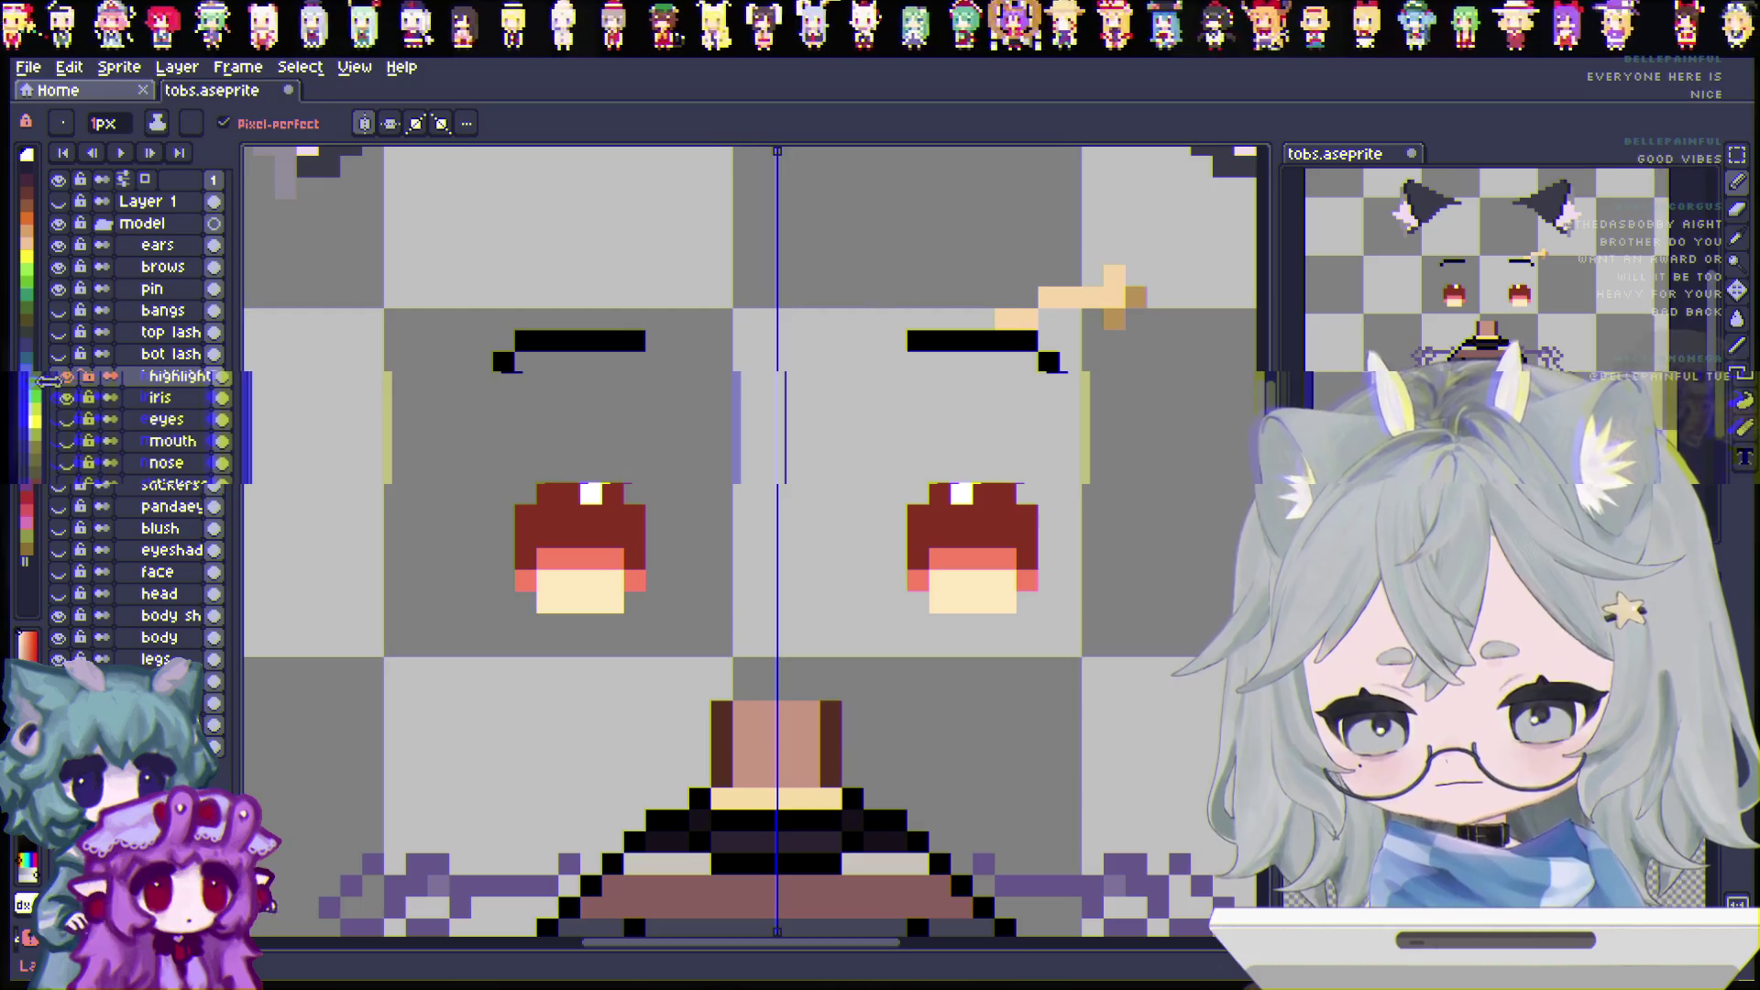
click(60, 378)
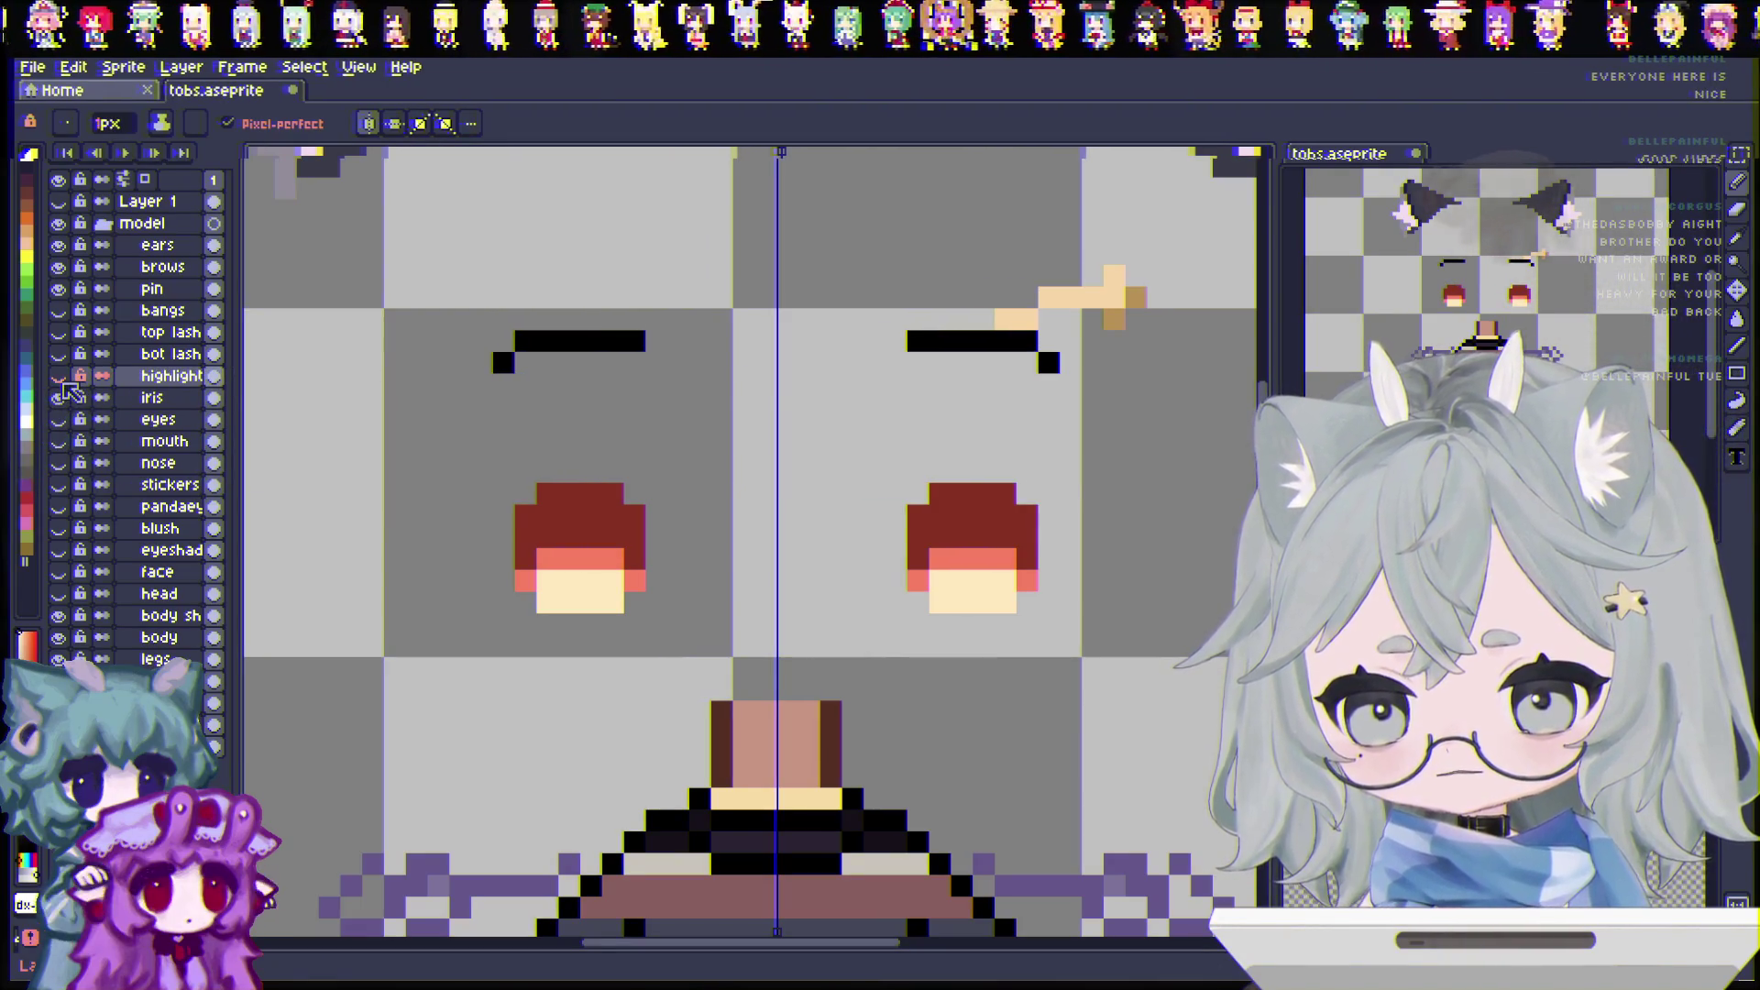
click(60, 377)
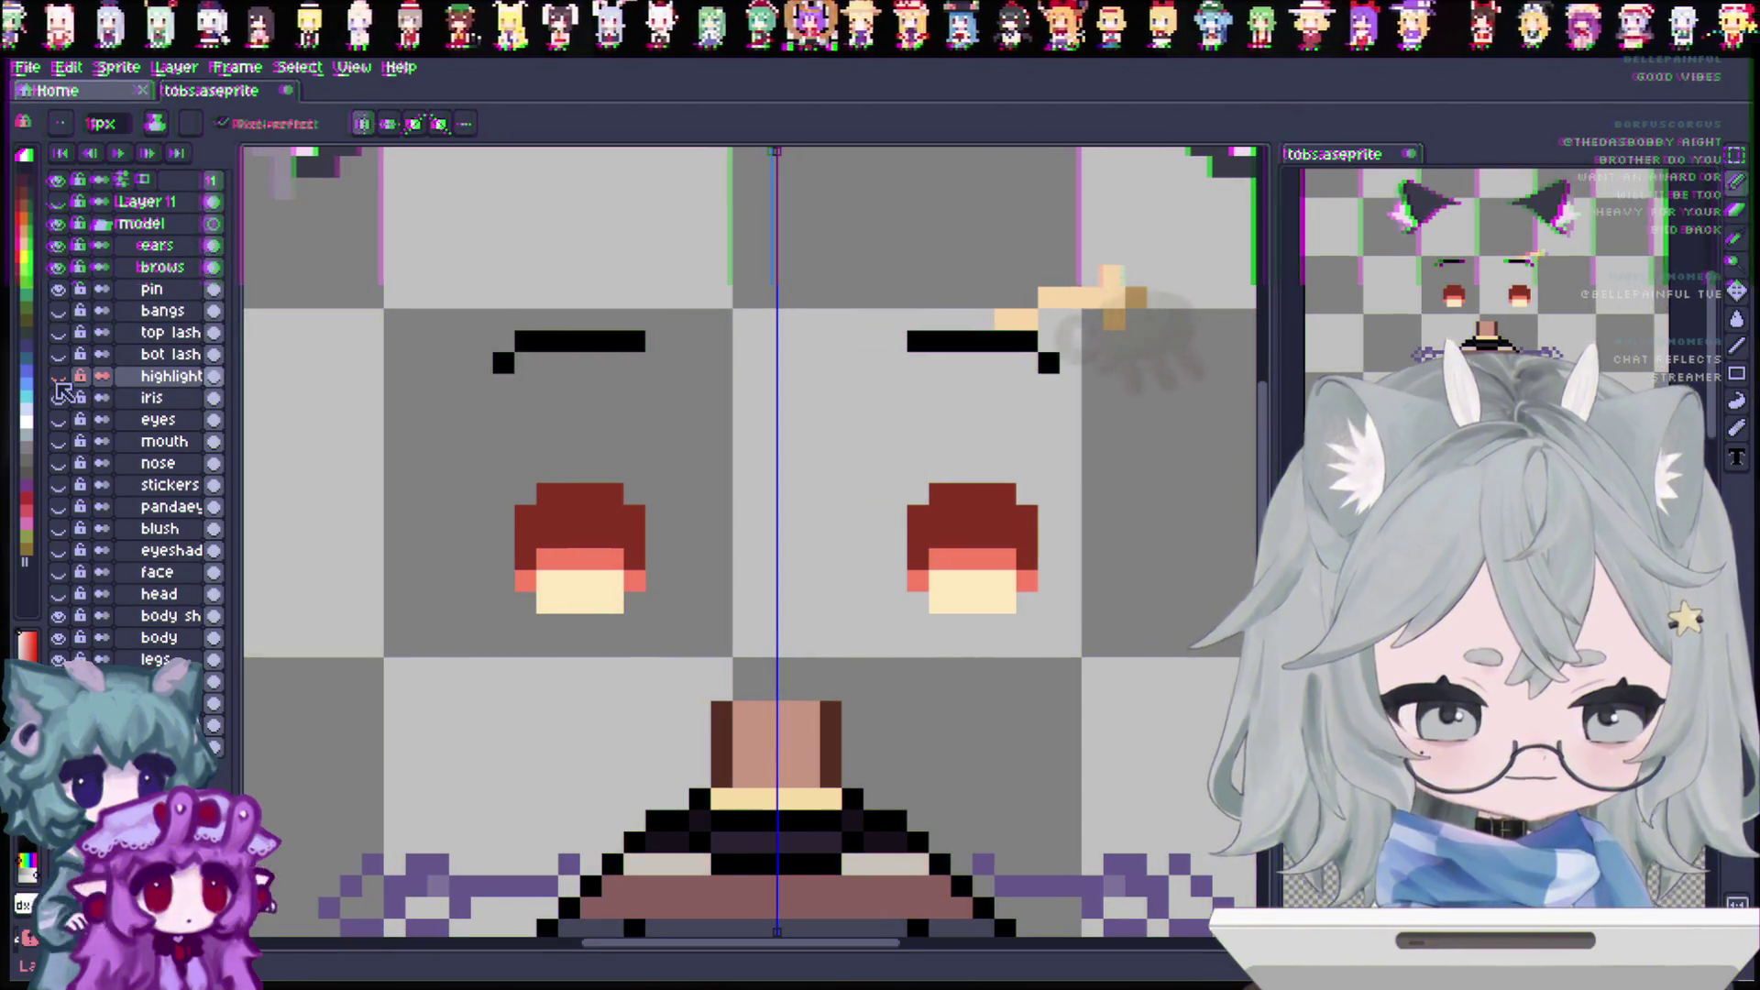
click(59, 379)
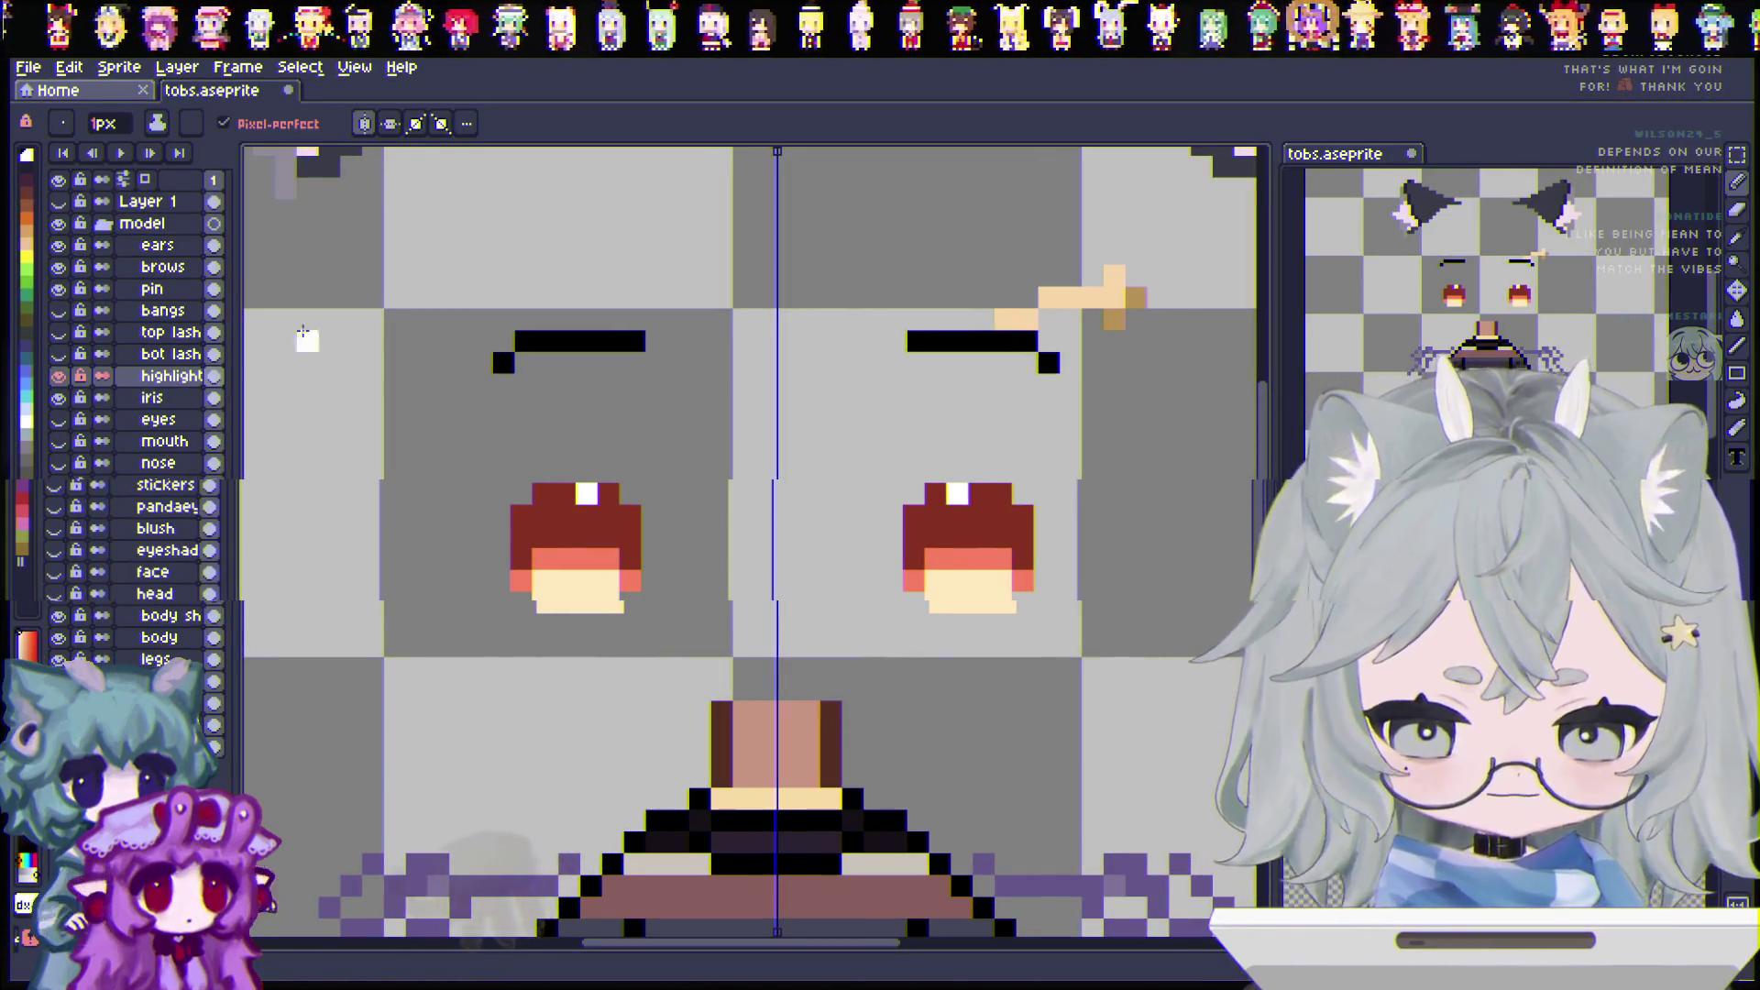
Step: Hide the highlight and iris layers, show eyes, and duplicate the eyes layer
click(61, 376)
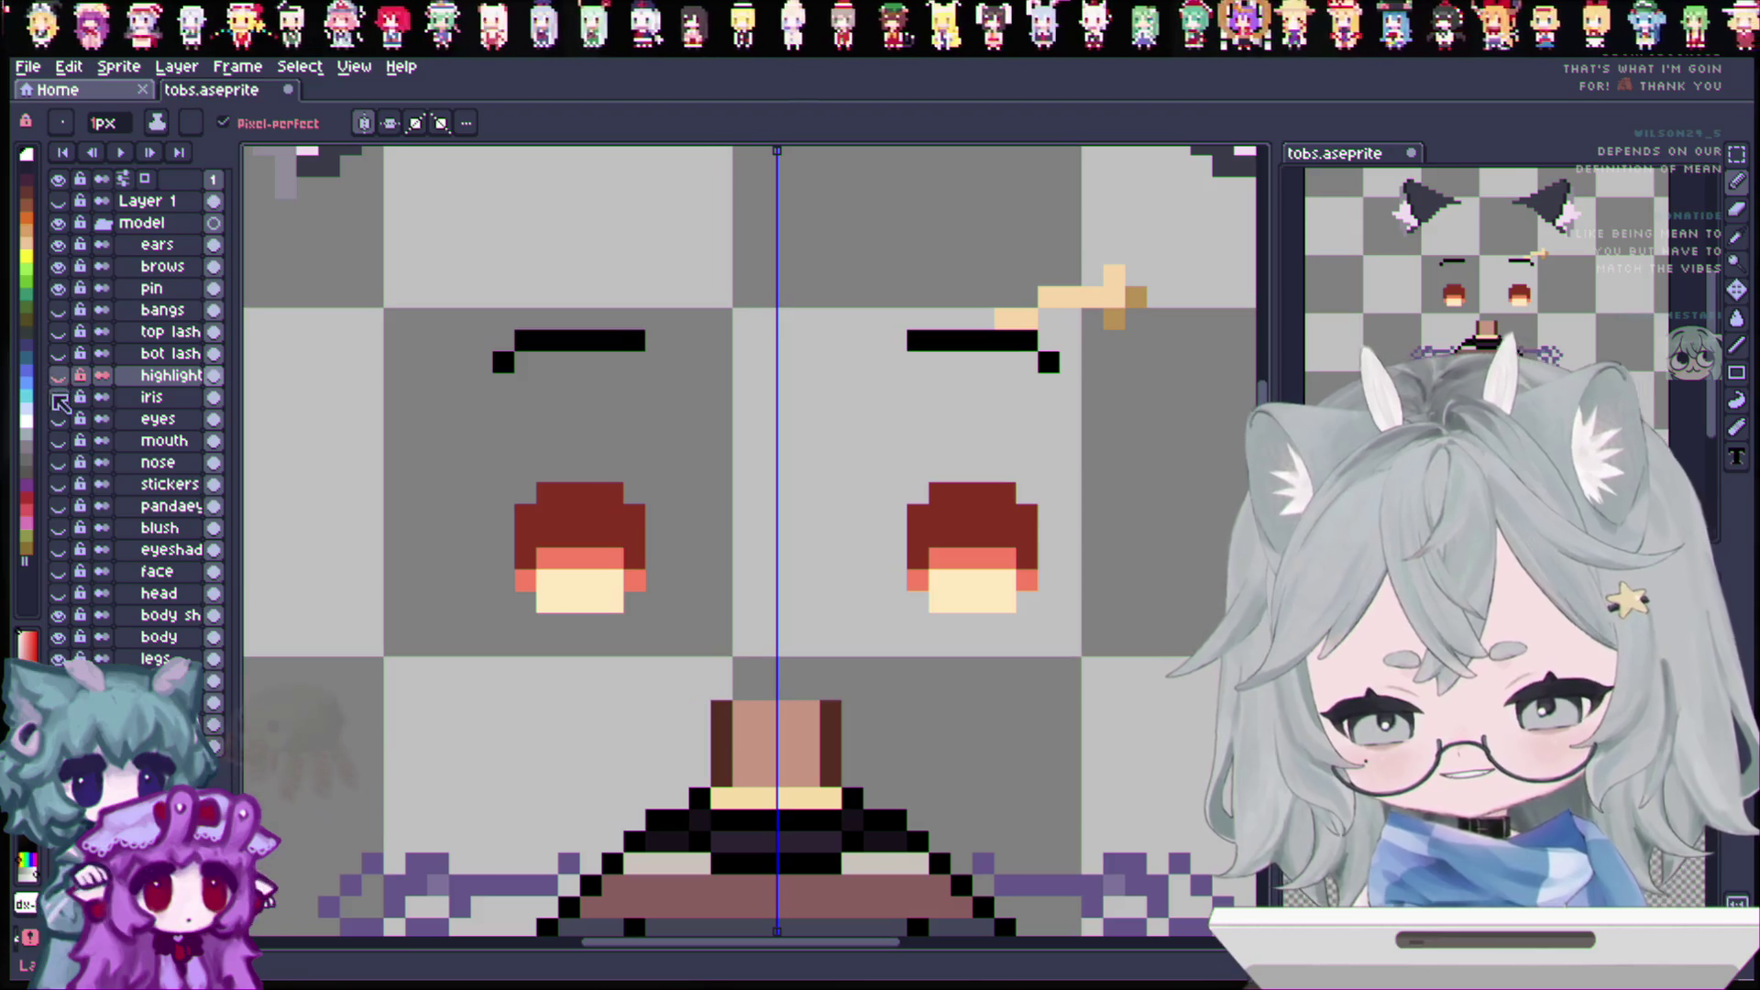
click(59, 399)
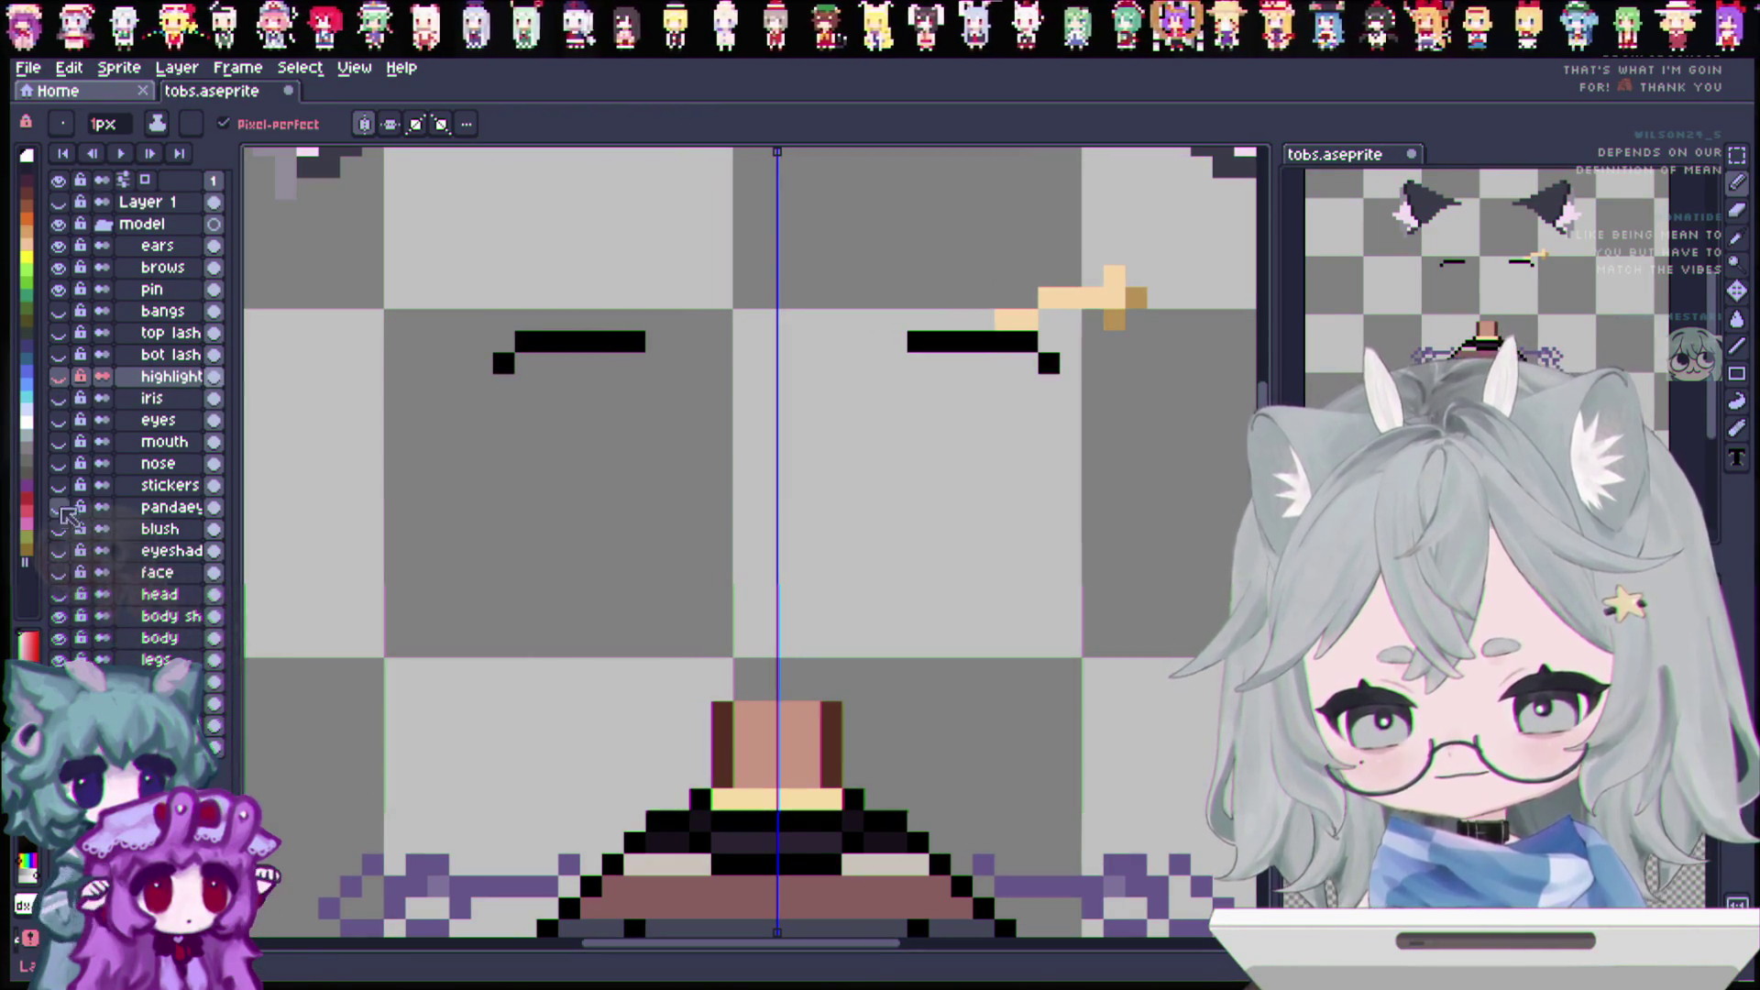
click(59, 420)
right_click(146, 420)
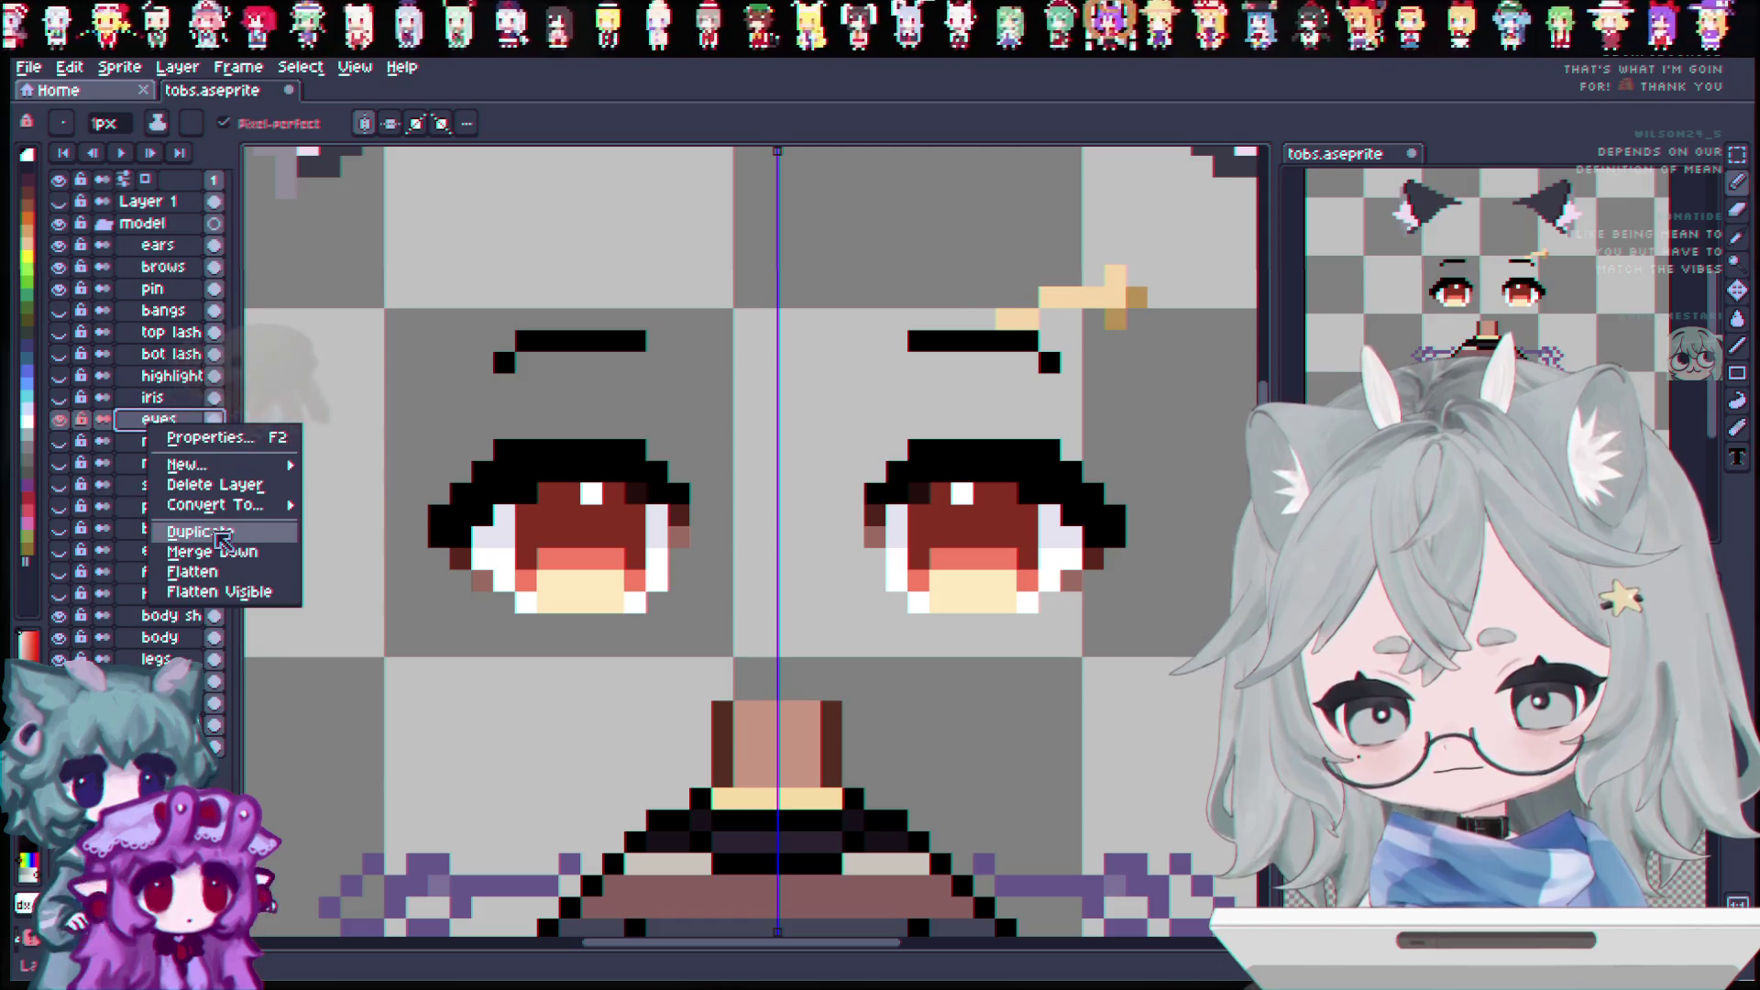
click(266, 539)
Step: On the copy, erase the dark corners, paint the upper rows pale lavender and the lower part white
key(e)
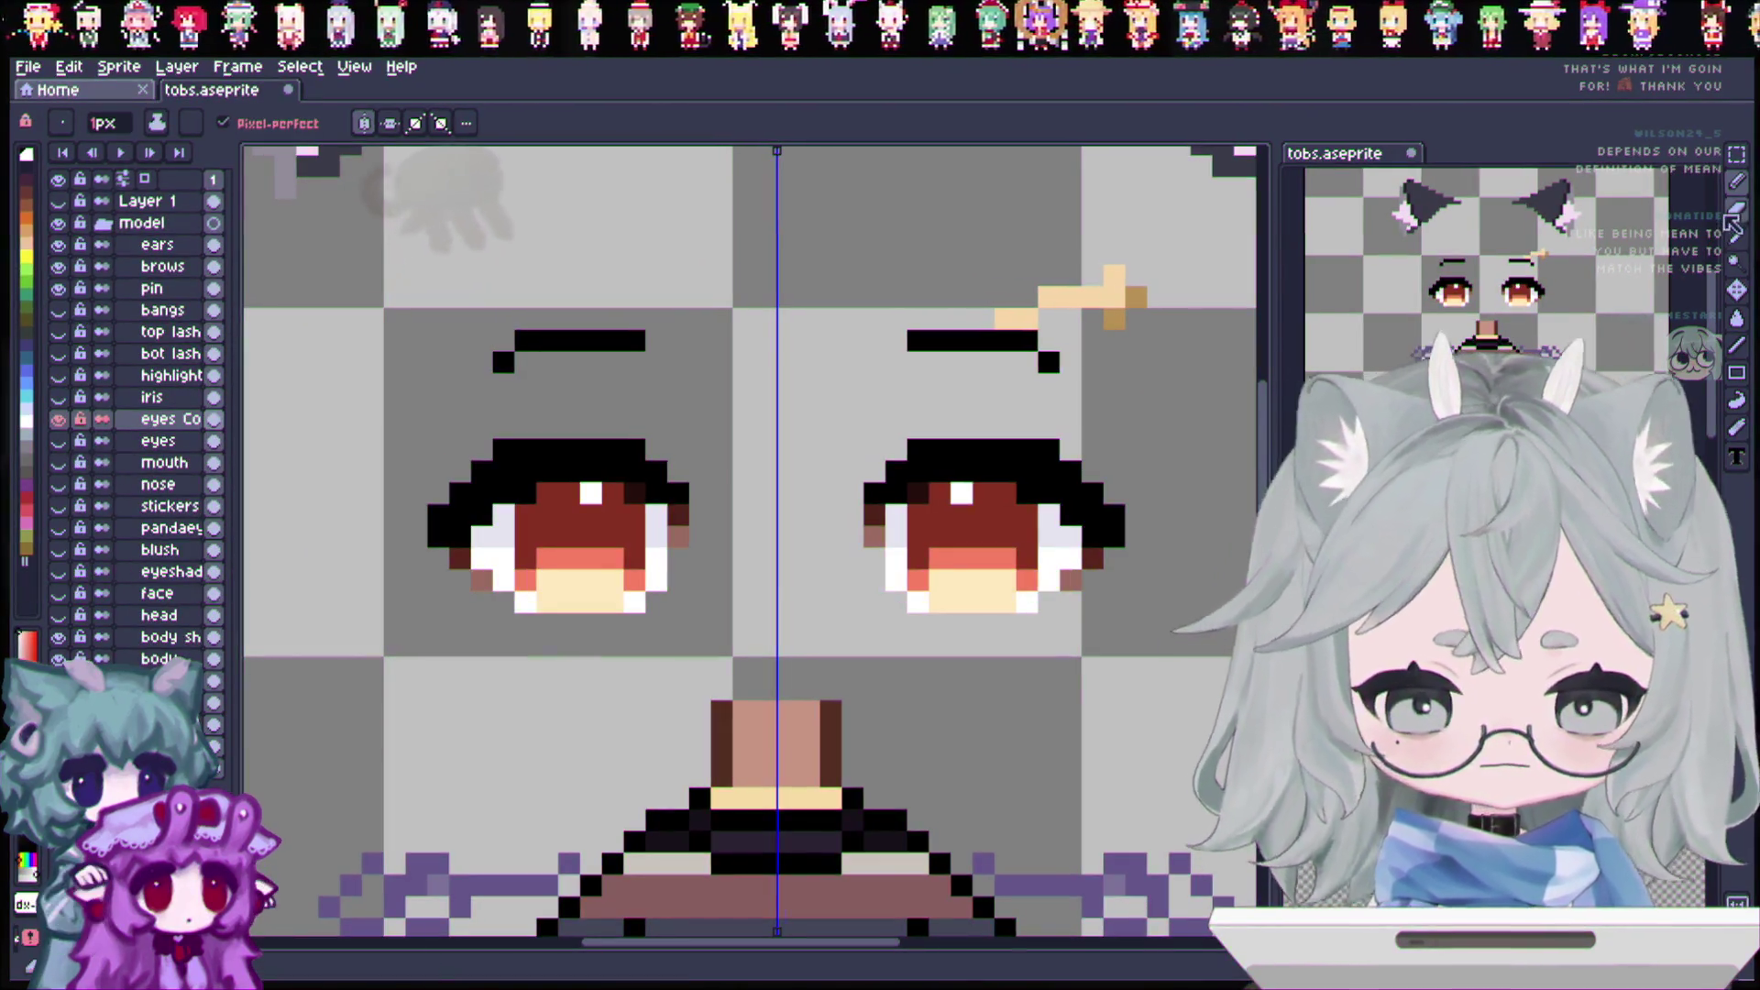
mouse_move(460, 559)
mouse_down()
mouse_move(439, 538)
mouse_move(536, 448)
mouse_move(593, 450)
mouse_move(676, 499)
mouse_move(679, 538)
mouse_up()
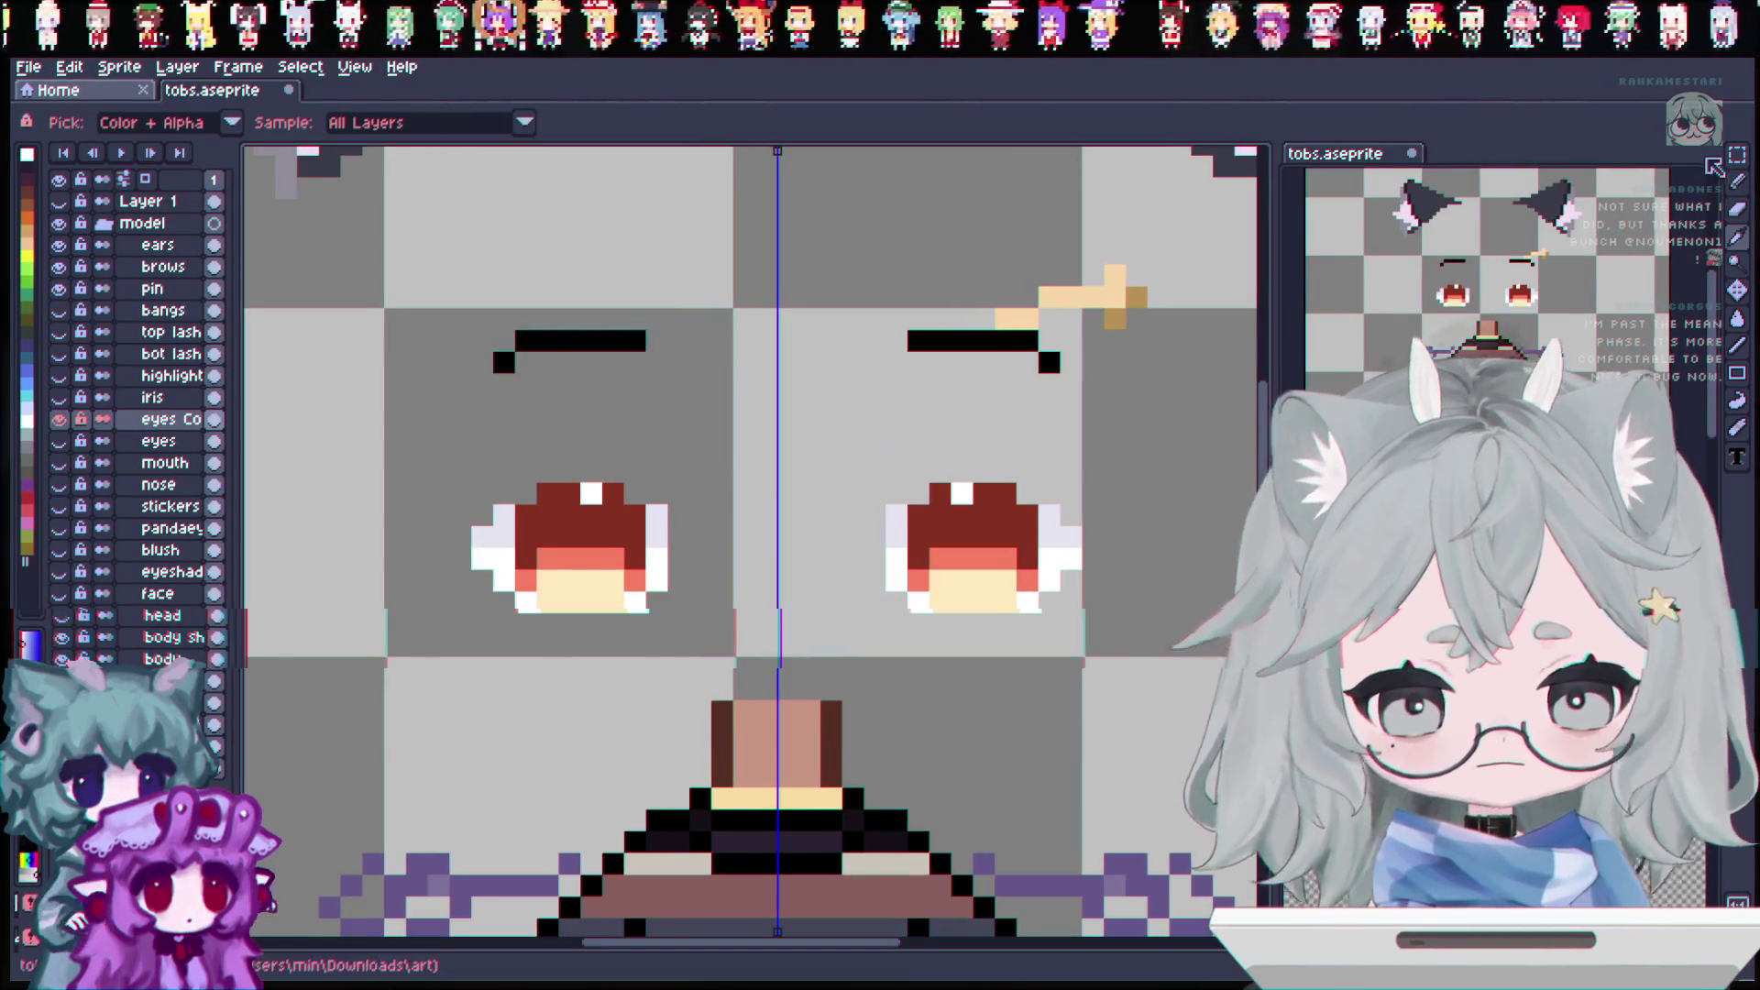
mouse_move(546, 536)
mouse_down()
mouse_move(518, 536)
mouse_move(646, 537)
mouse_up()
mouse_move(500, 514)
mouse_down()
mouse_move(605, 514)
mouse_move(614, 494)
mouse_up()
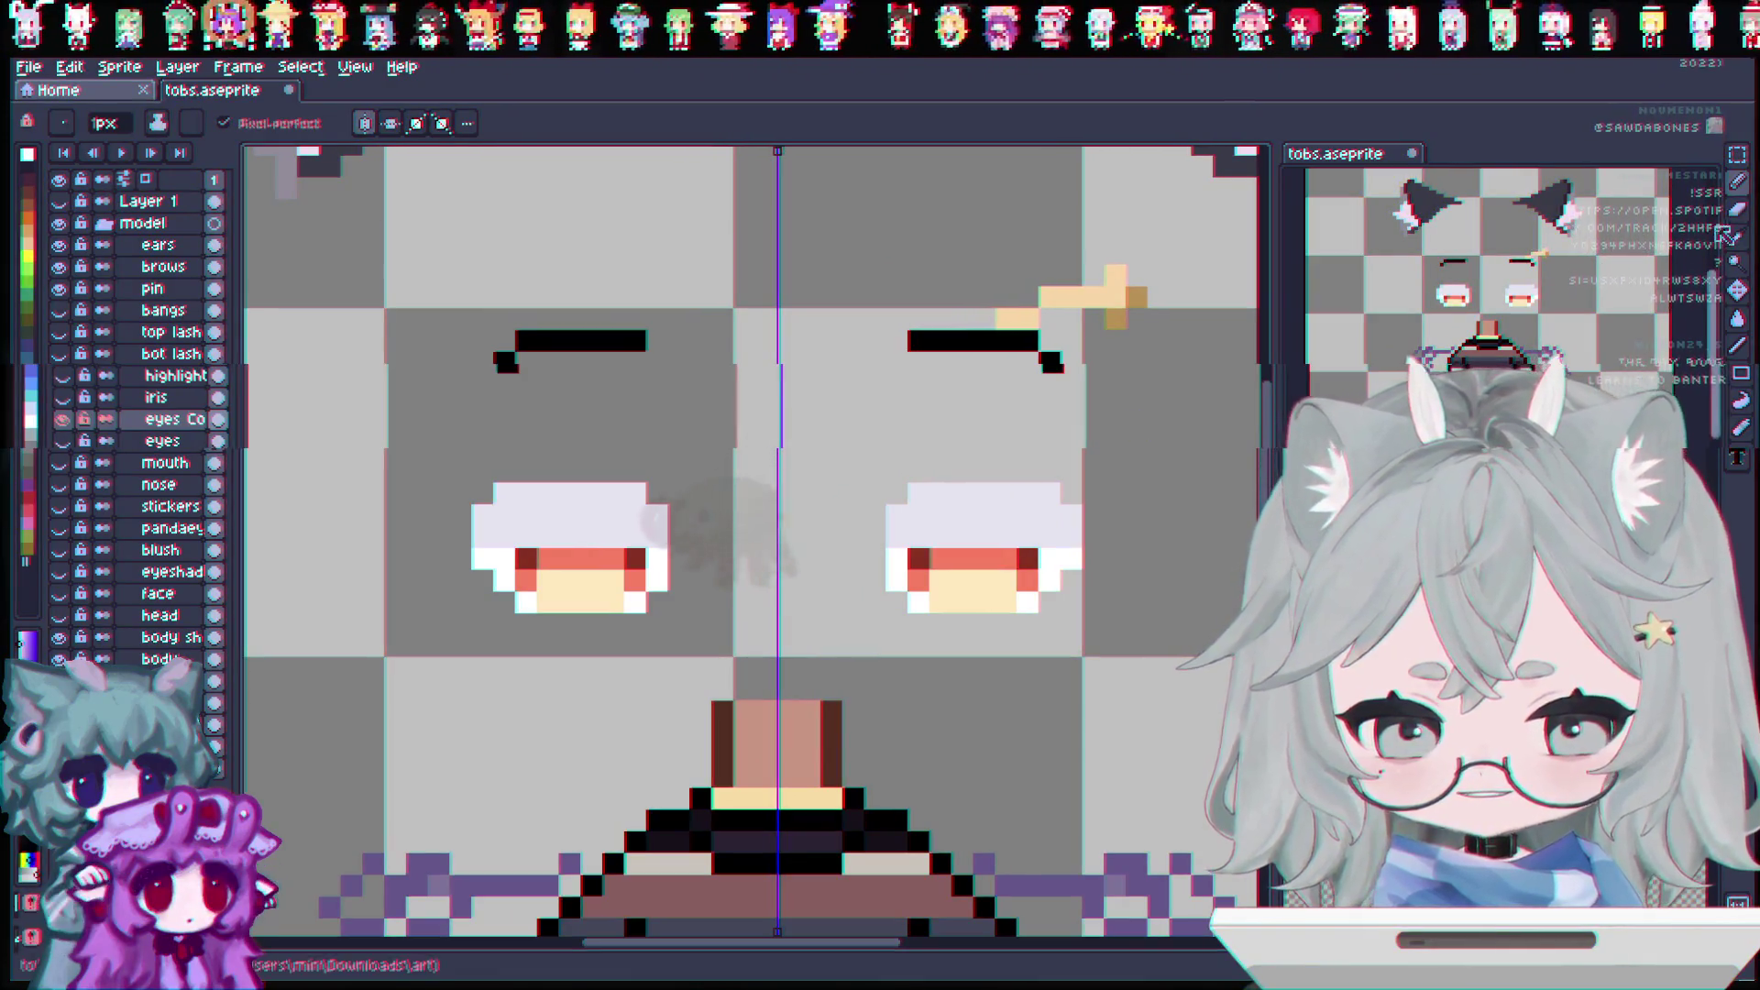
key(i)
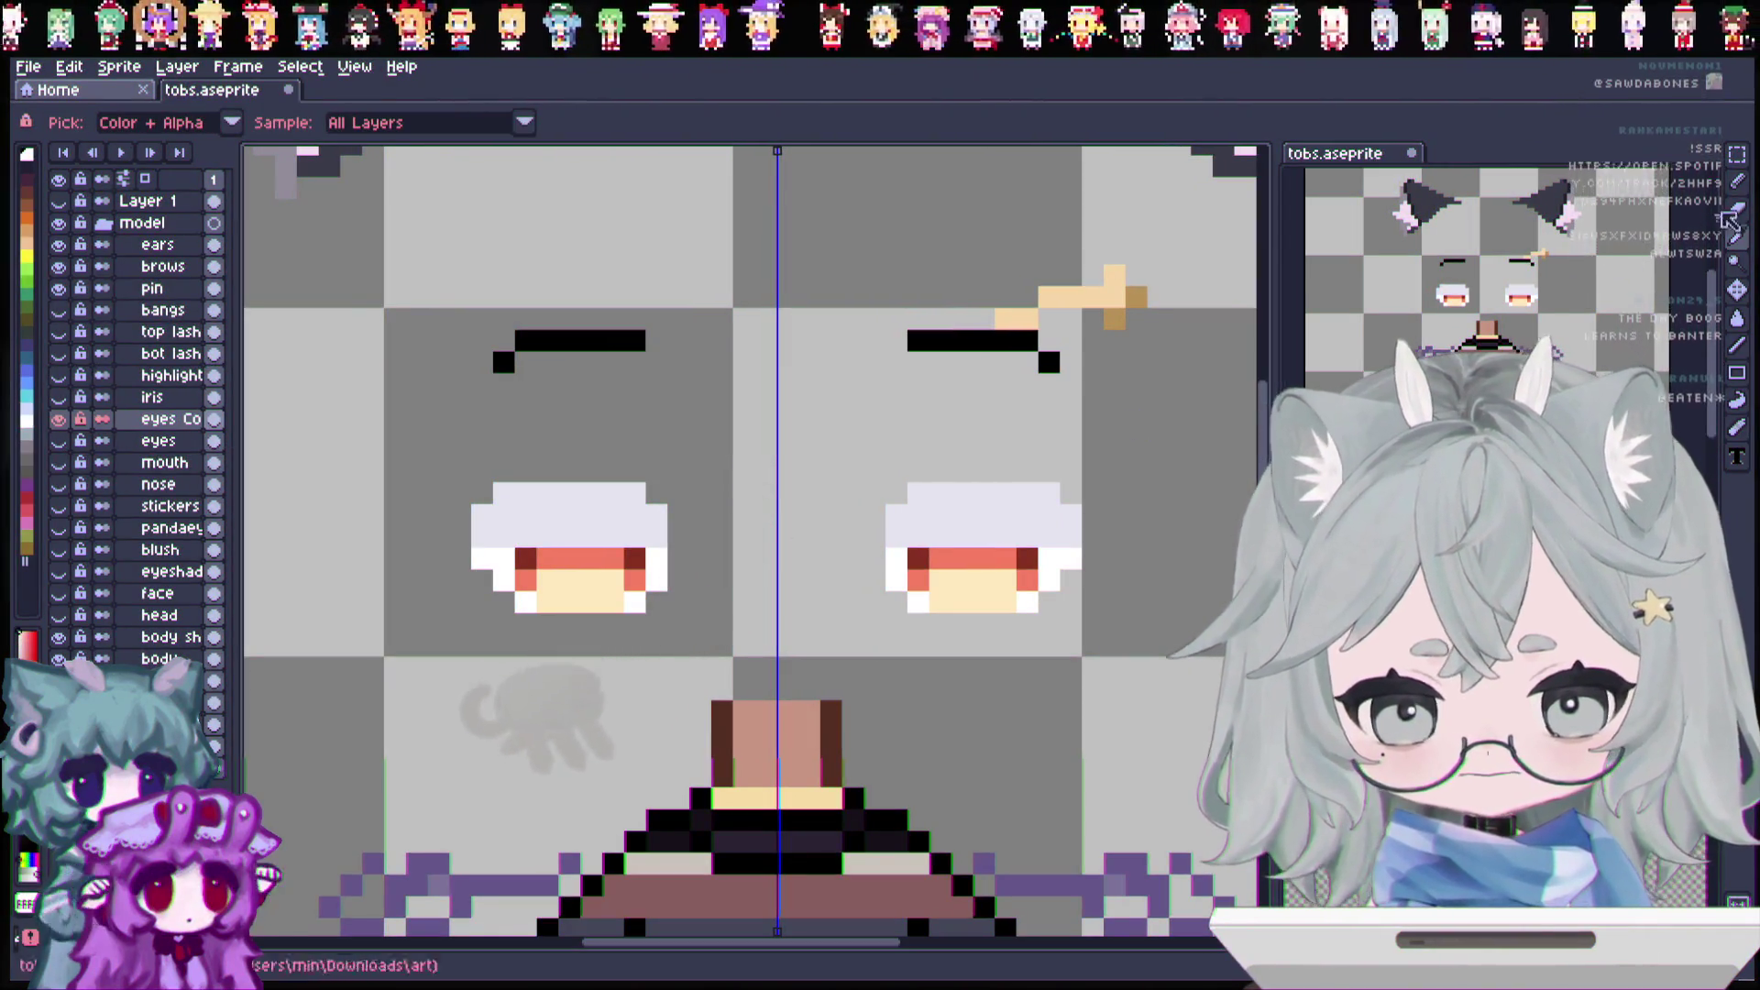
key(b)
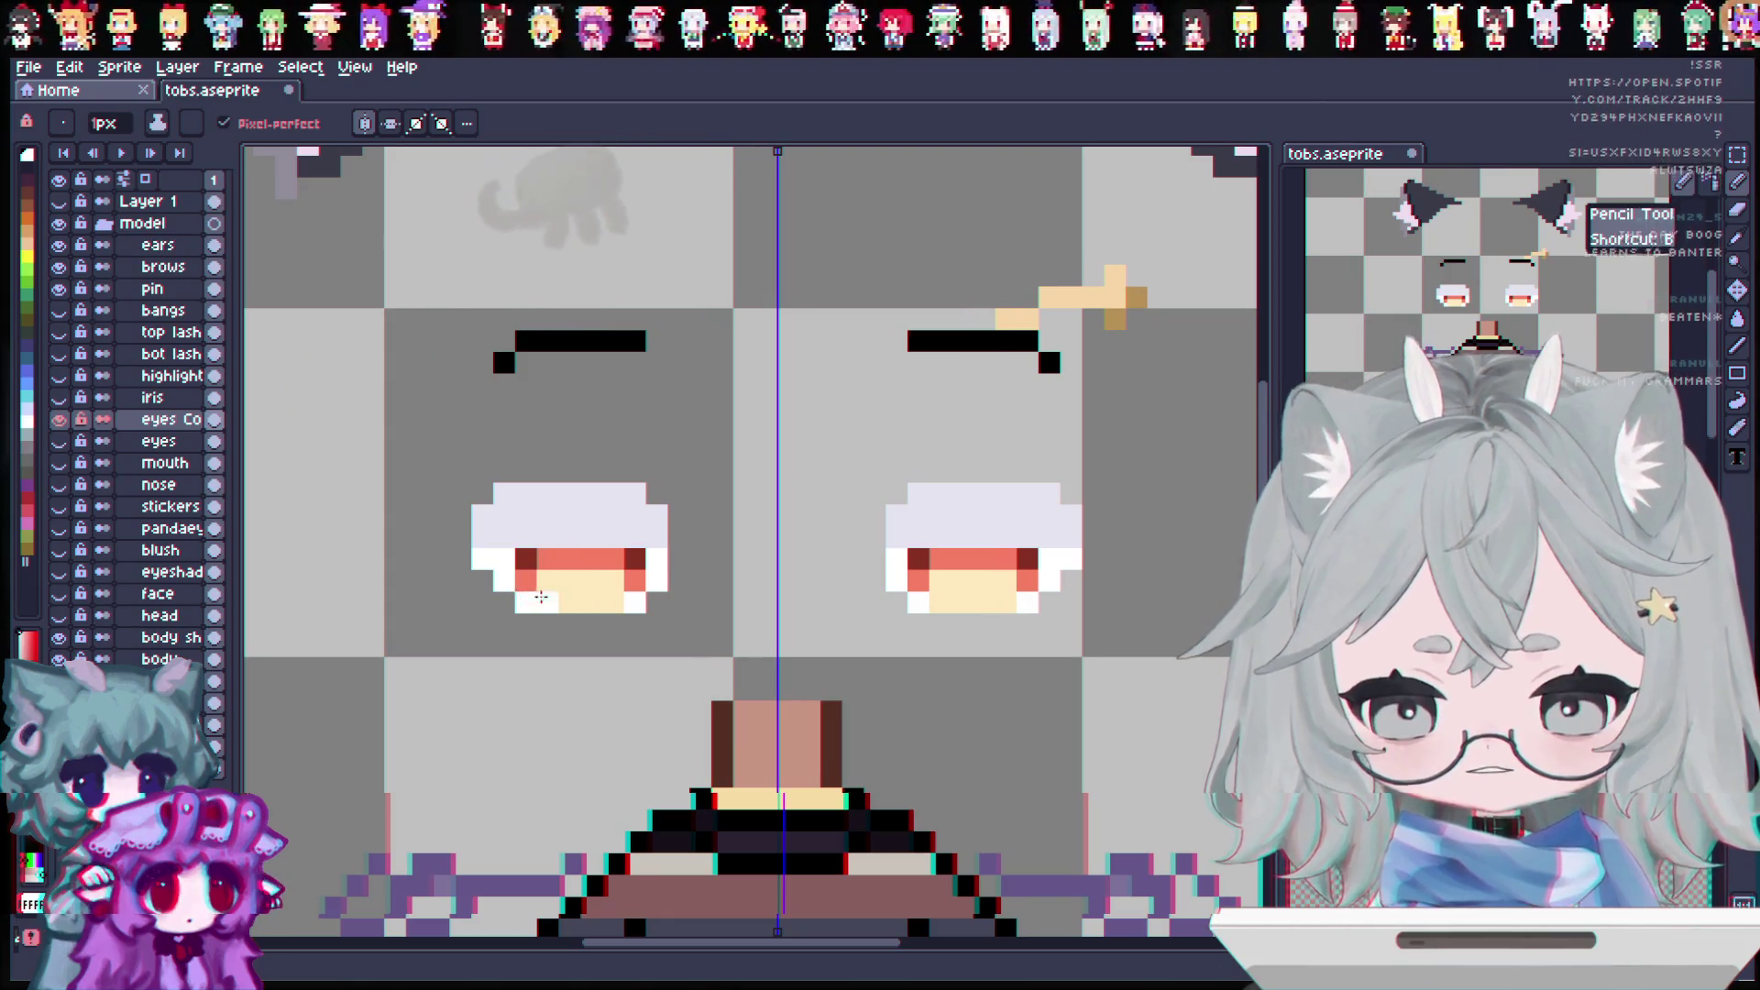
mouse_move(518, 583)
mouse_down()
mouse_move(625, 573)
mouse_move(516, 559)
mouse_up()
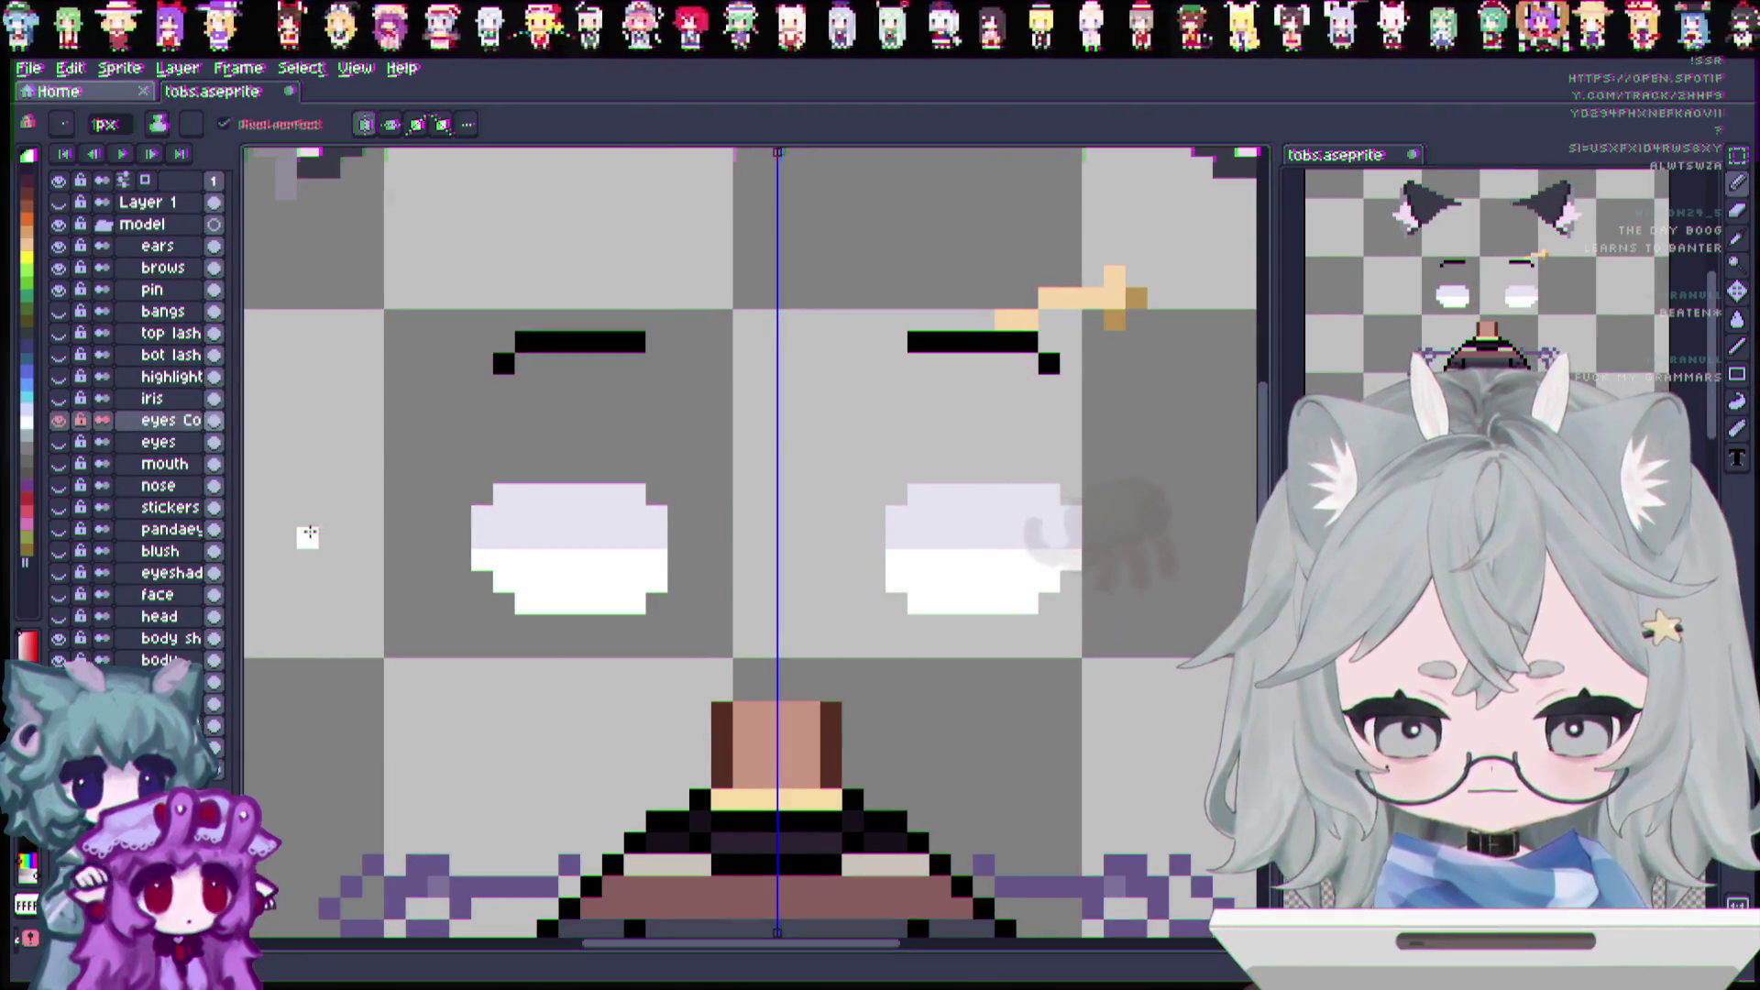
click(504, 602)
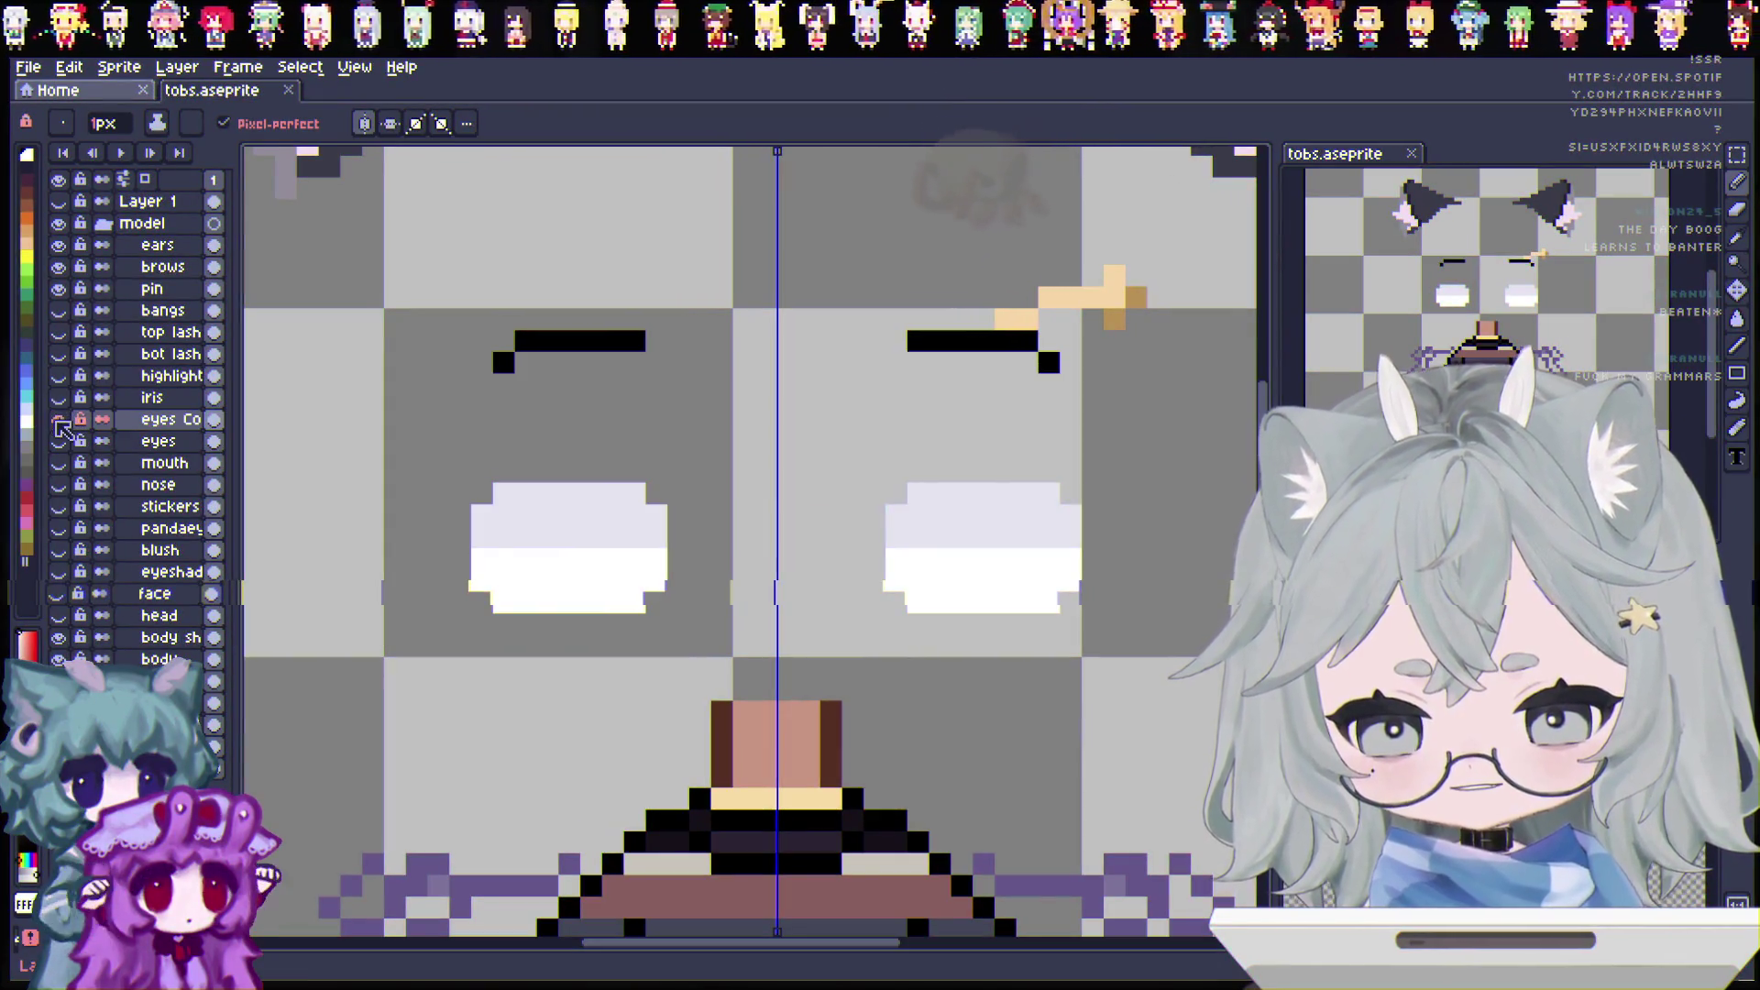
click(58, 420)
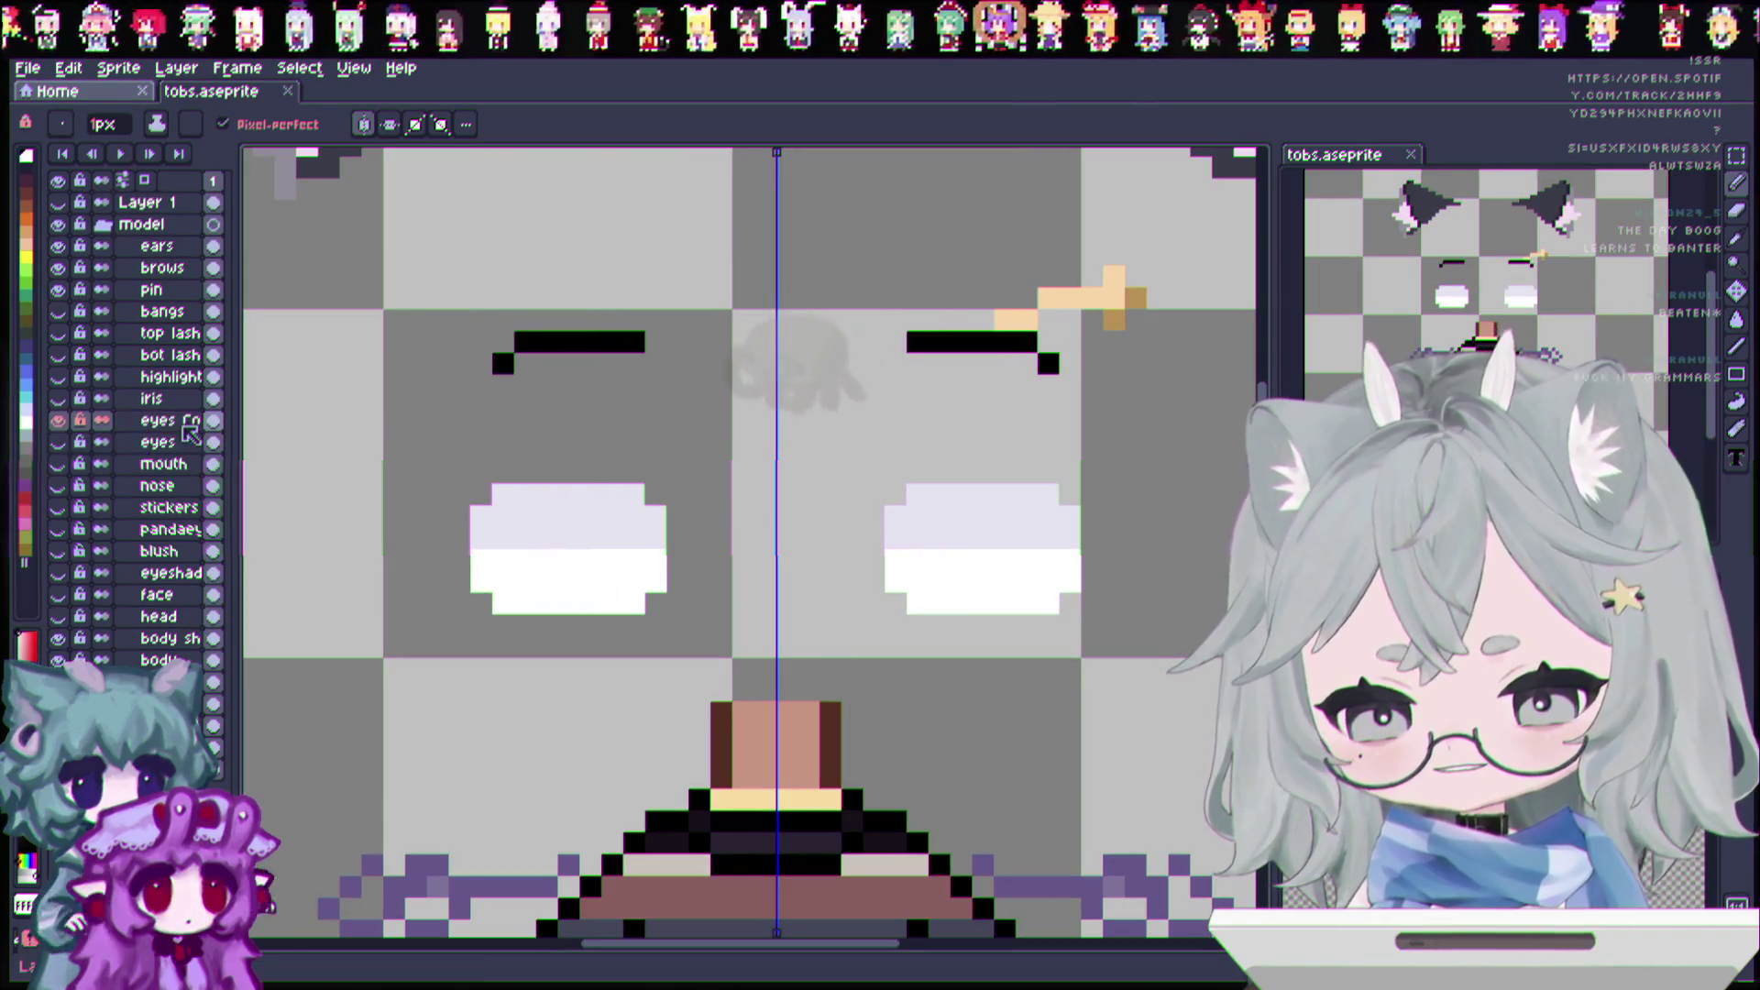
Step: Duplicate the eyes Copy layer, erase its lower white rows, and show only the plain white layer
right_click(173, 423)
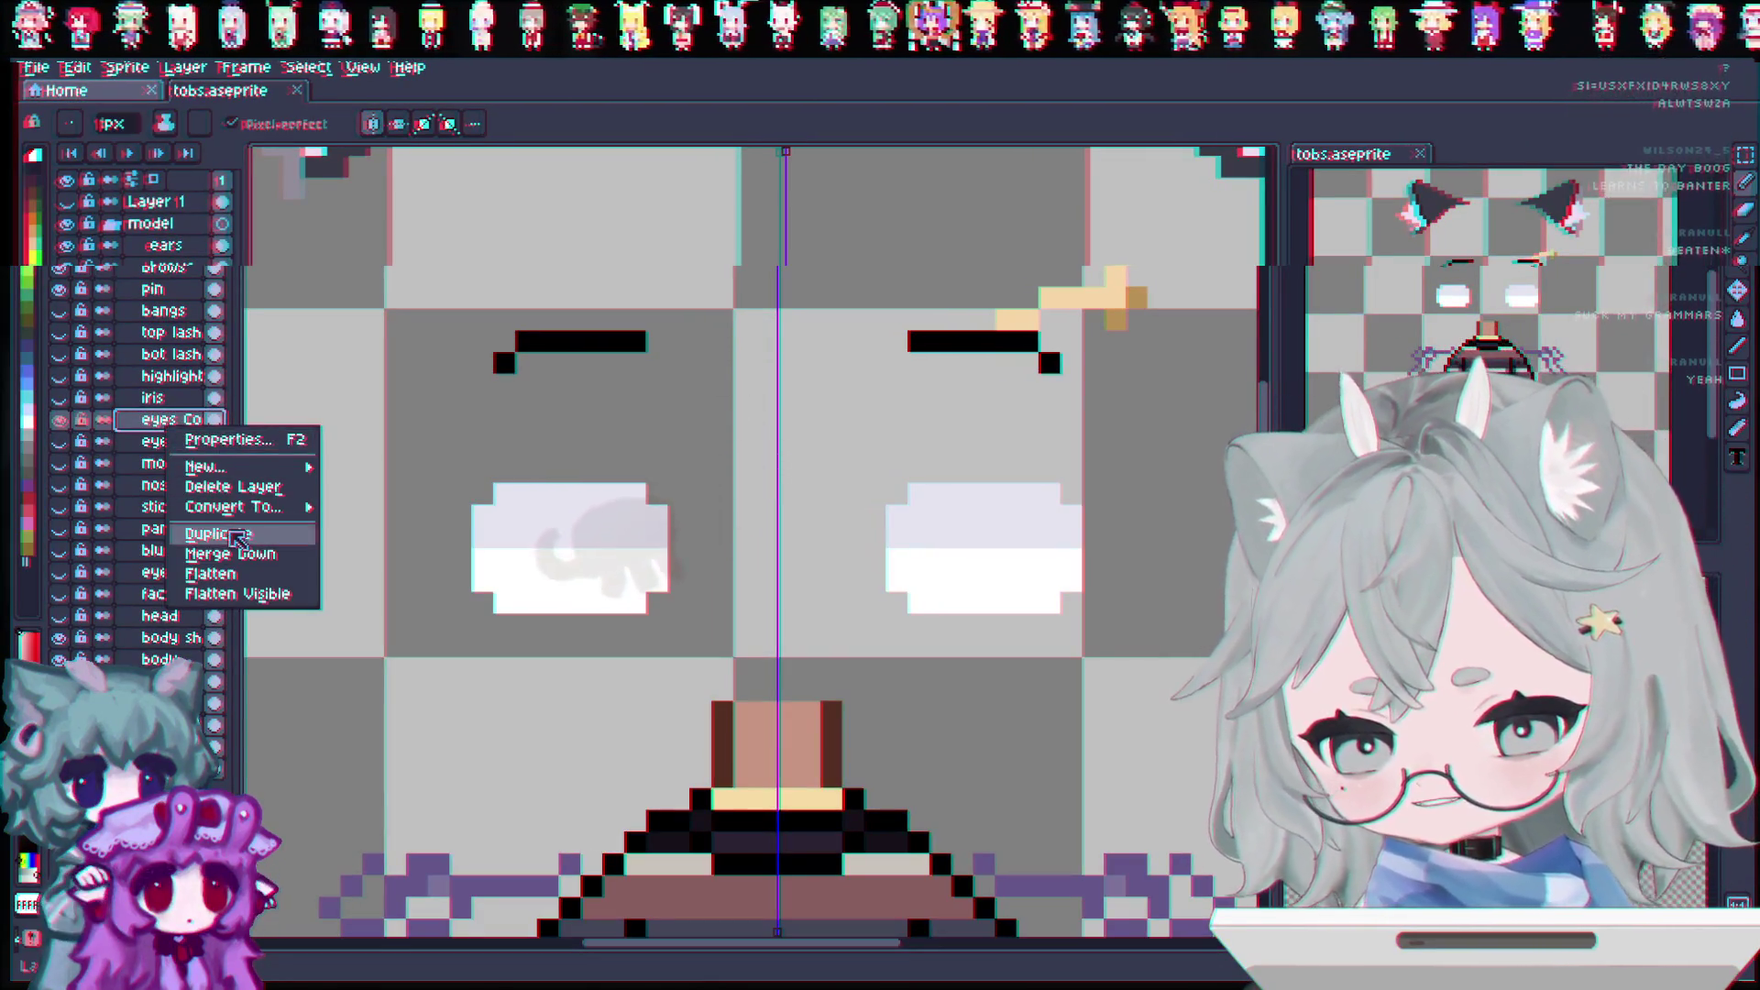
click(216, 534)
key(i)
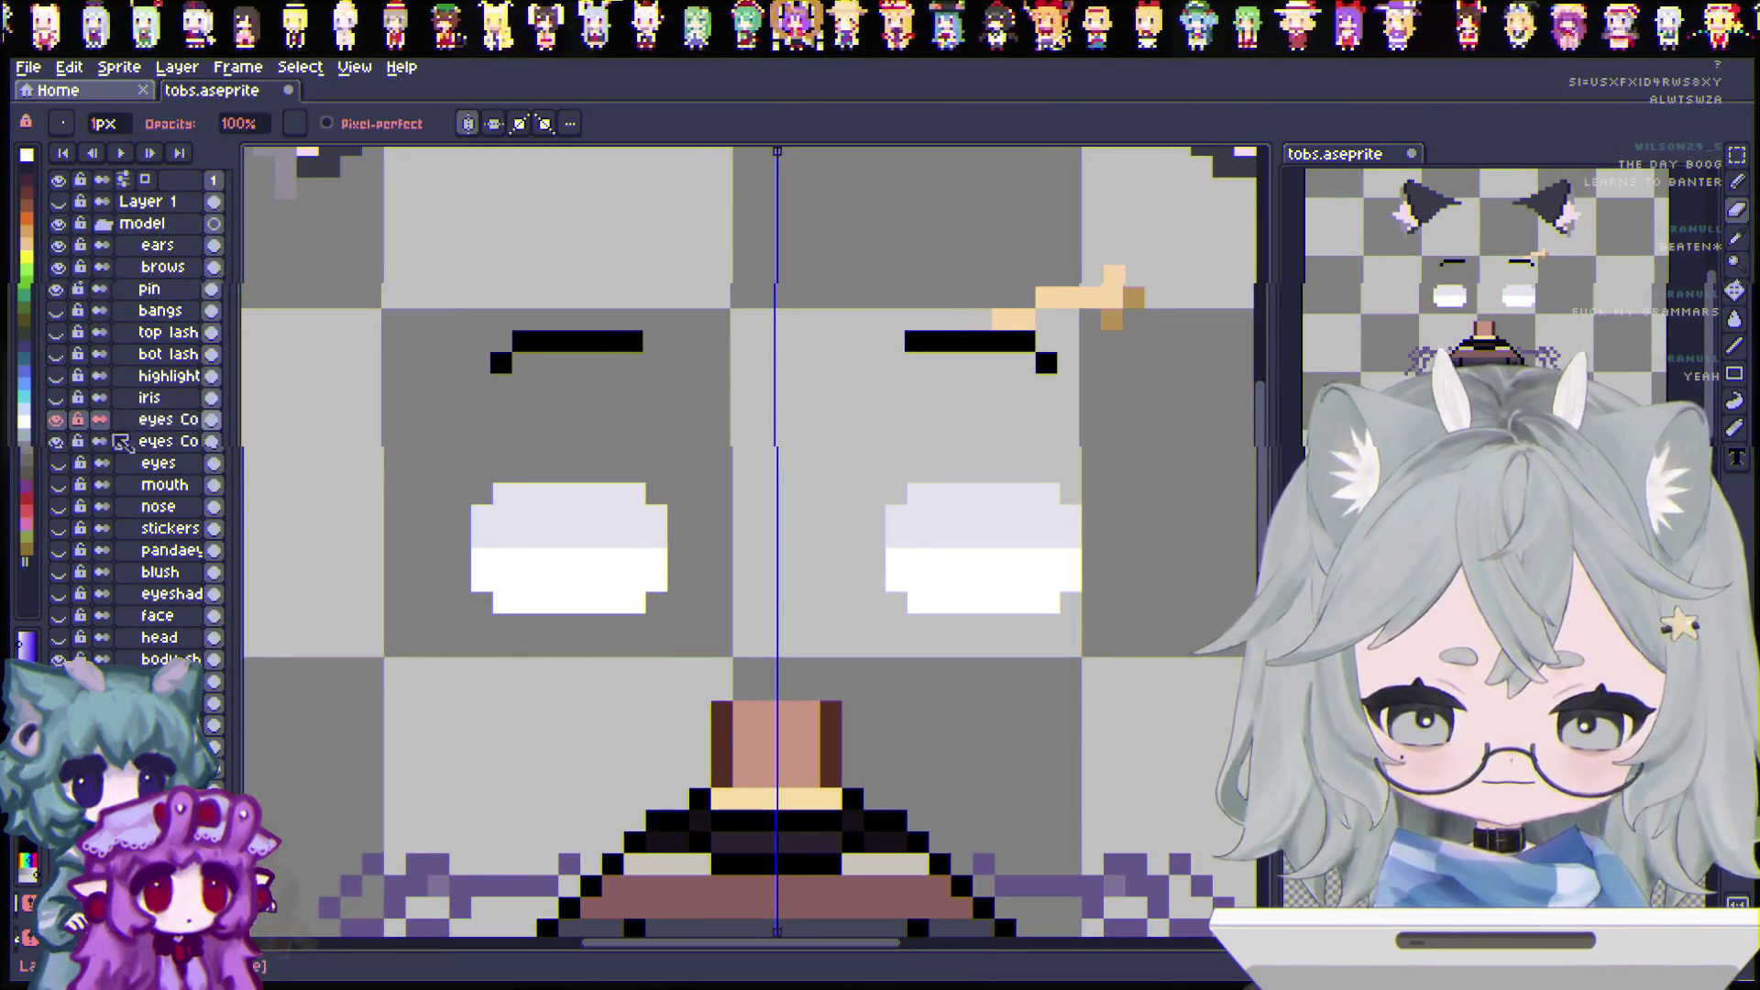
drag(459, 557, 612, 601)
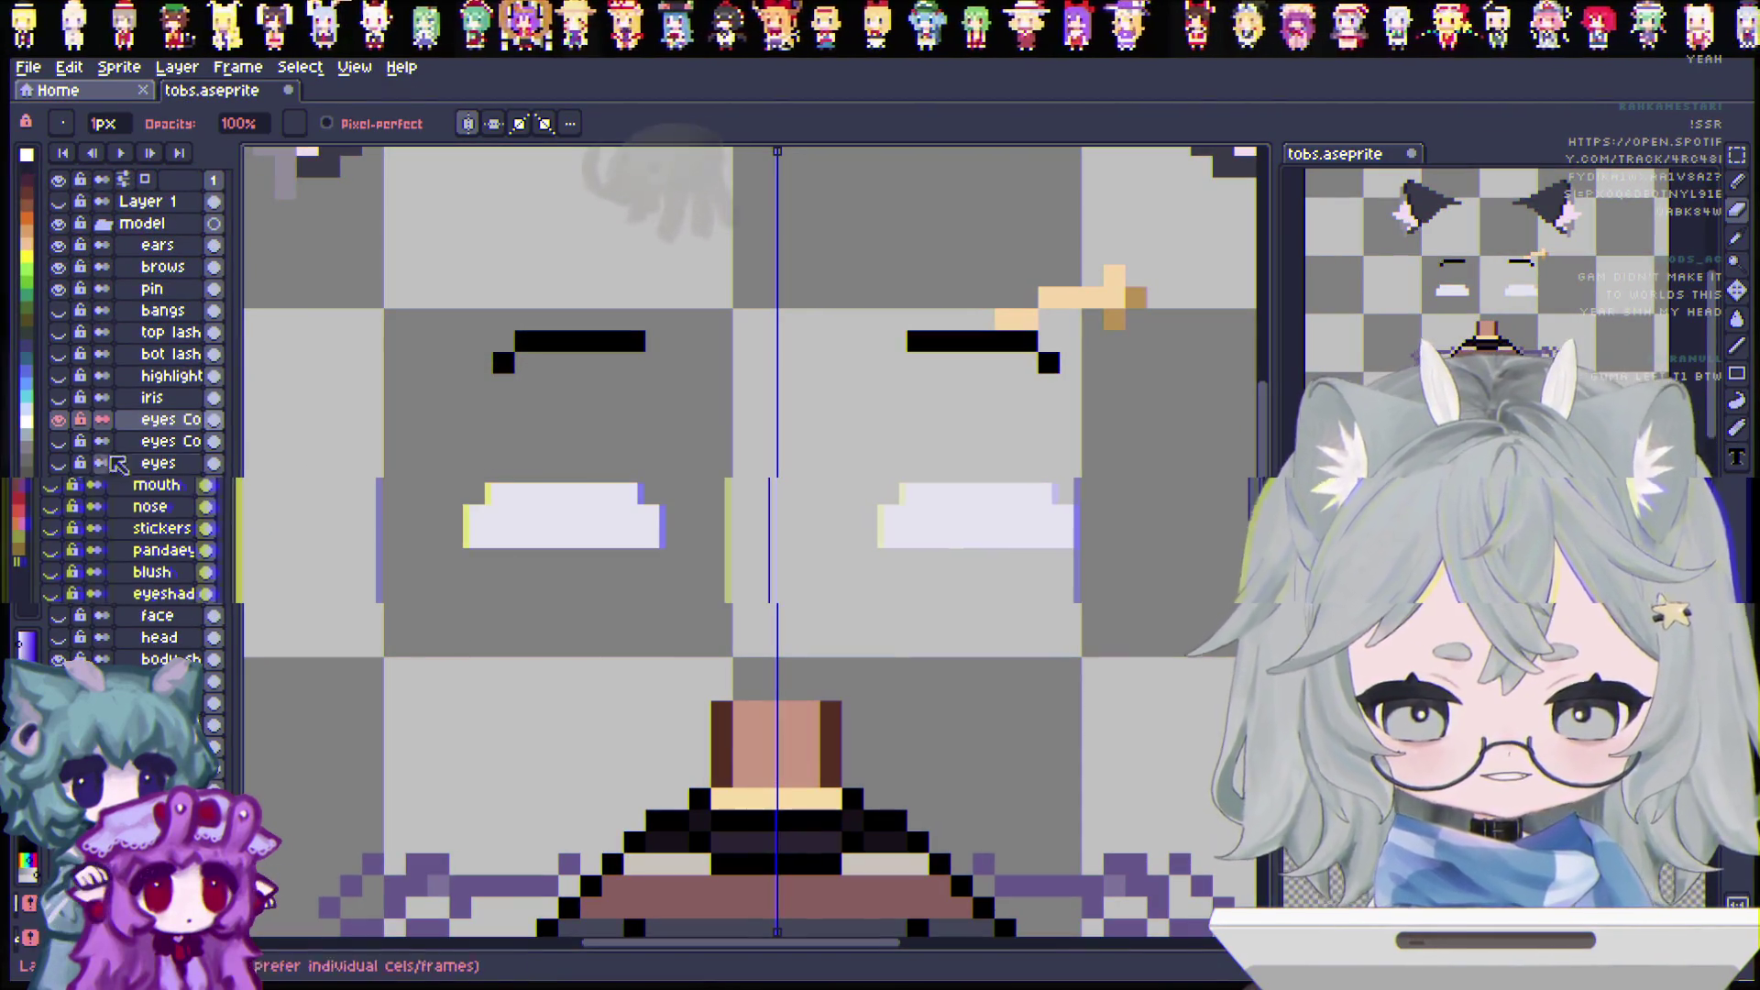
click(58, 419)
click(58, 441)
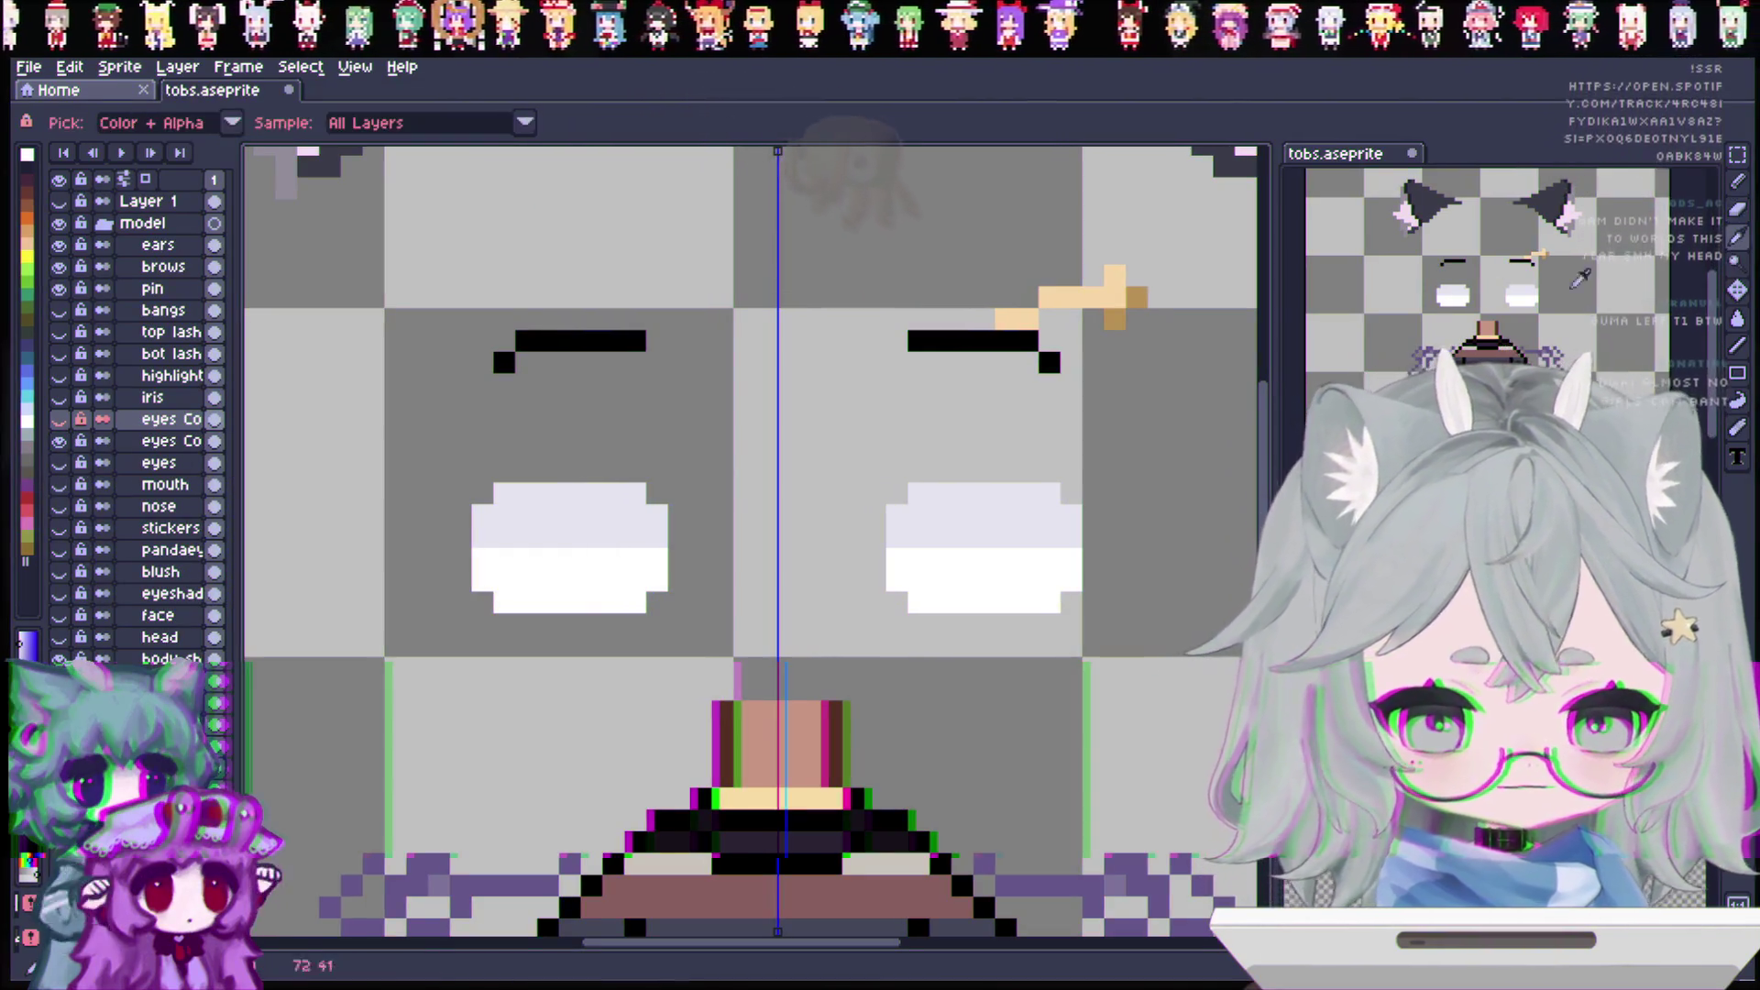
Step: Add an extra white row across both eyes and a lavender pixel at each outer corner
key(b)
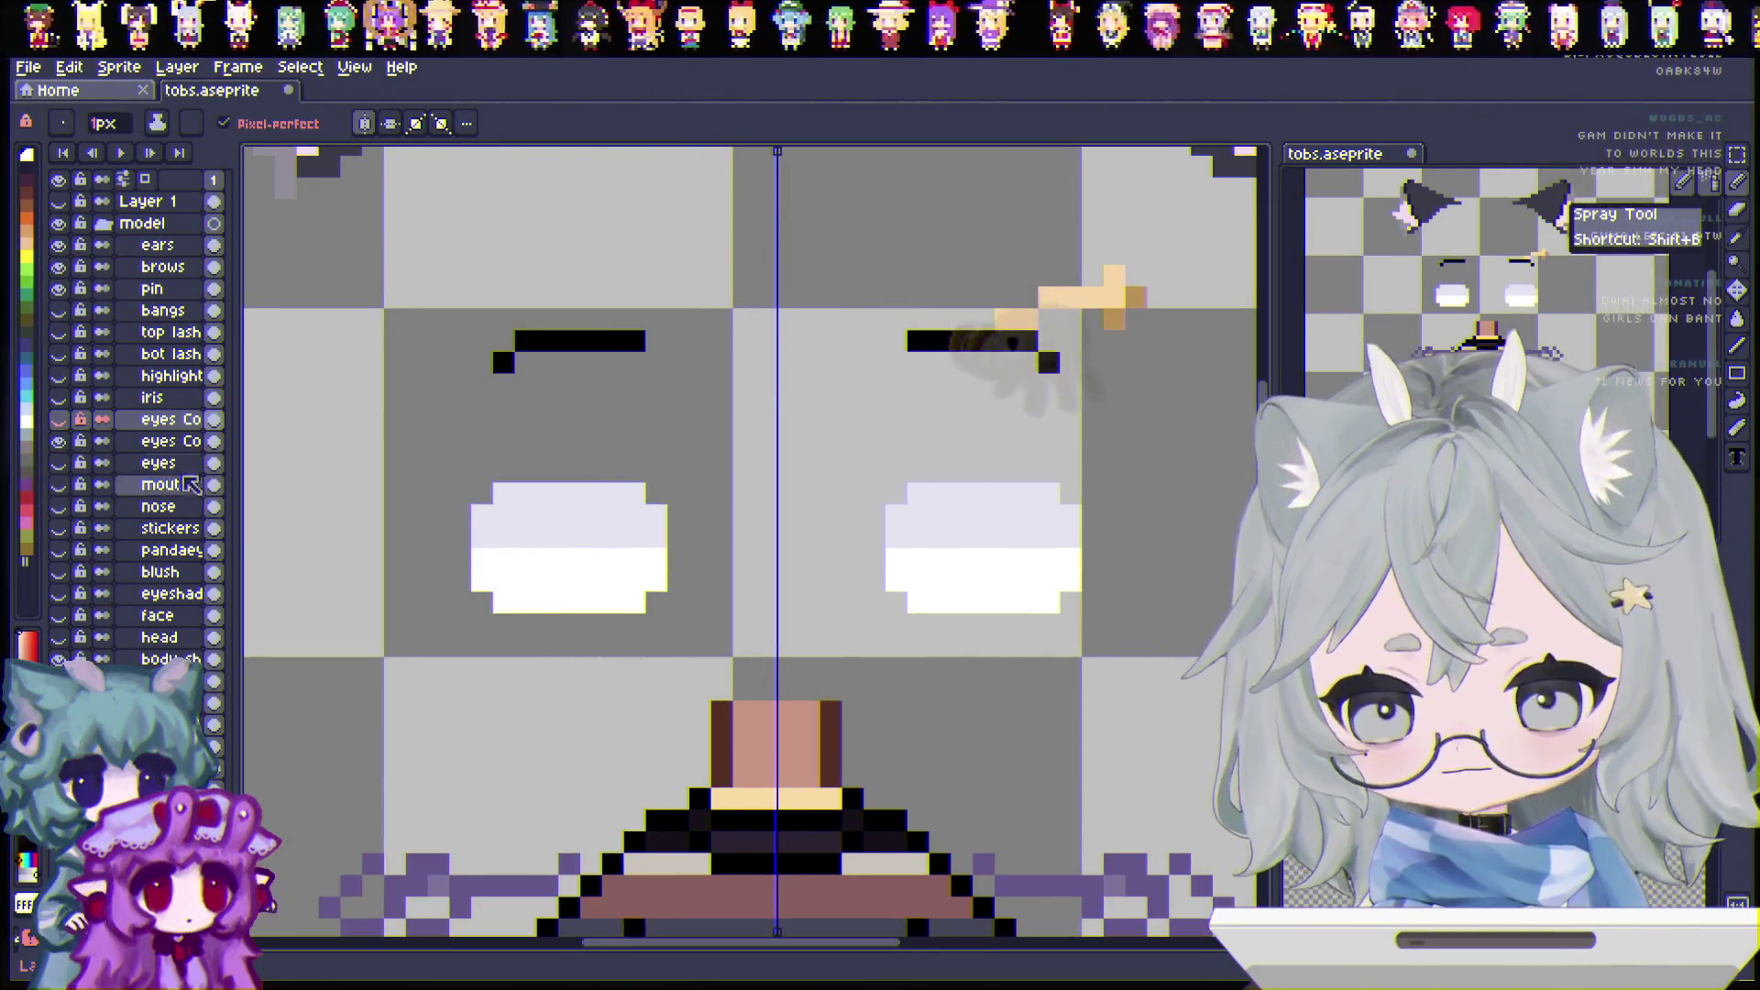
click(169, 441)
drag(483, 537, 653, 539)
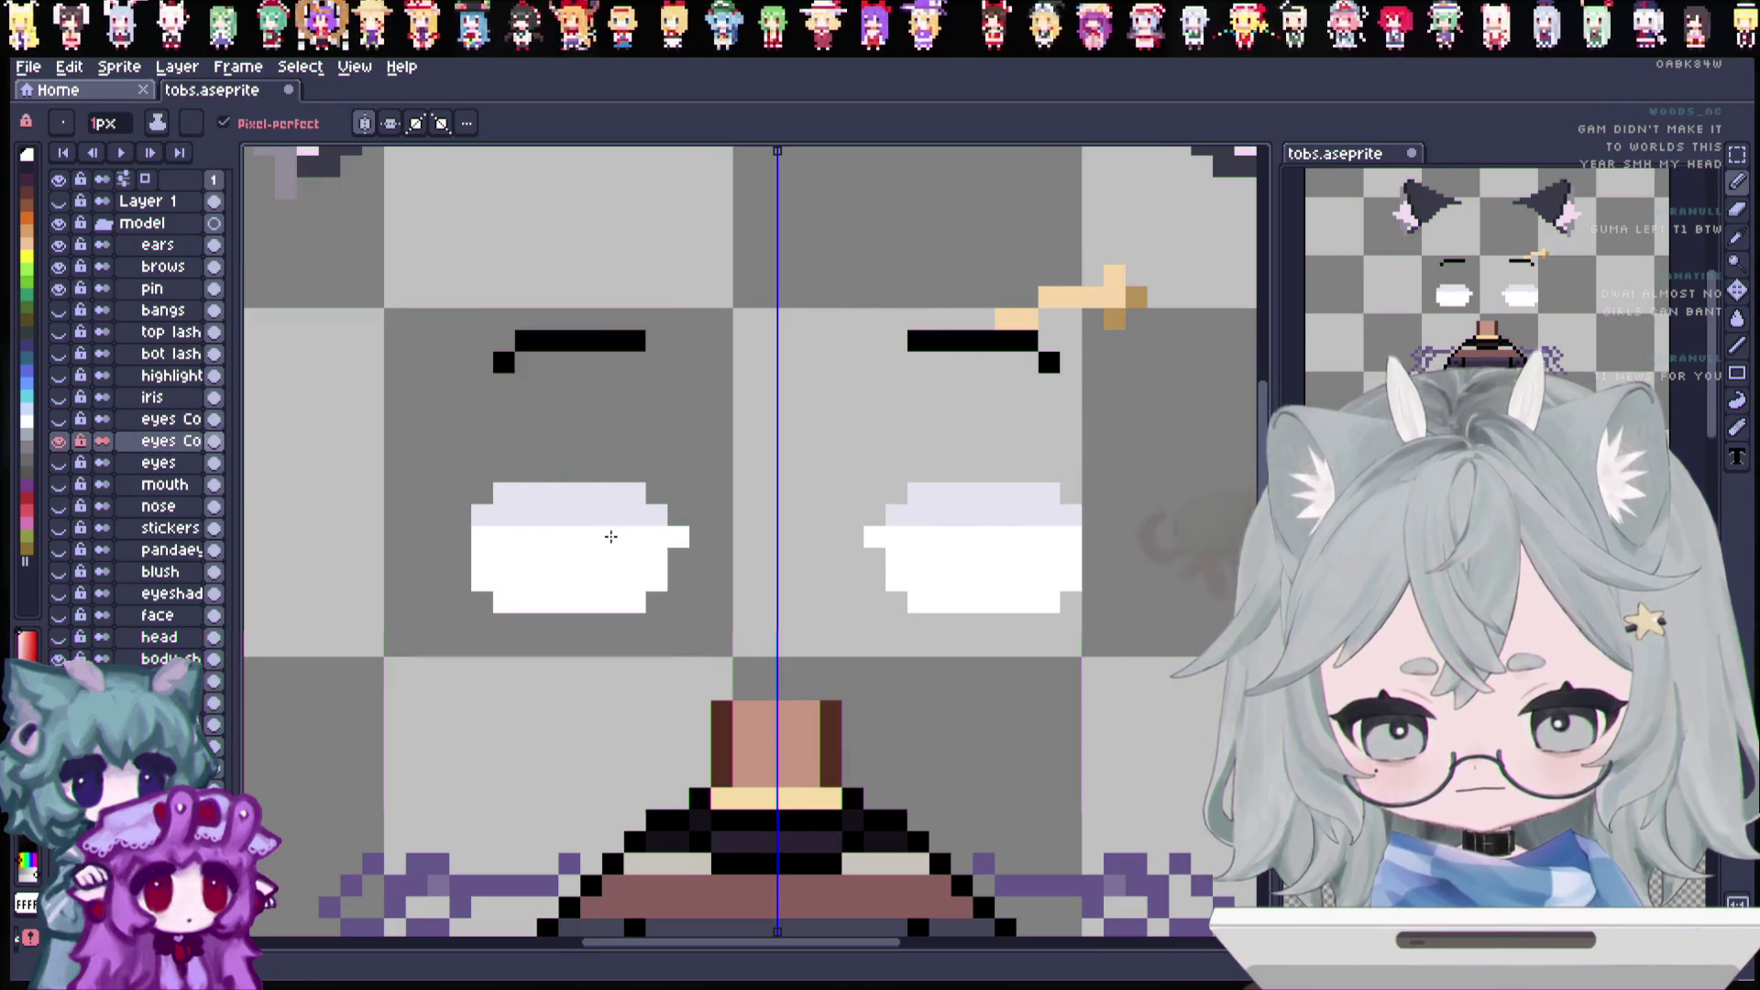
mouse_move(499, 537)
mouse_down()
mouse_move(641, 537)
mouse_move(574, 531)
mouse_up()
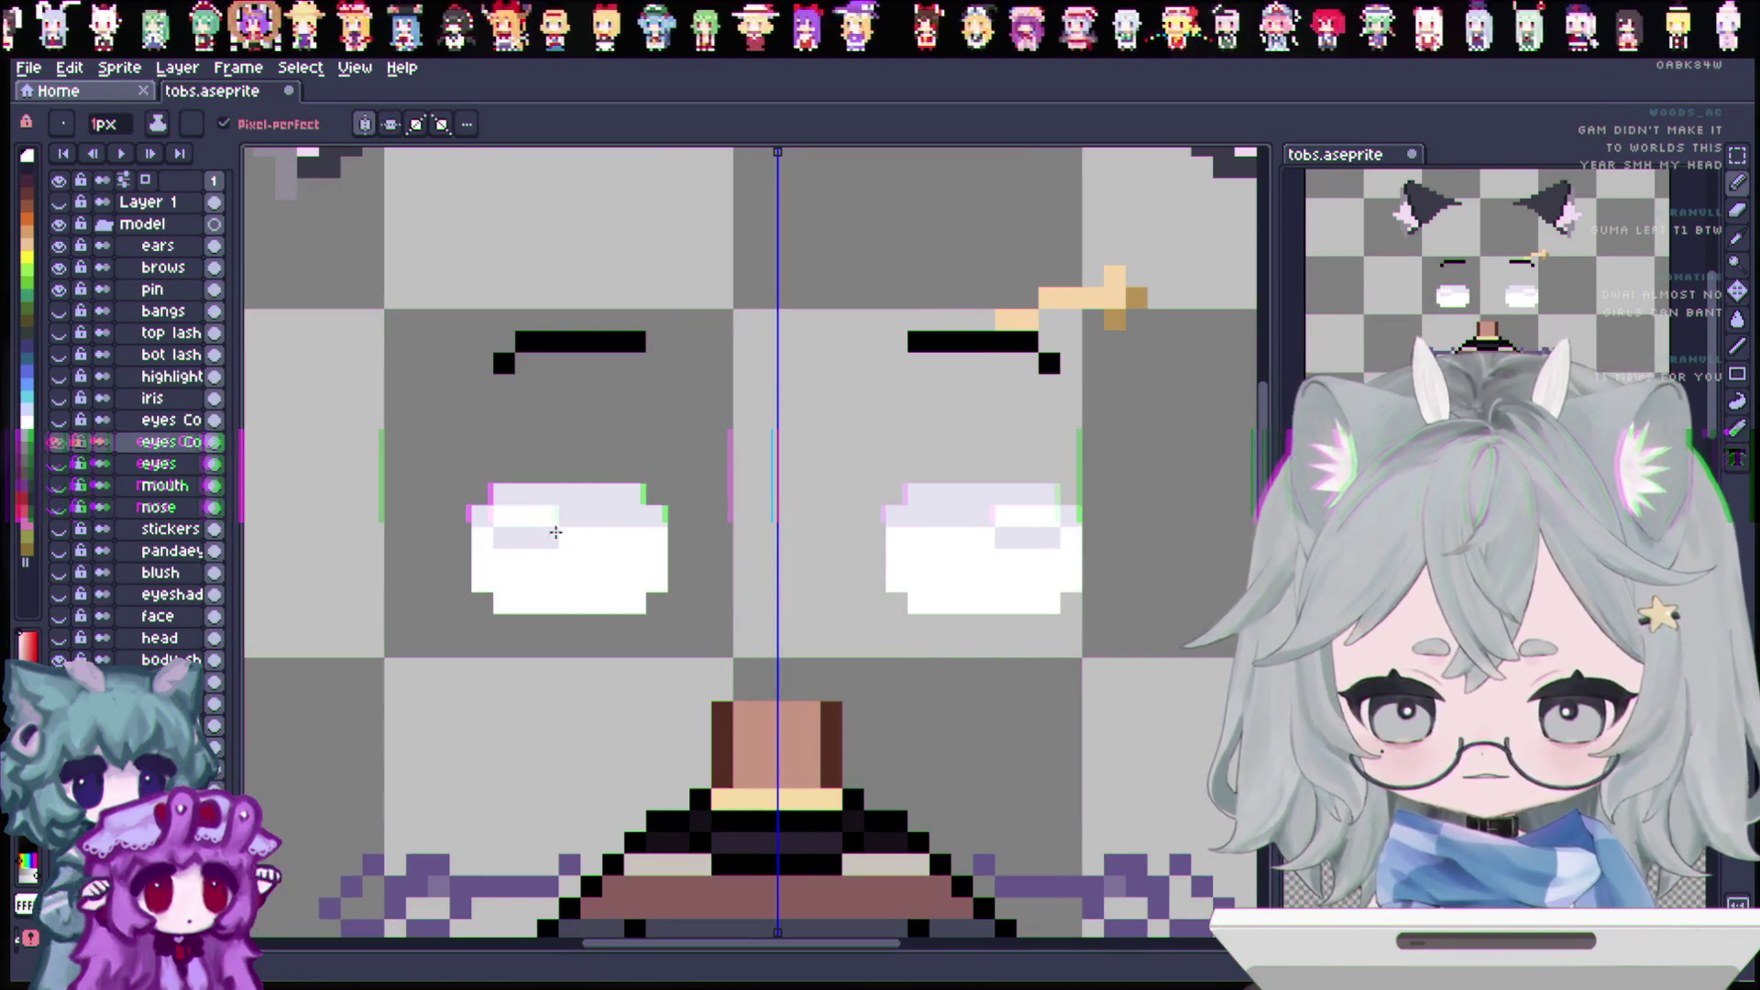
key(ctrl+z)
click(634, 511)
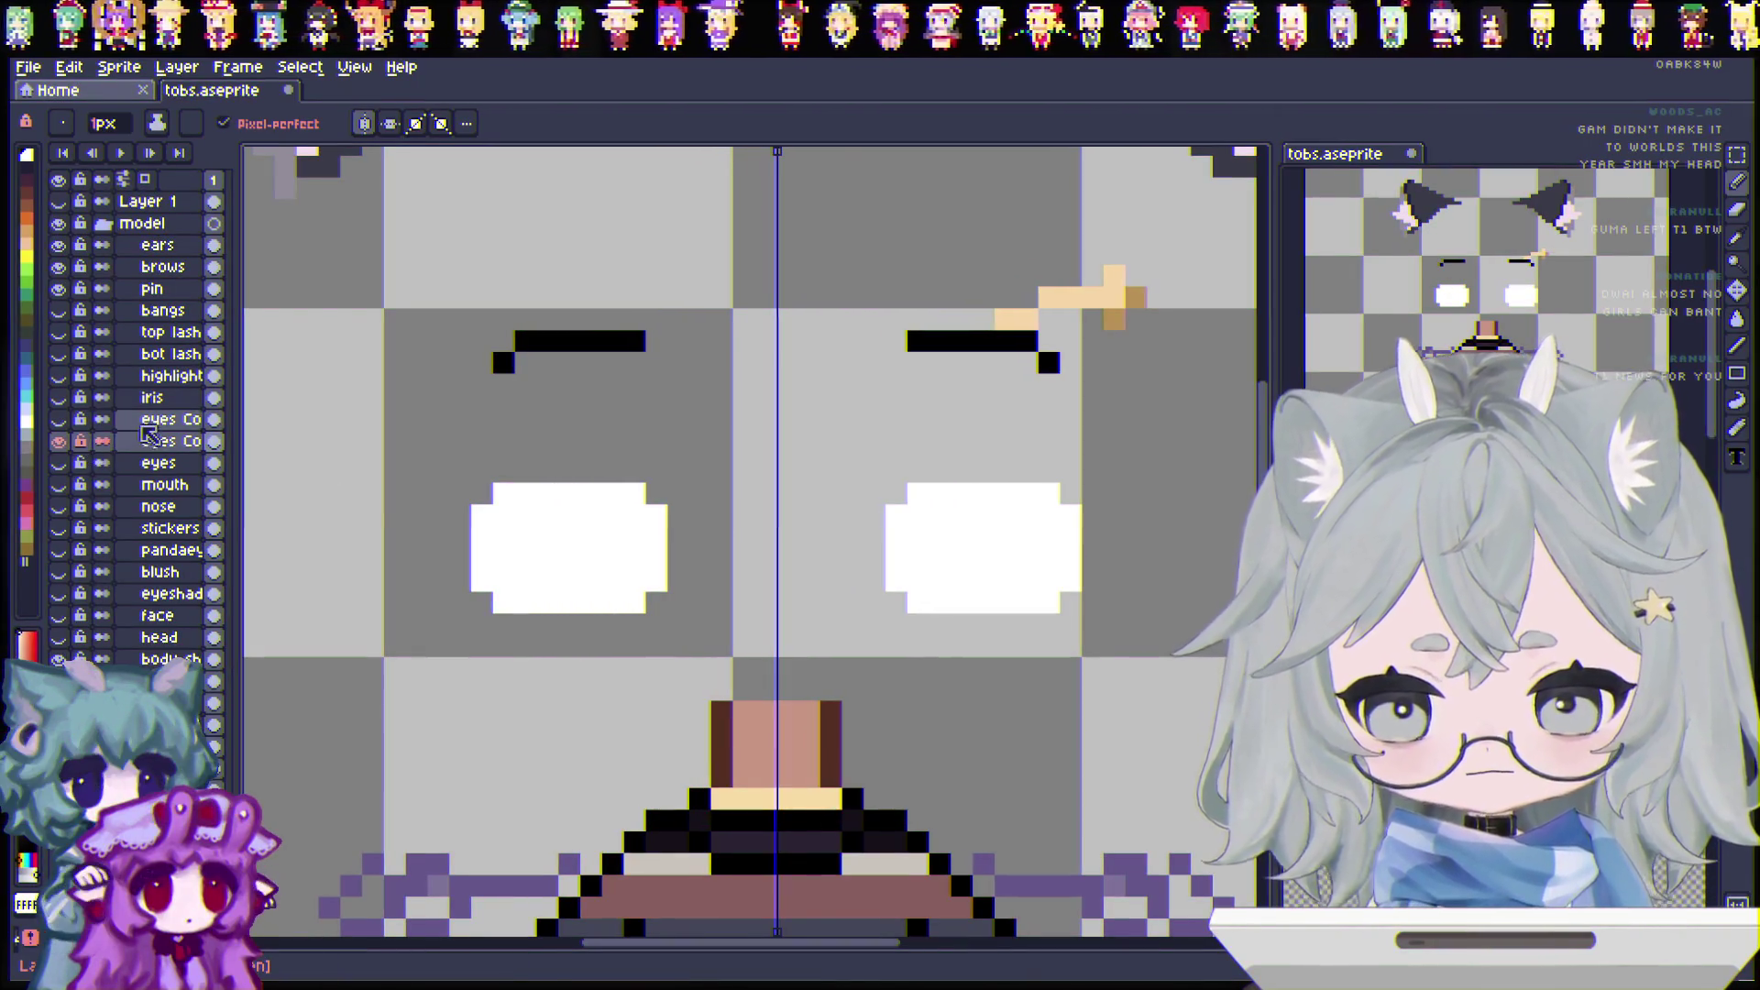
click(58, 419)
double_click(170, 422)
Step: Rename the eye copies to 'eye shading' and 'white of eyes', then hide eye shading
text(eye)
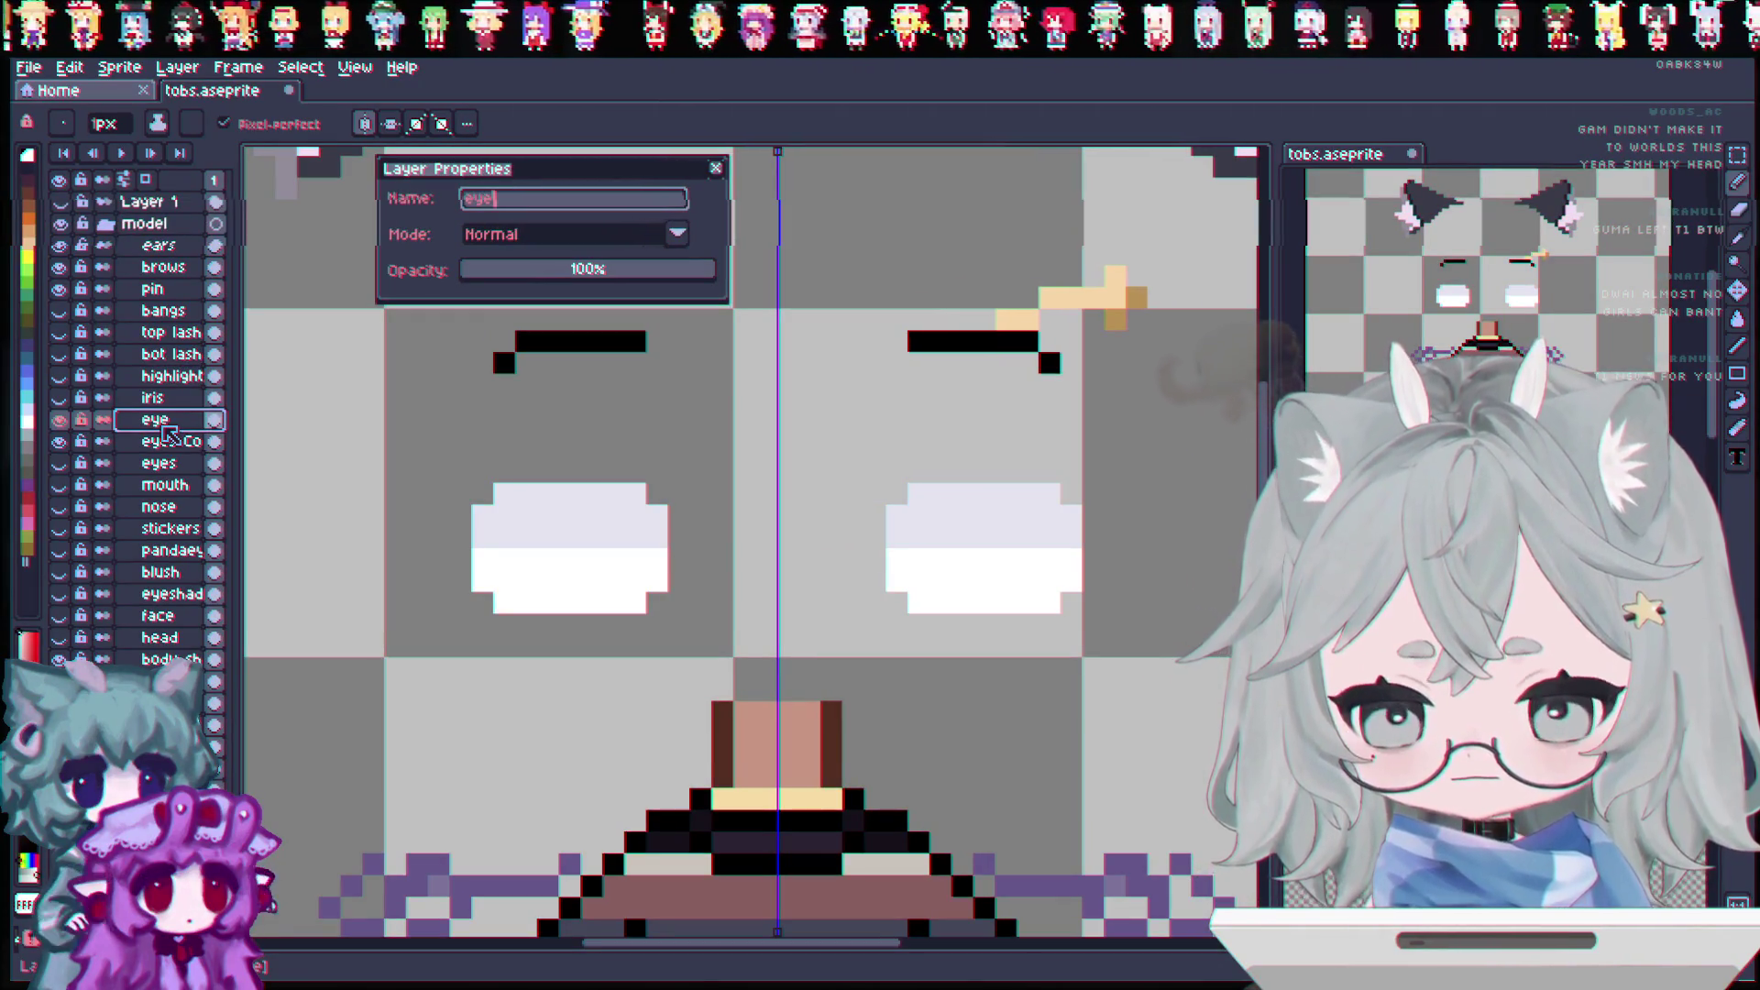
text( shading)
key(Return)
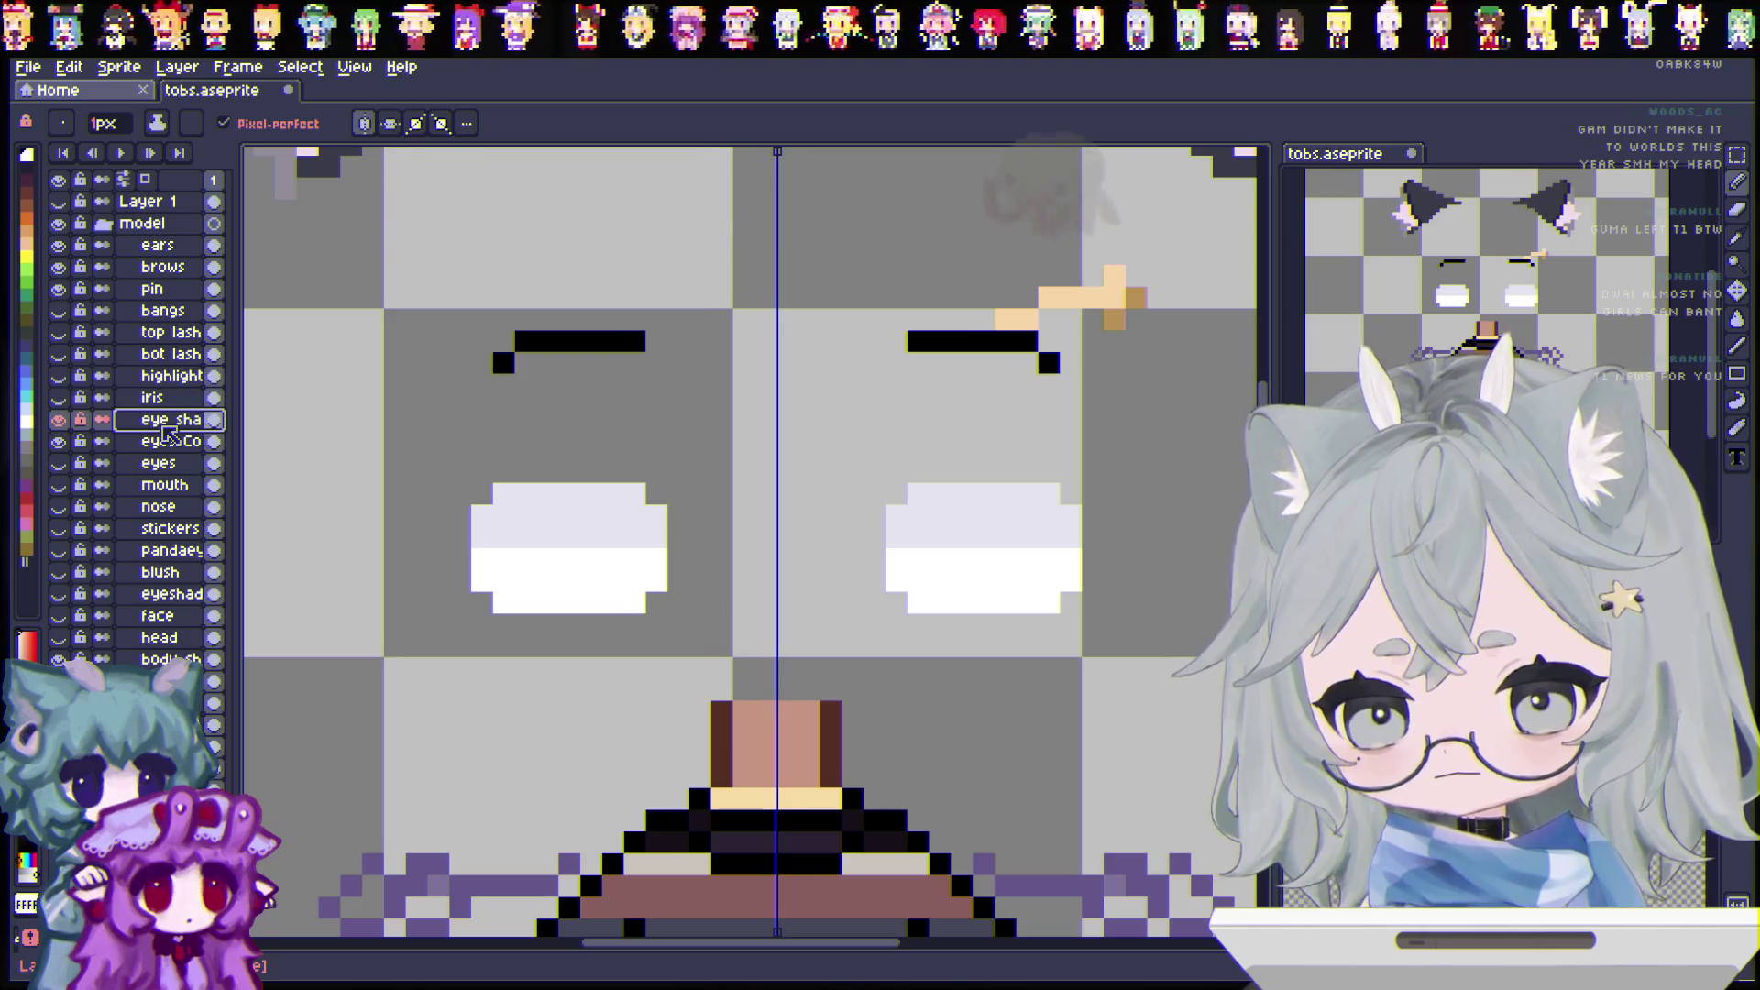
double_click(172, 442)
text(white of eyes)
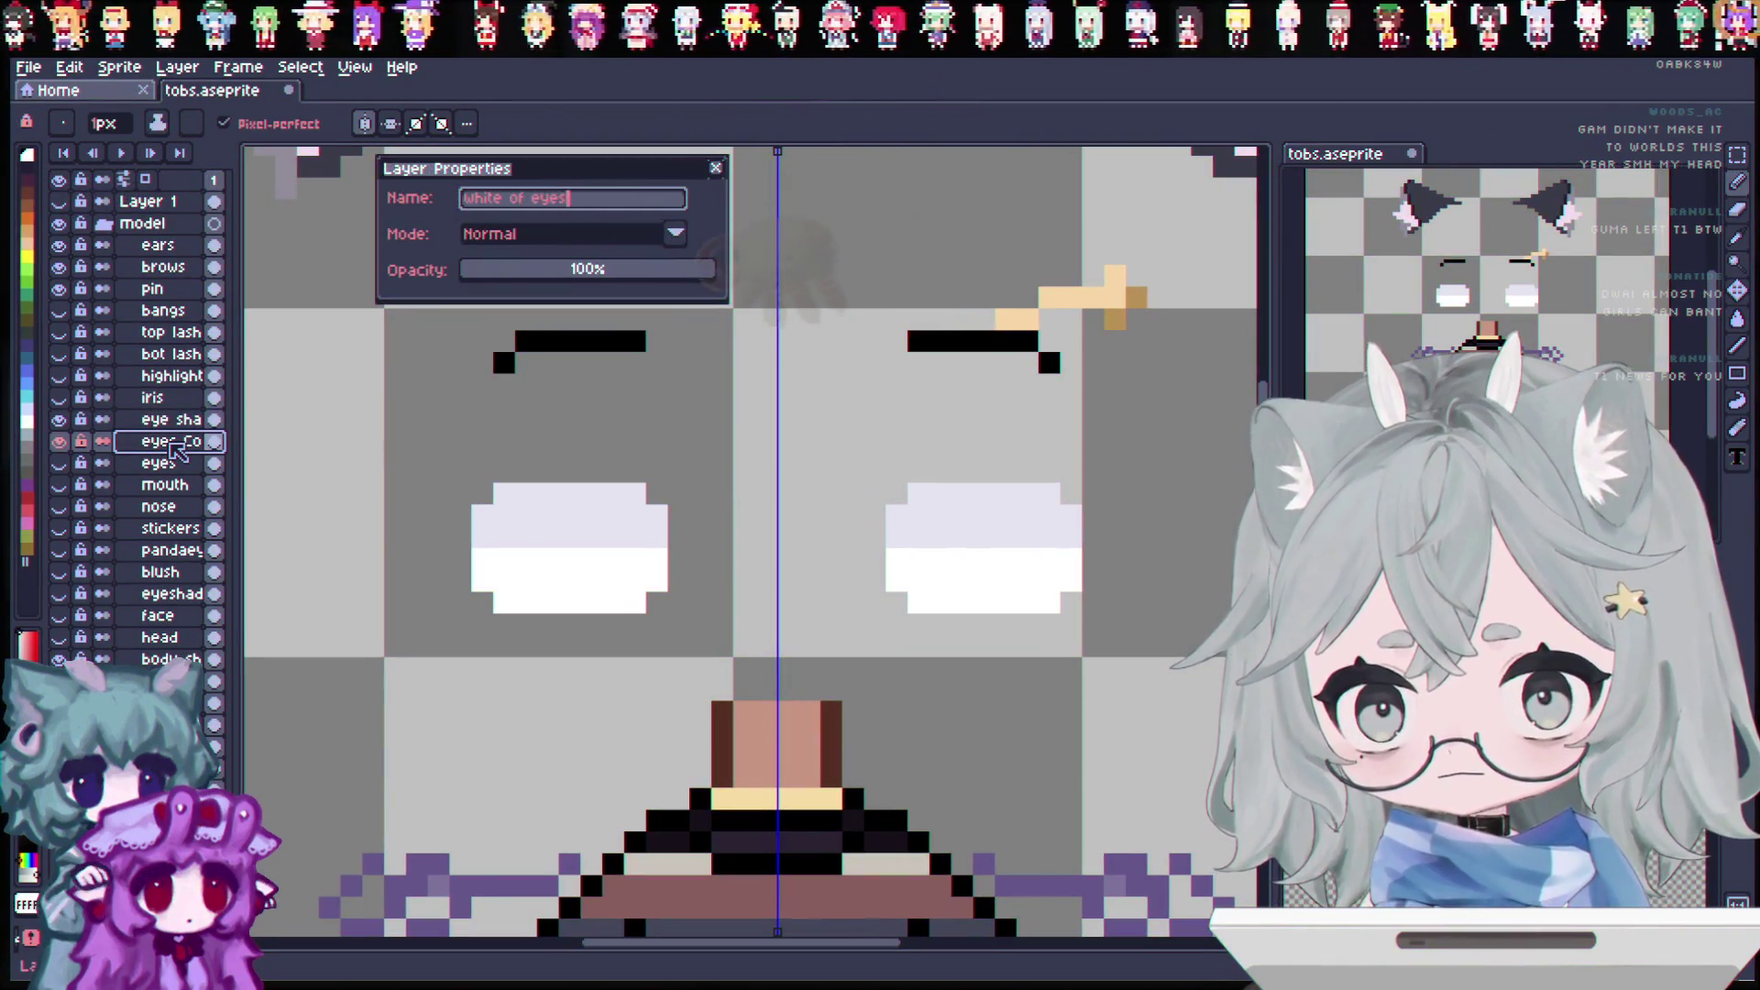
key(Return)
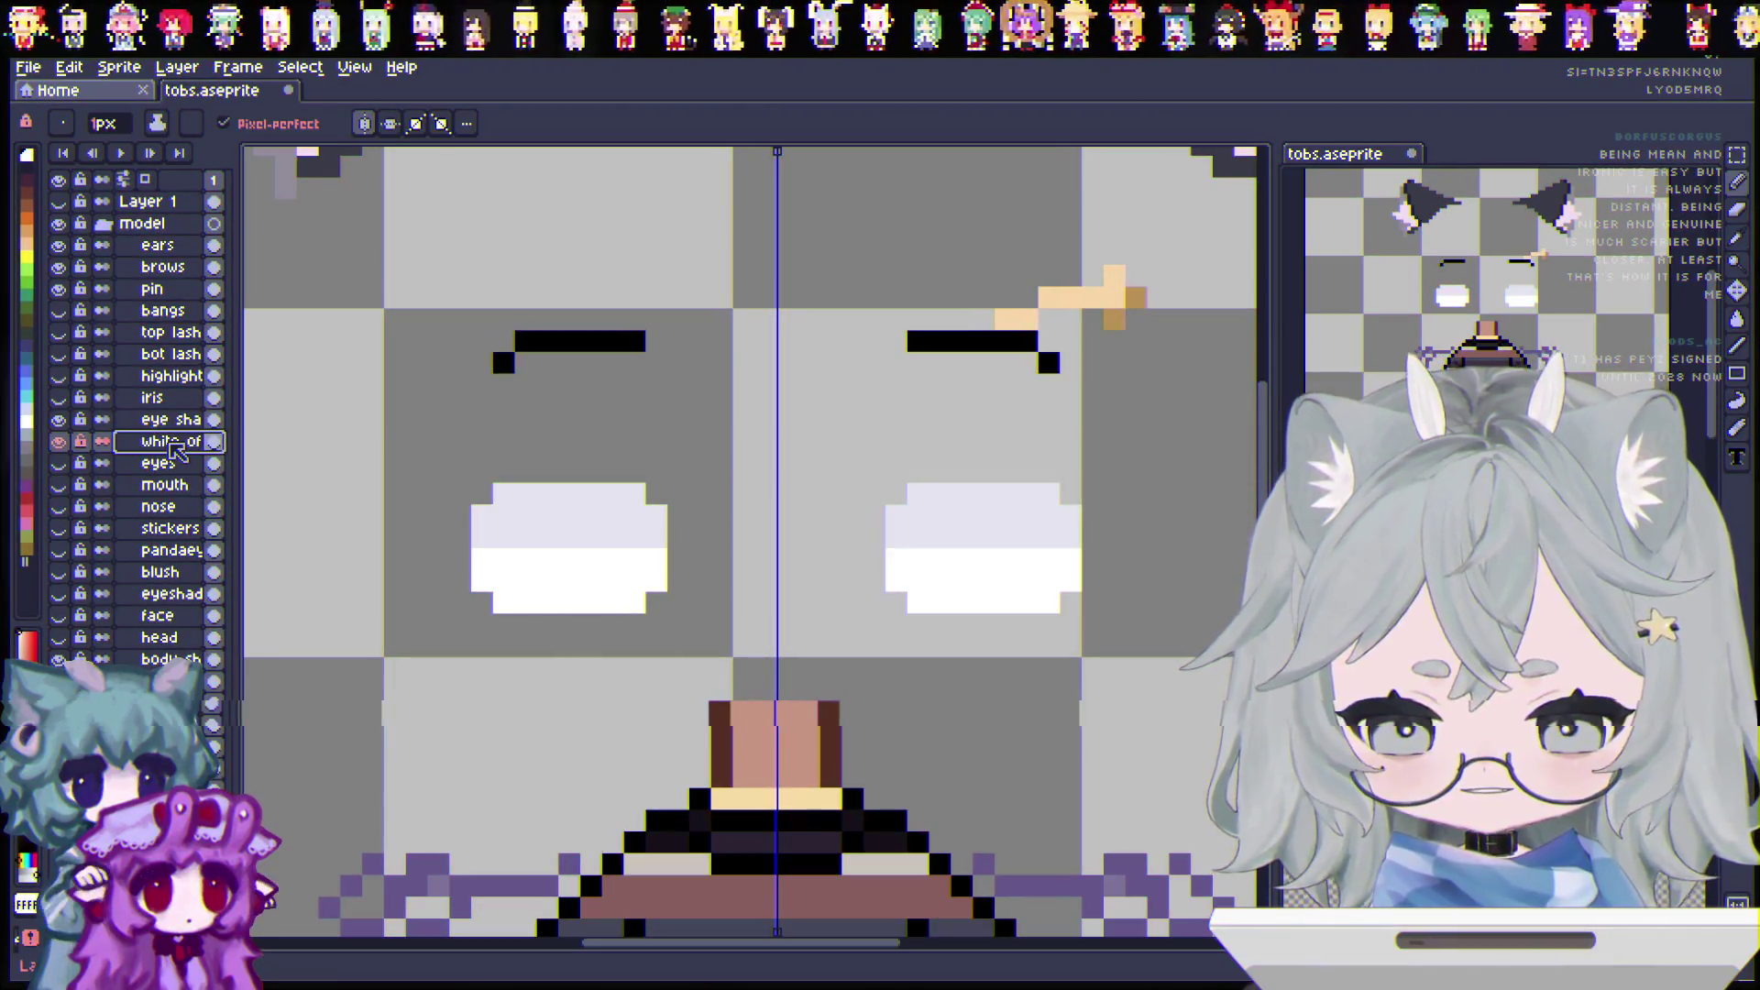
click(58, 419)
Step: Toggle the eye shading, white of eyes and eyes layers to compare the eye versions
click(58, 441)
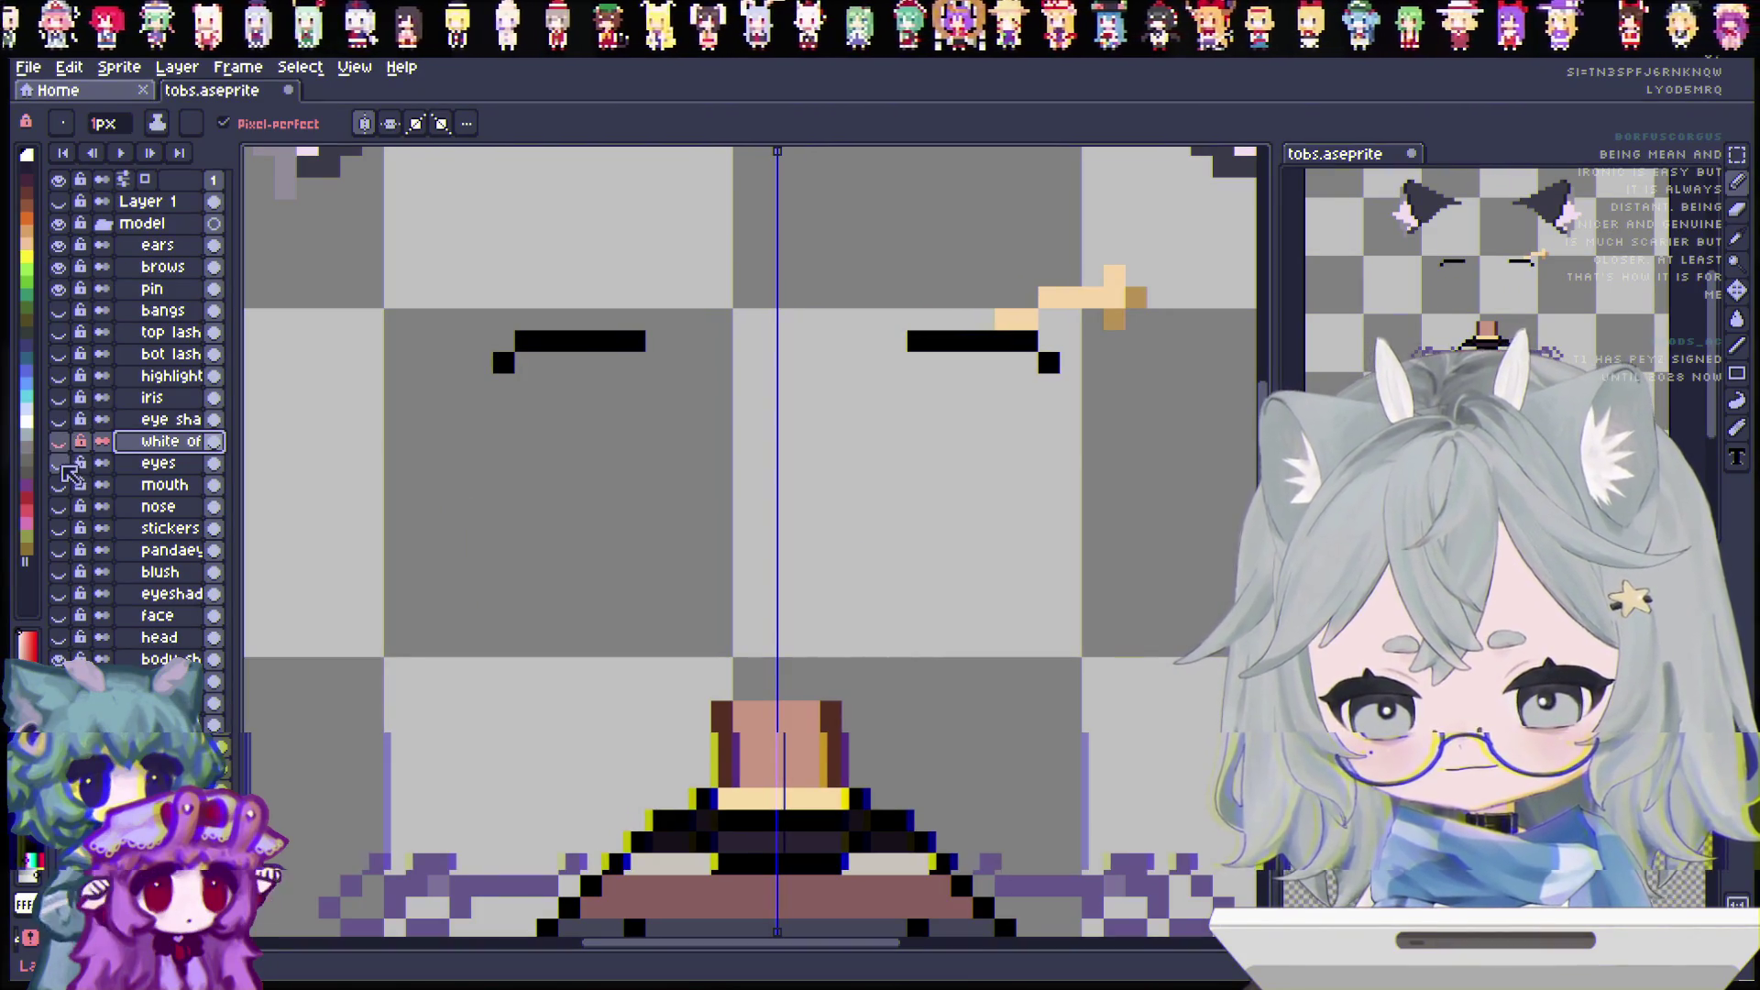
click(60, 462)
click(60, 463)
click(58, 440)
click(58, 418)
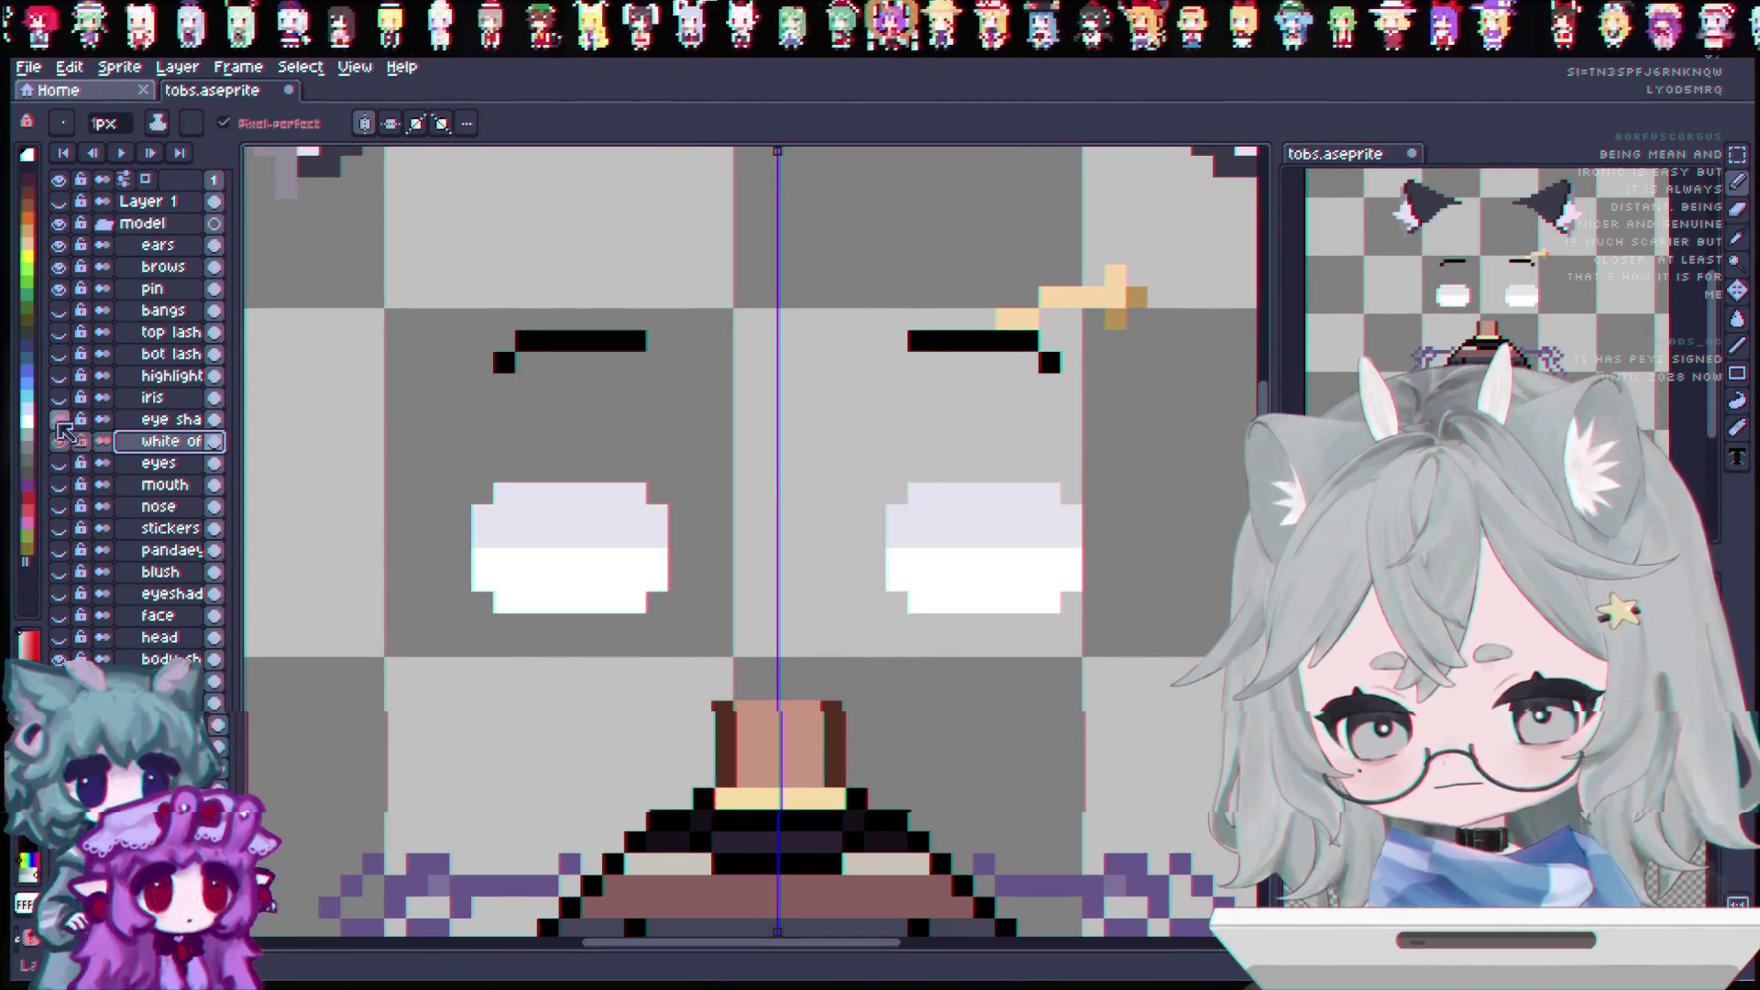
click(58, 419)
click(59, 441)
click(61, 463)
click(156, 463)
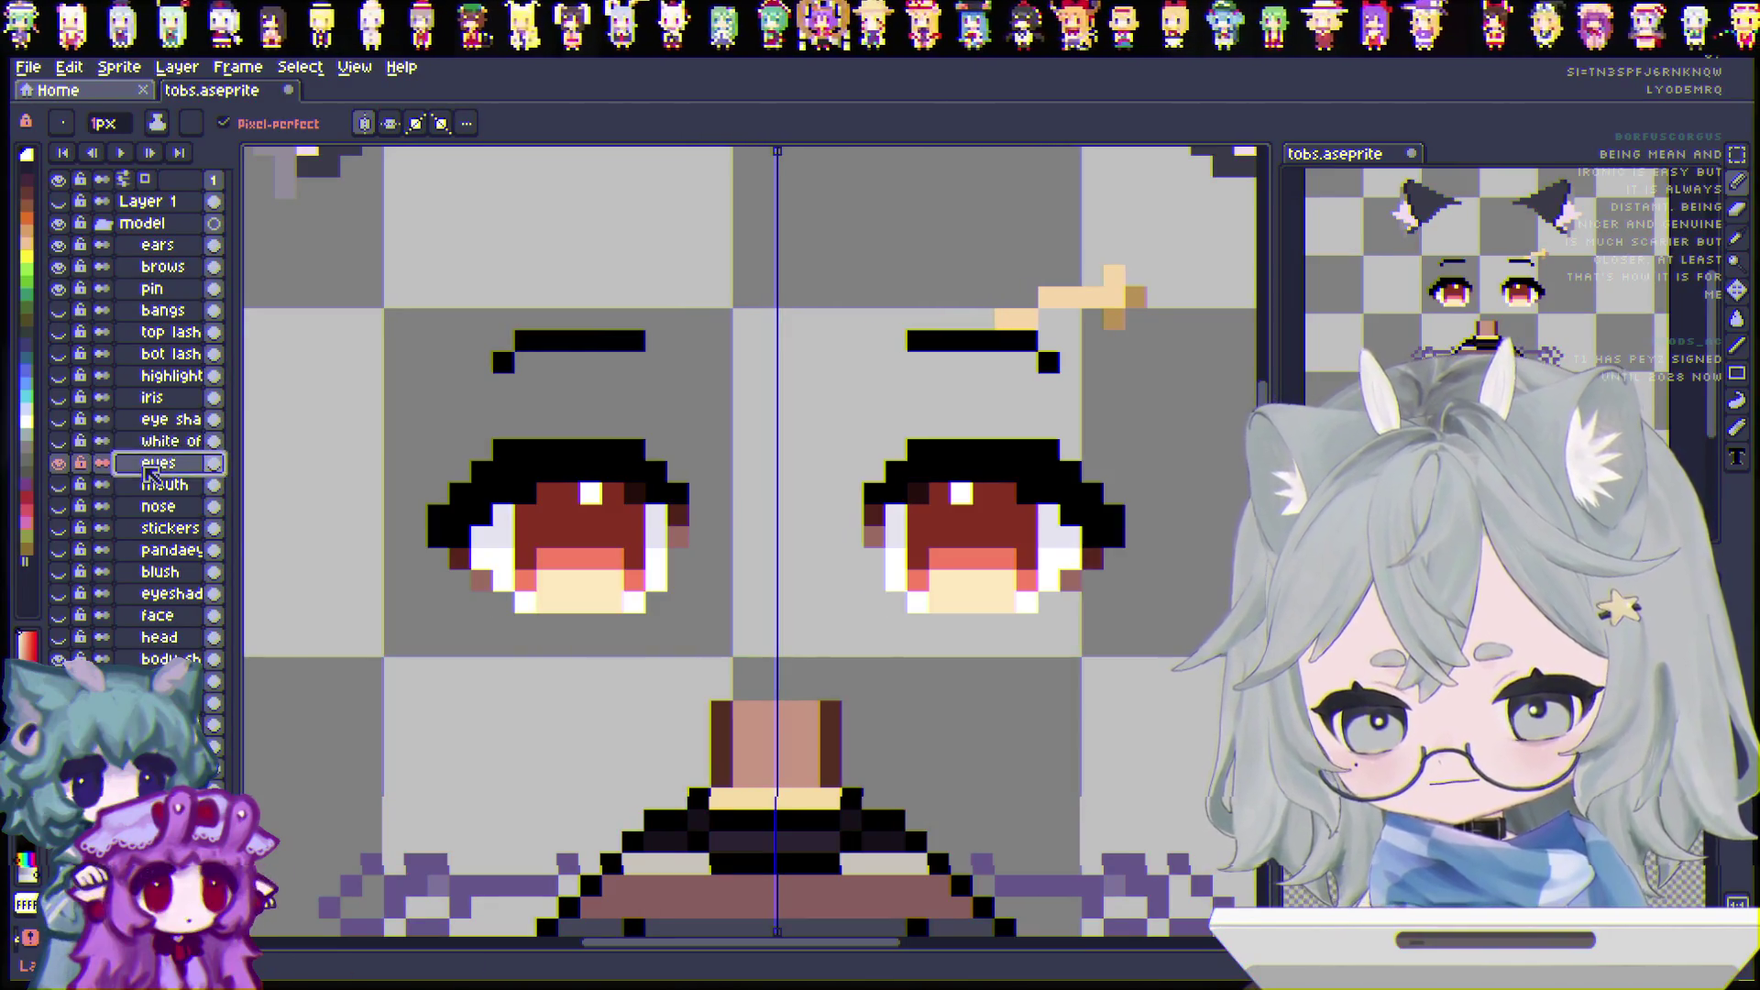
right_click(155, 463)
key(Escape)
click(61, 463)
Step: Show the iris, white of eyes and eye shading layers, leaving the eyes layer hidden
click(59, 399)
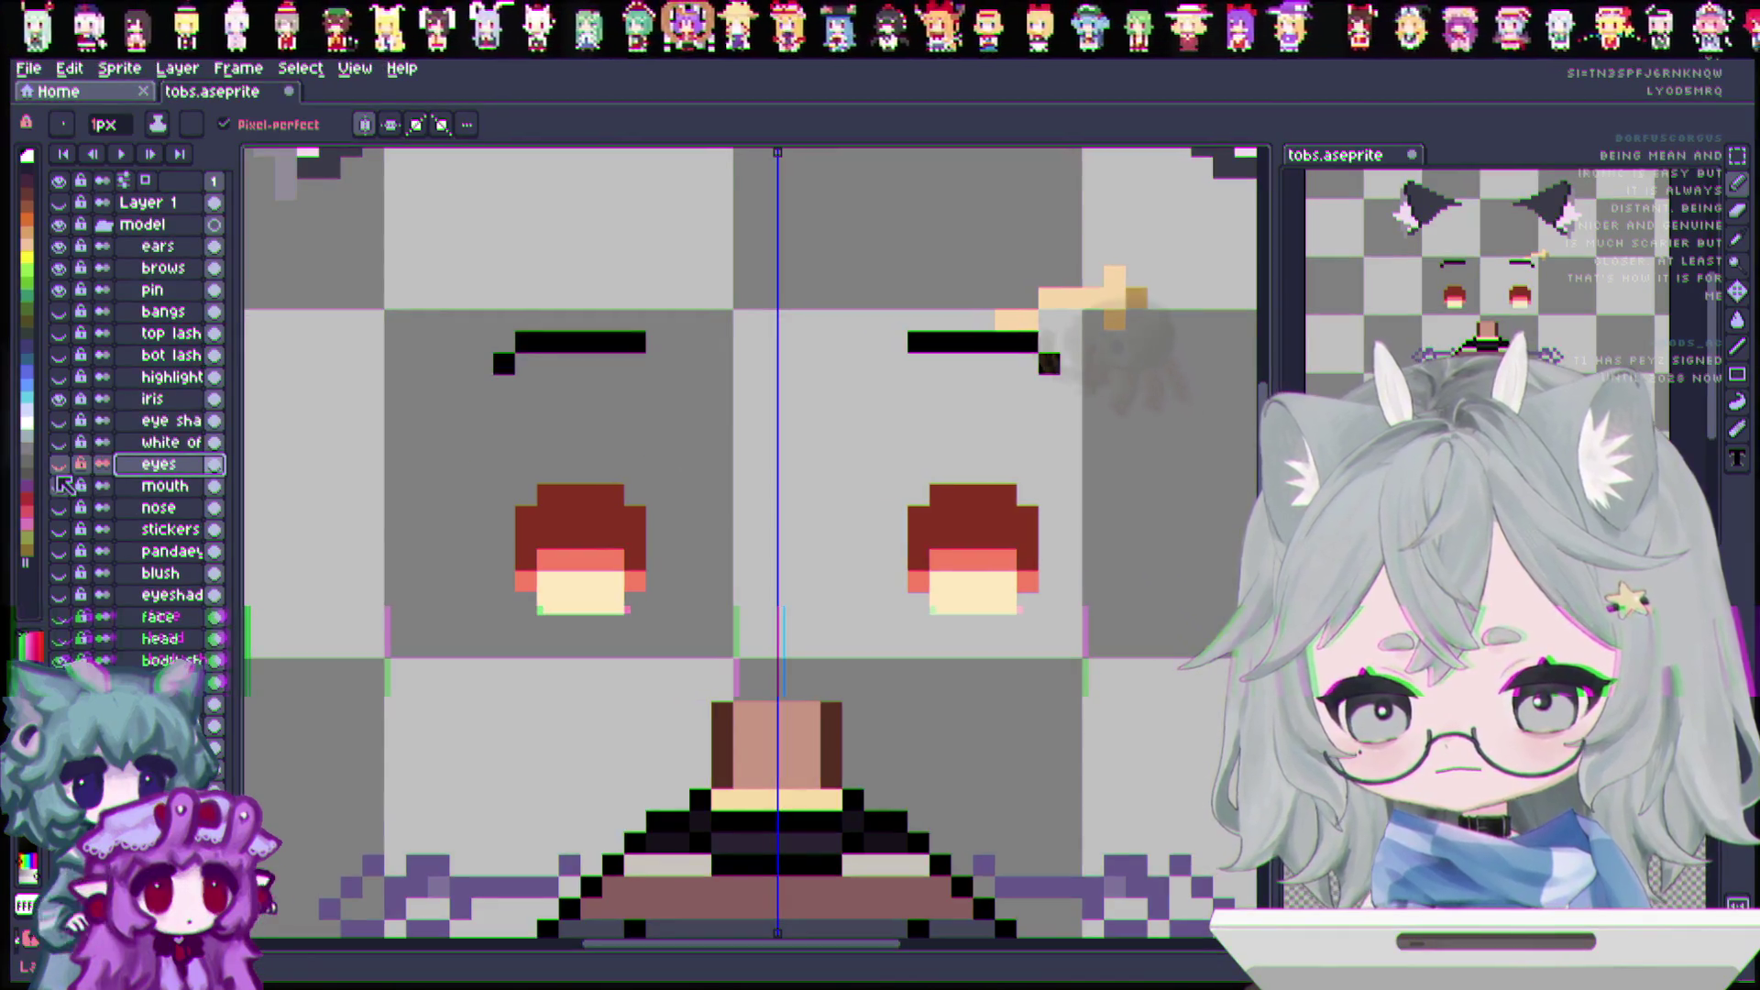
click(60, 463)
click(60, 463)
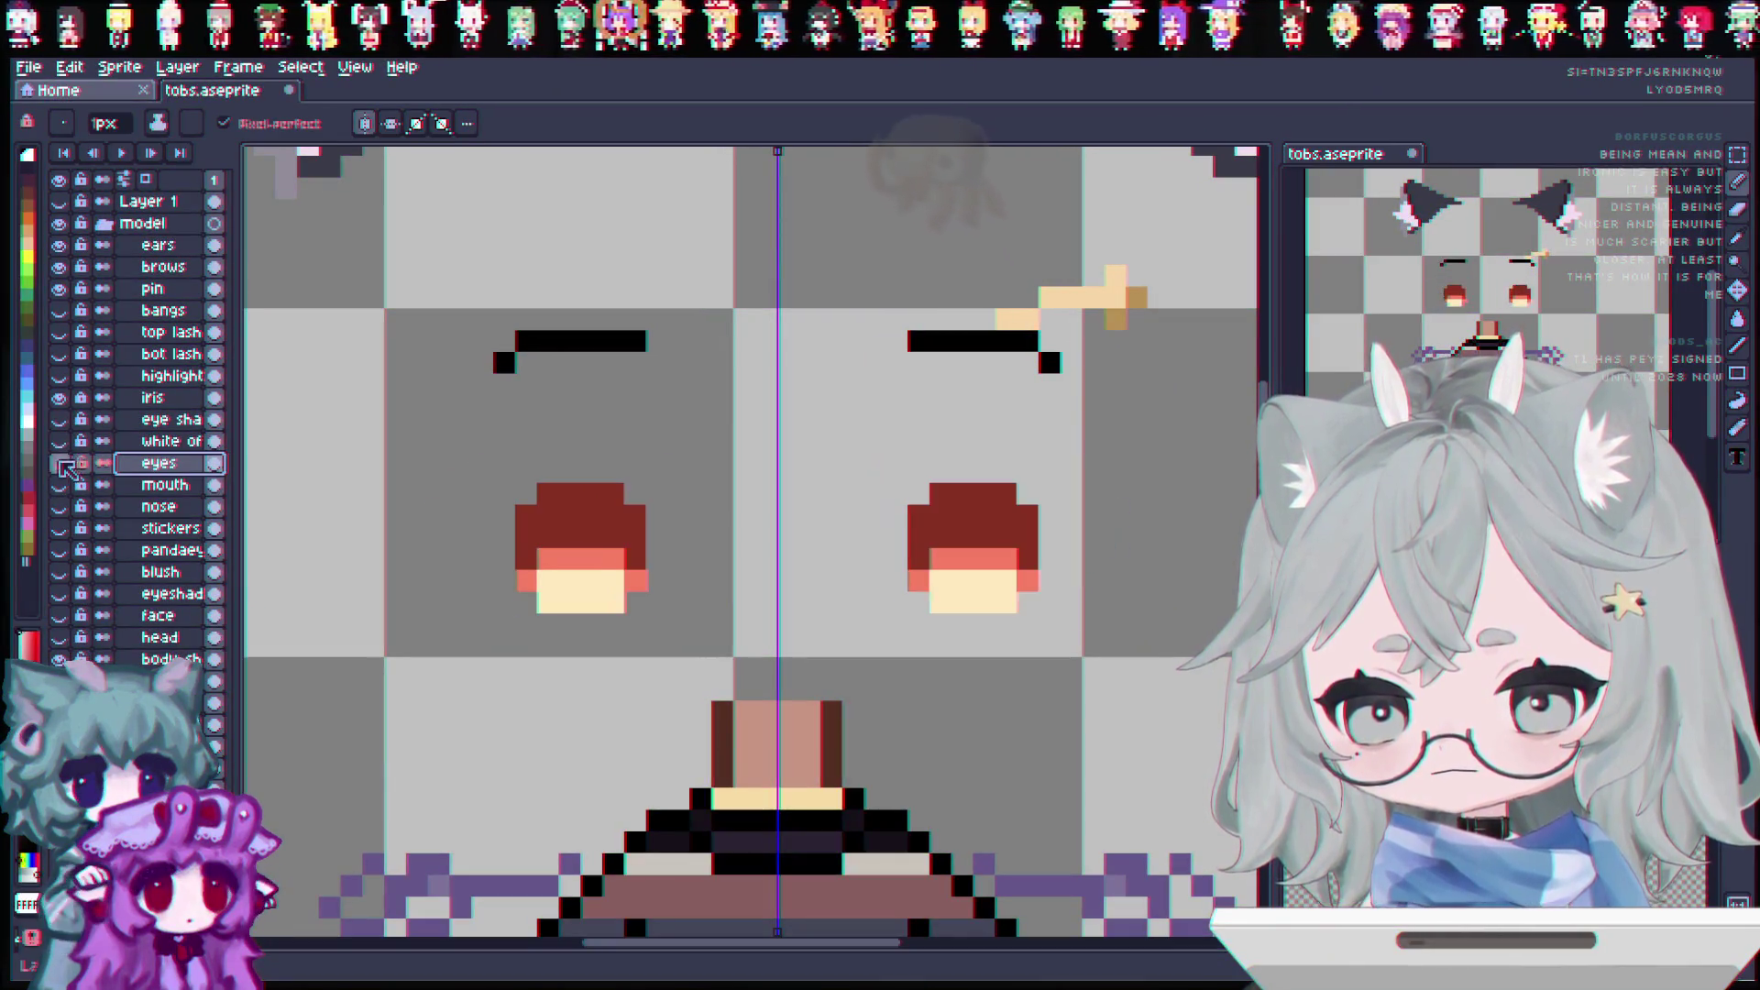
click(59, 440)
click(58, 419)
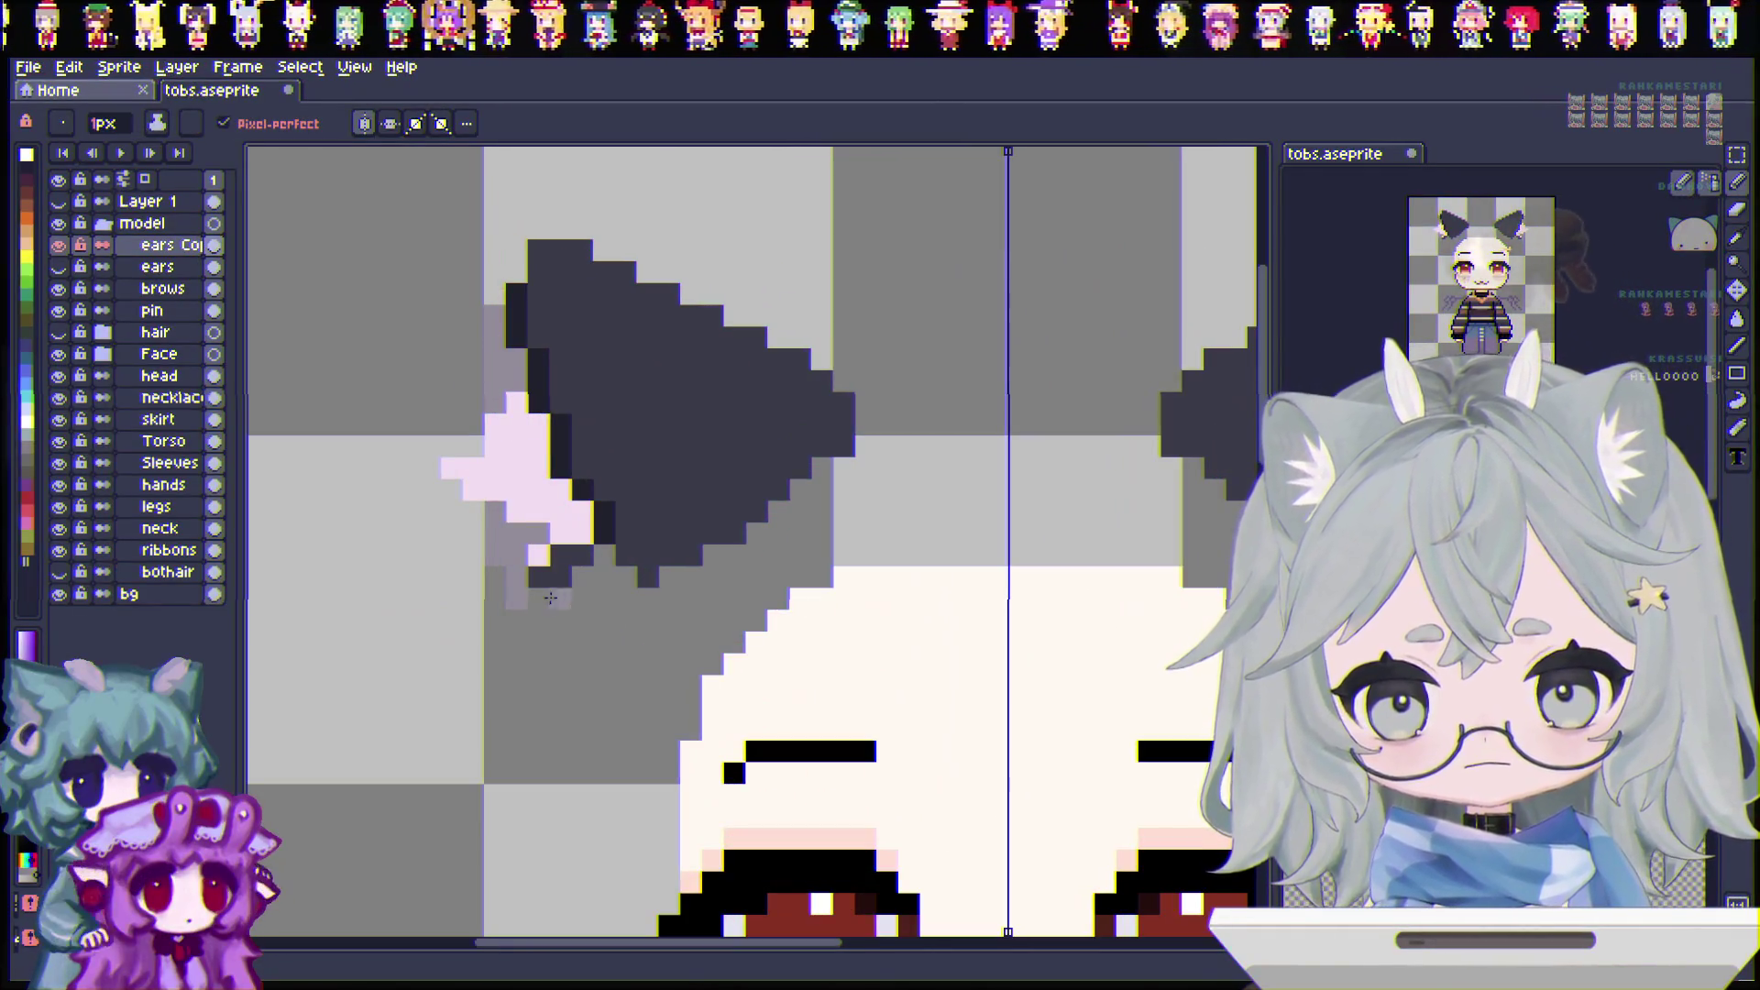
Step: Paint grey pixels along the left ear's outer edge and extend its lower tip downward
mouse_move(550, 598)
mouse_down()
mouse_move(620, 591)
mouse_move(538, 609)
mouse_up()
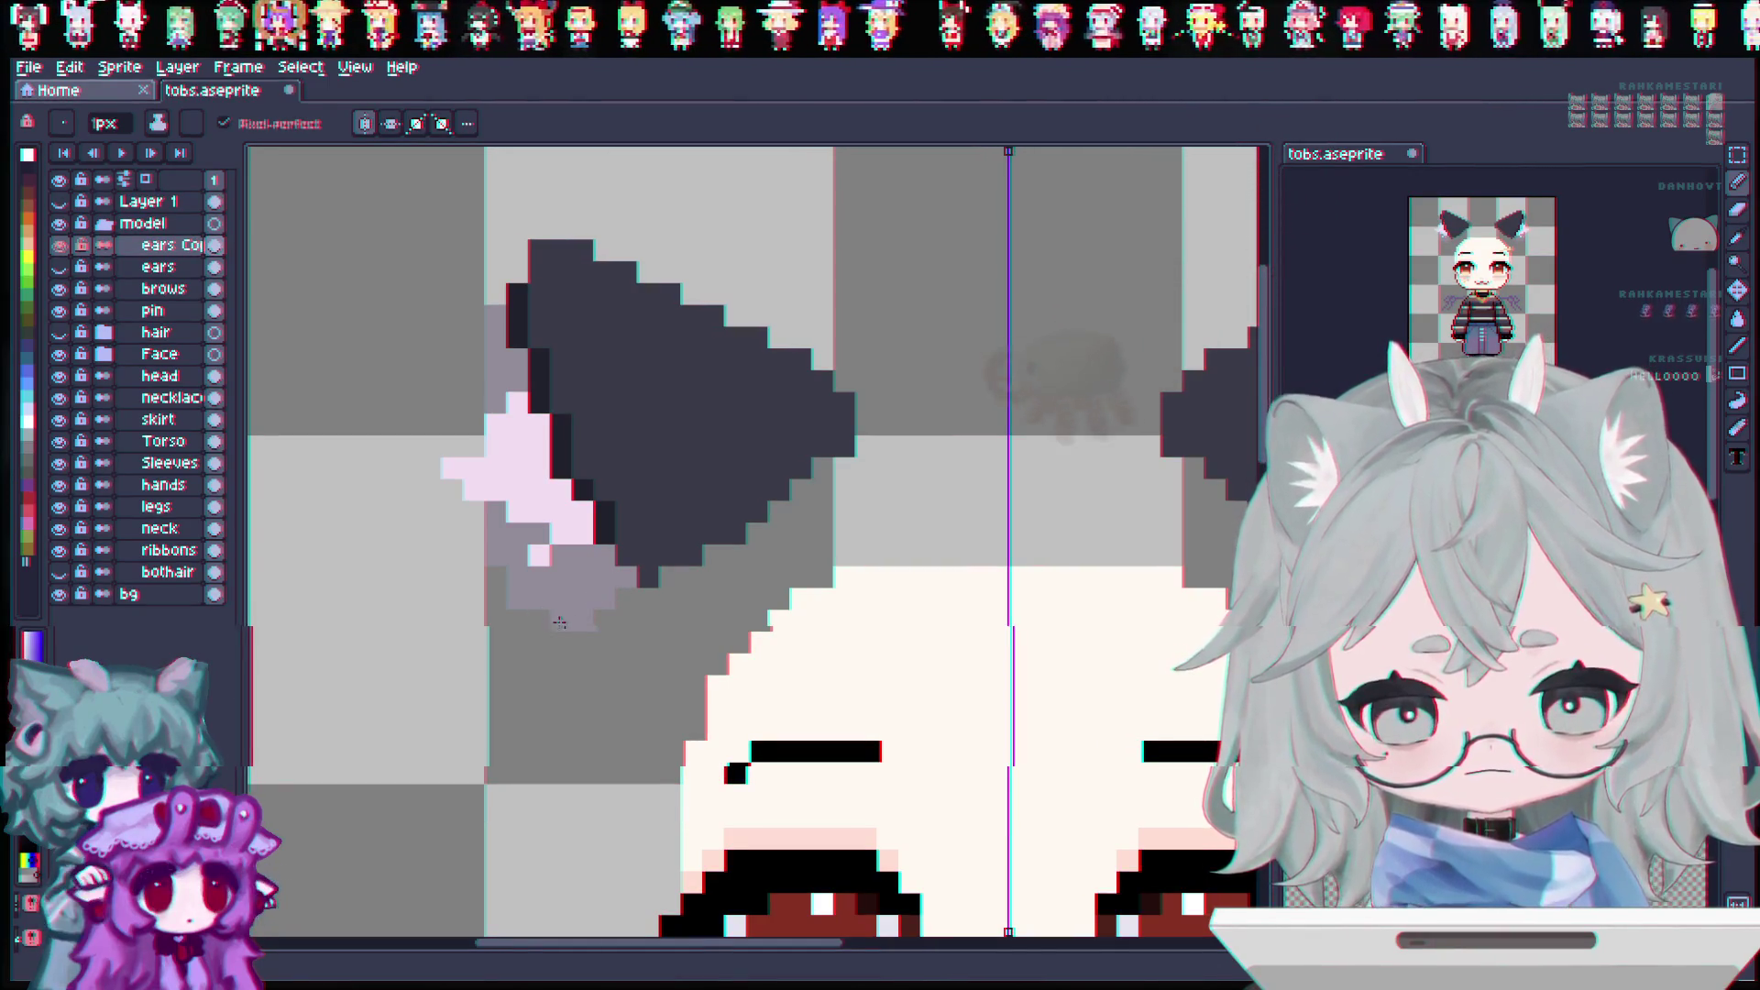
drag(493, 407, 472, 449)
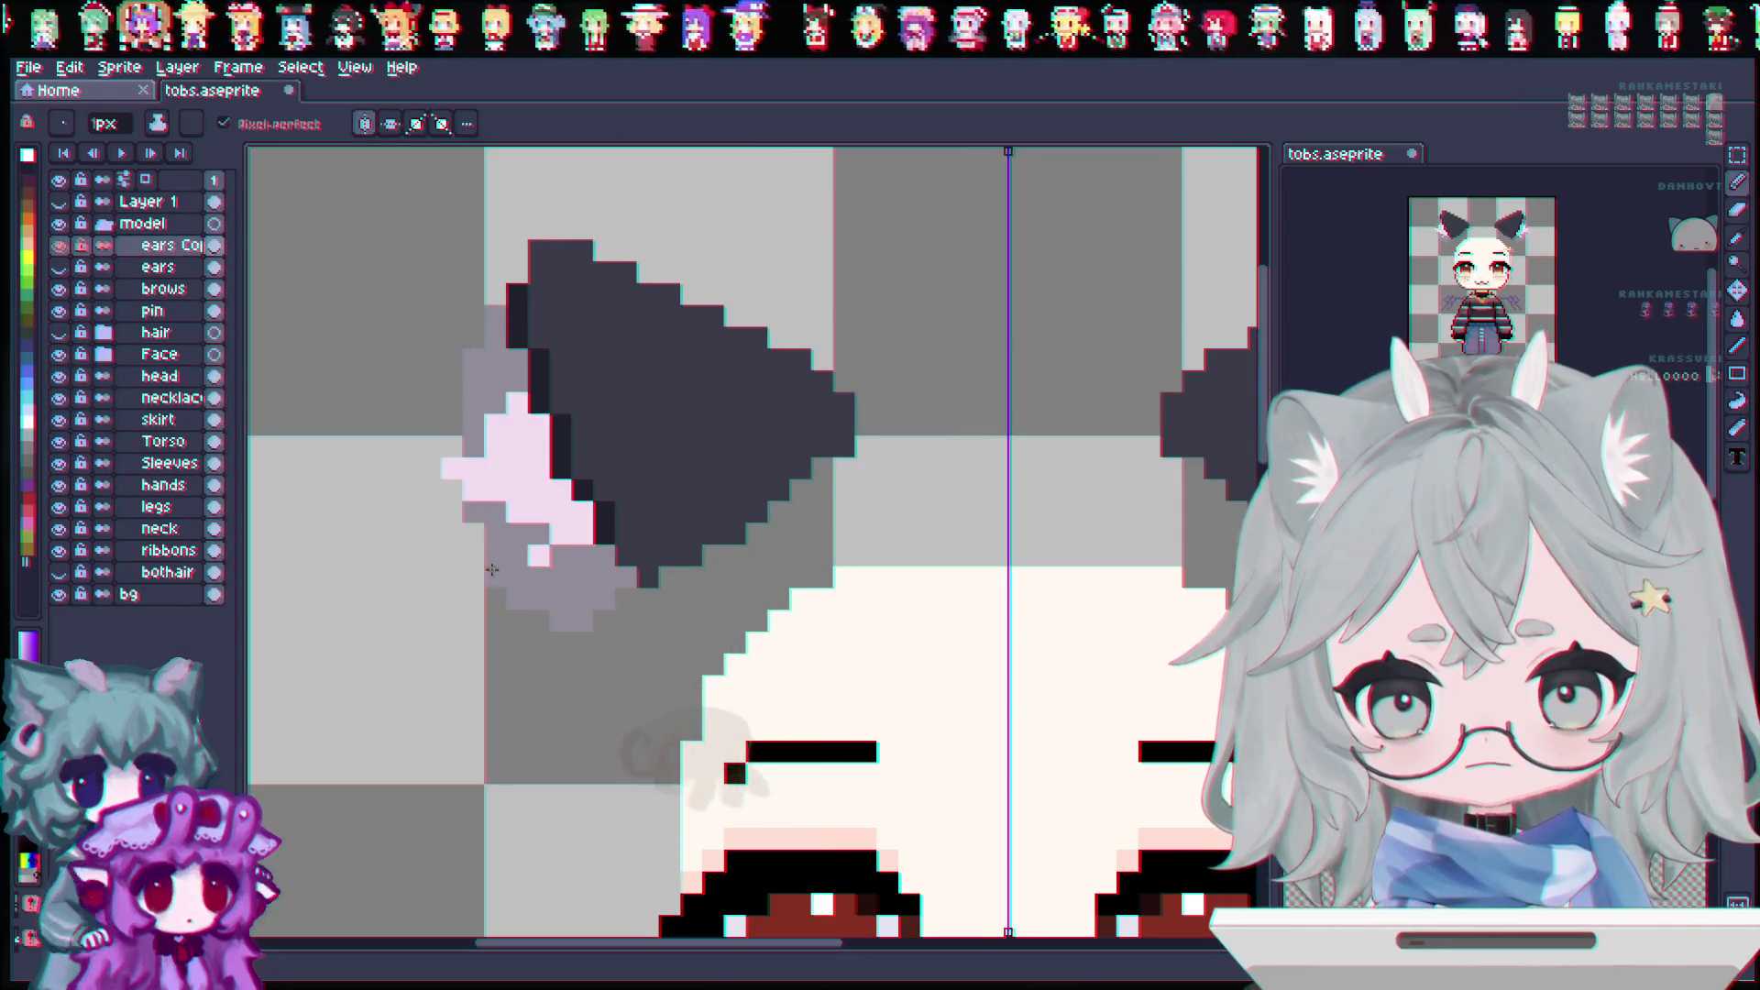
drag(549, 594, 551, 652)
scroll(715, 605, down, 2)
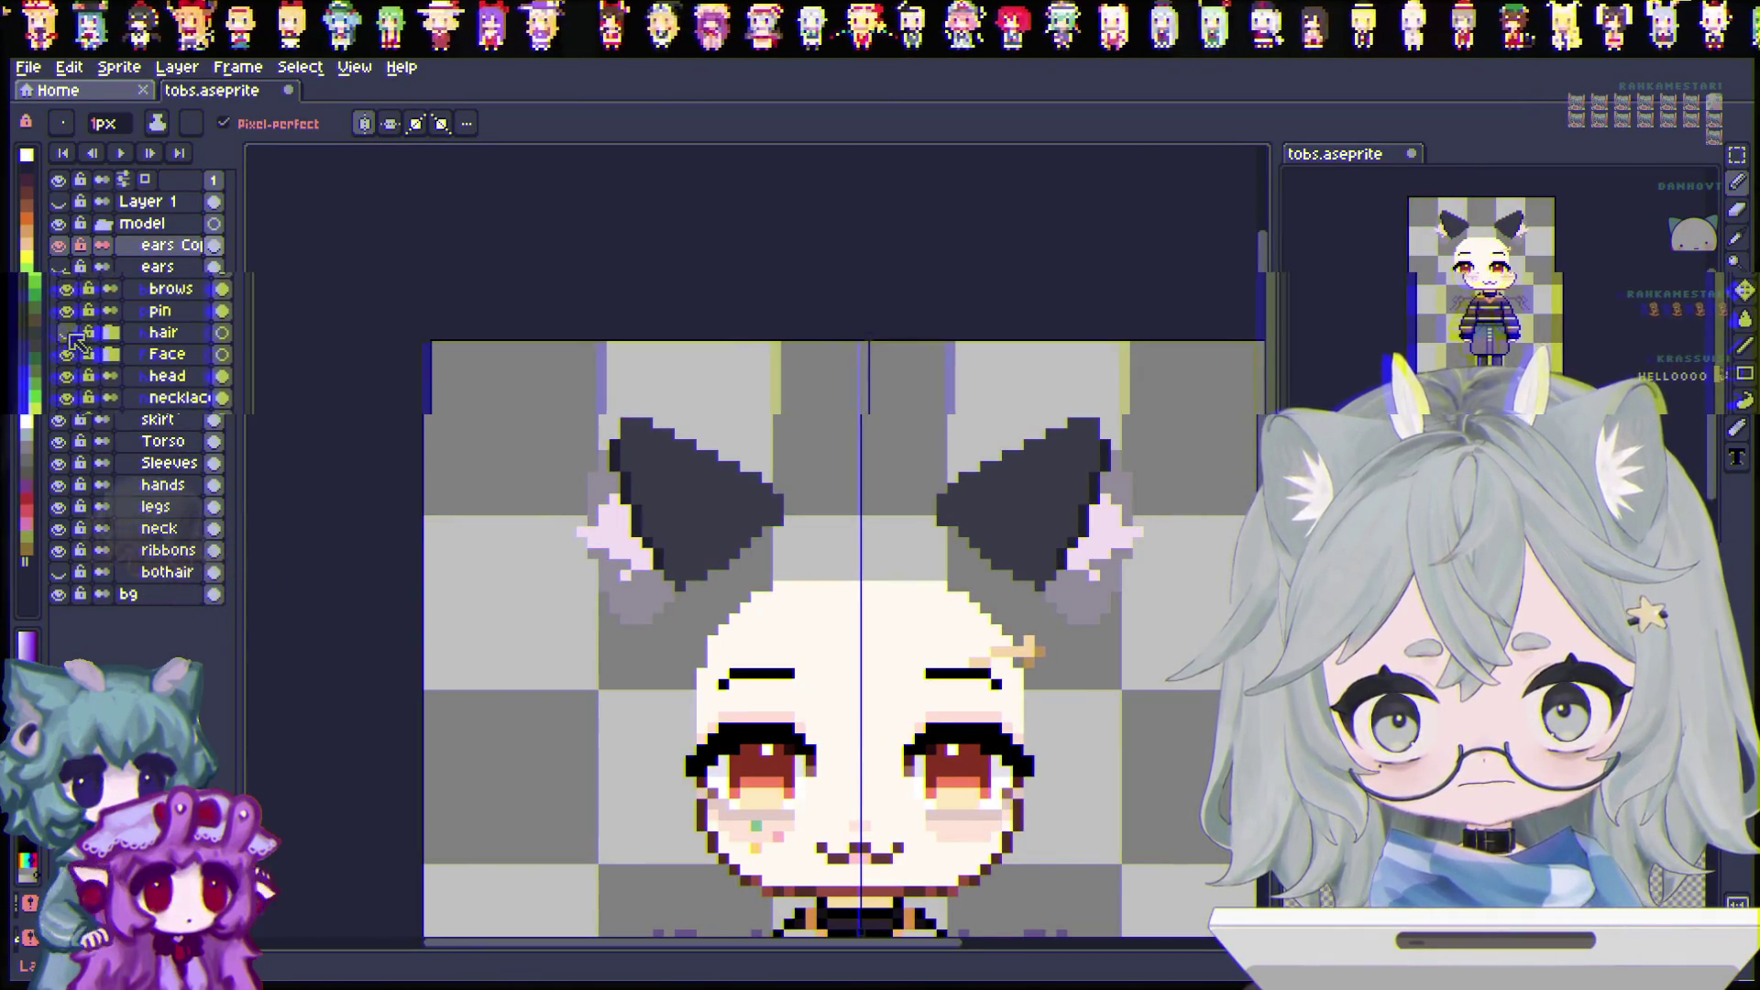
Step: Show the black hair, then toggle the ears and ears Copy layers to compare them
click(64, 334)
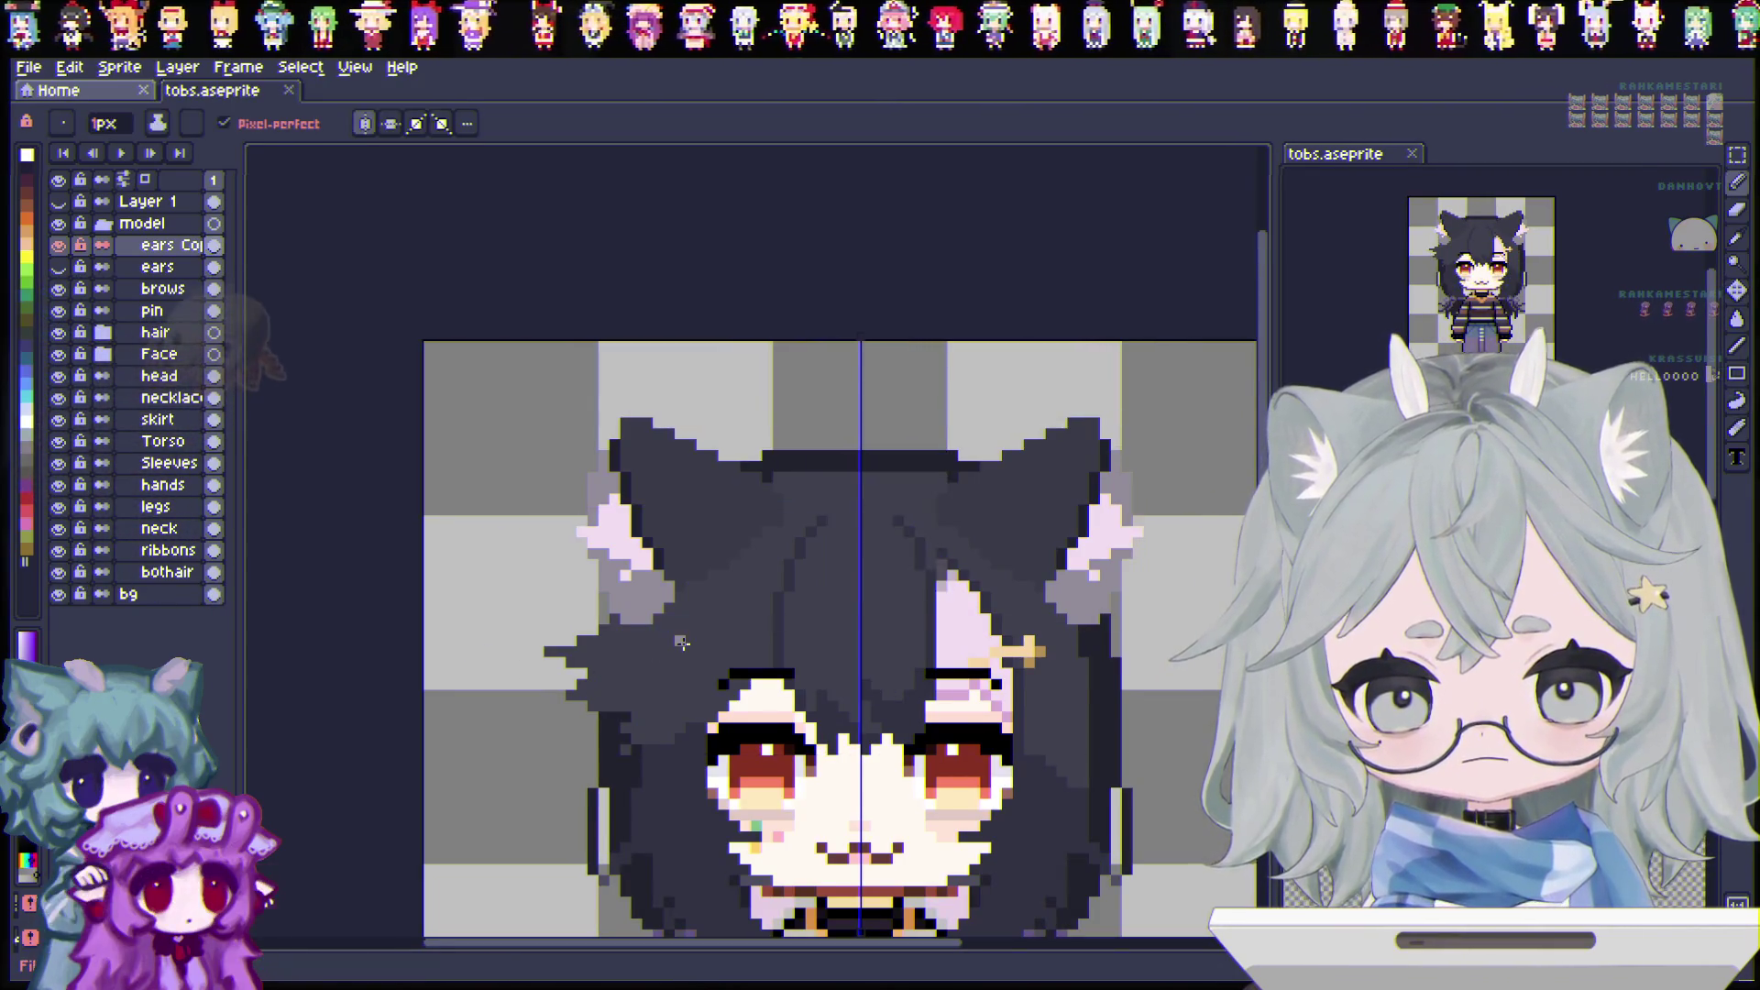
scroll(682, 641, down, 1)
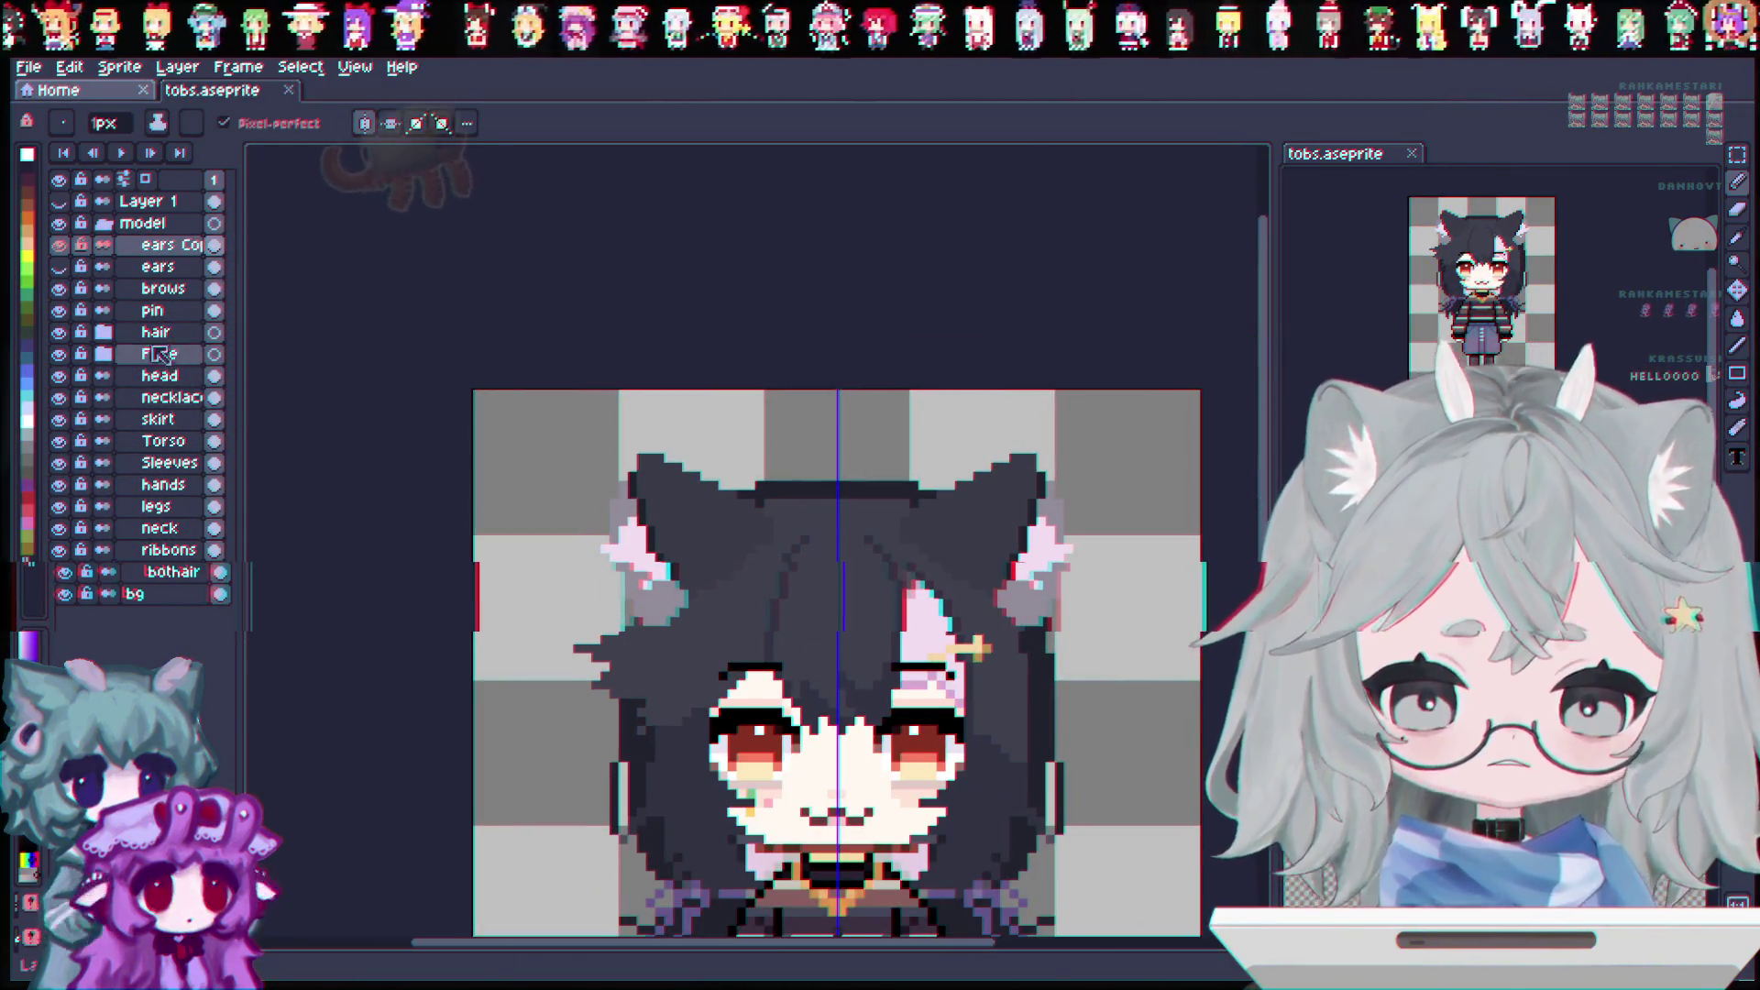
click(59, 246)
click(58, 267)
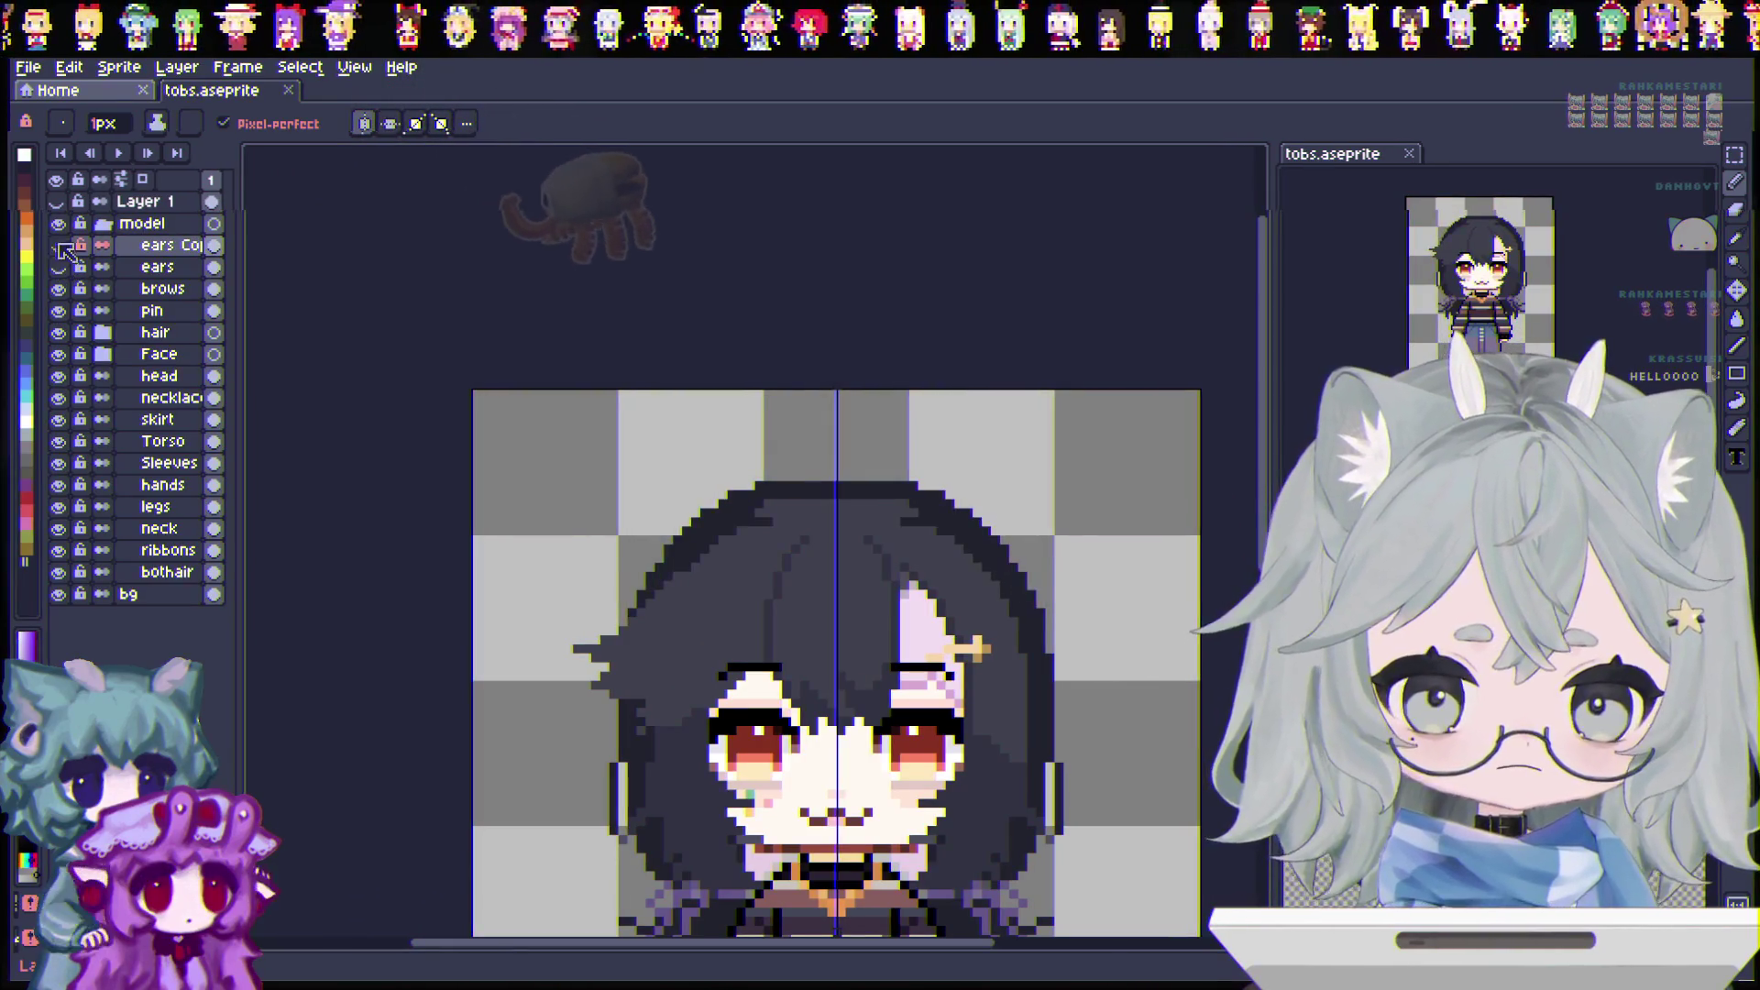
click(59, 246)
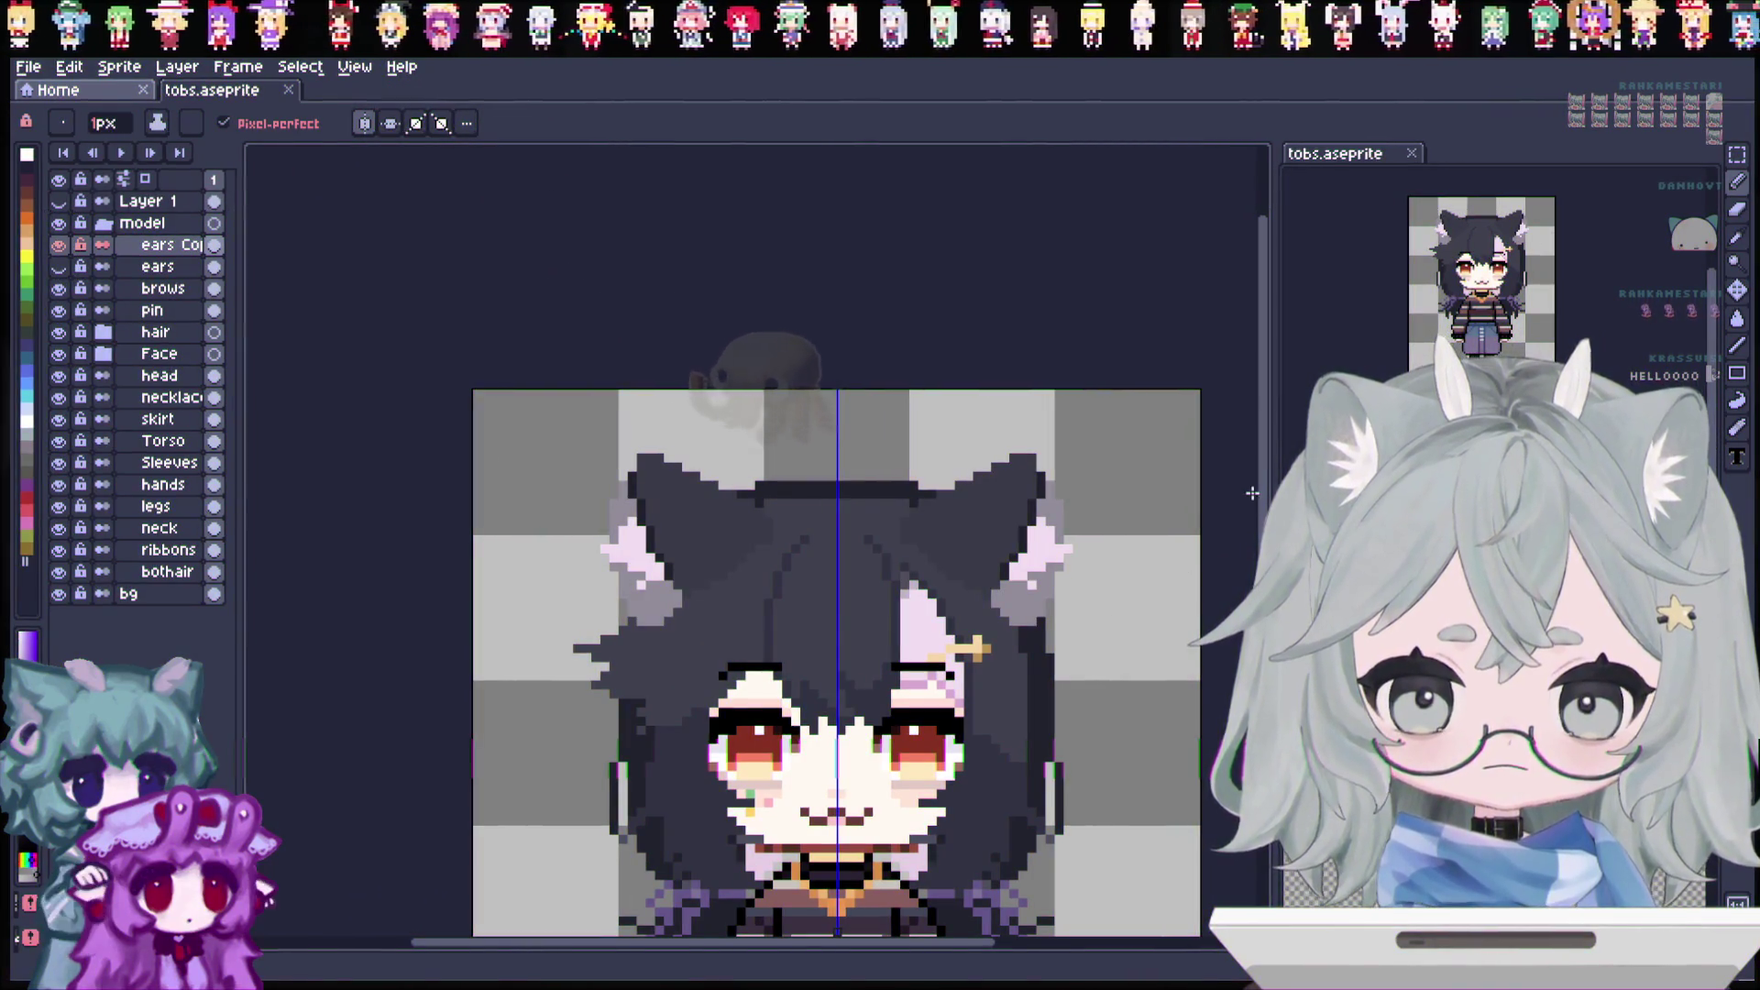
scroll(527, 386, down, 2)
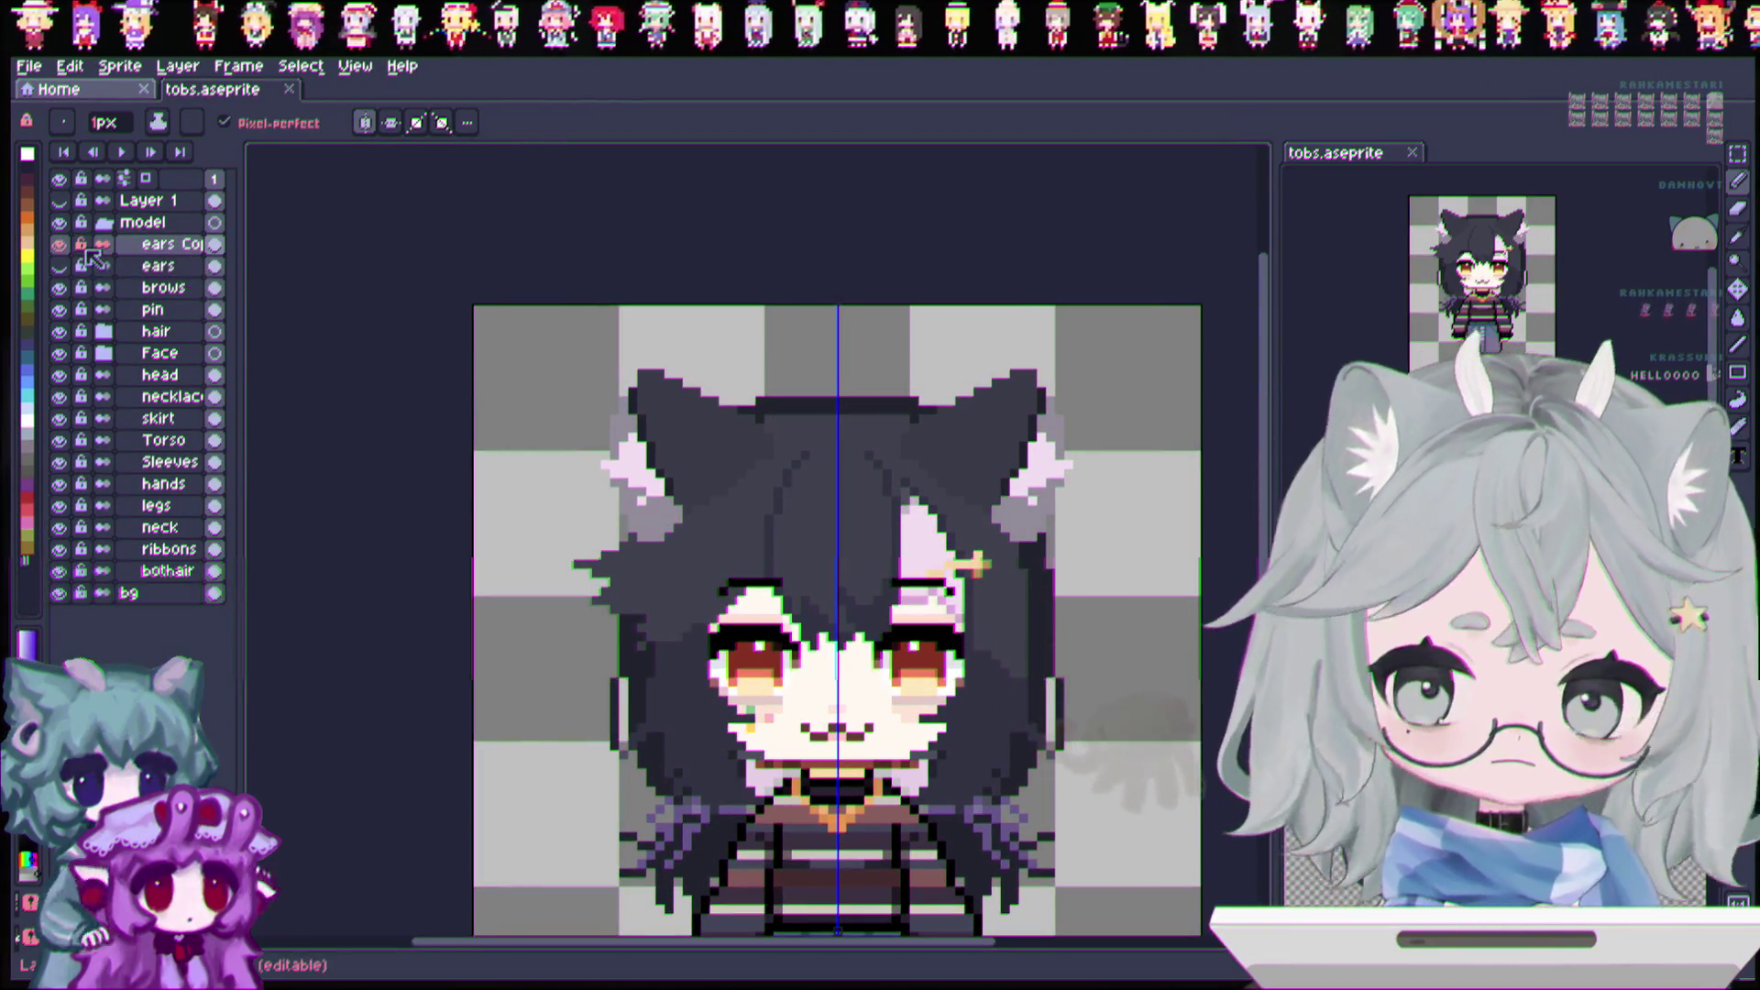
click(59, 245)
click(58, 244)
click(58, 244)
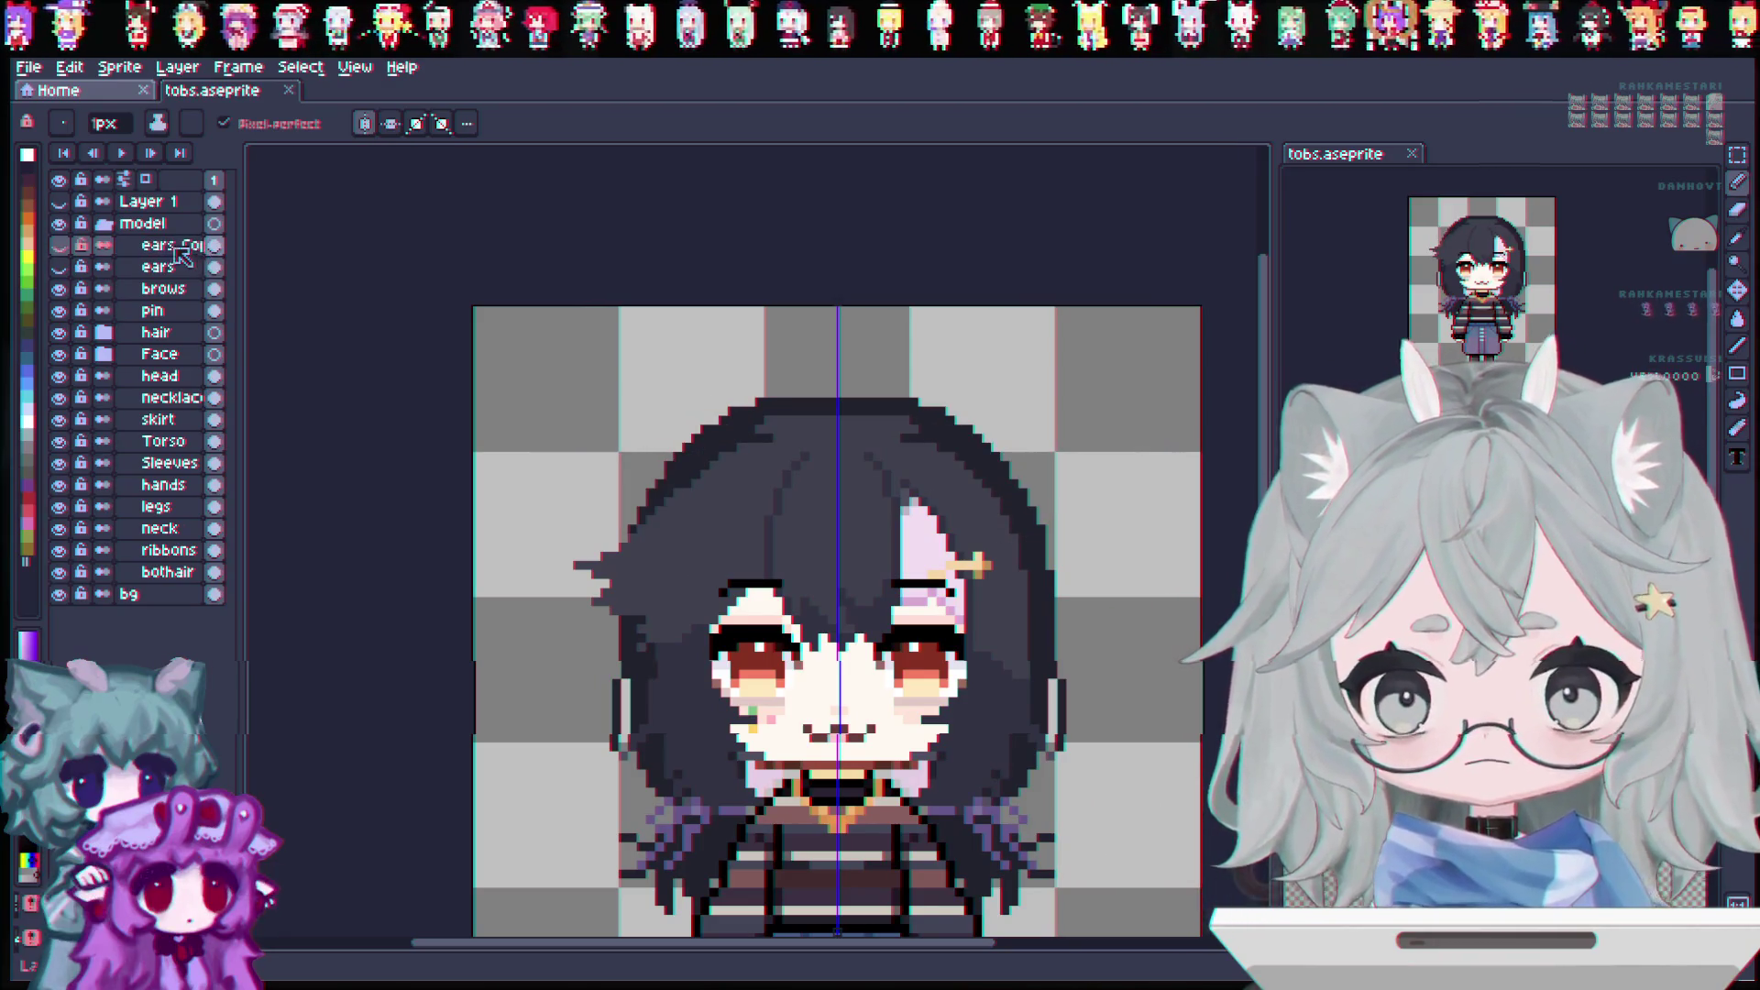
Step: Move ears Copy between the hair and Face groups, with the ears layer just above it
double_click(184, 245)
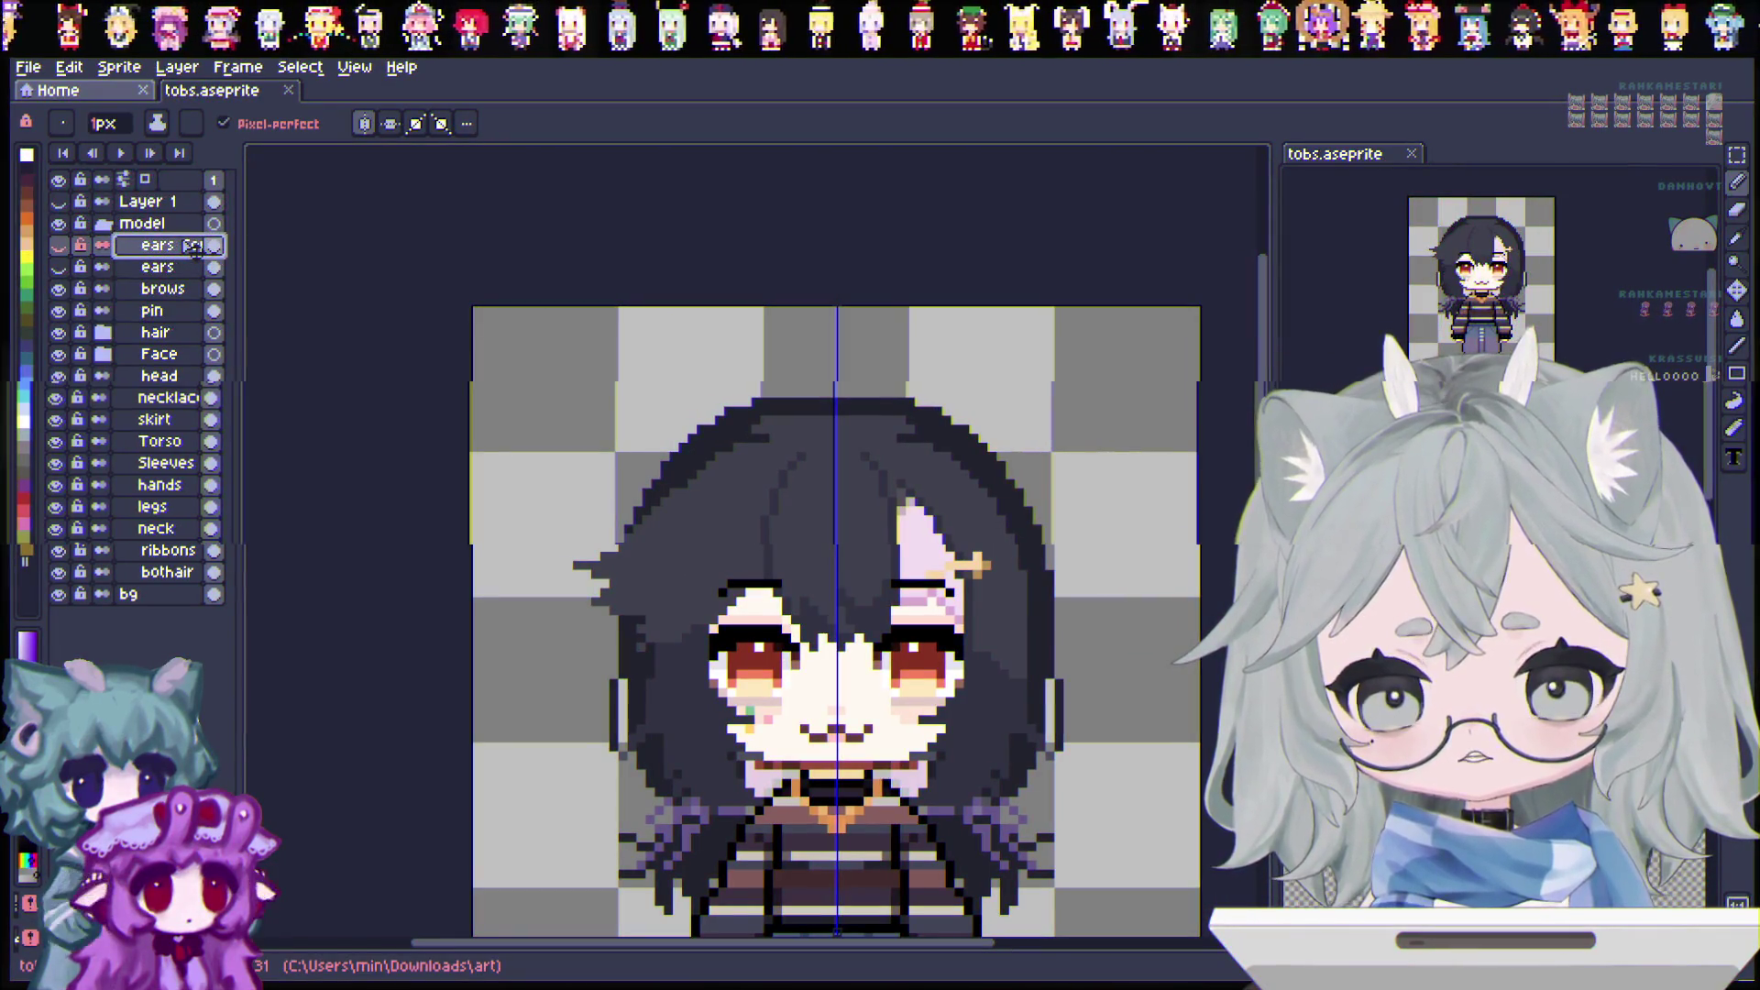
drag(180, 351, 186, 349)
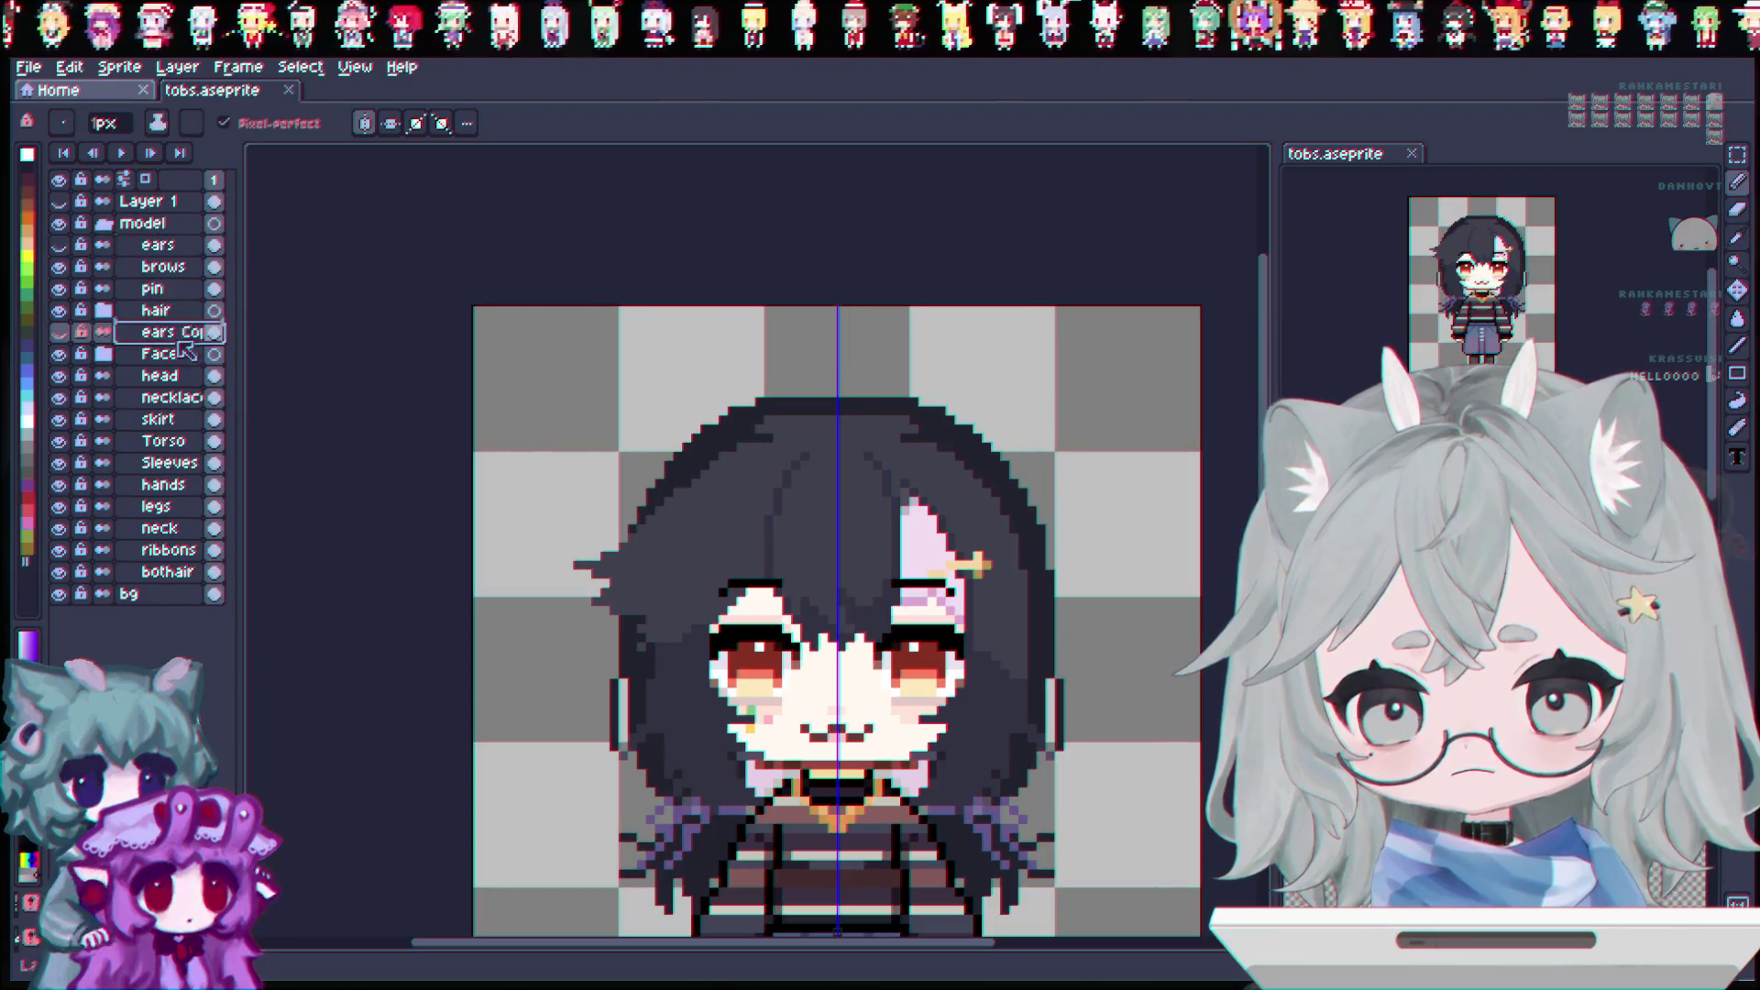
click(183, 246)
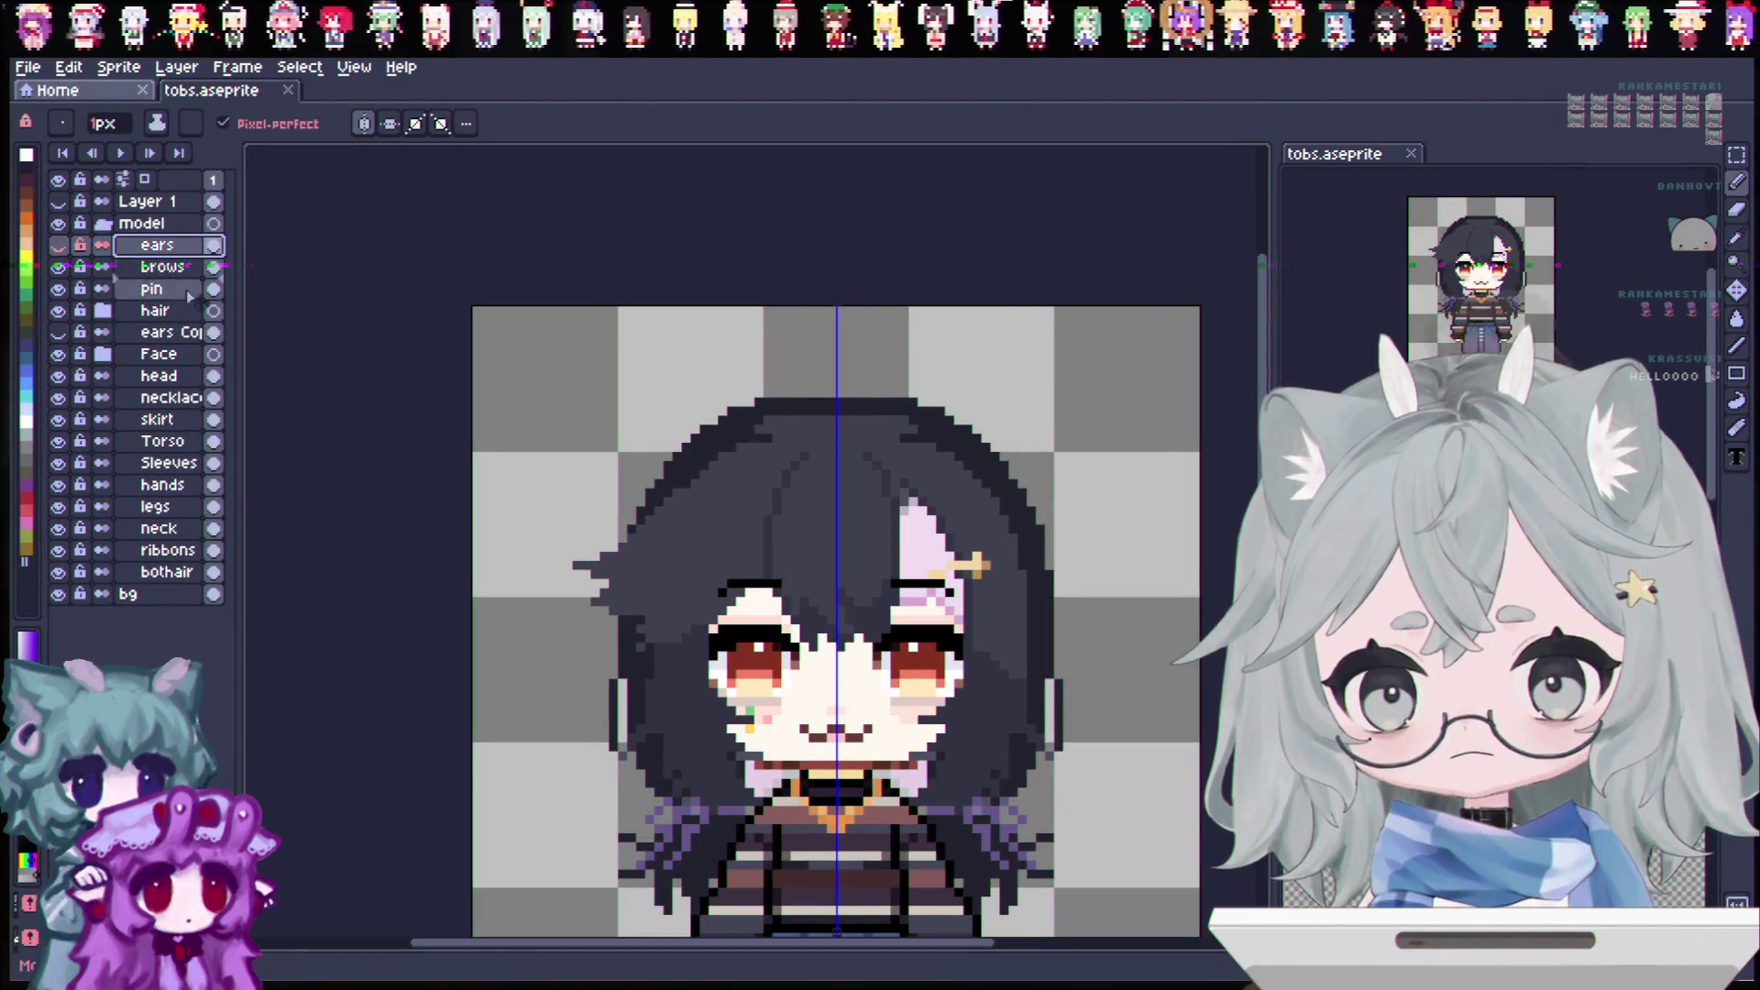
drag(190, 332, 188, 333)
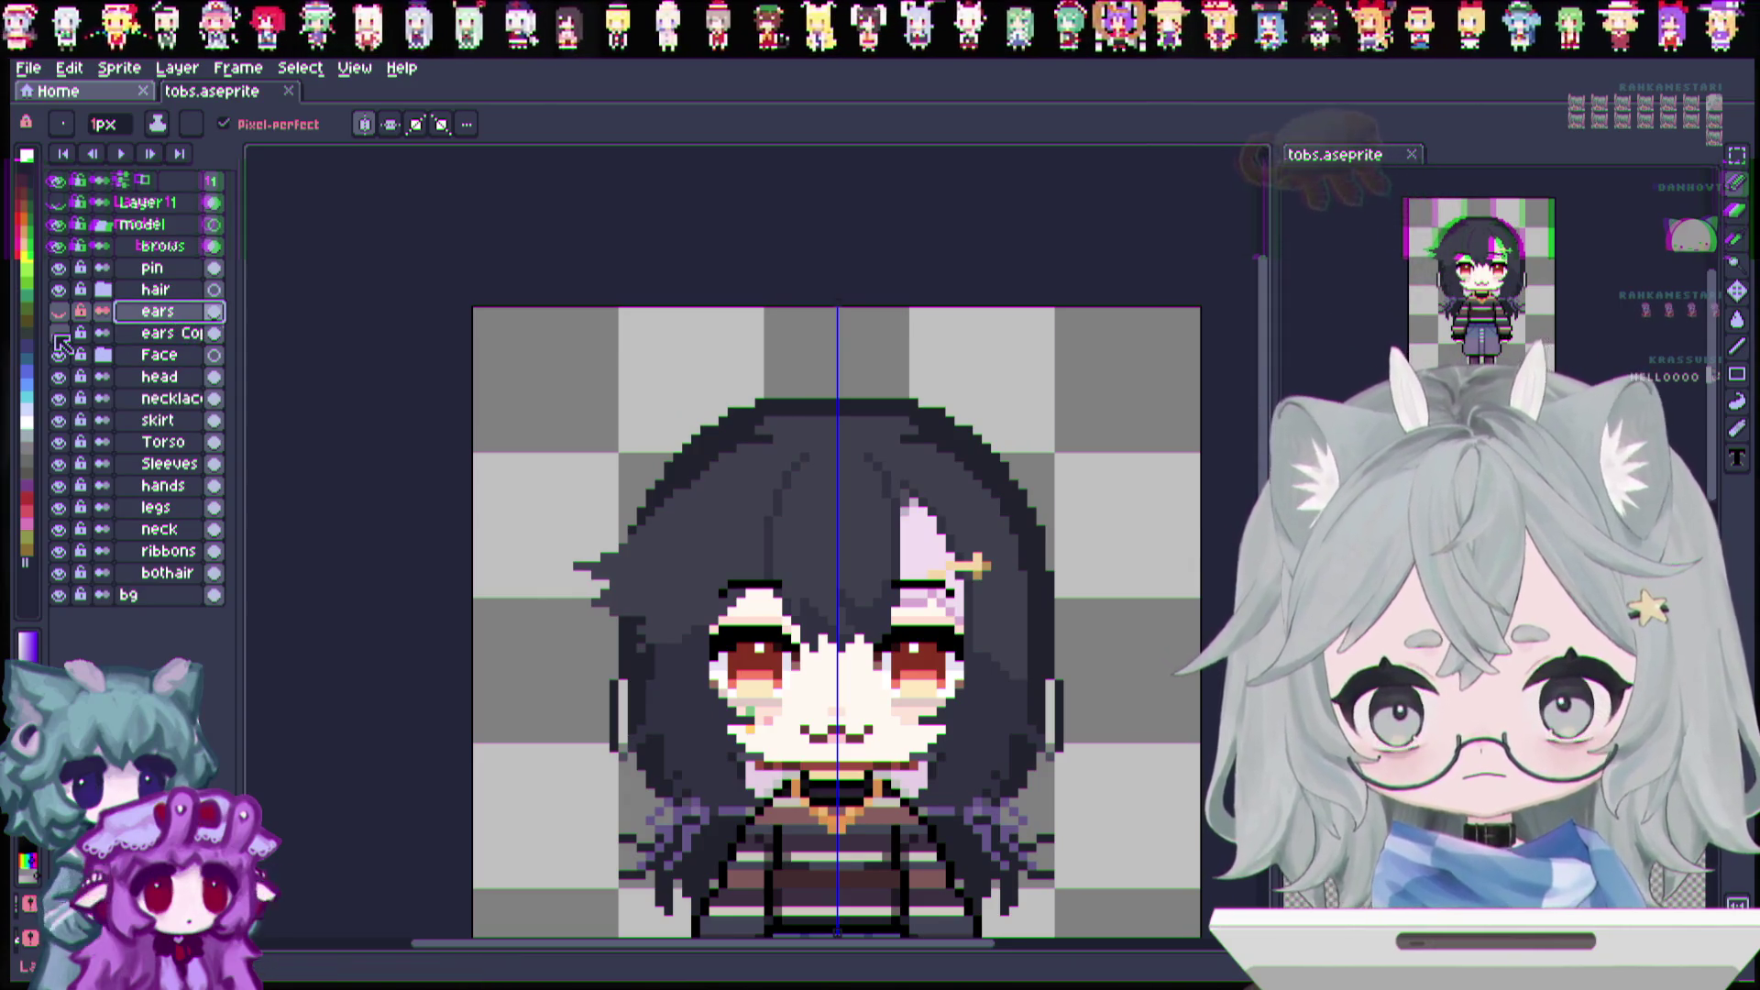
Step: Flick repeatedly between the original ears and ears Copy layers to compare them
click(59, 311)
click(59, 312)
click(58, 312)
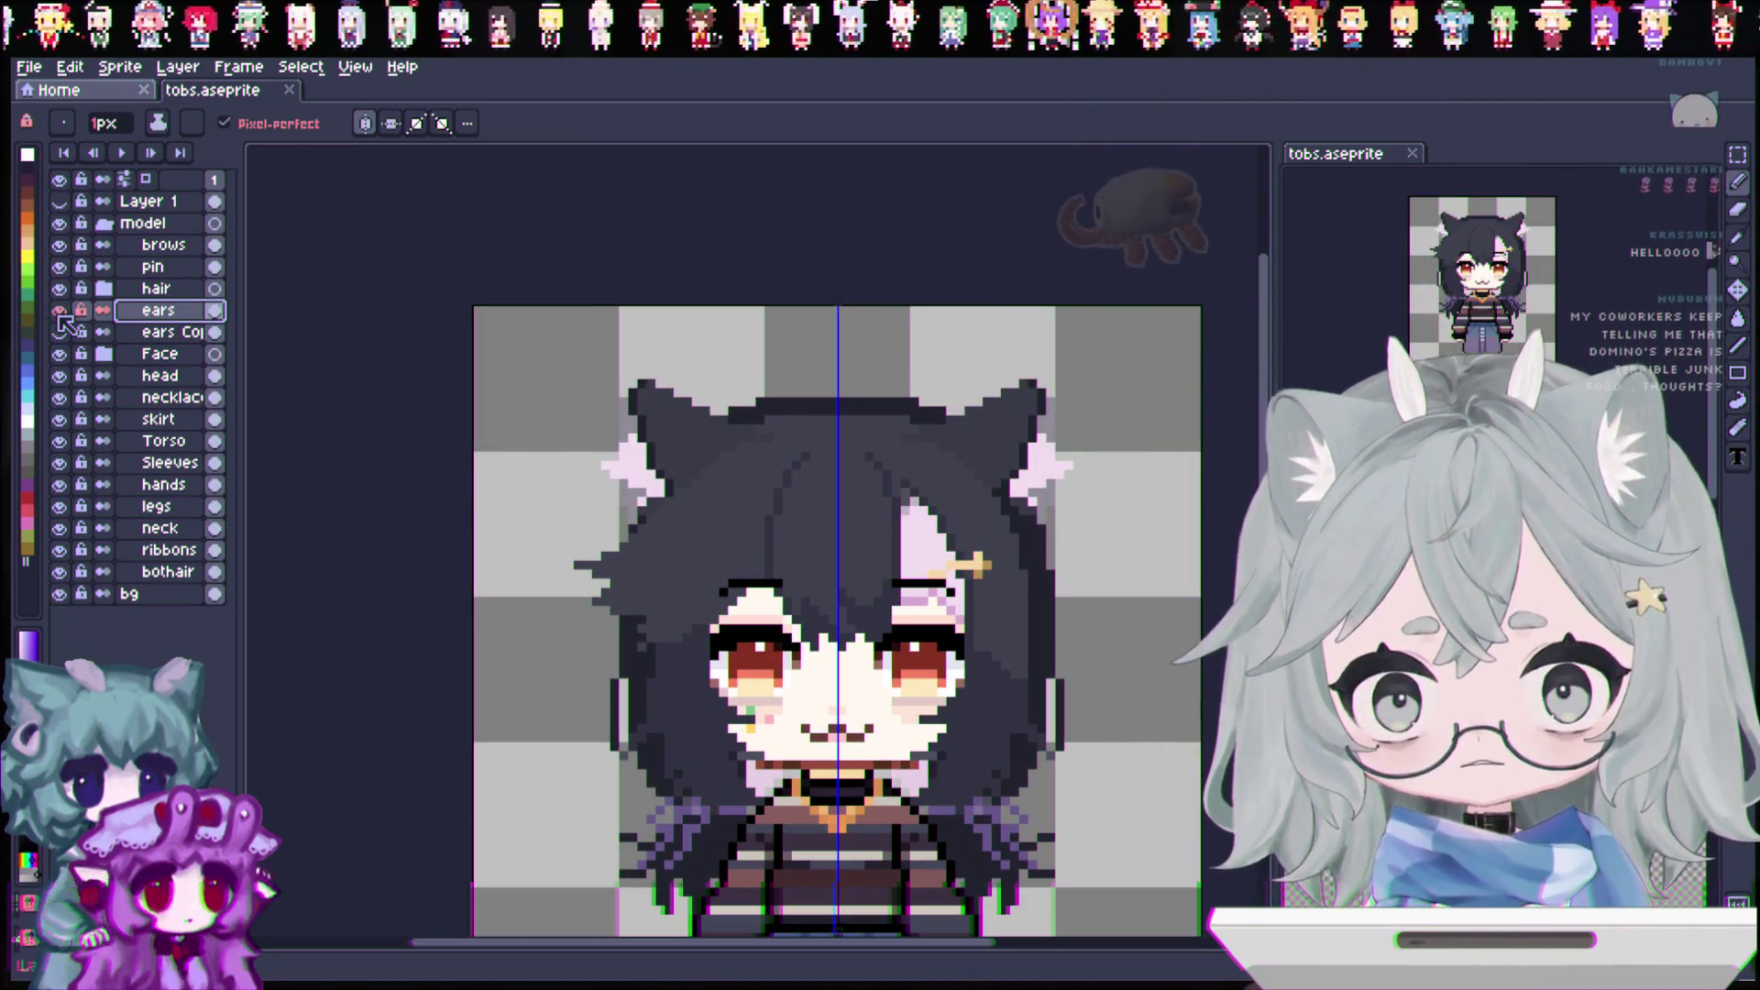
click(58, 312)
click(59, 332)
click(59, 333)
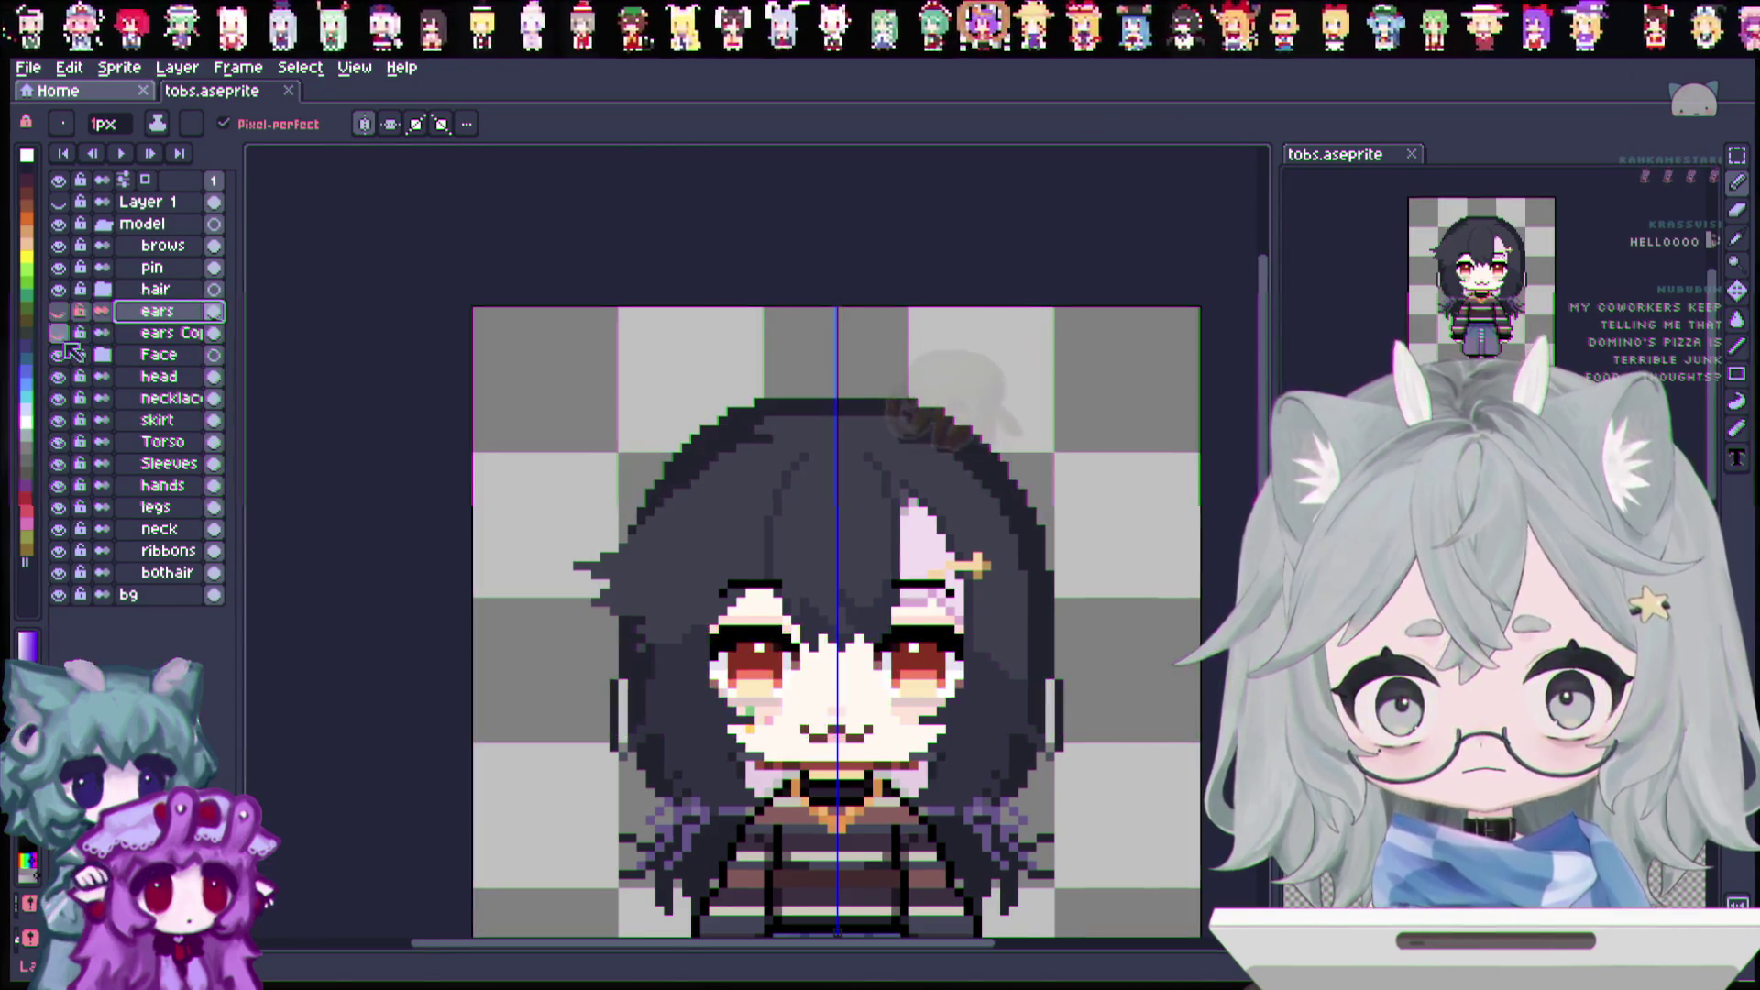
click(59, 312)
click(58, 312)
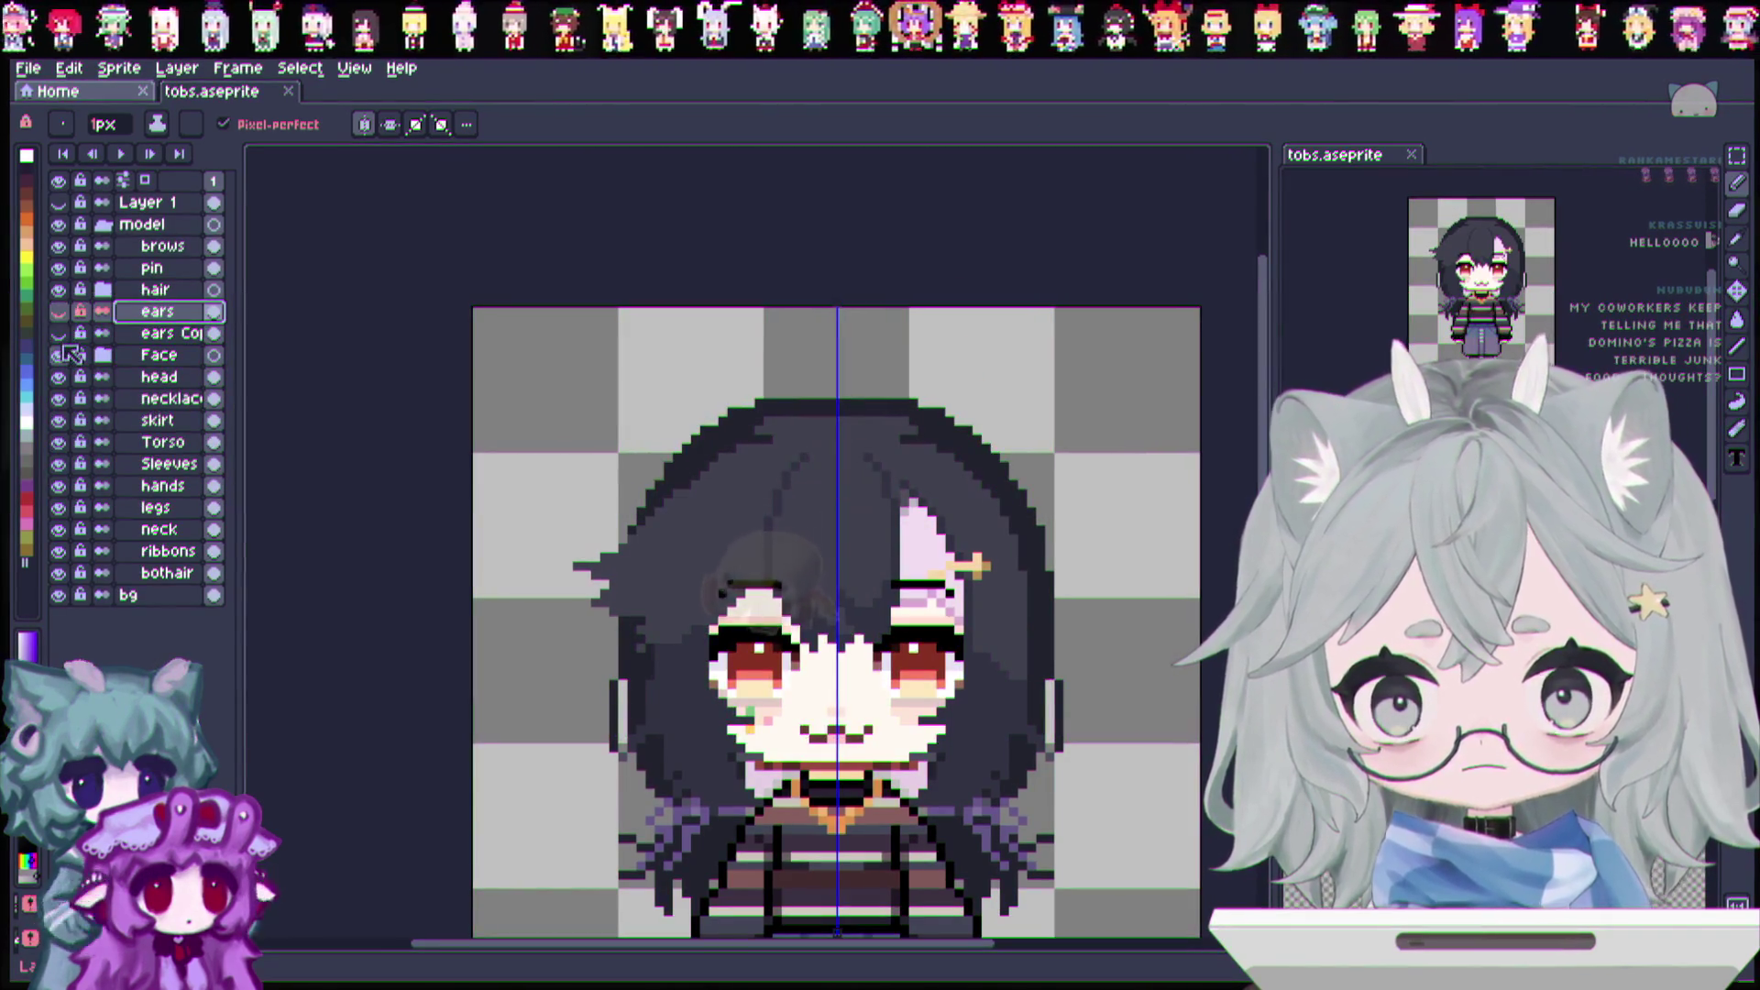
click(59, 333)
click(60, 335)
click(61, 335)
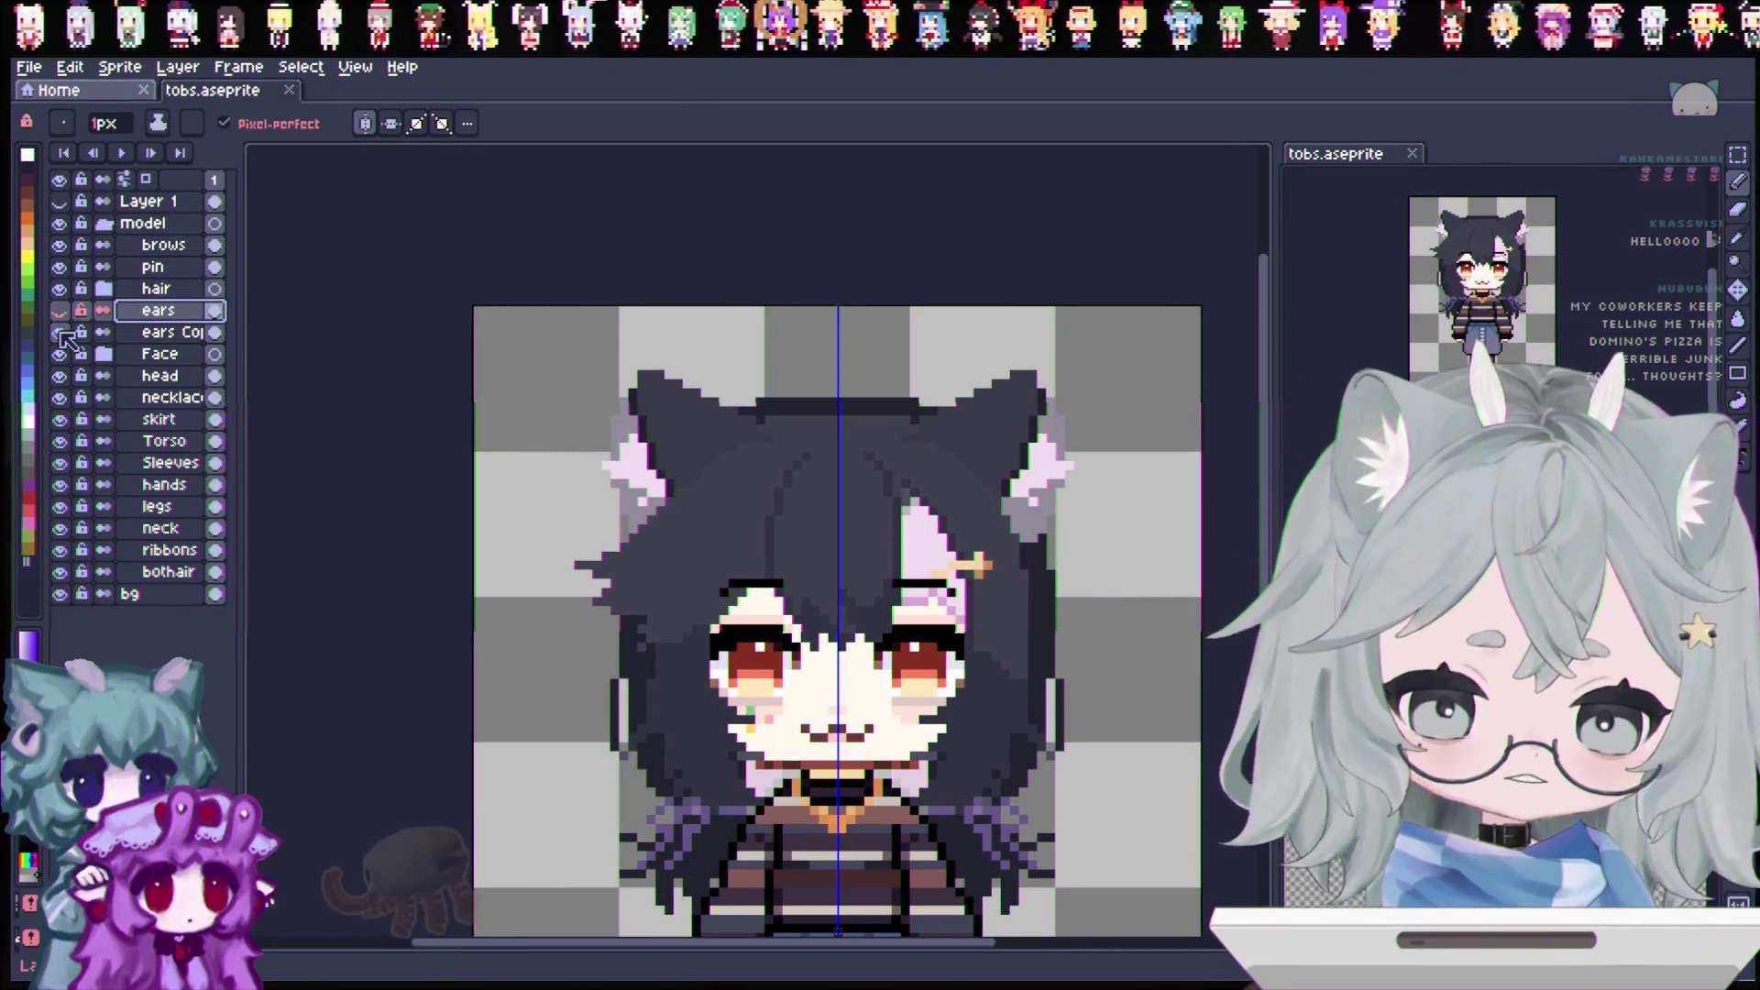
click(61, 335)
click(59, 311)
click(59, 312)
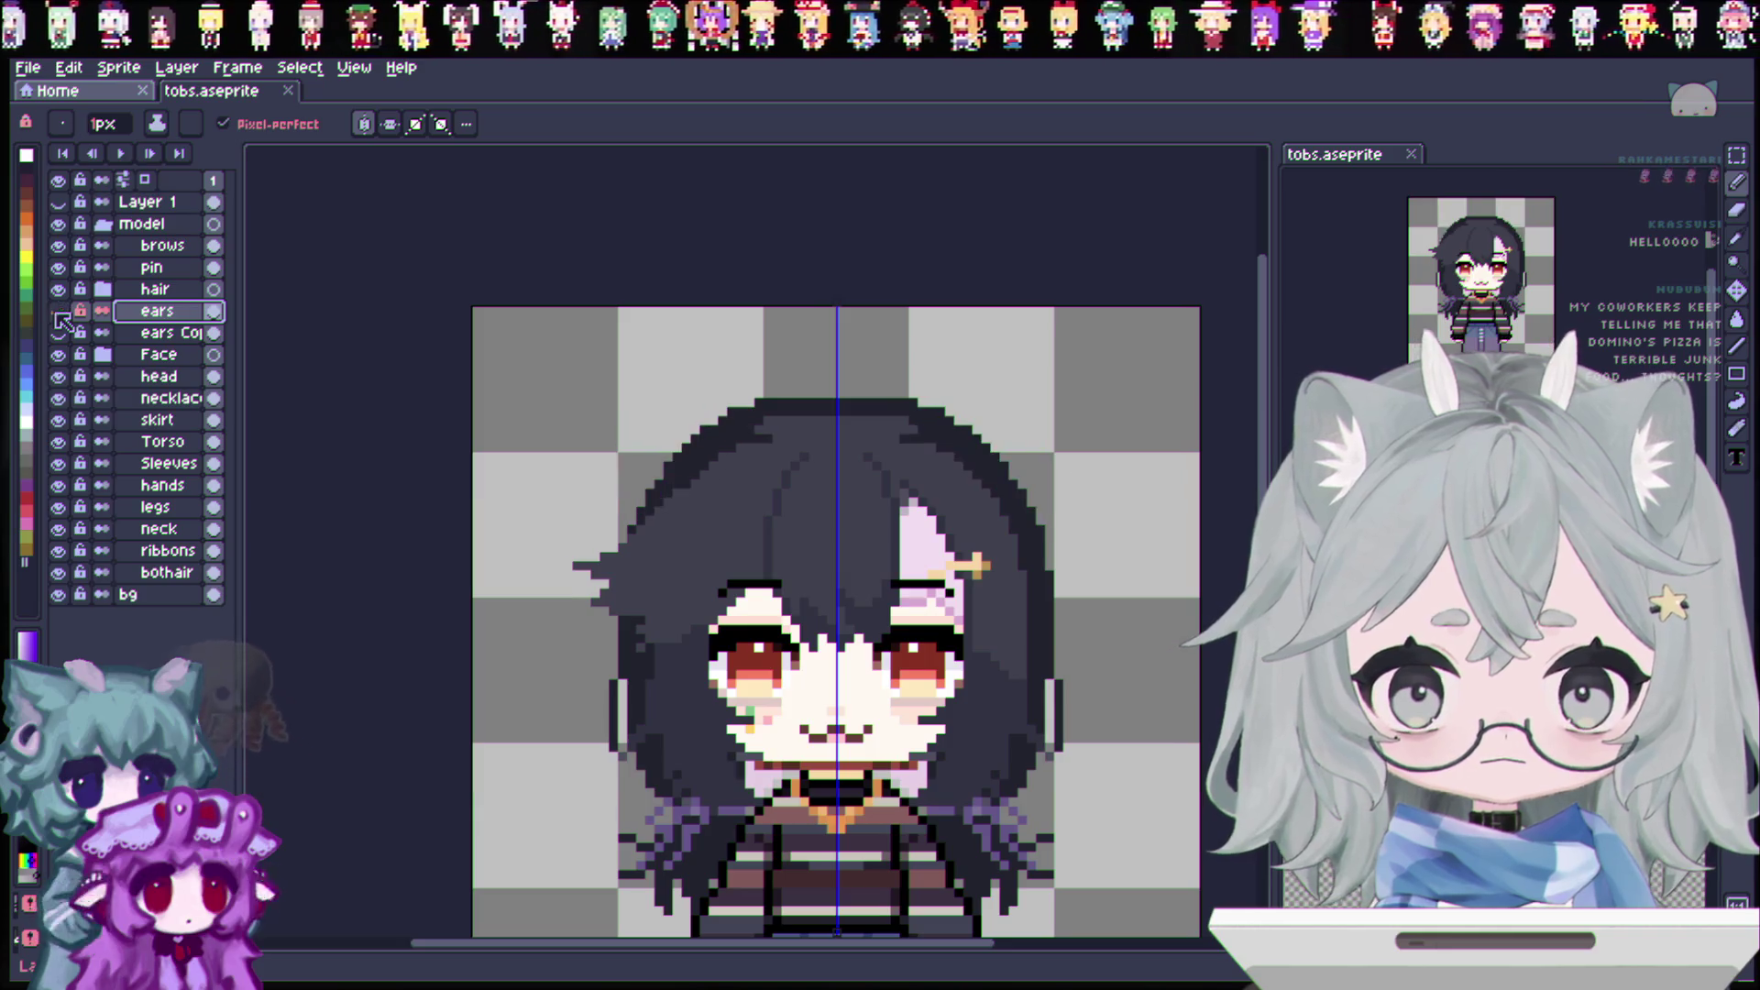
click(61, 333)
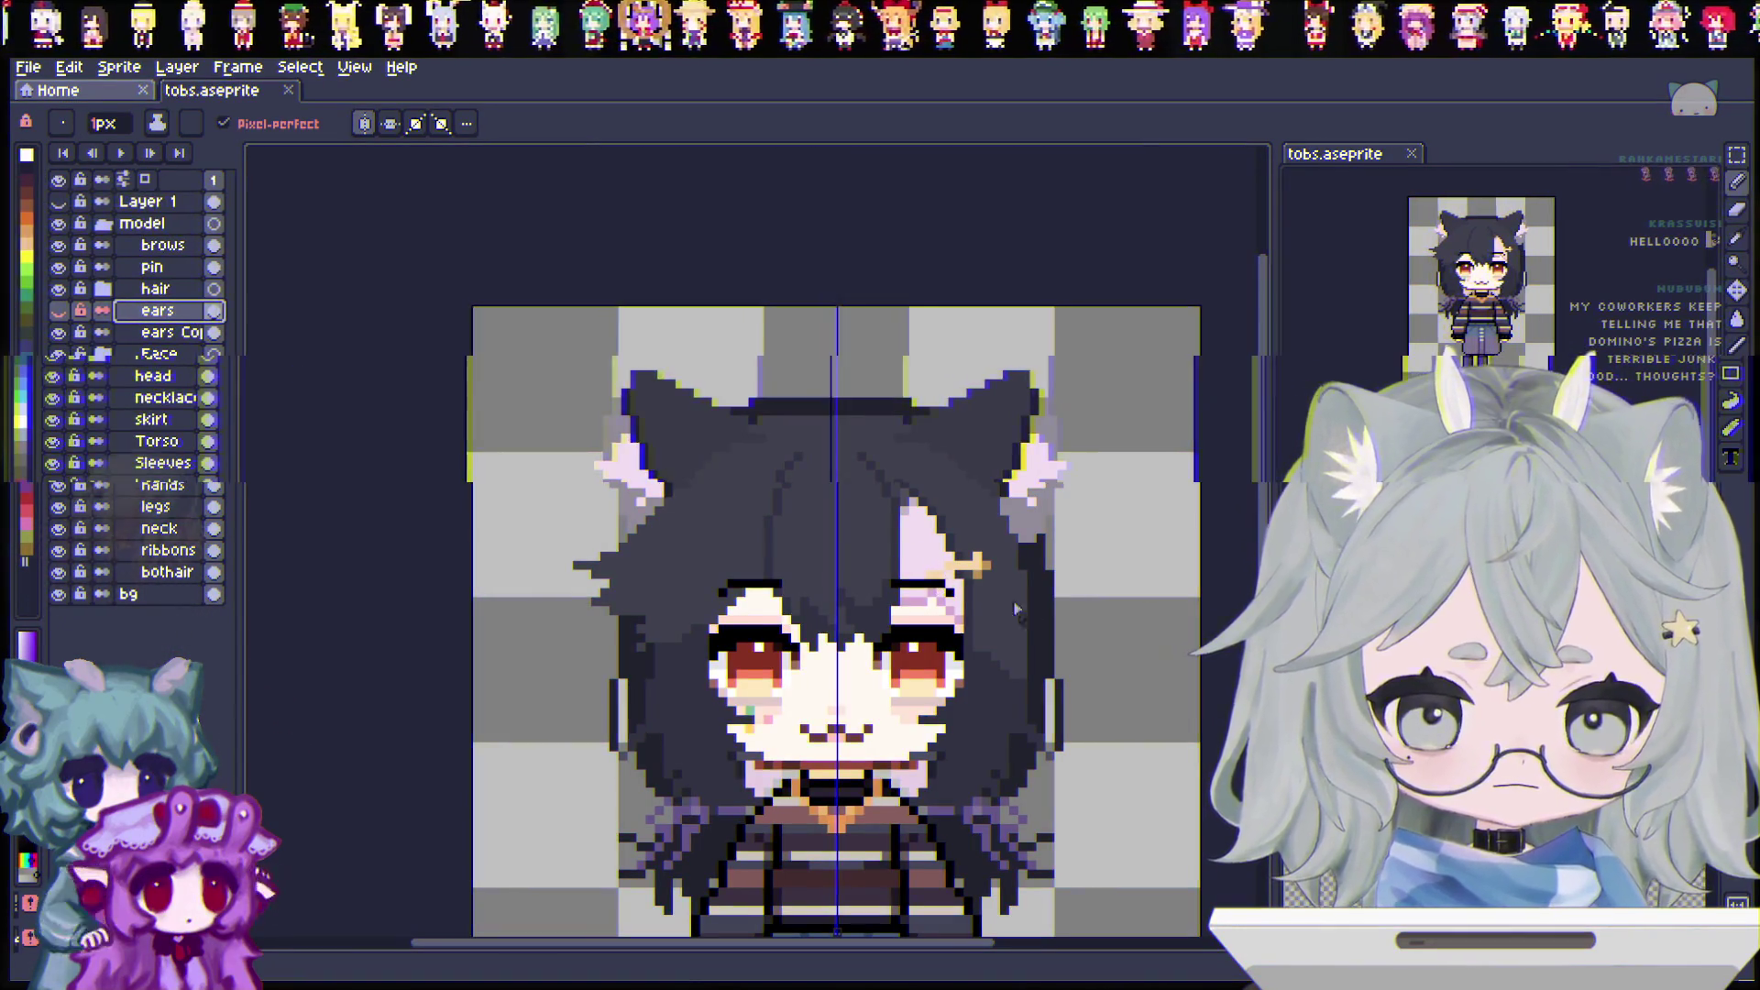
scroll(1114, 618, down, 1)
scroll(871, 587, down, 2)
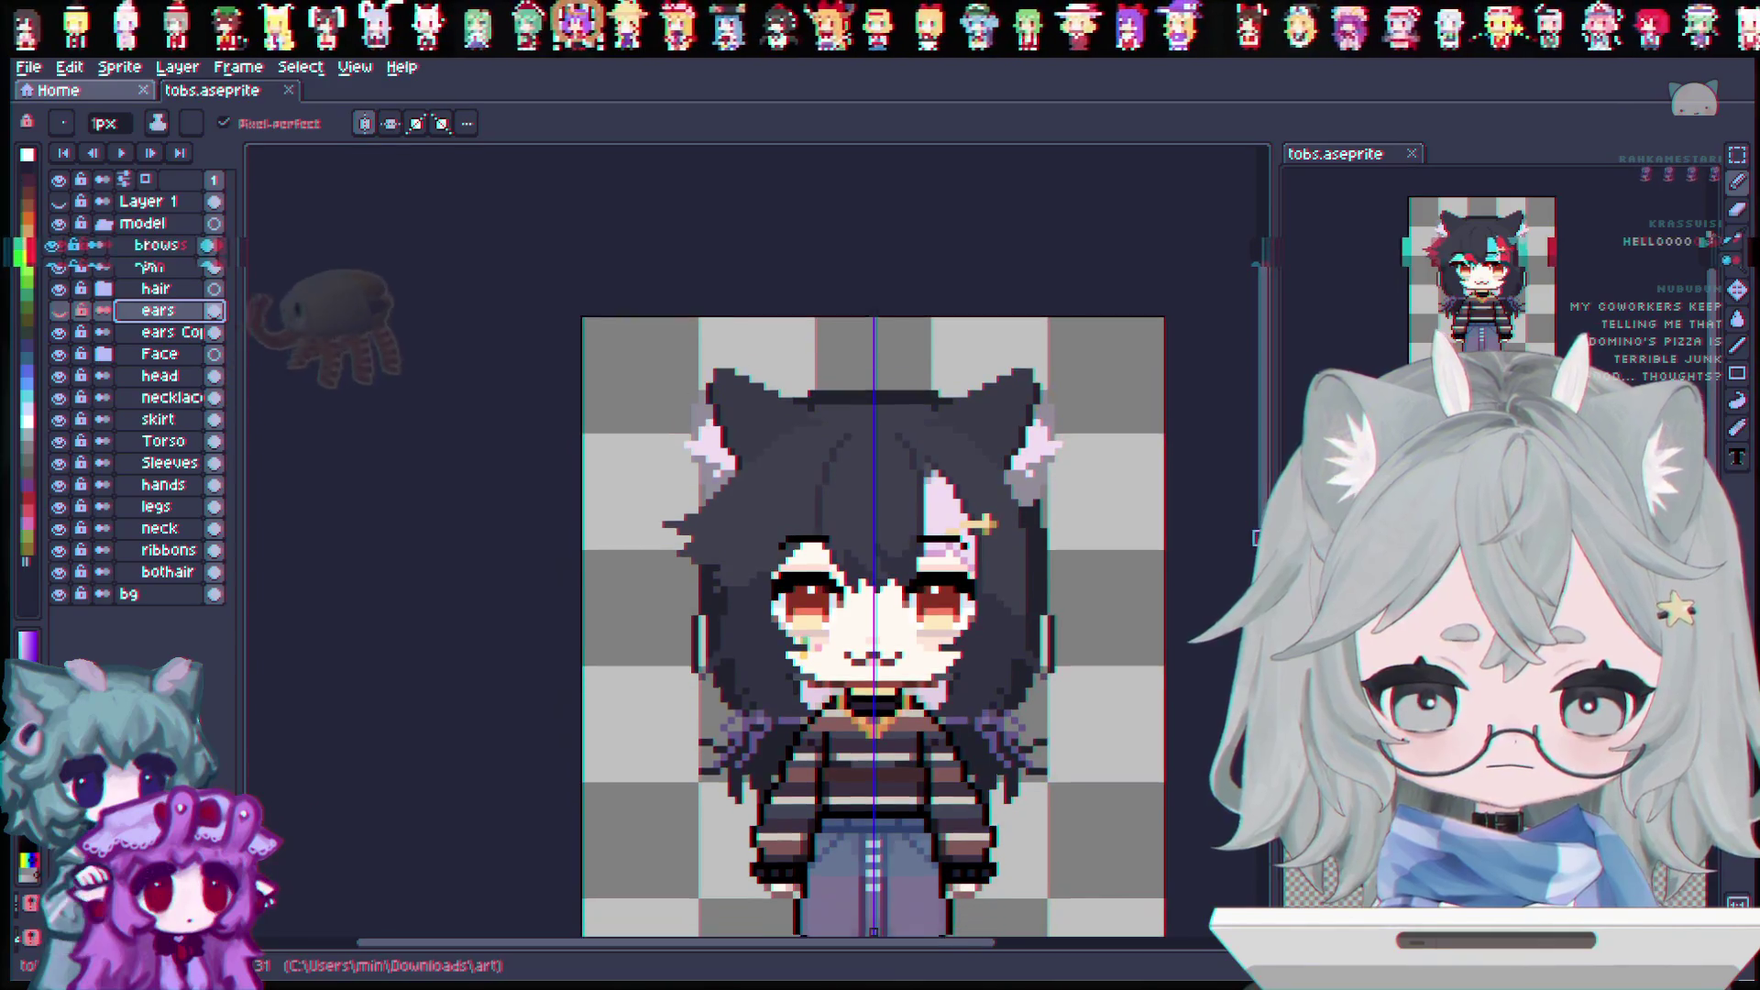
Step: Check the ears with the face briefly hidden, then settle on showing ears Copy instead of ears
click(58, 354)
click(59, 353)
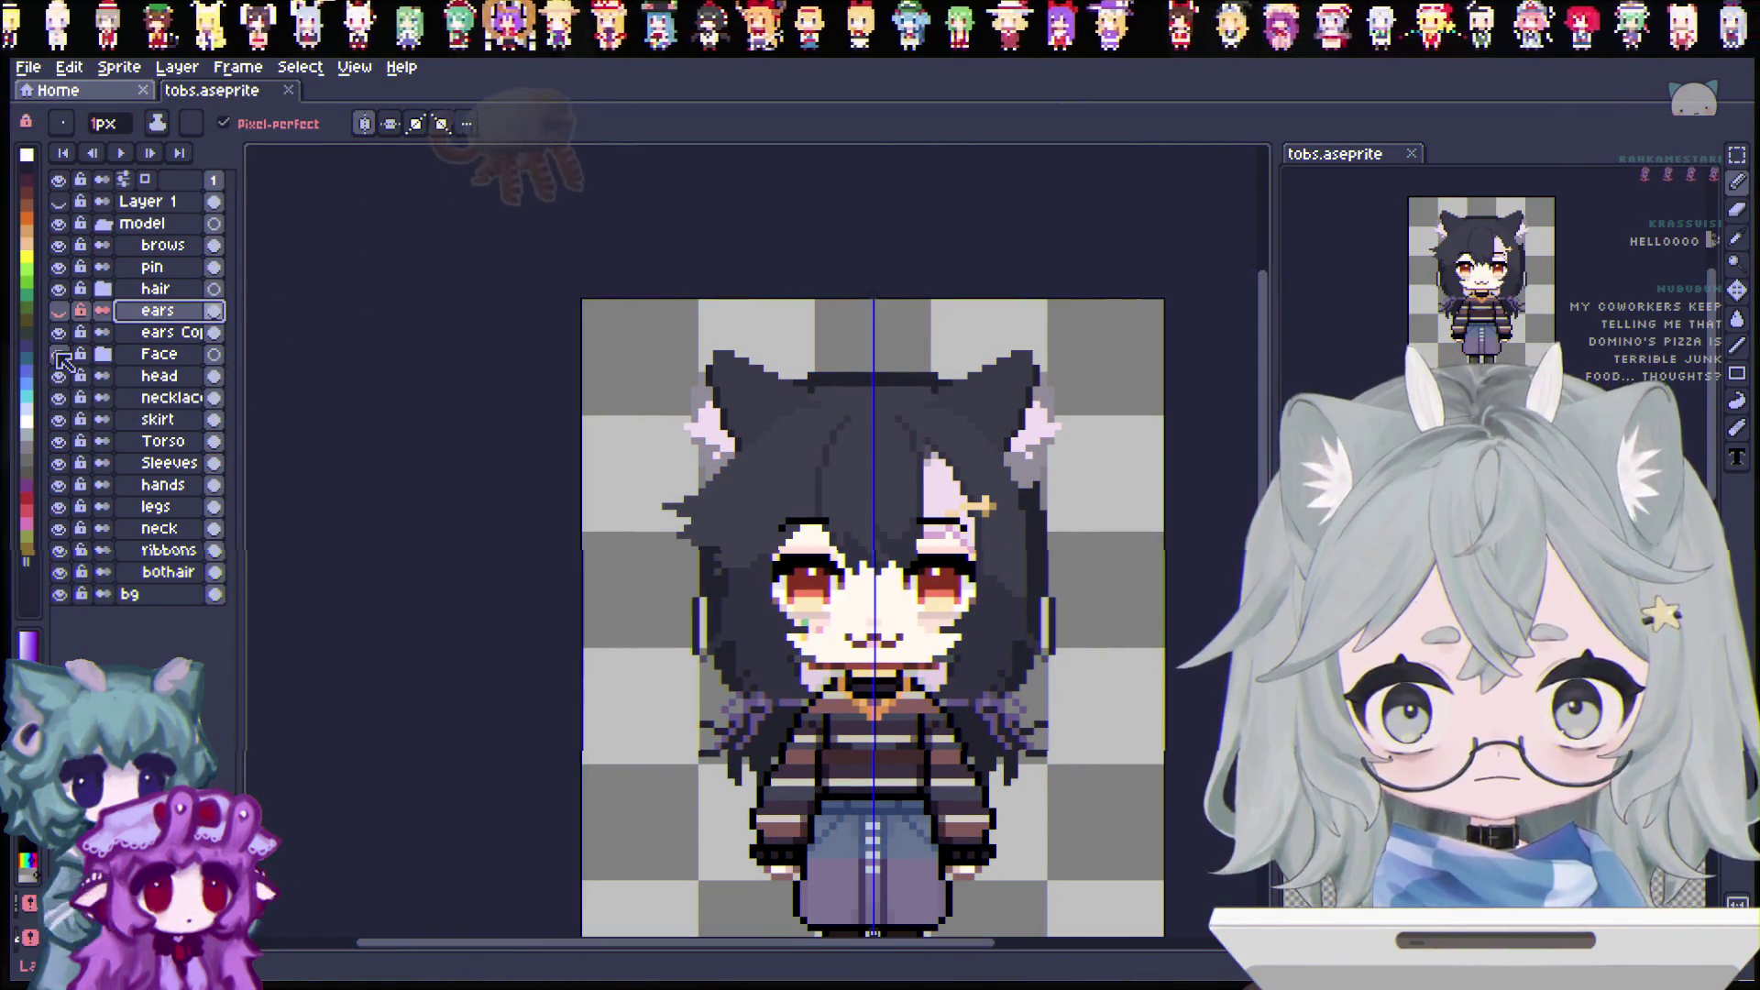
click(58, 333)
click(61, 311)
click(60, 312)
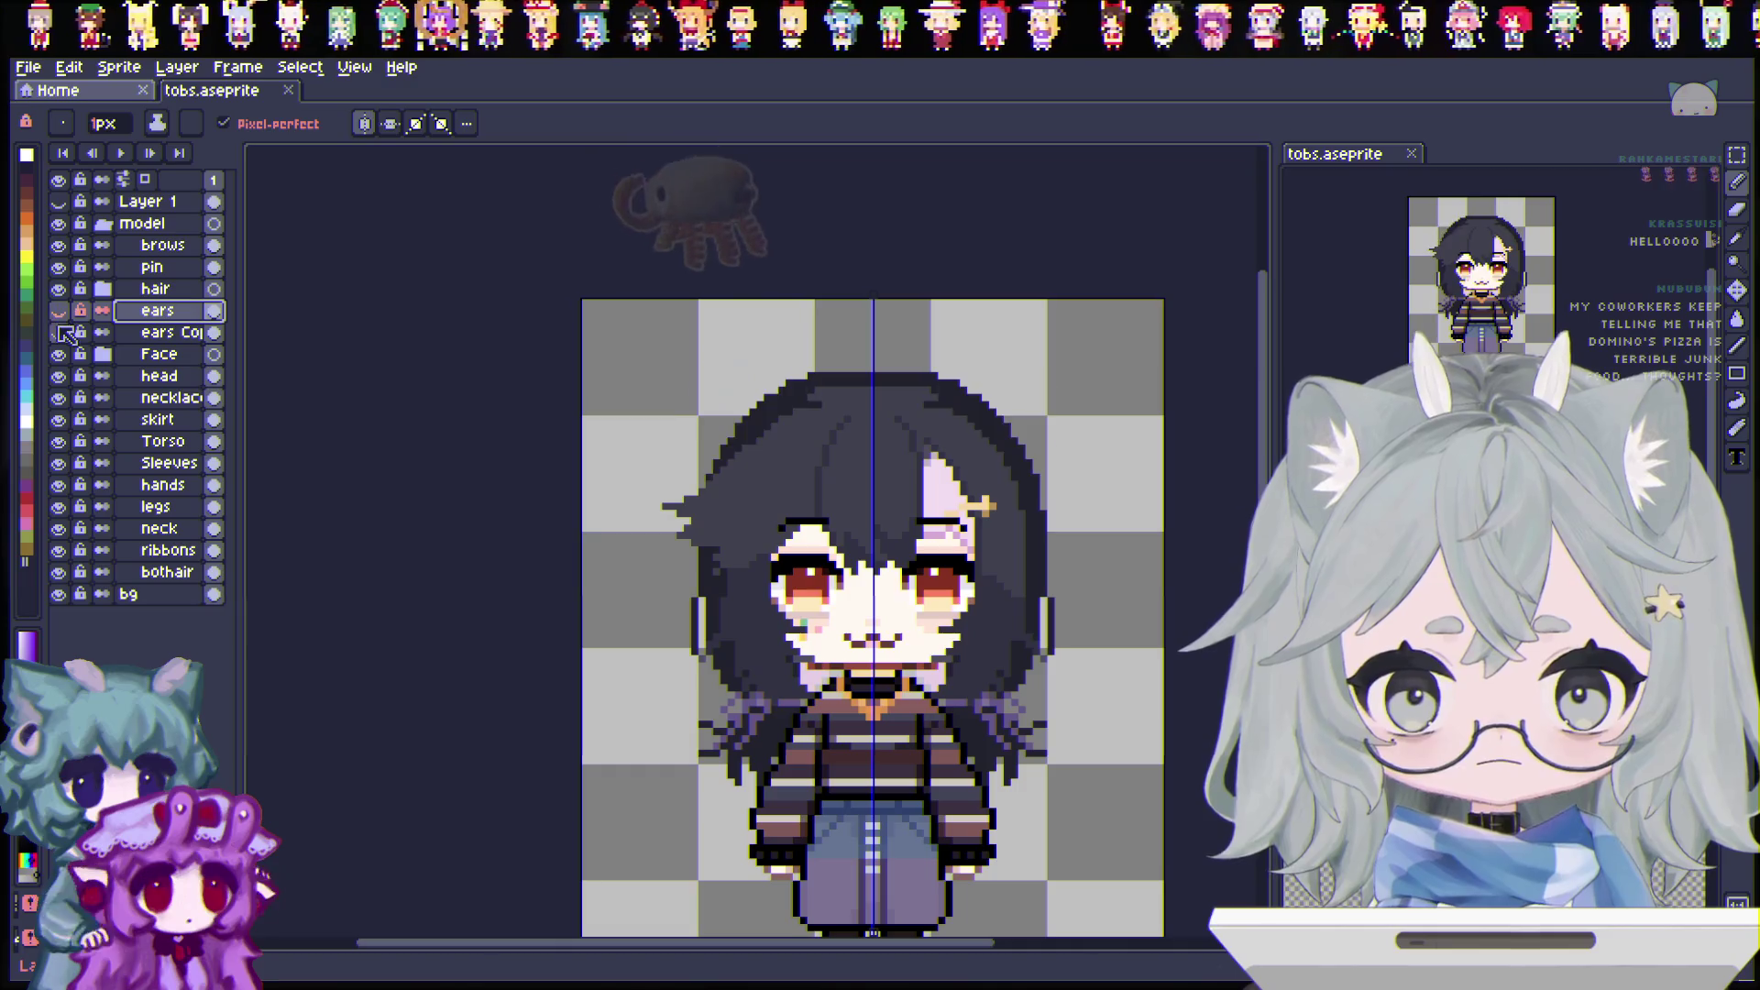
click(59, 312)
click(60, 312)
click(60, 311)
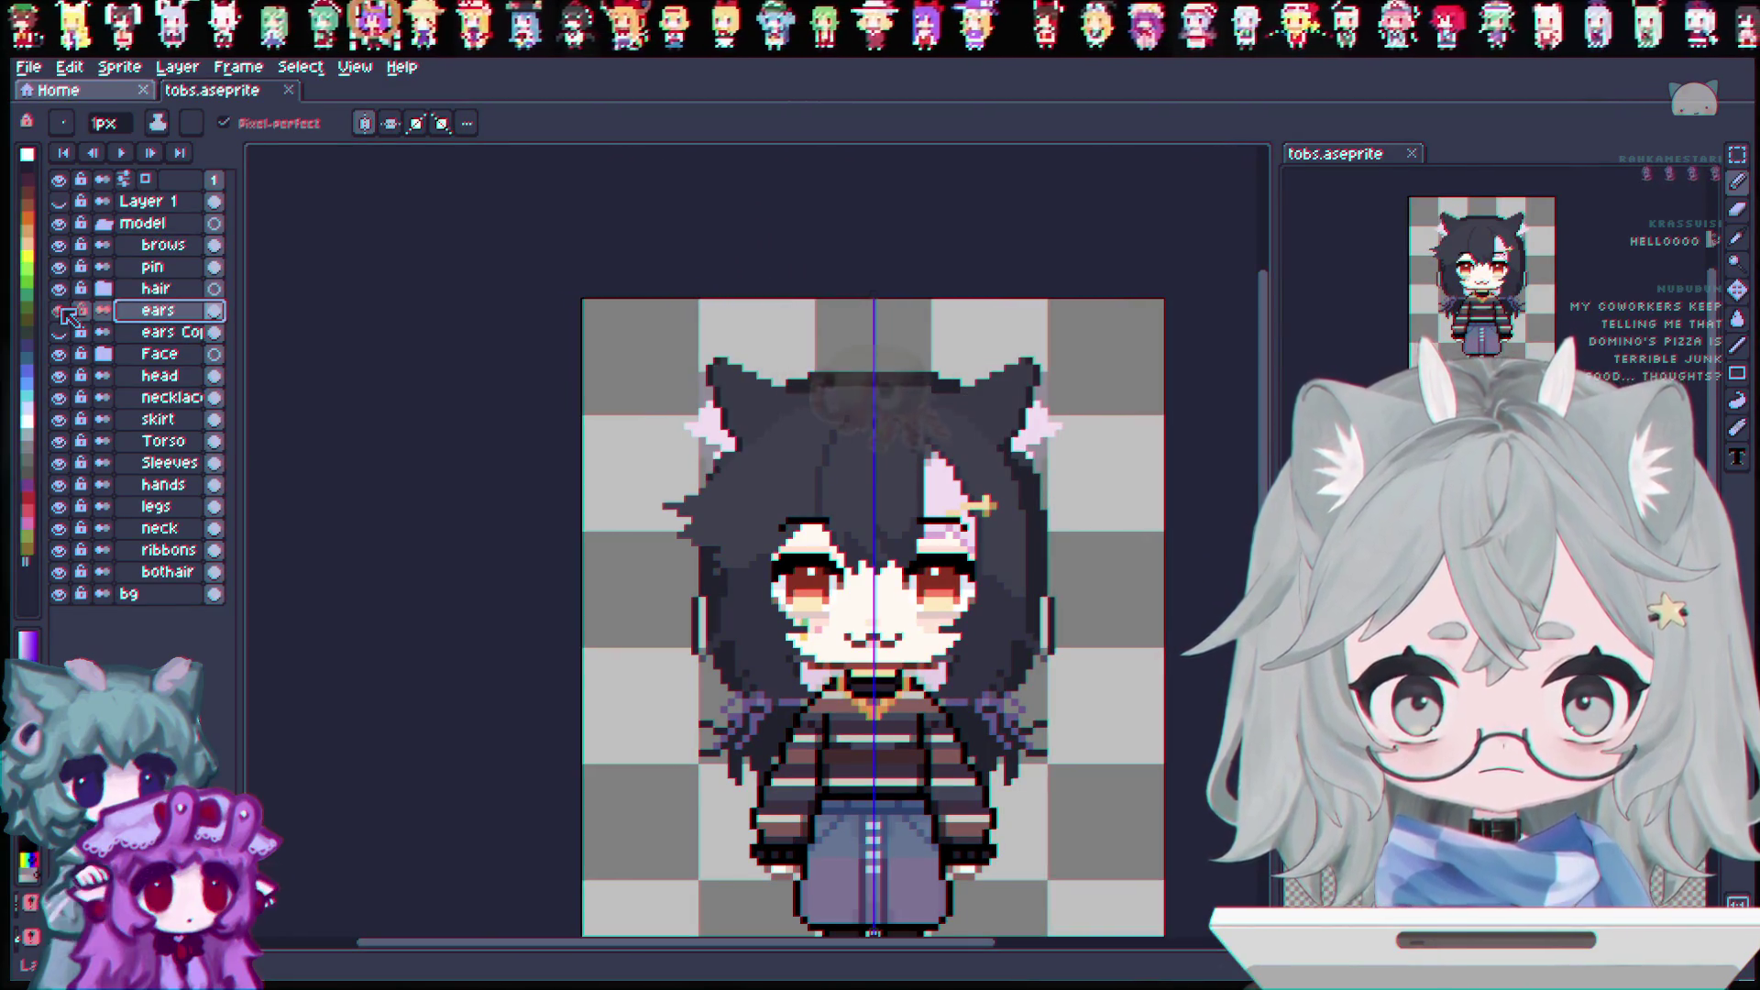
click(60, 312)
click(59, 333)
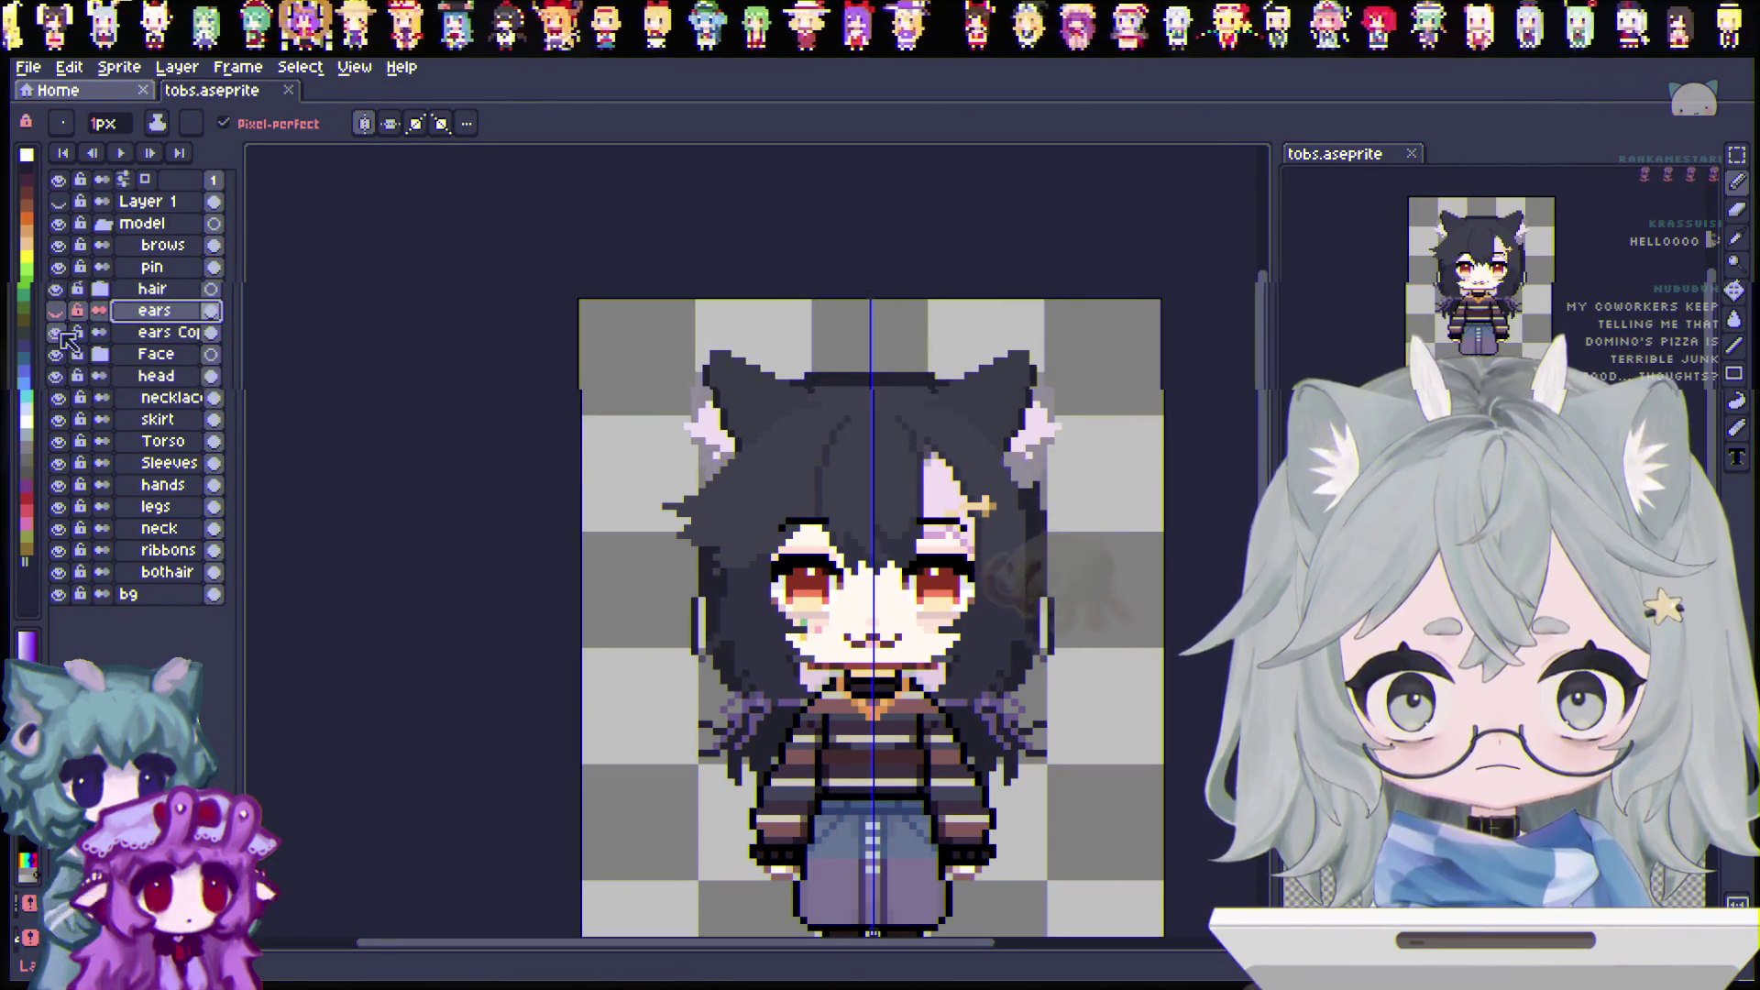
click(59, 333)
click(59, 312)
click(58, 311)
click(59, 333)
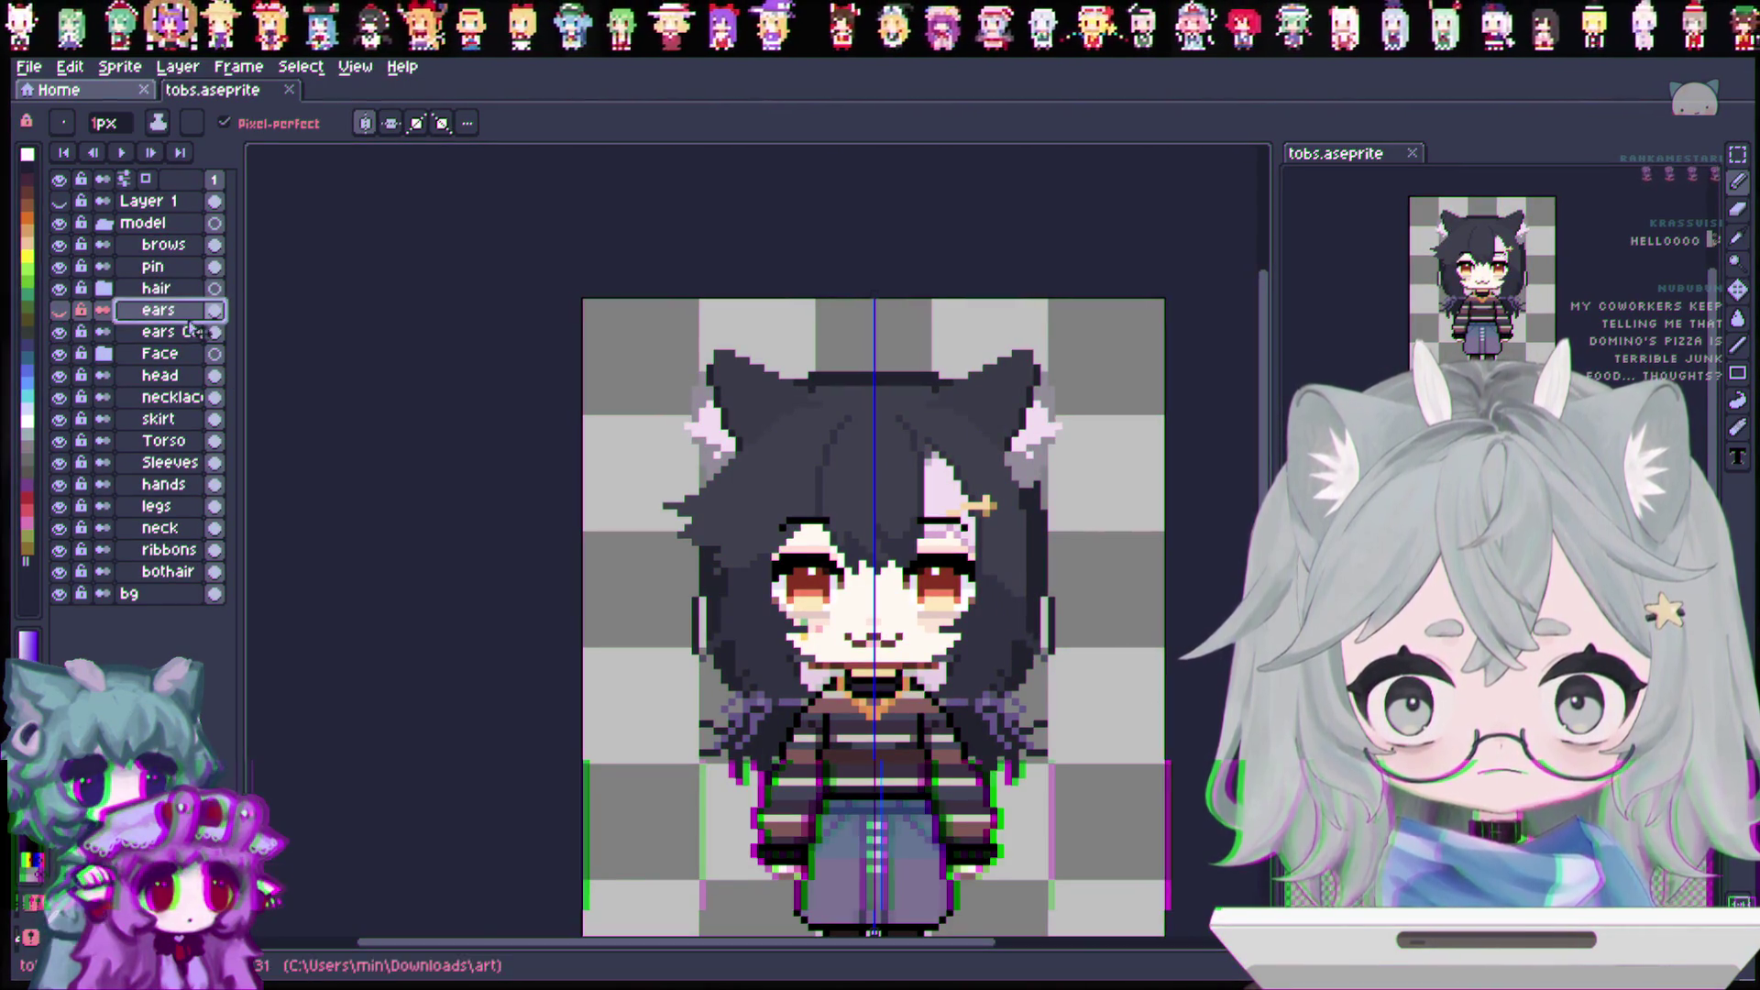
right_click(156, 319)
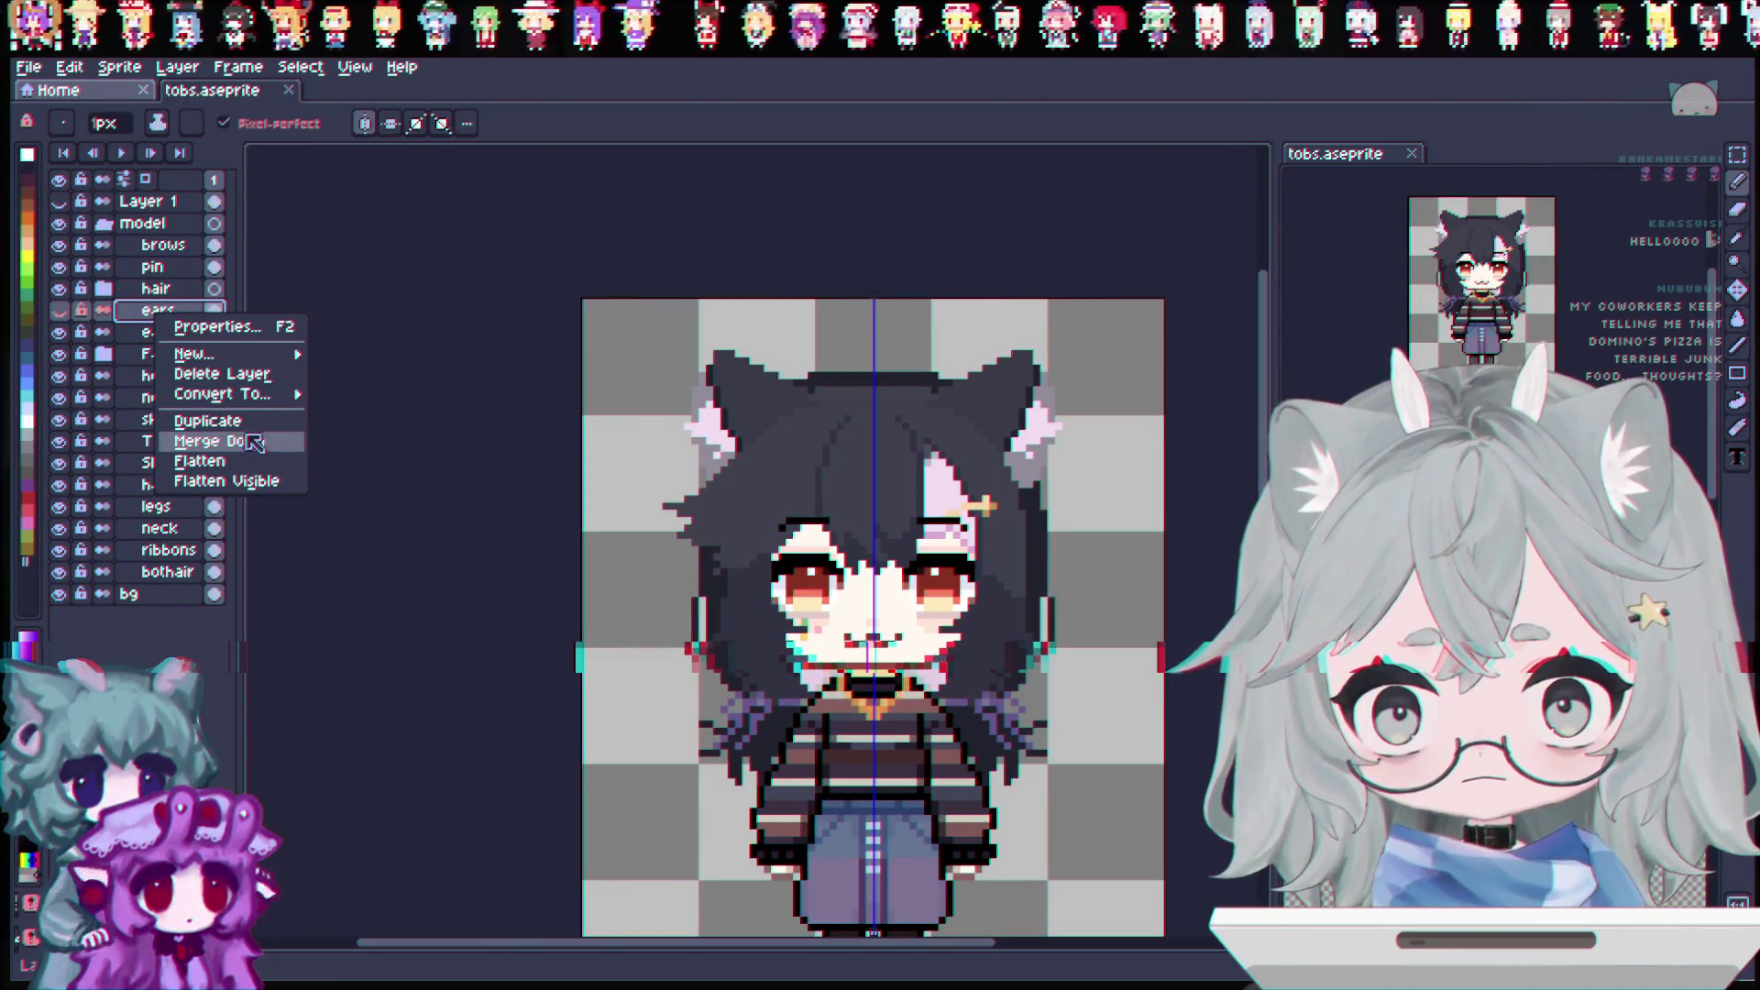
Step: Delete the original ears layer, then remove an accidentally created, misnamed Ea layer
click(220, 374)
right_click(152, 312)
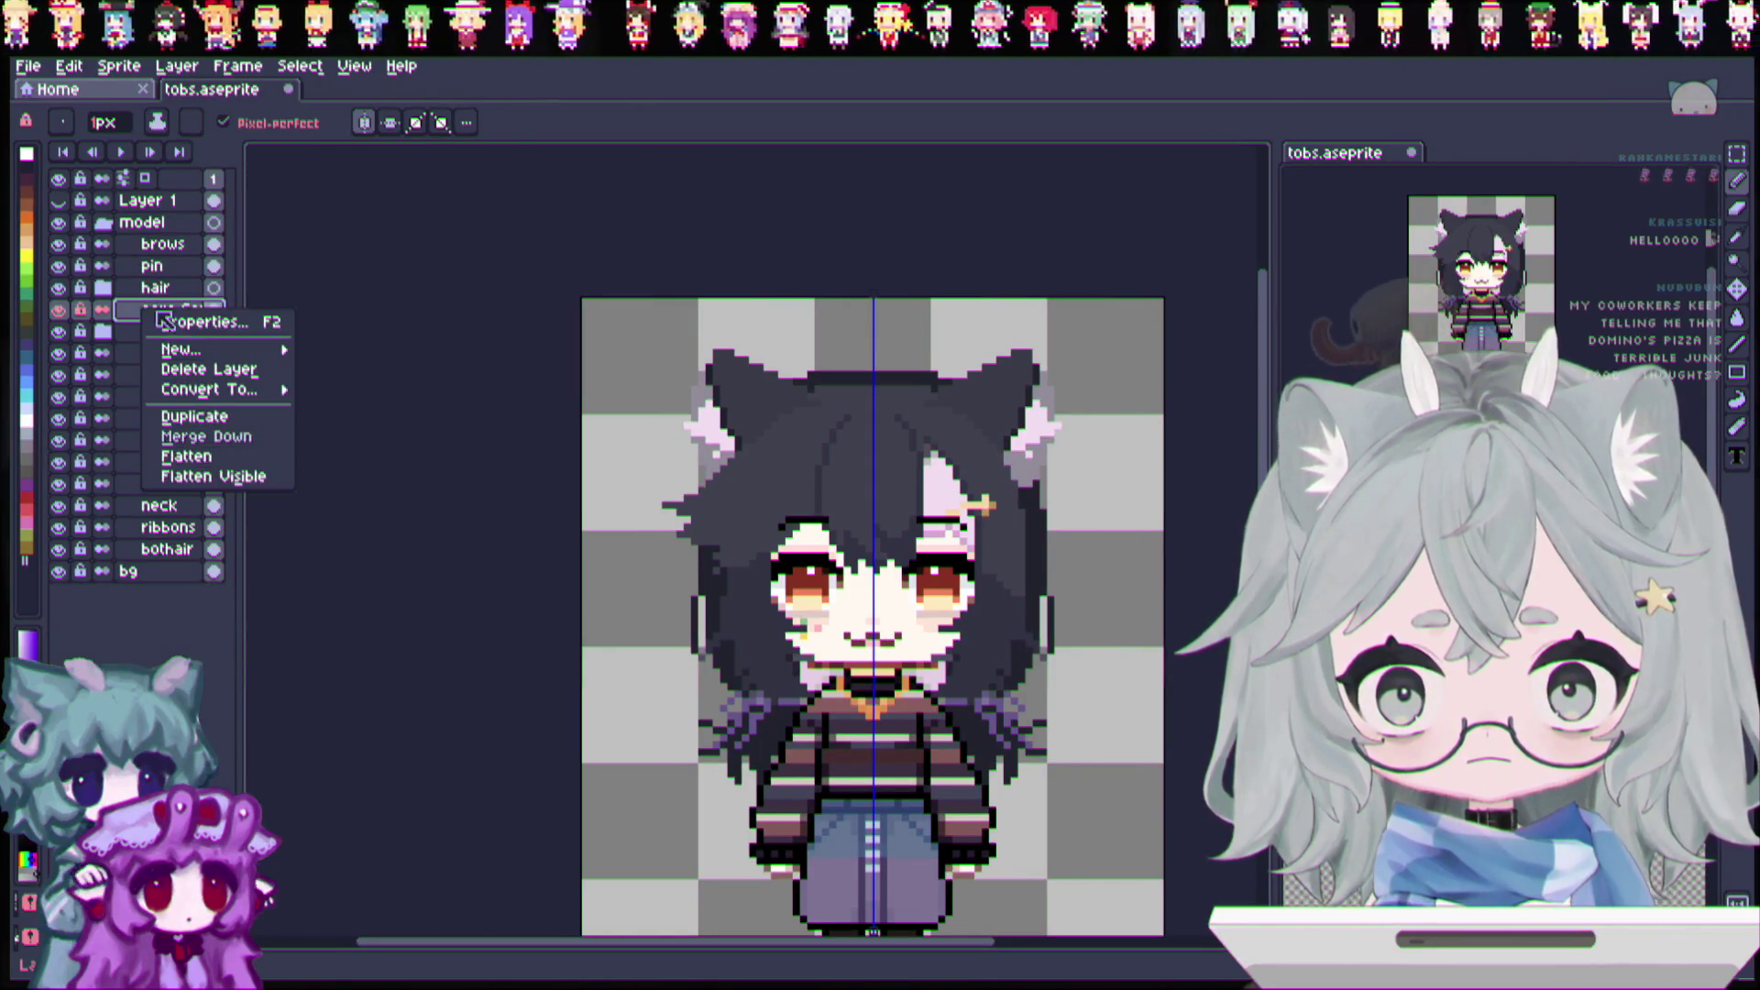
mouse_move(183, 345)
click(367, 346)
double_click(165, 317)
text(e)
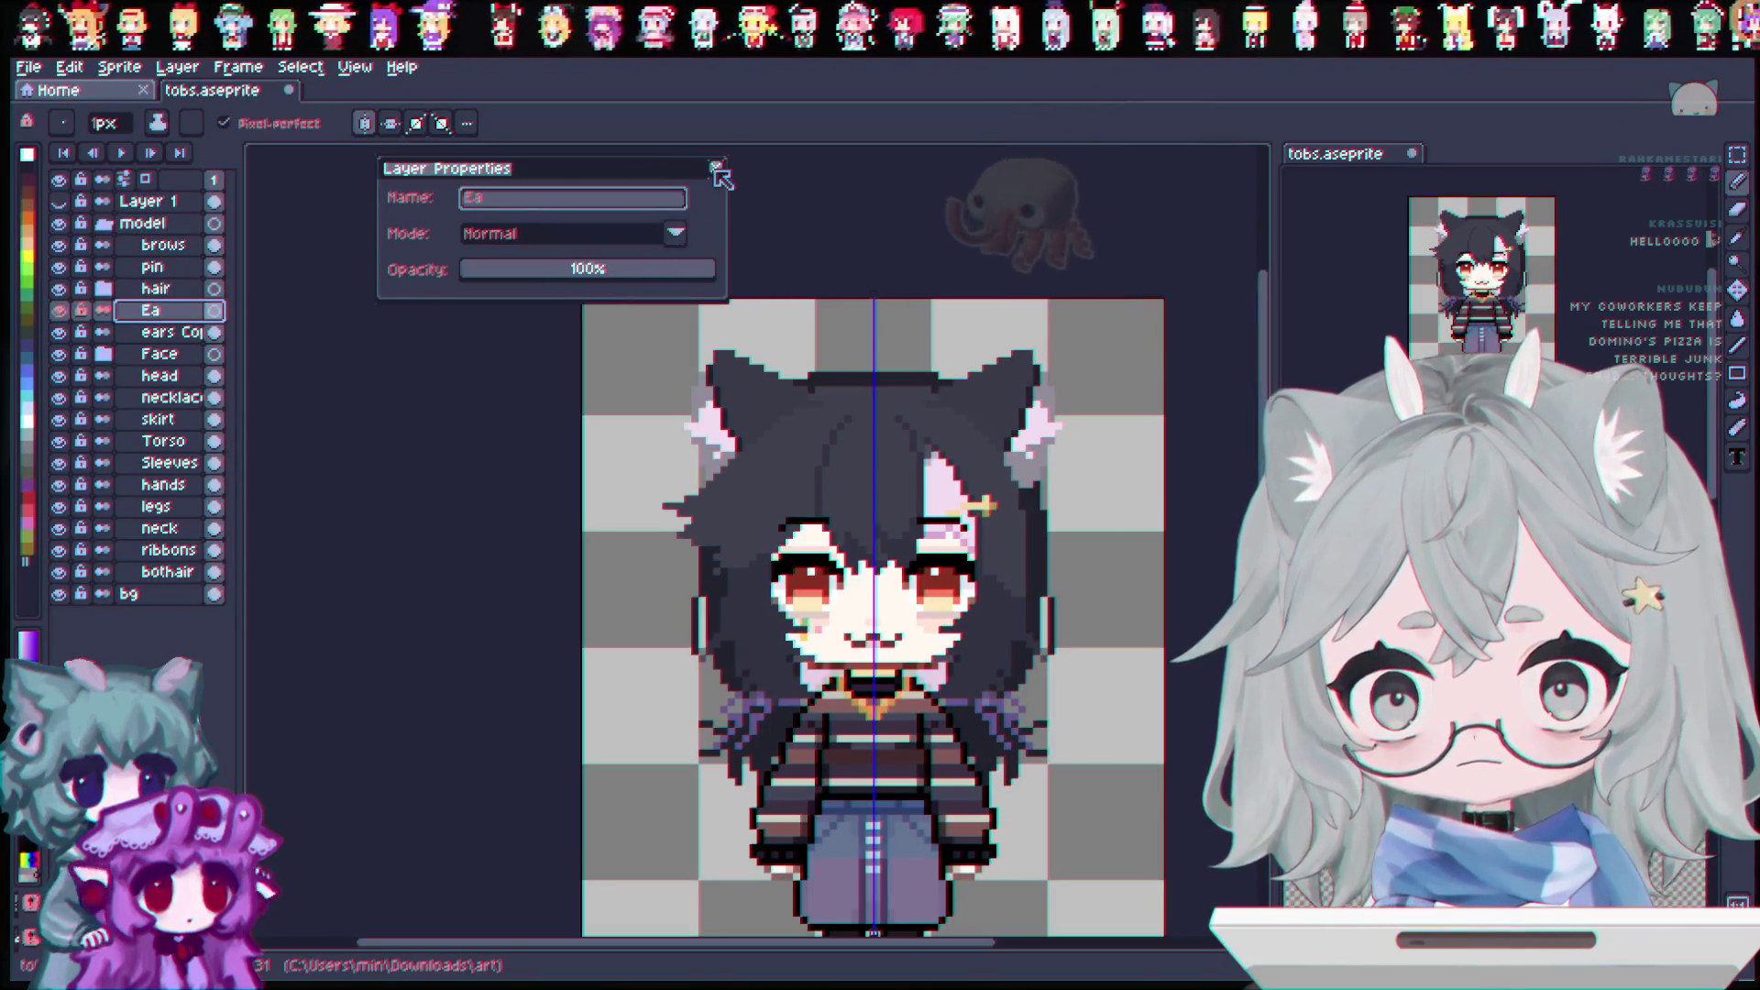
key(Return)
right_click(188, 312)
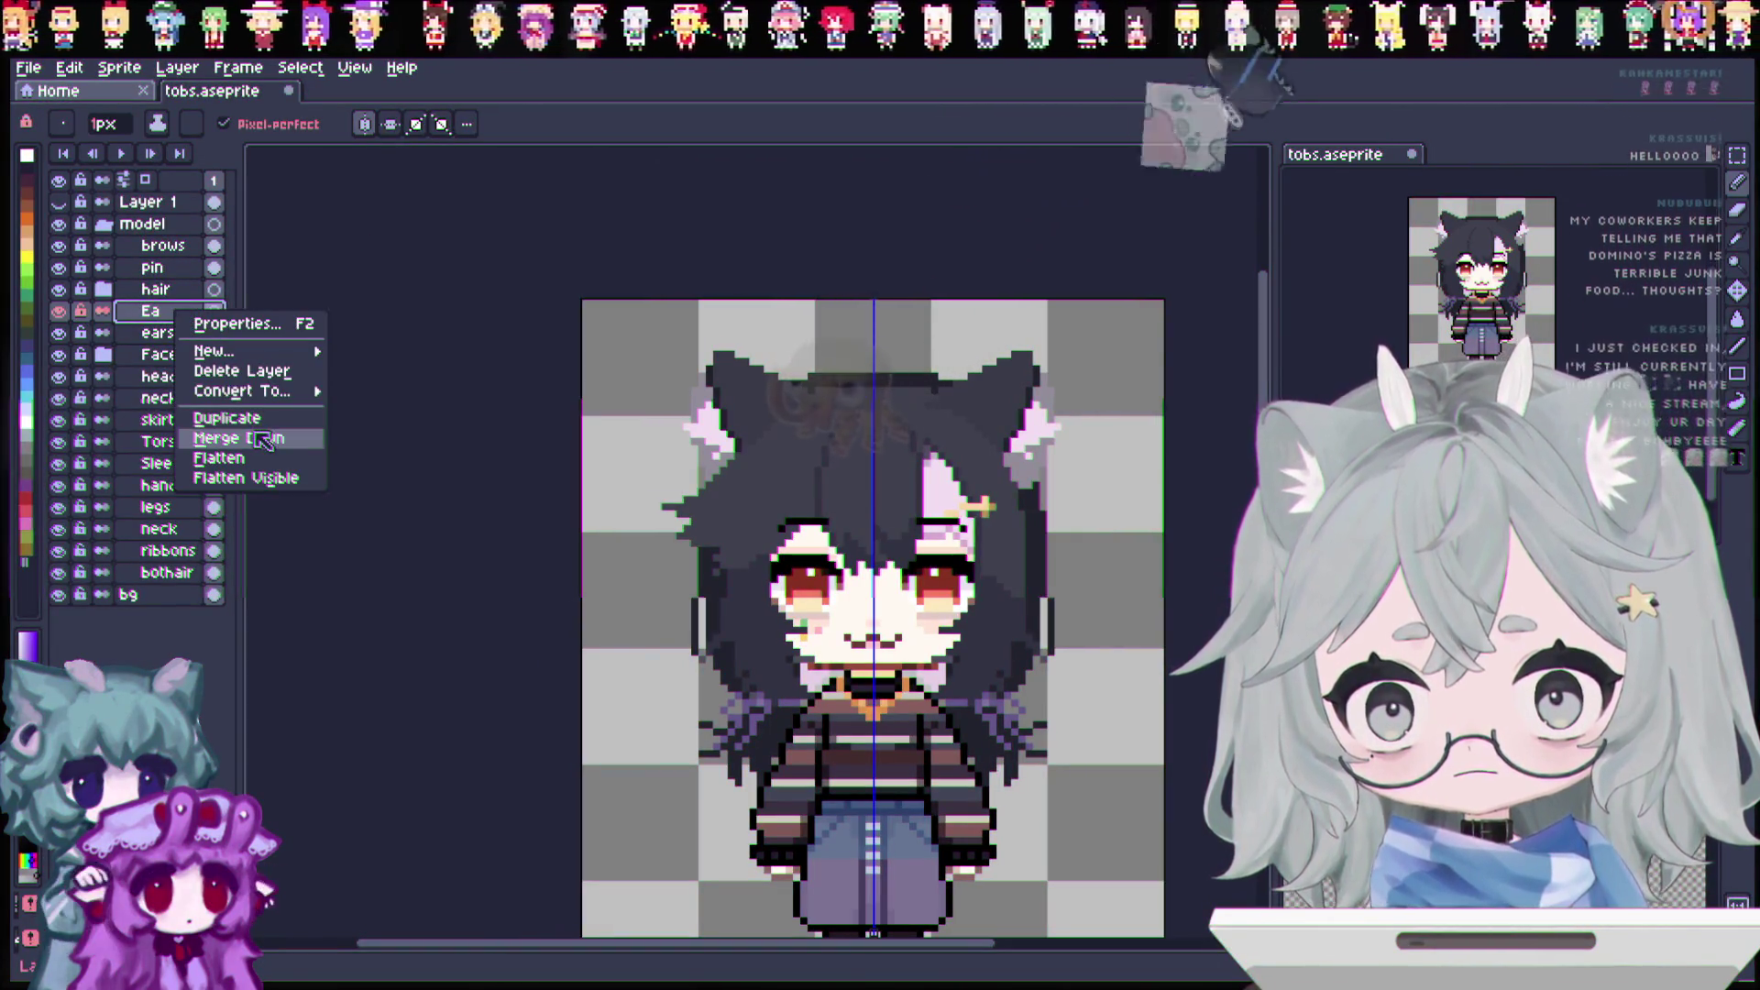
click(260, 371)
Step: Create a new layer group named Ears and select the copied ears layer
right_click(176, 314)
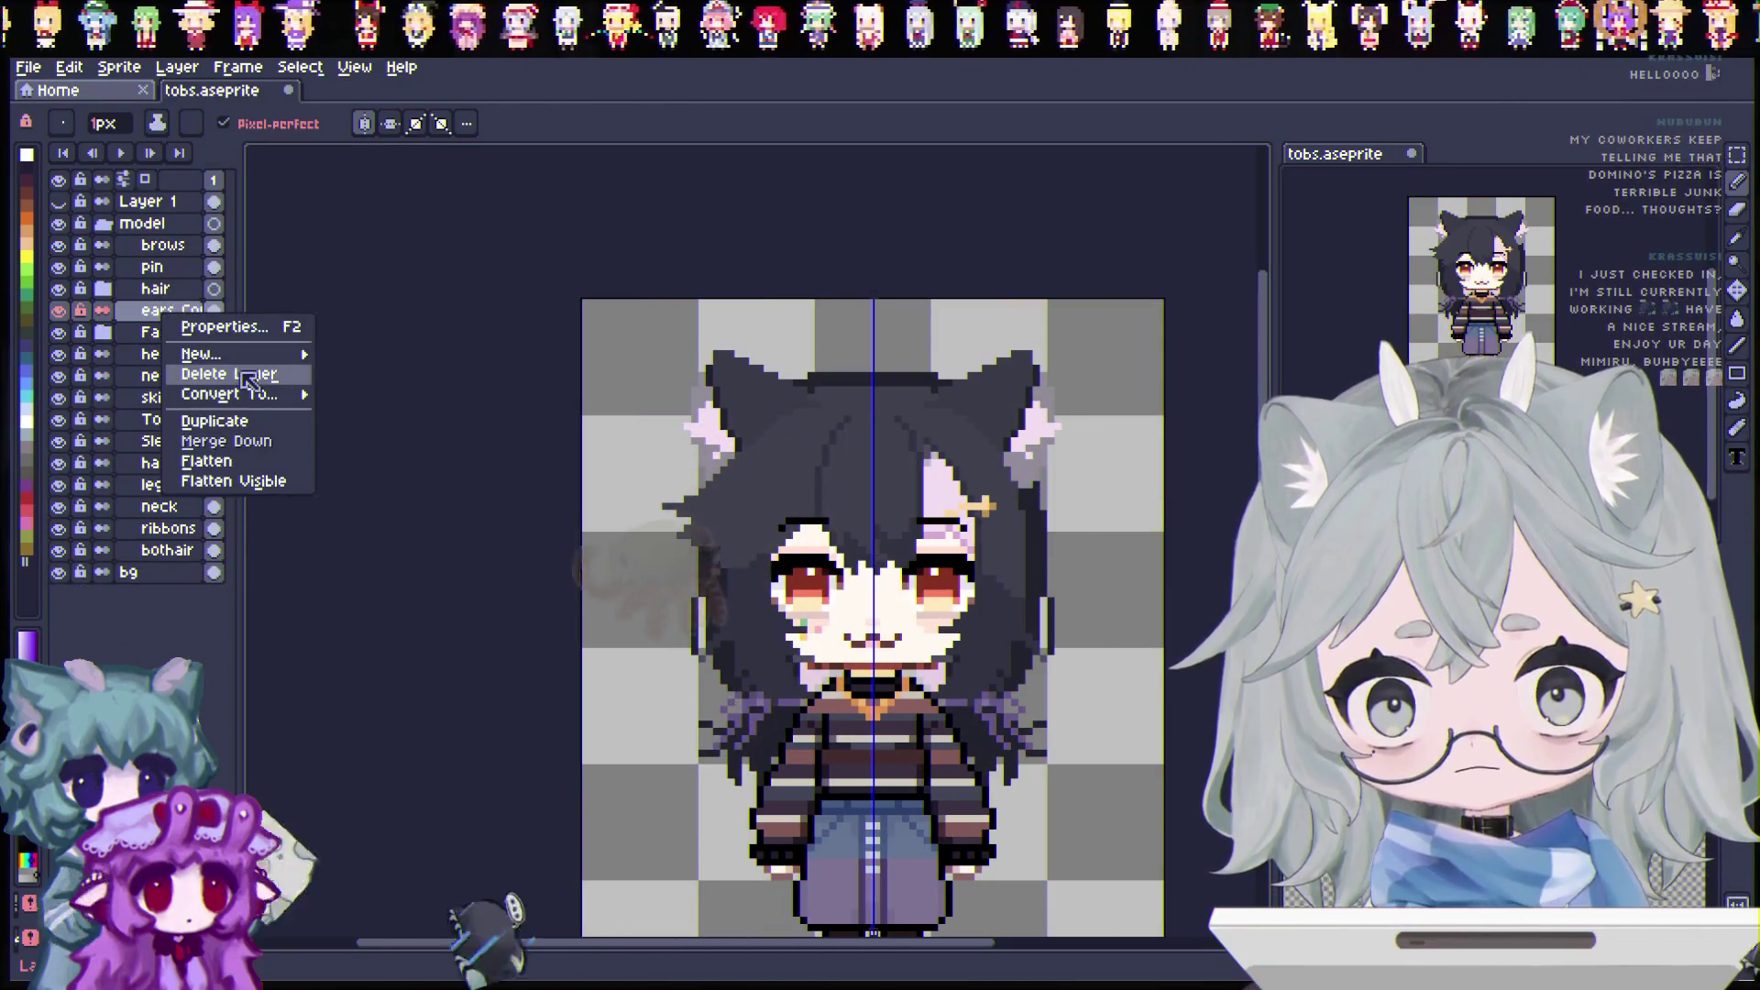
mouse_move(224, 354)
click(384, 374)
double_click(165, 311)
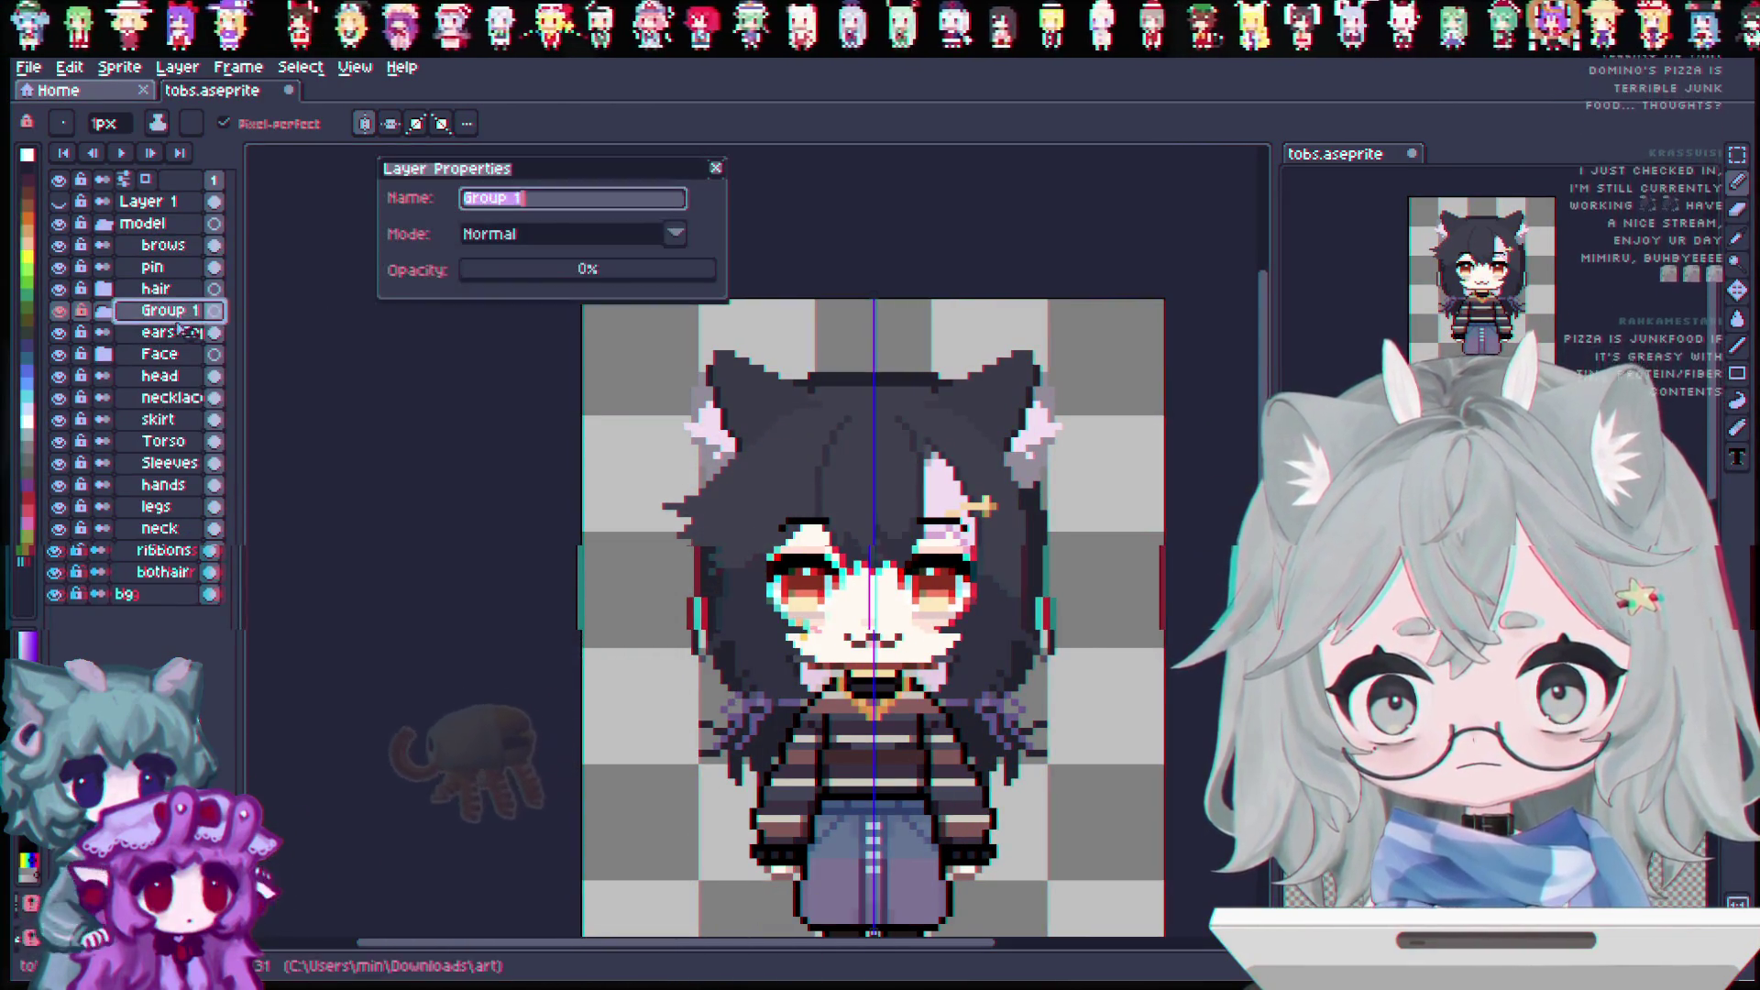
text(Ears)
key(Return)
click(188, 332)
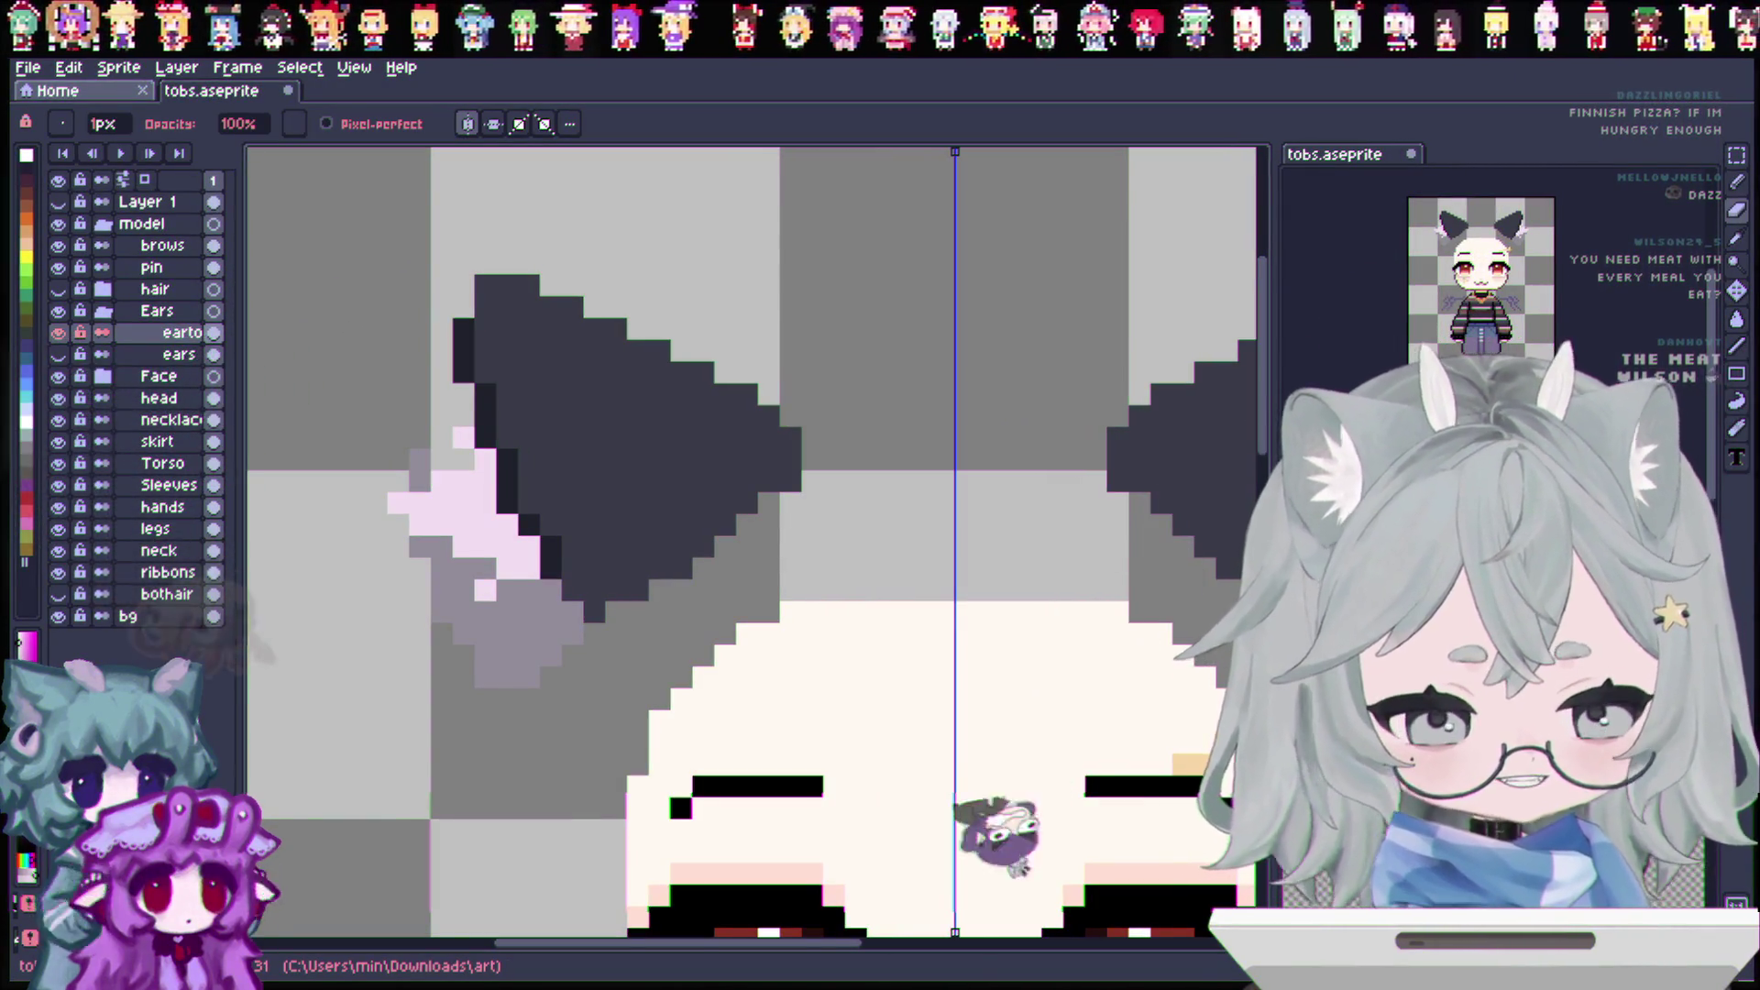
Step: Erase the light pink inner-ear columns on both ears of the top ear layer, then hide it
scroll(877, 527, down, 2)
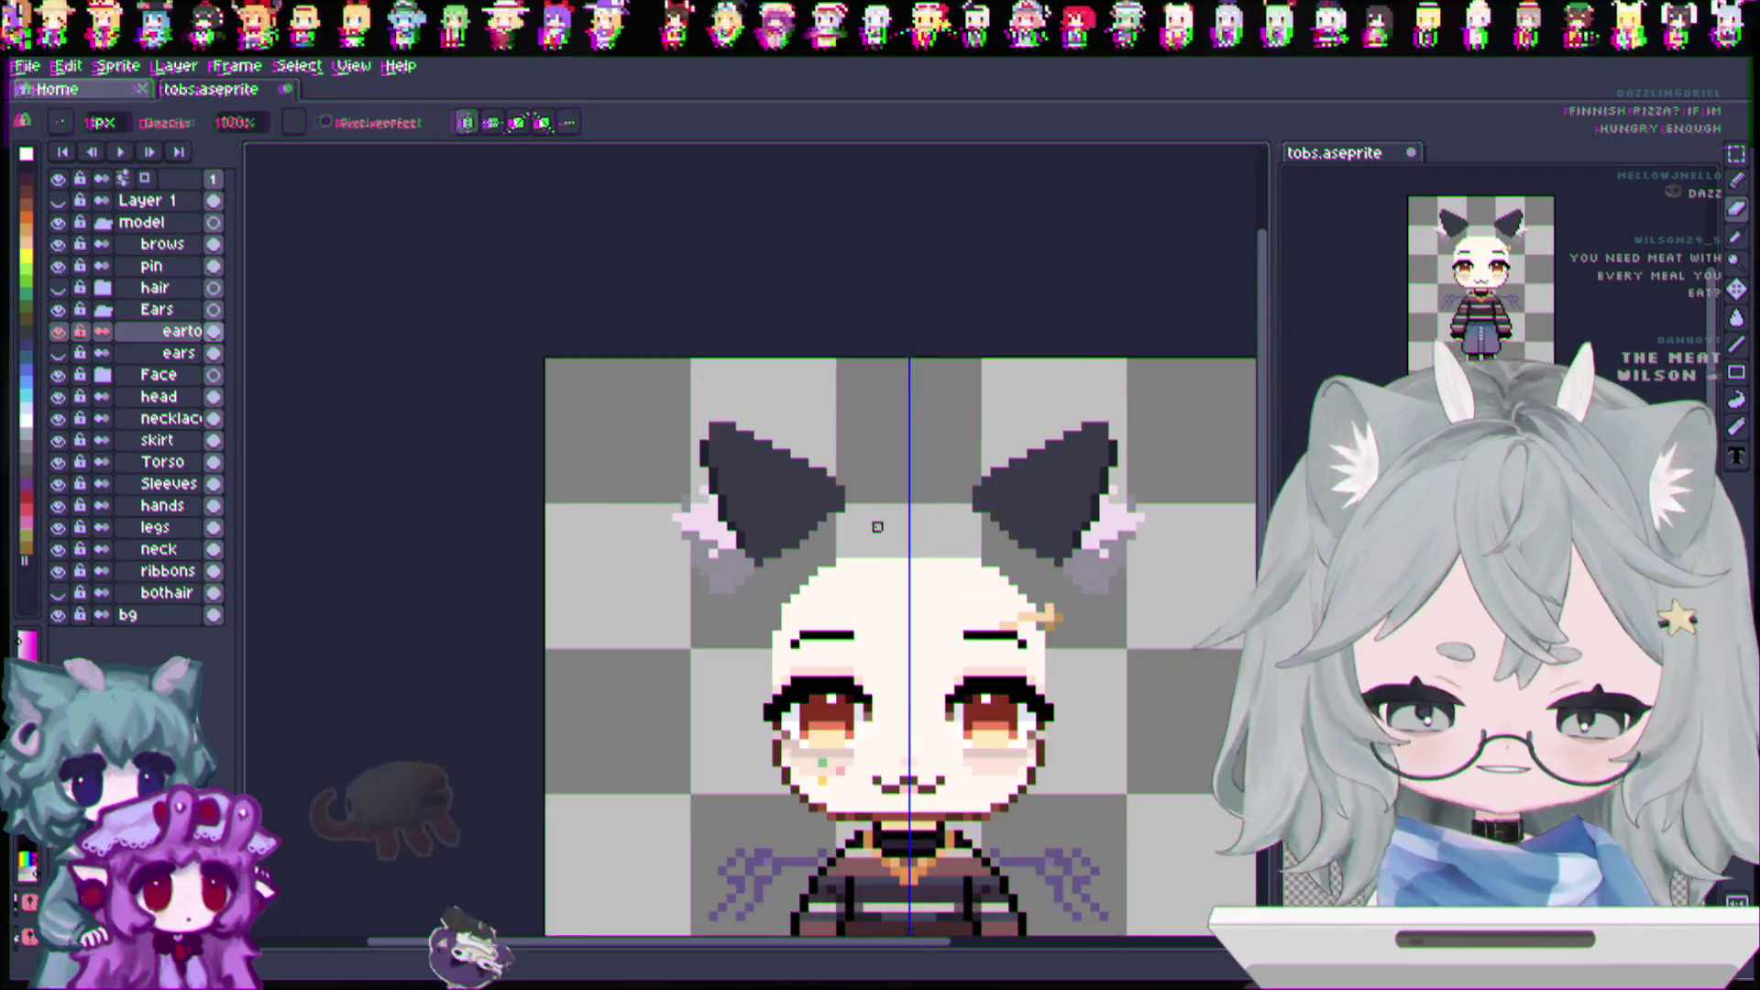
drag(875, 941, 1008, 945)
scroll(1015, 943, up, 1)
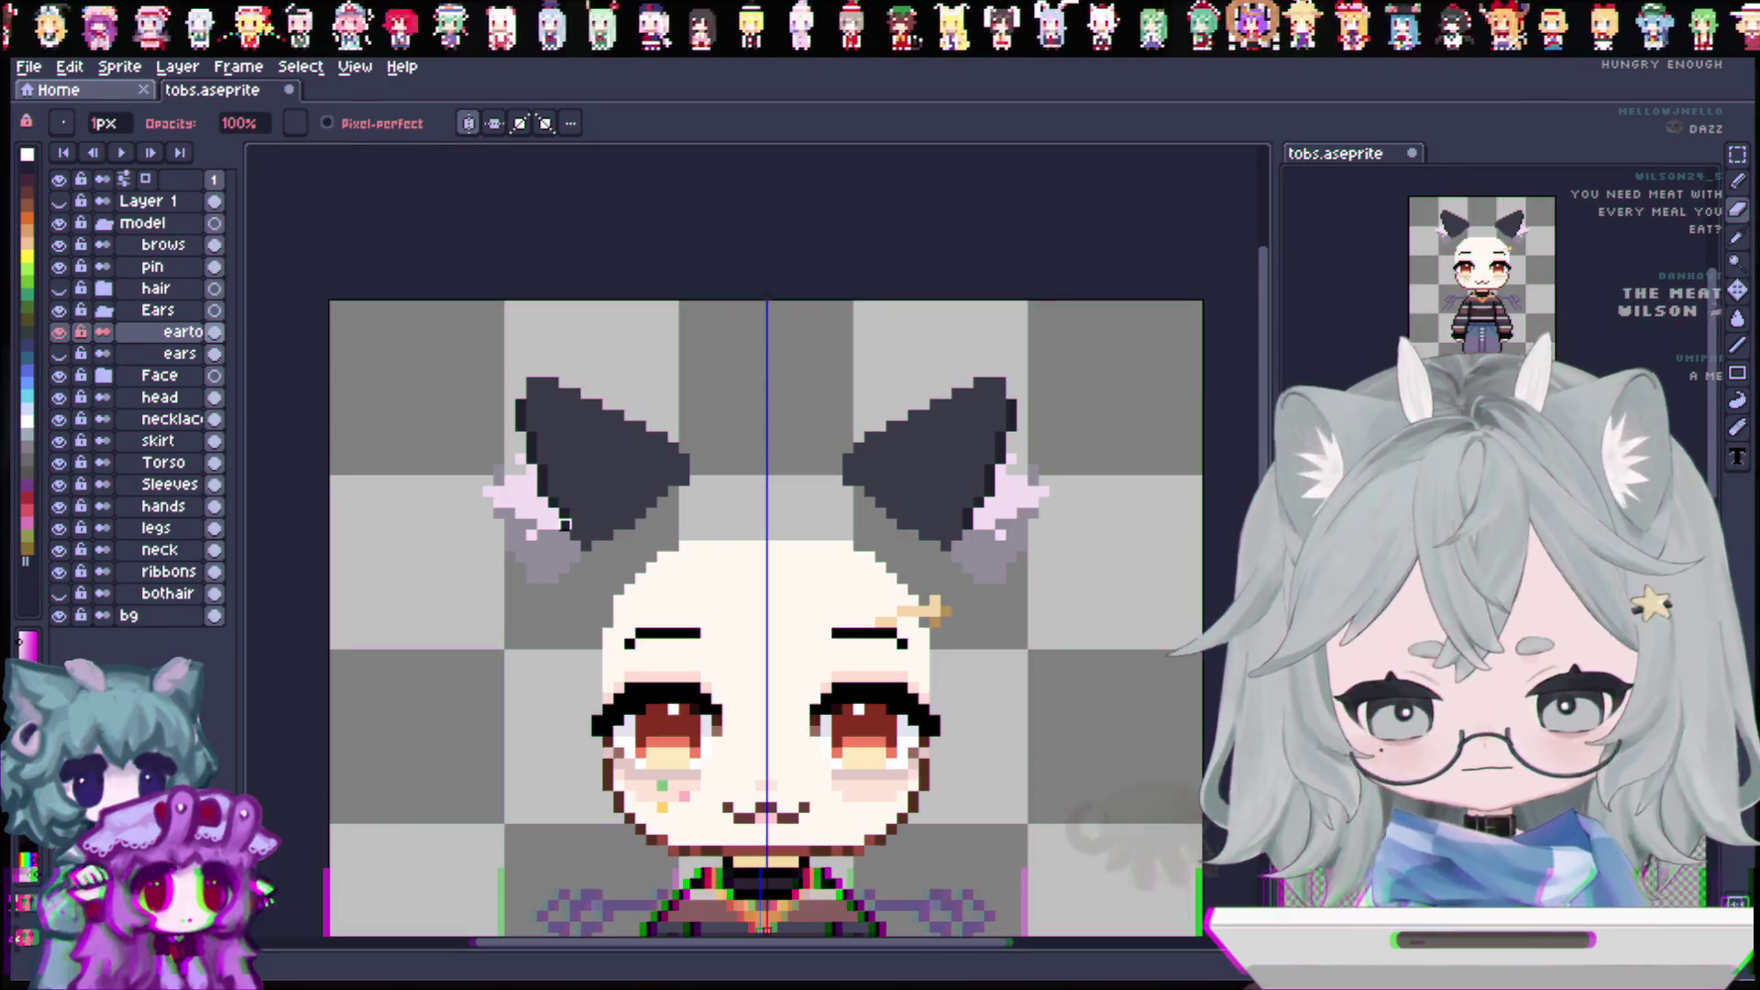
scroll(553, 524, up, 1)
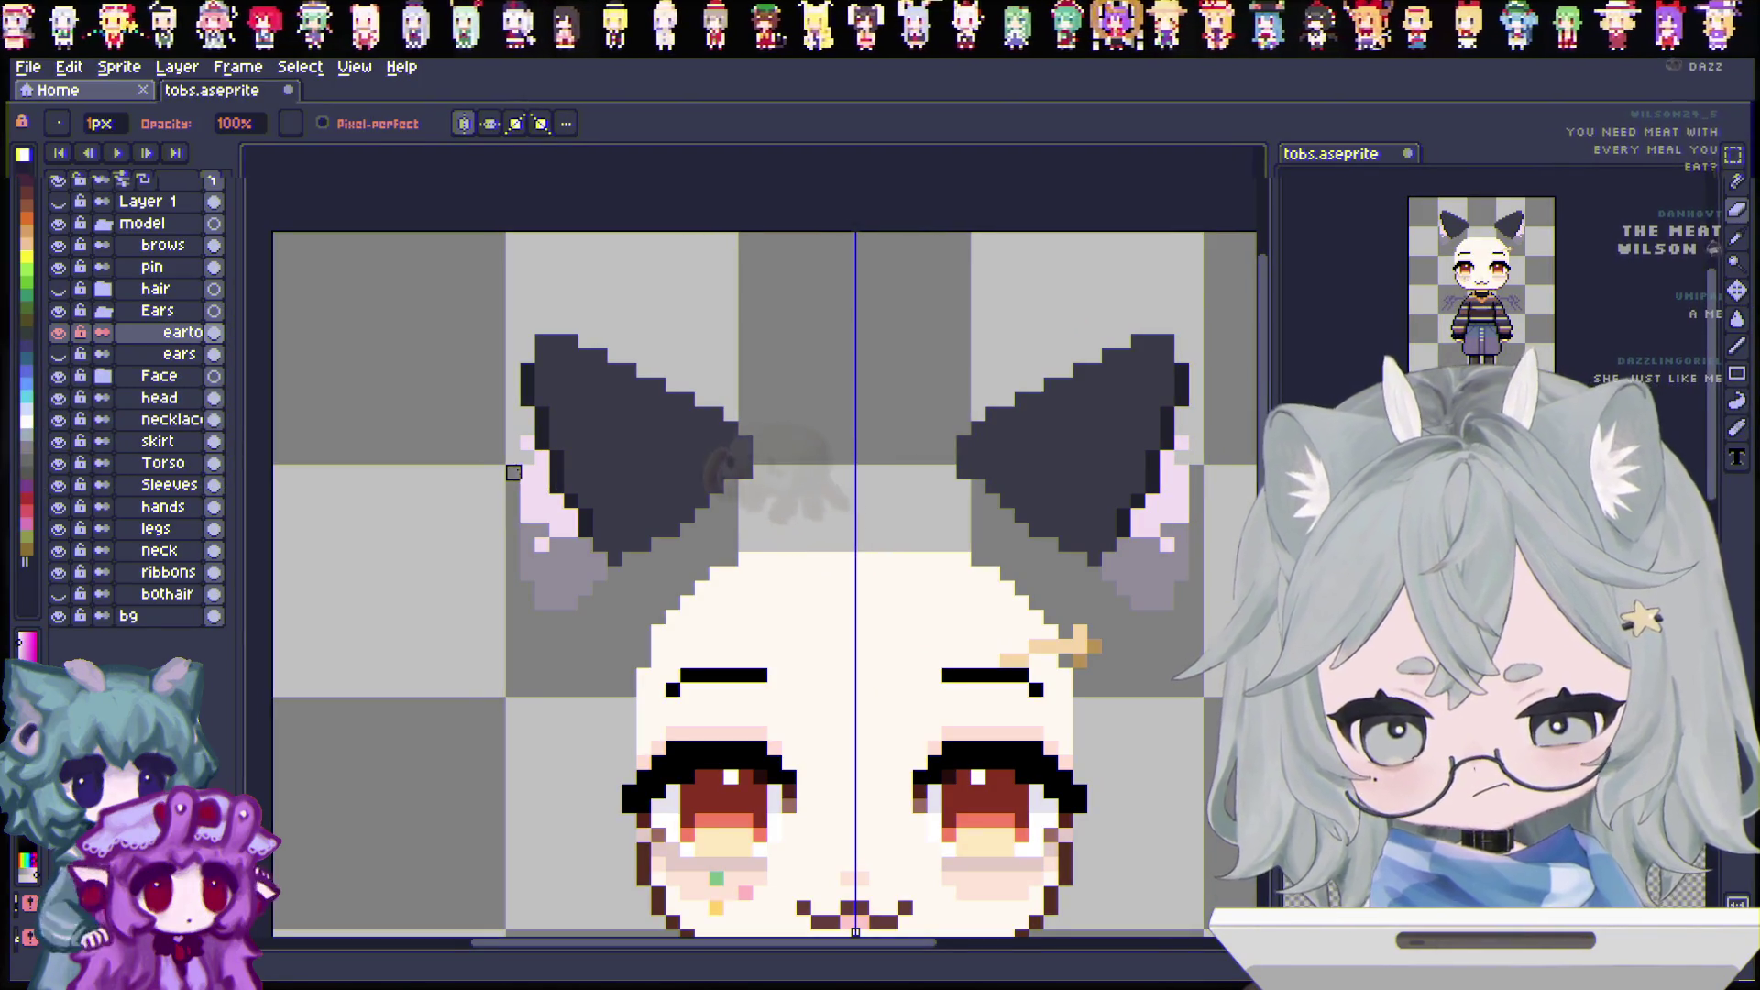
mouse_move(513, 531)
mouse_down()
mouse_move(526, 511)
mouse_move(542, 589)
mouse_up()
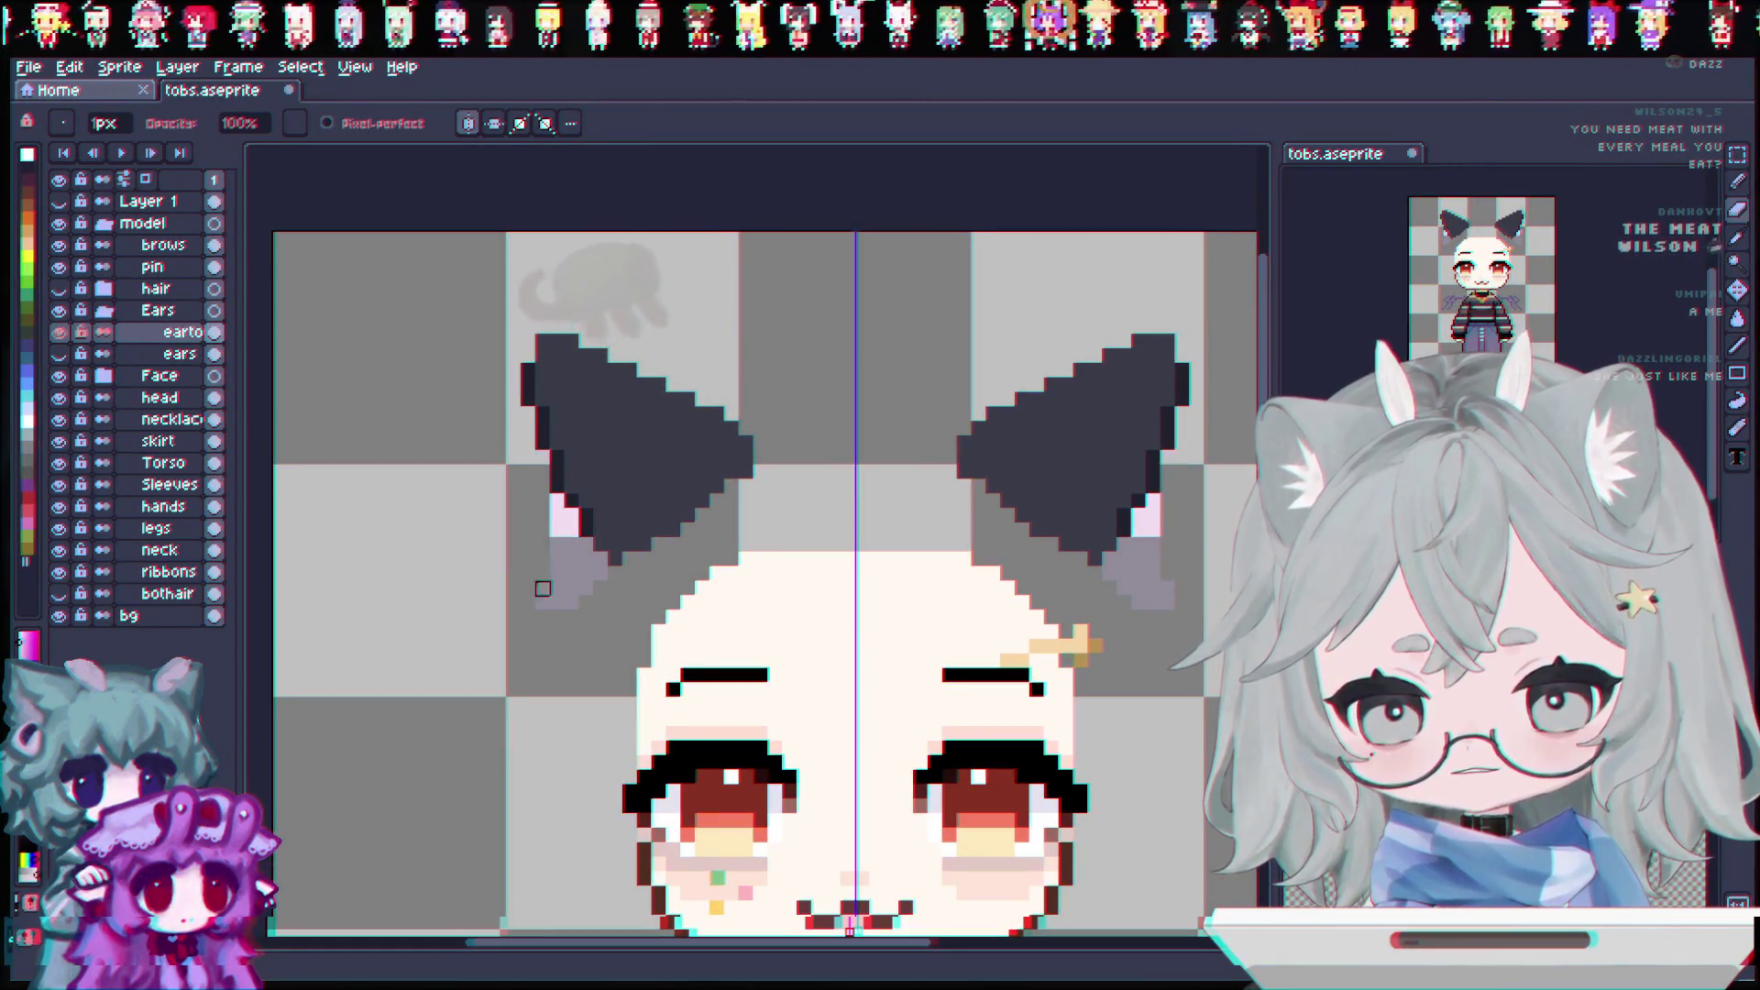
drag(542, 502, 557, 633)
drag(572, 516, 601, 601)
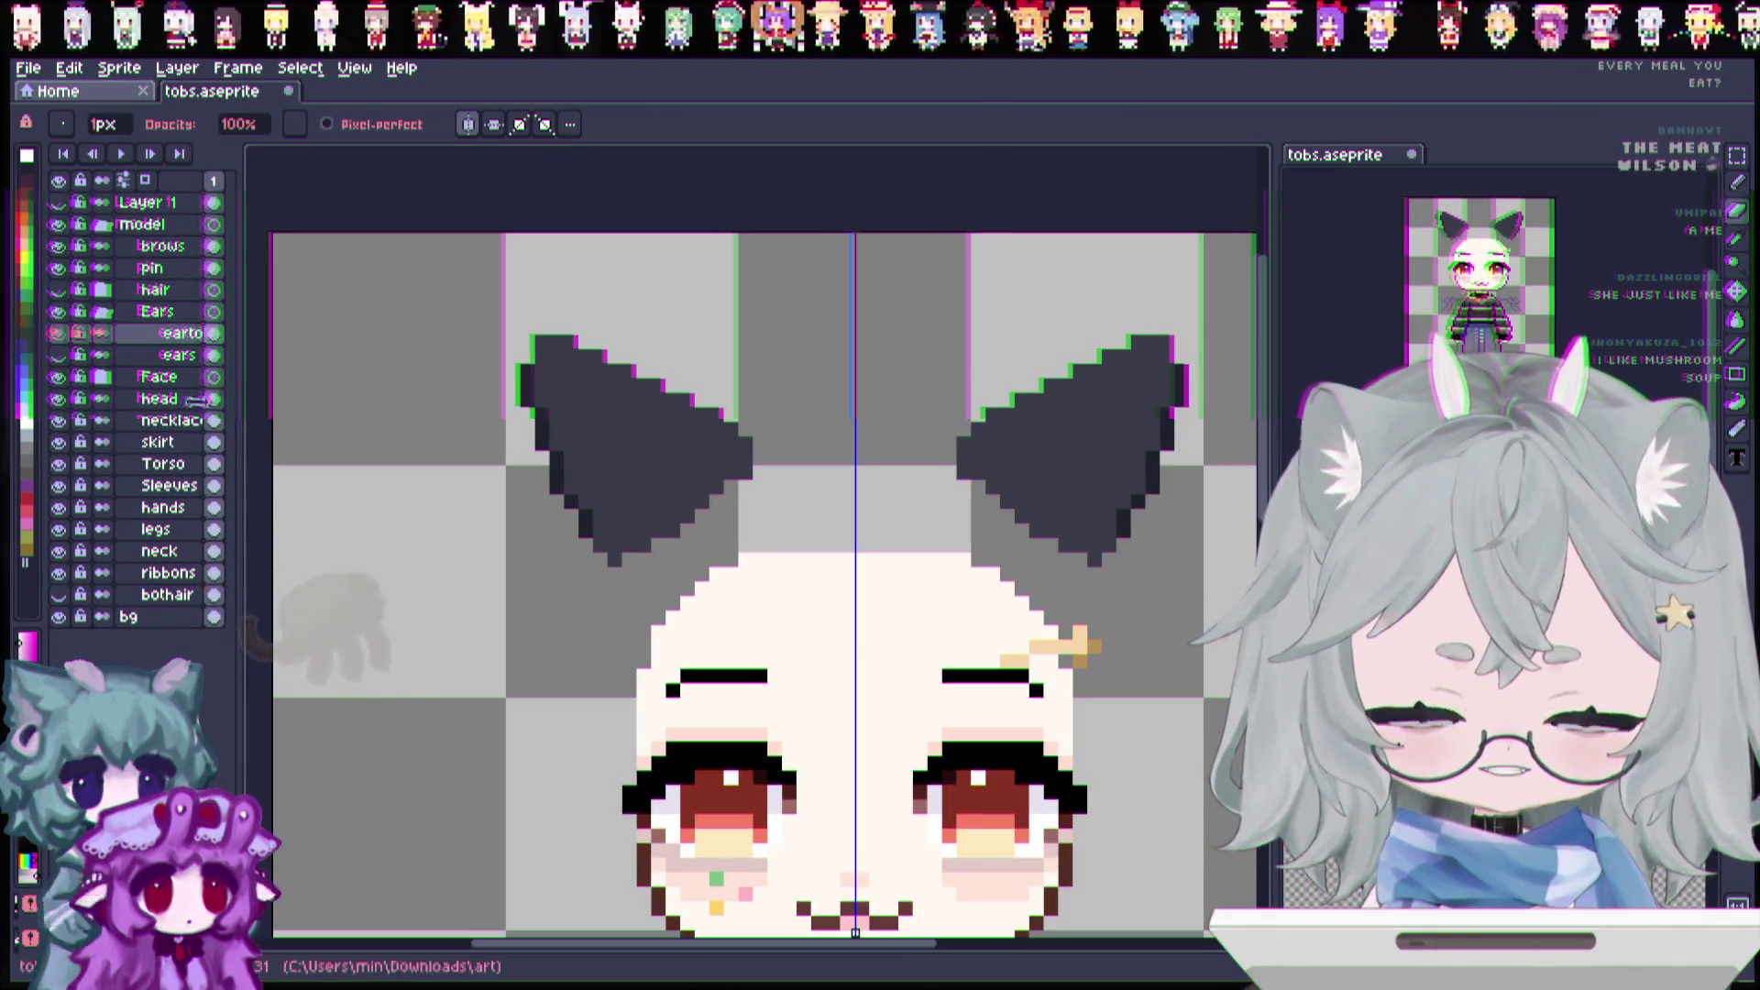
click(59, 333)
Step: Duplicate the lower ears layer and rename it 'ear back'
click(59, 355)
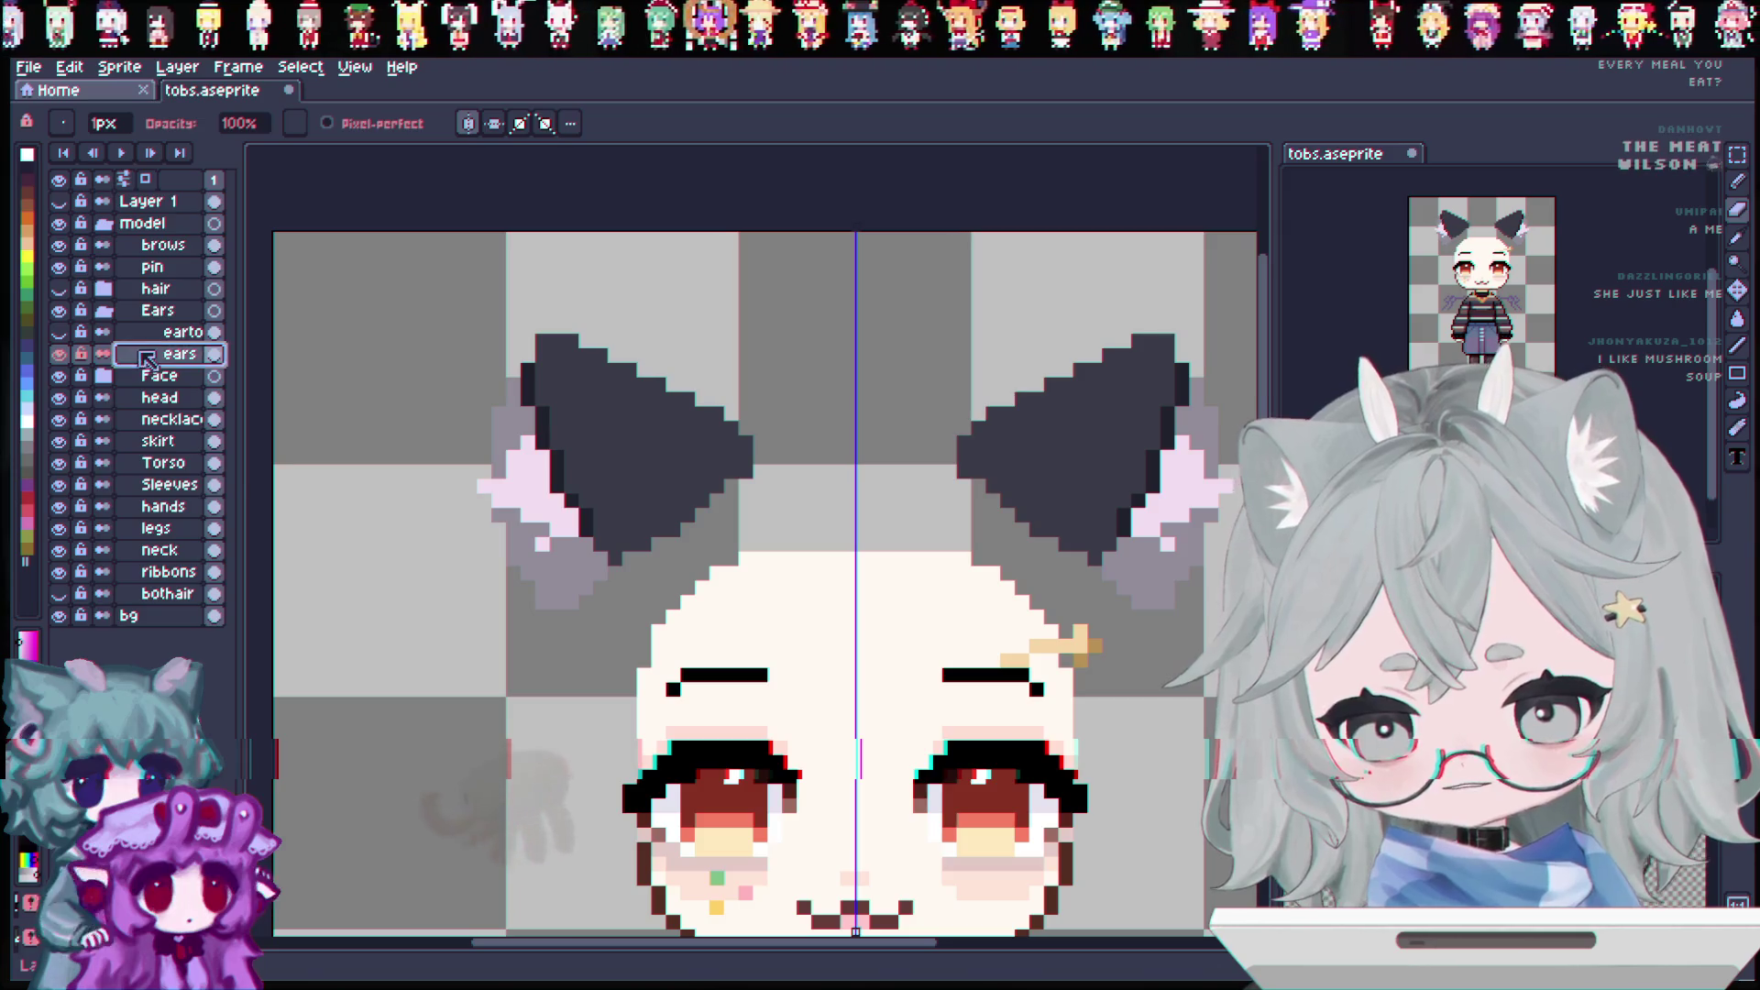
right_click(142, 355)
click(227, 466)
double_click(183, 355)
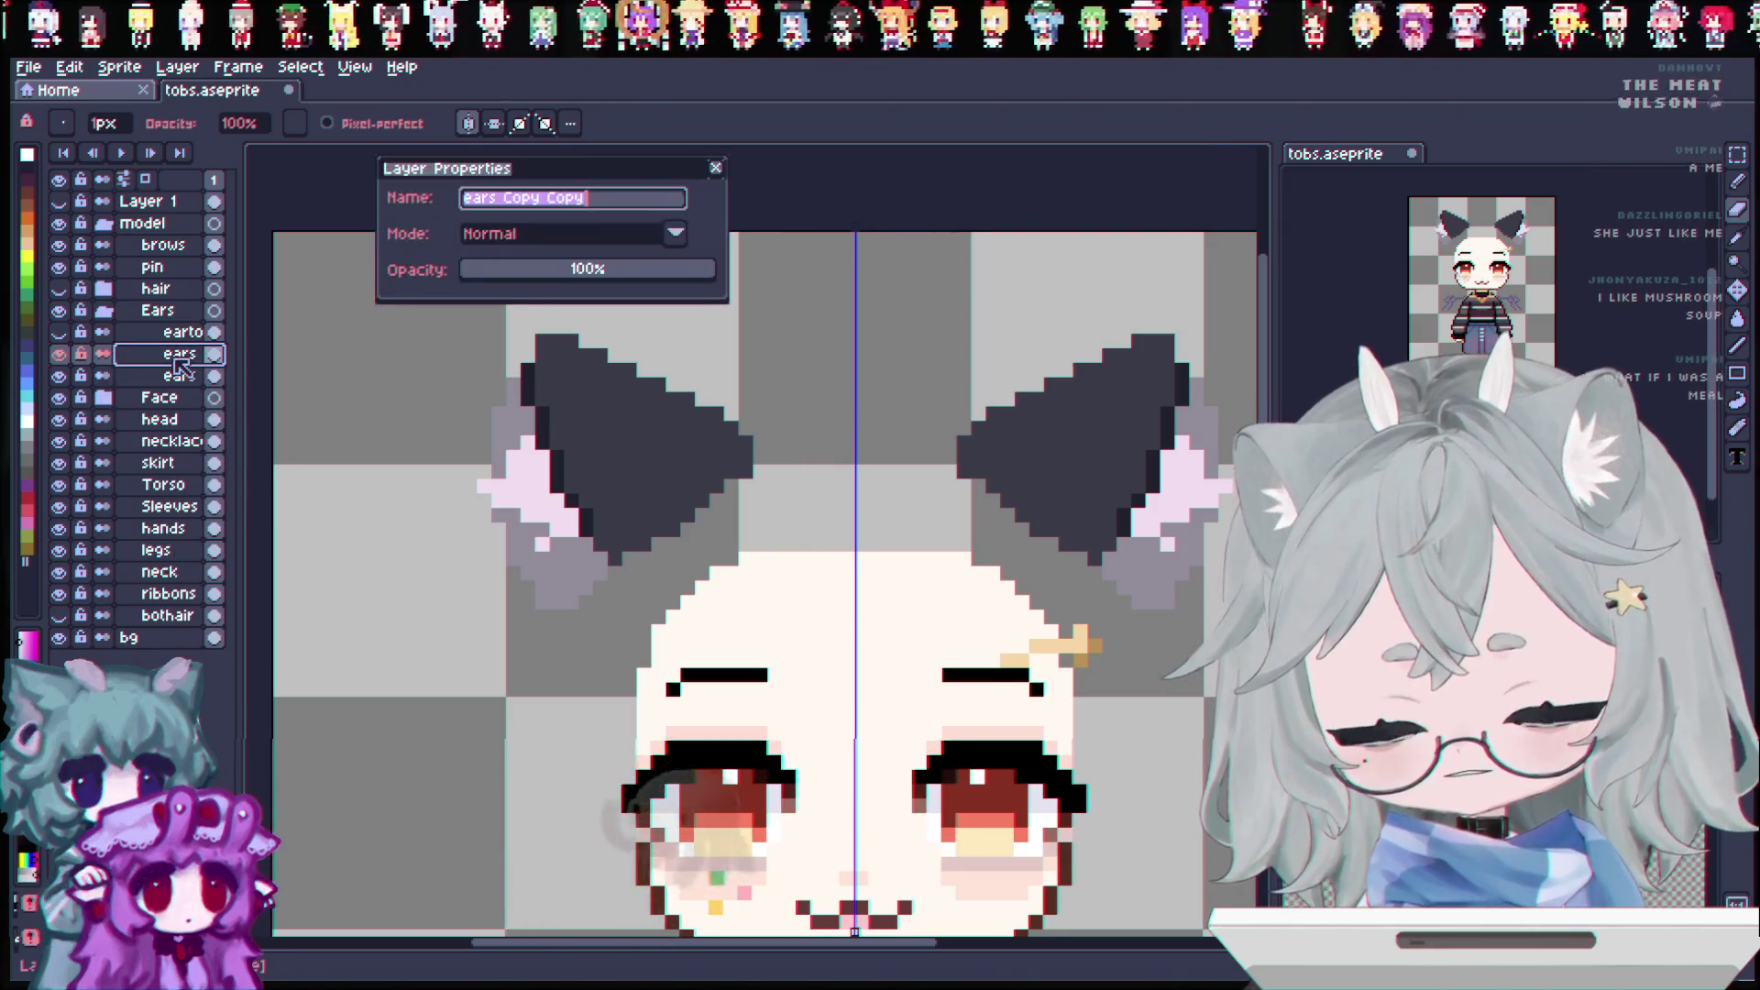
text(ear hul)
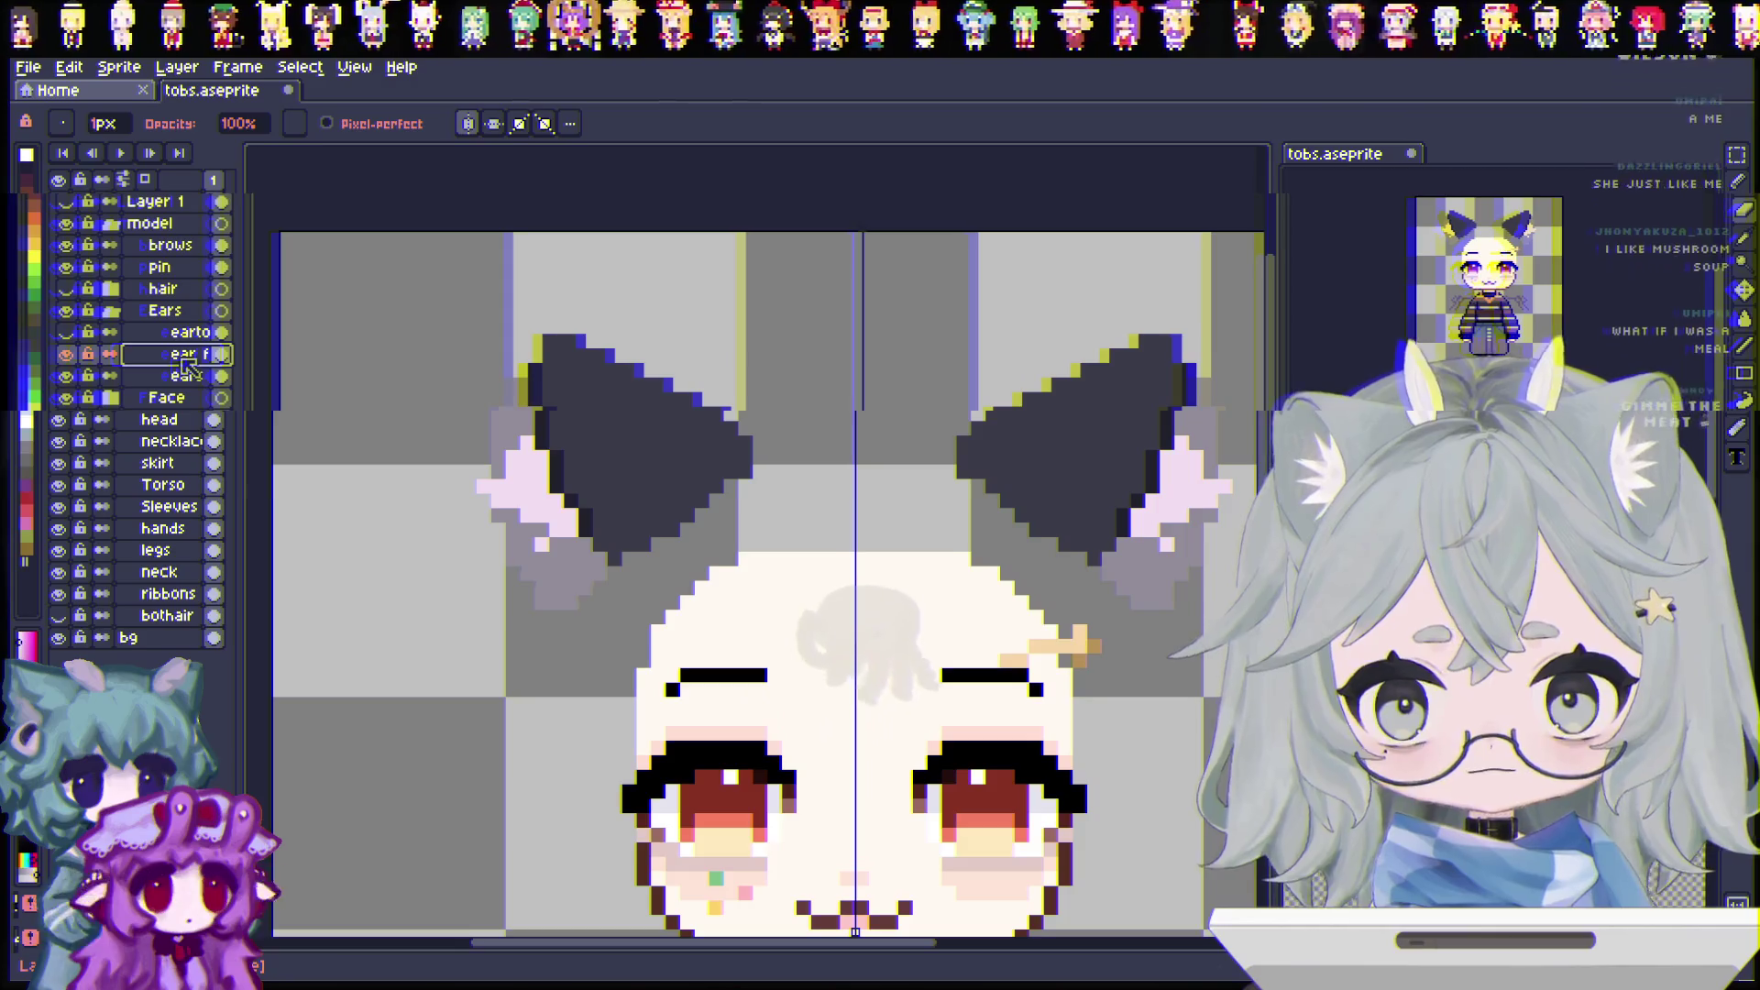
key(BackSpace)
key(BackSpace)
key(BackSpace)
text(back)
key(Return)
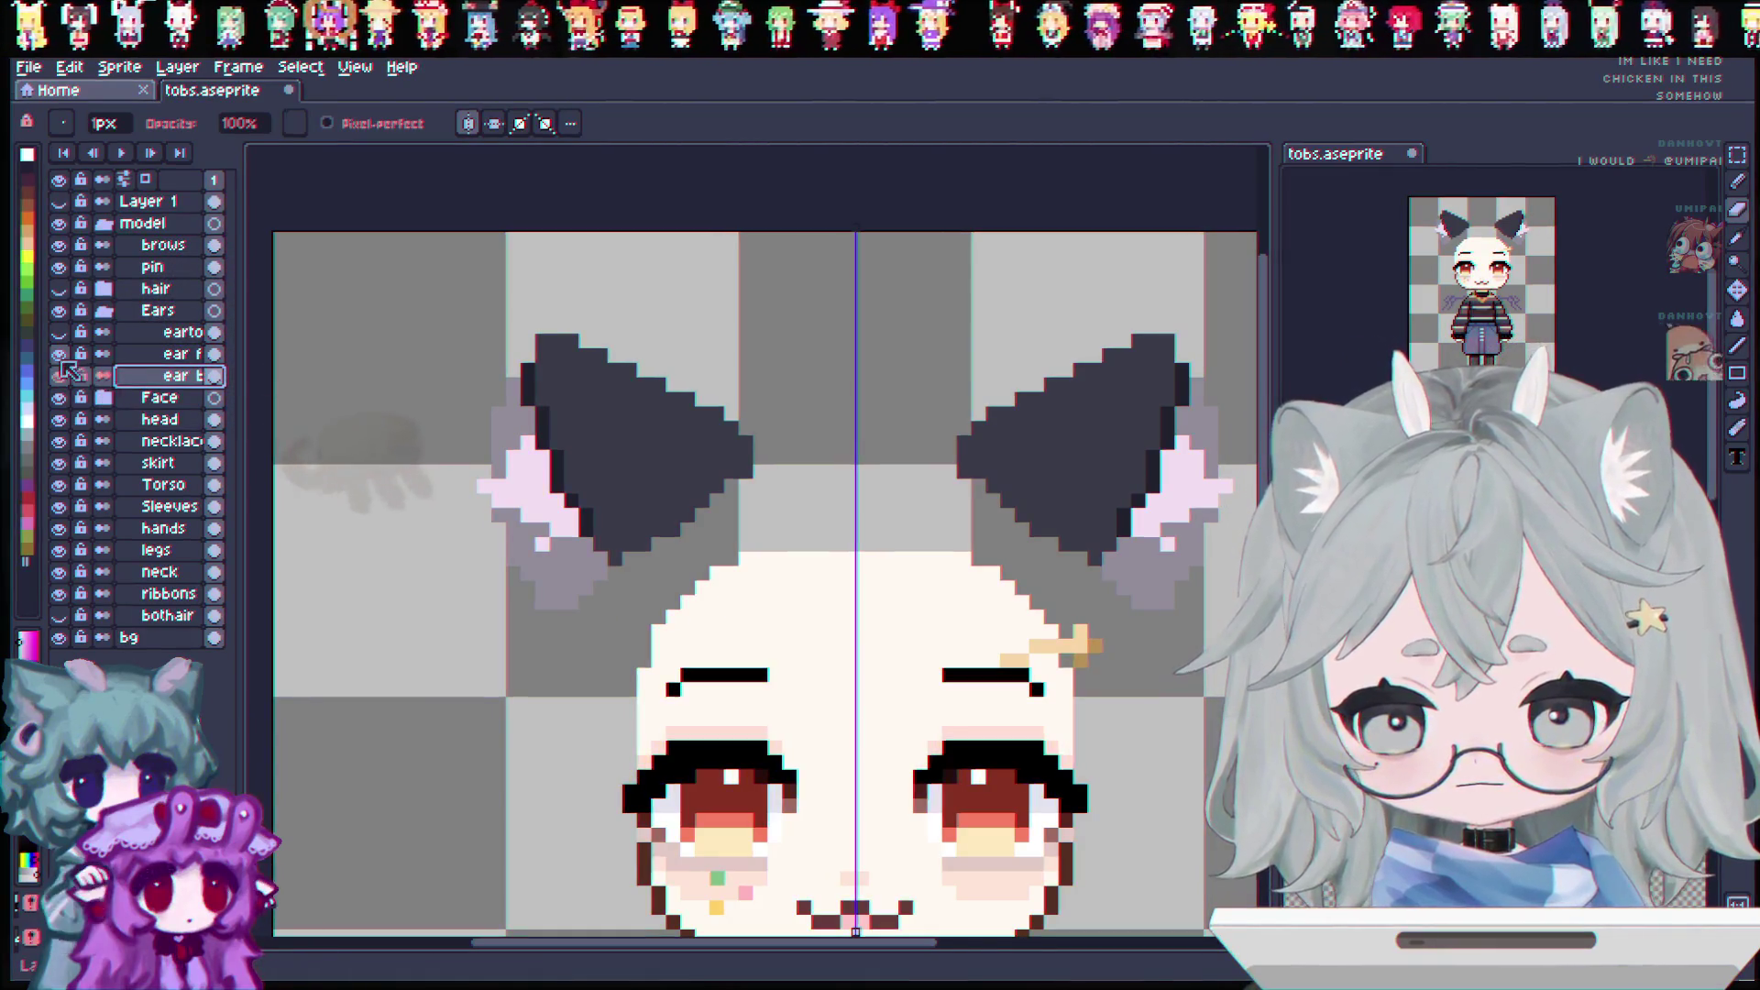
Step: On the front ear layer, erase the grey fur below the ears and the dark top rows
click(59, 375)
click(59, 354)
click(170, 354)
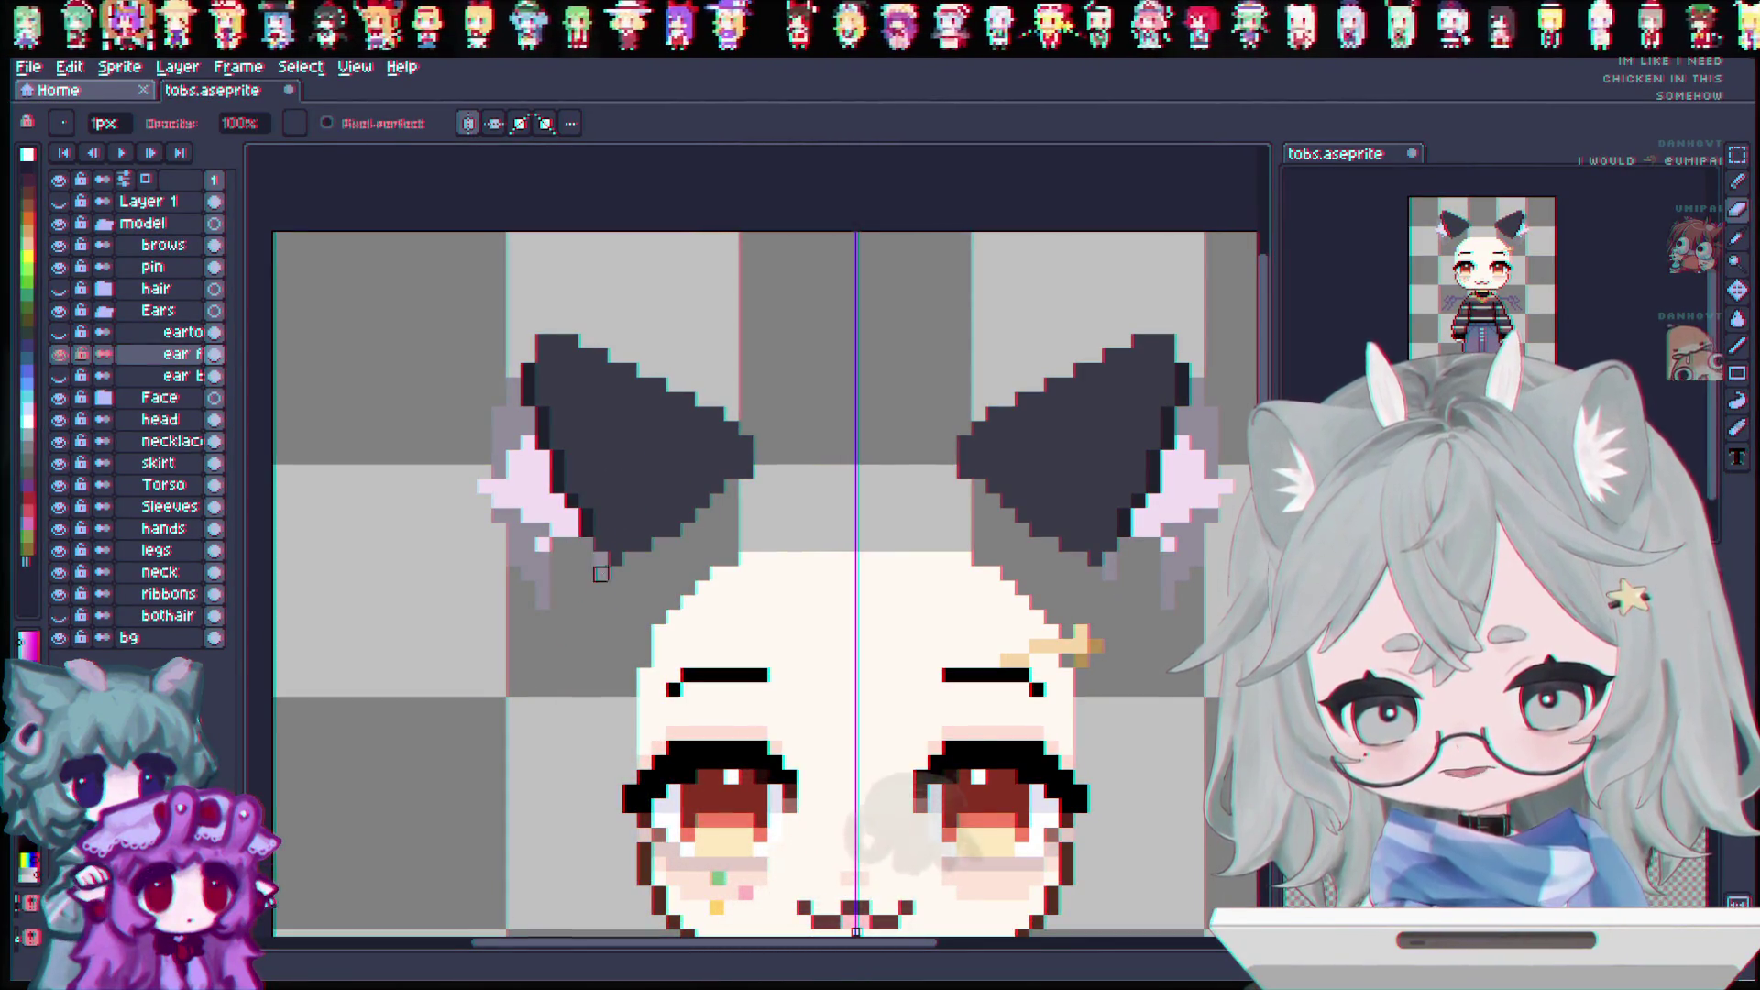
drag(572, 559, 543, 588)
click(543, 560)
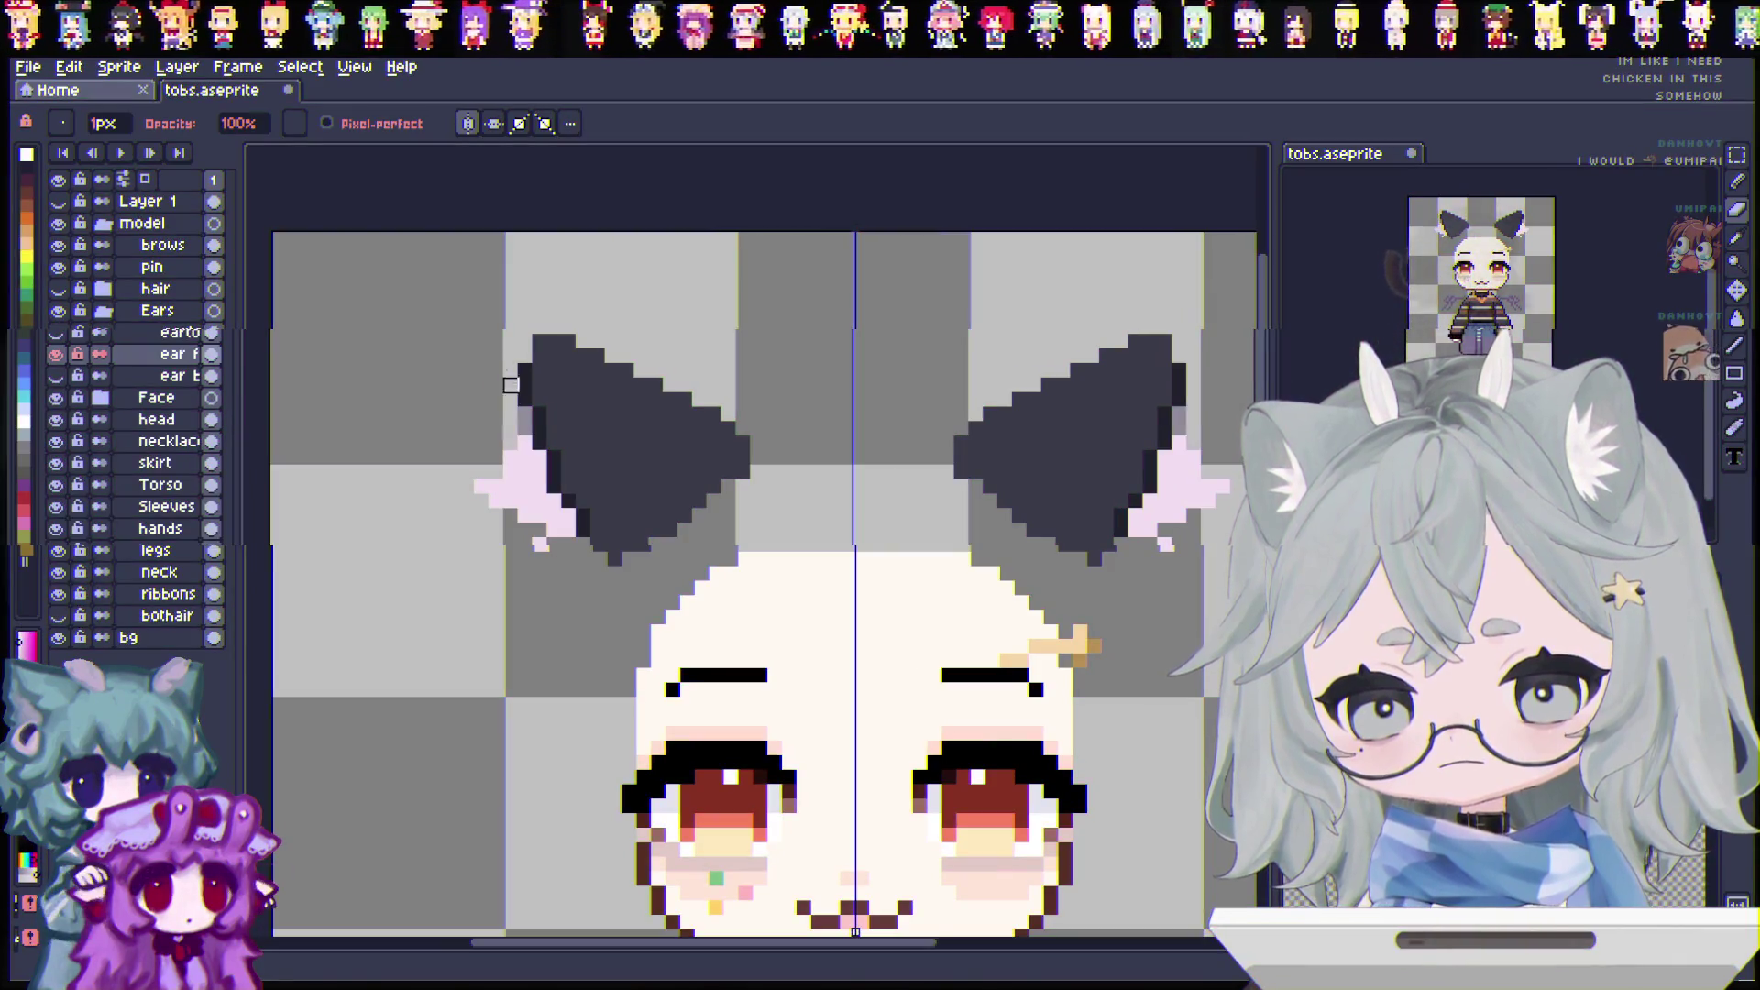
mouse_move(527, 414)
mouse_down()
mouse_move(789, 381)
mouse_move(660, 396)
mouse_move(513, 340)
mouse_move(600, 443)
mouse_move(761, 429)
mouse_up()
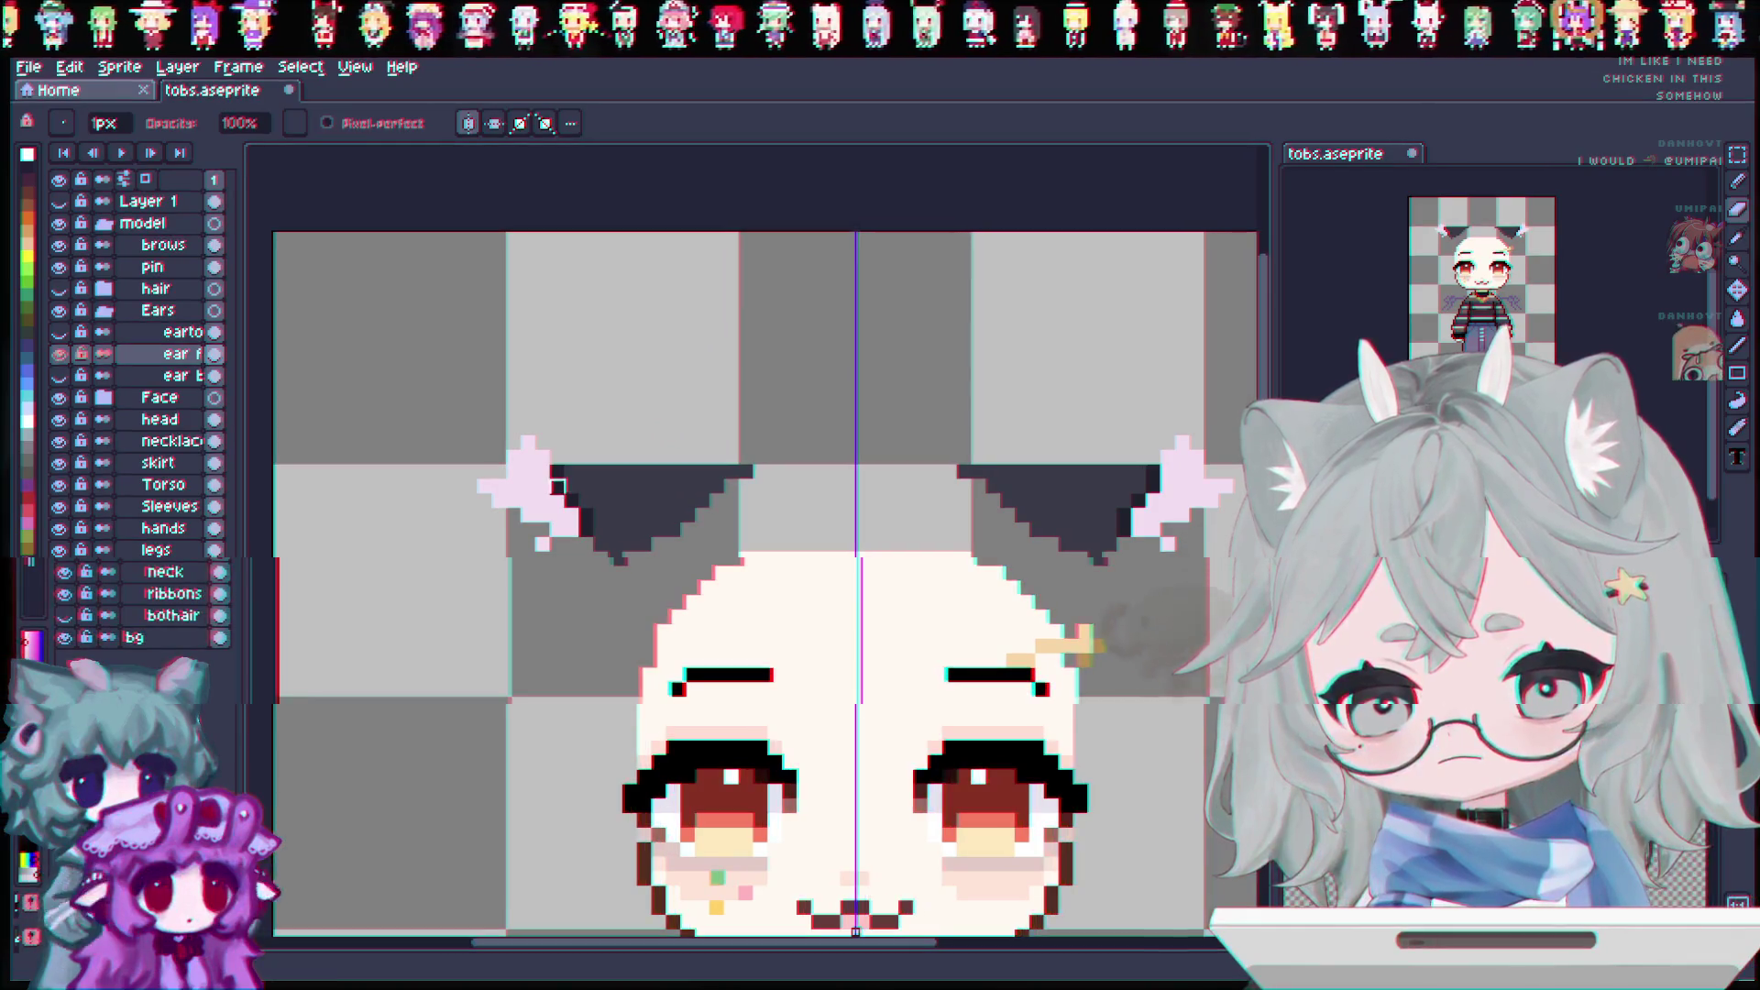
drag(569, 473, 718, 472)
mouse_move(591, 494)
mouse_down()
mouse_move(719, 500)
mouse_move(570, 510)
mouse_move(696, 512)
mouse_move(583, 527)
mouse_move(678, 536)
mouse_move(586, 560)
mouse_up()
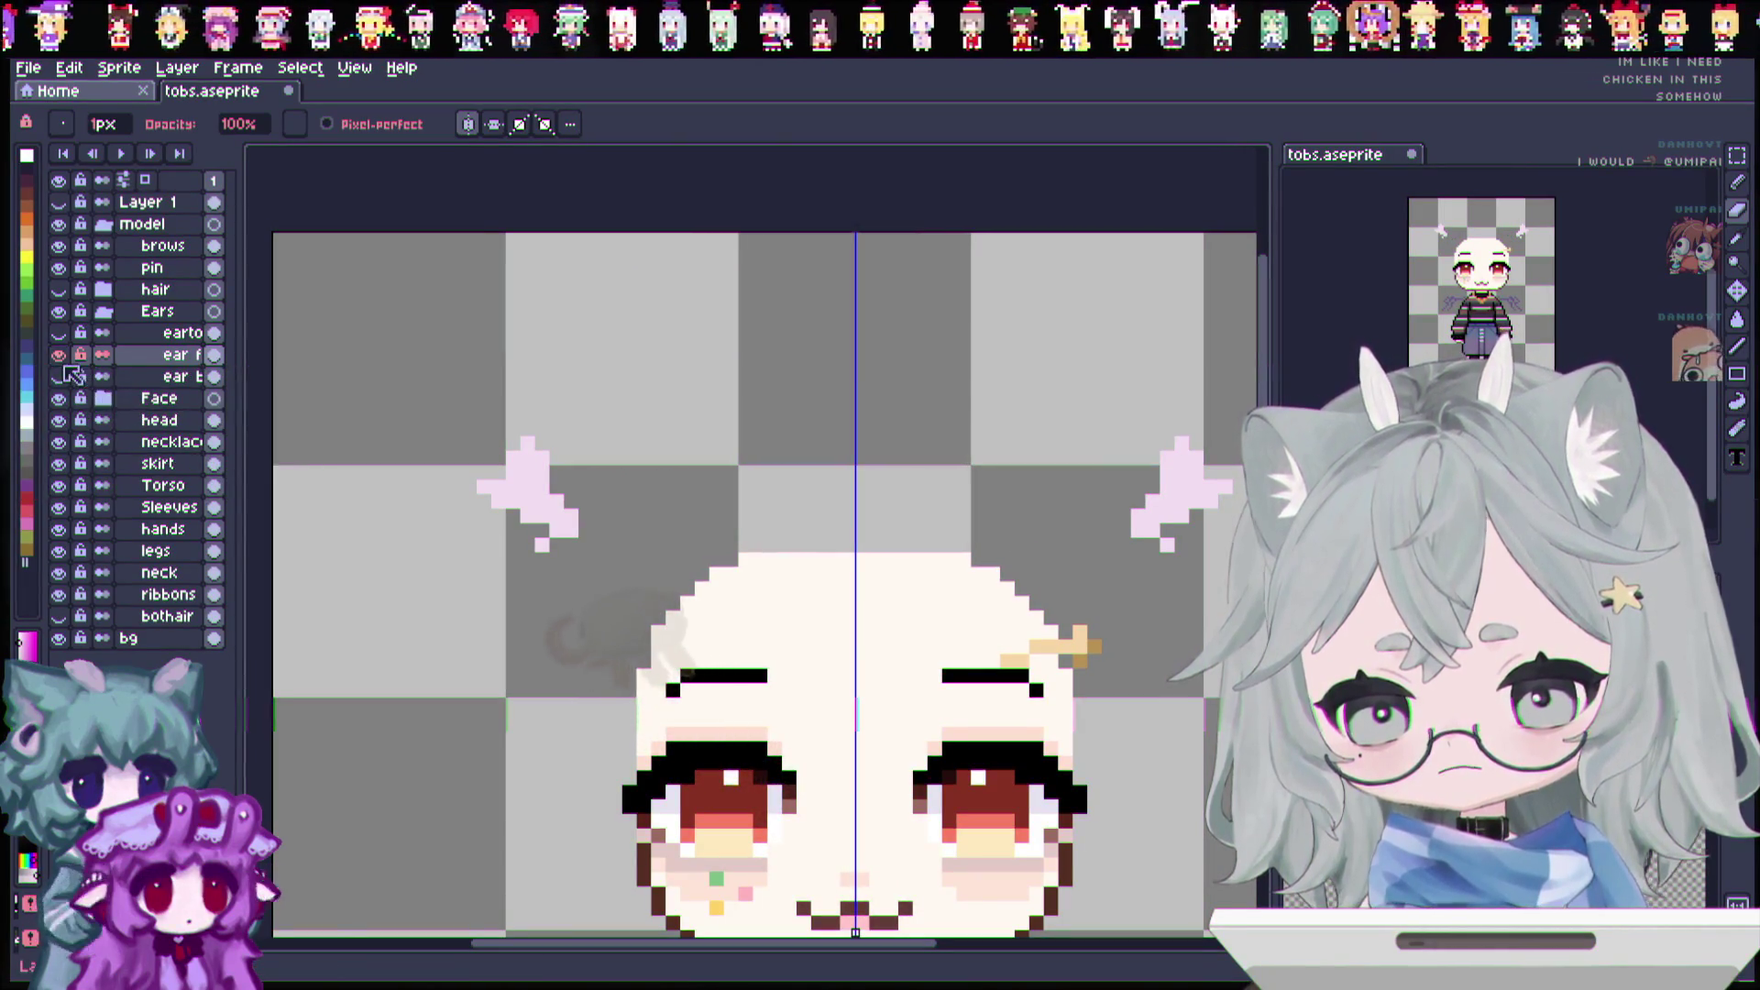
Step: Hide the front ear layer and make the back ear layer visible and active
click(58, 355)
click(59, 376)
click(58, 376)
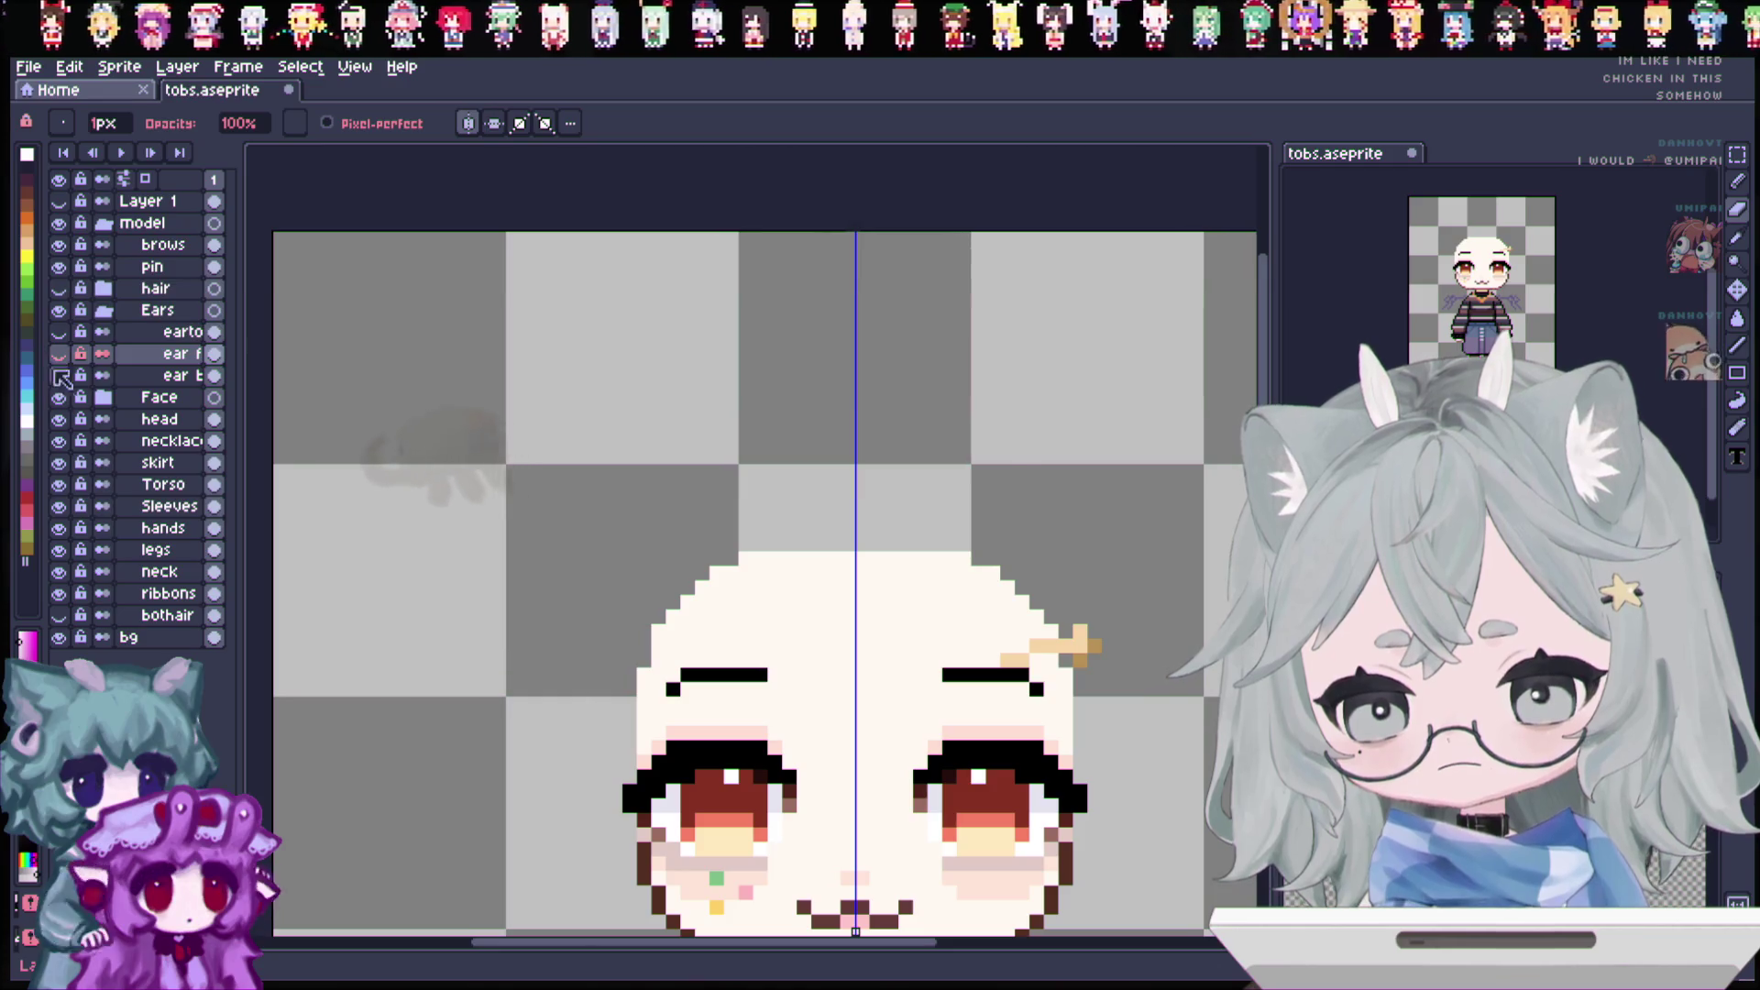
click(59, 375)
click(165, 375)
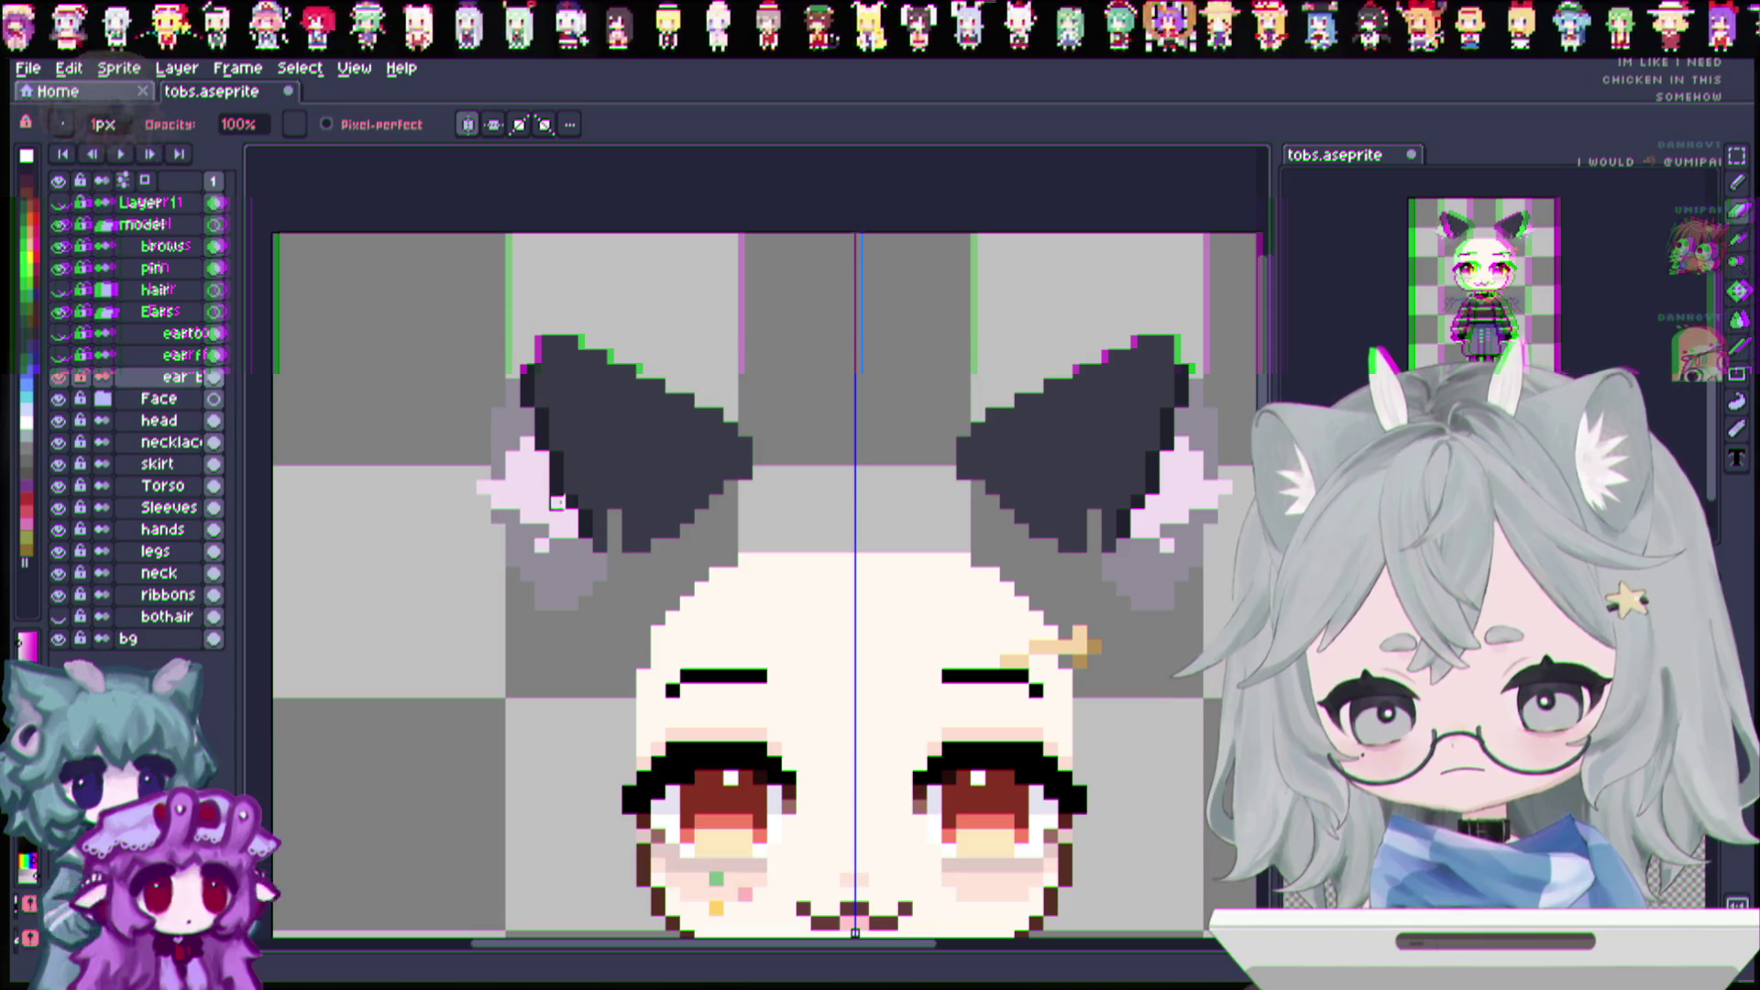
Step: Erase the dark inner parts, stray marks and upper tips from the back ears
mouse_move(616, 548)
mouse_down()
mouse_move(616, 365)
mouse_move(646, 539)
mouse_up()
mouse_move(629, 354)
mouse_down()
mouse_move(630, 515)
mouse_move(676, 404)
mouse_move(699, 511)
mouse_move(743, 487)
mouse_up()
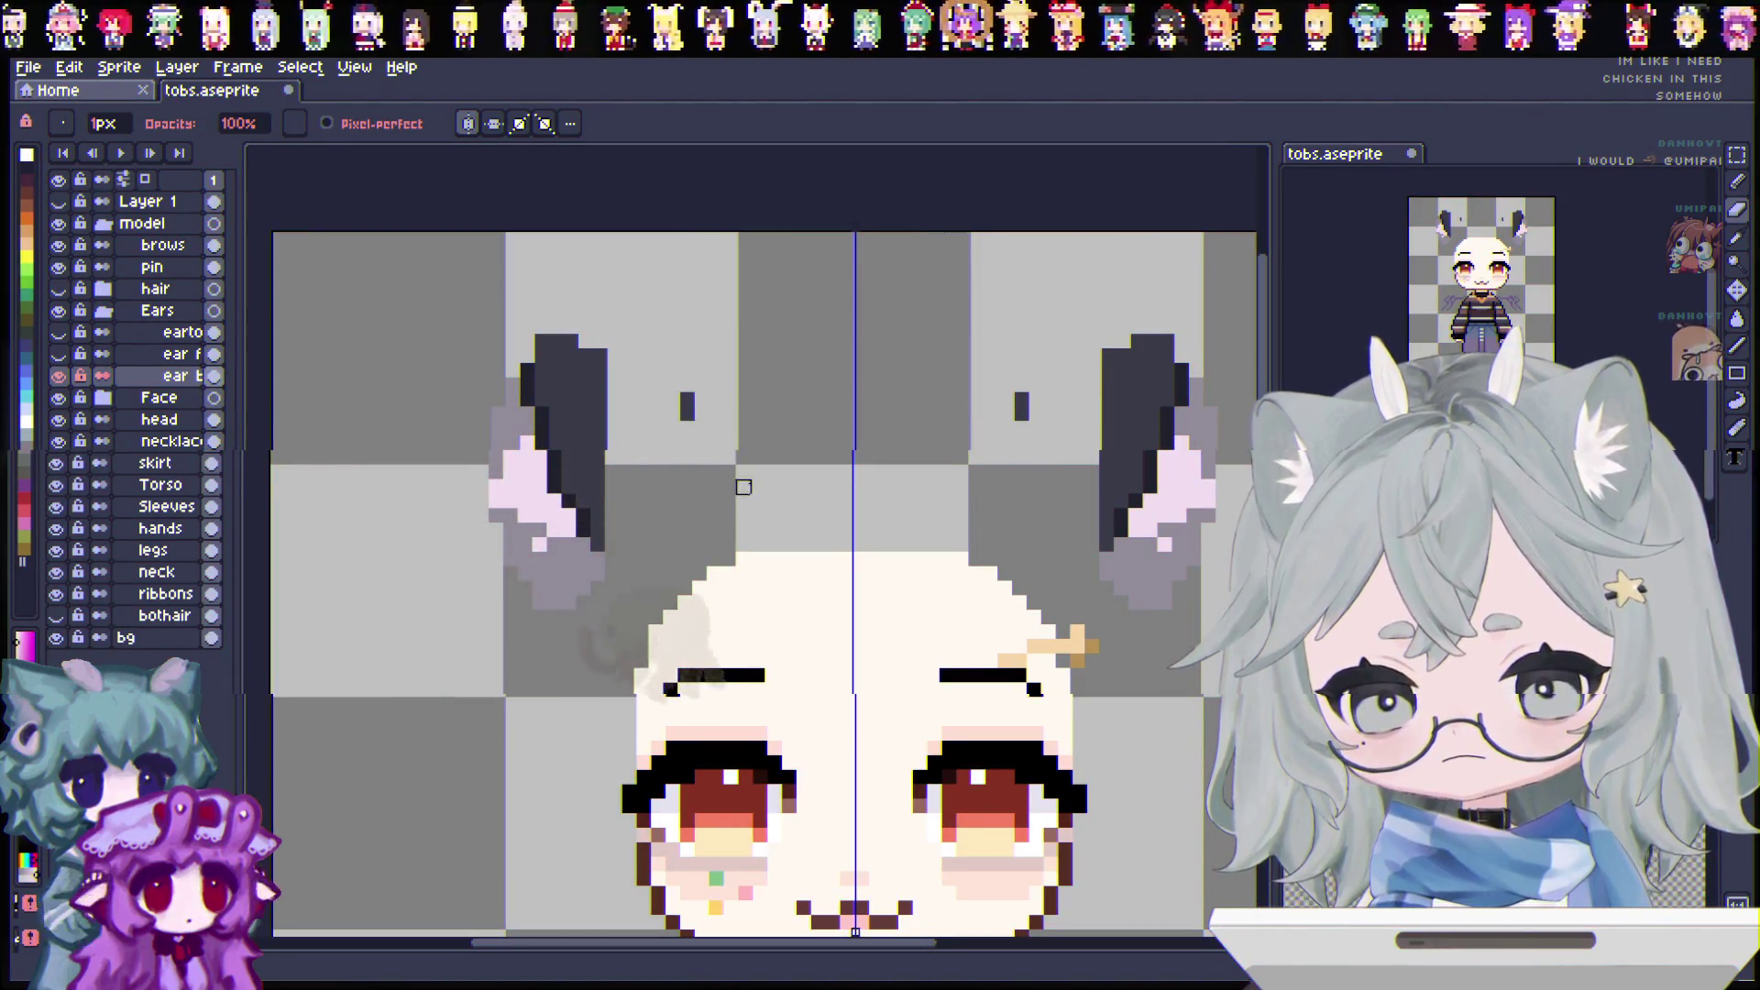
click(688, 406)
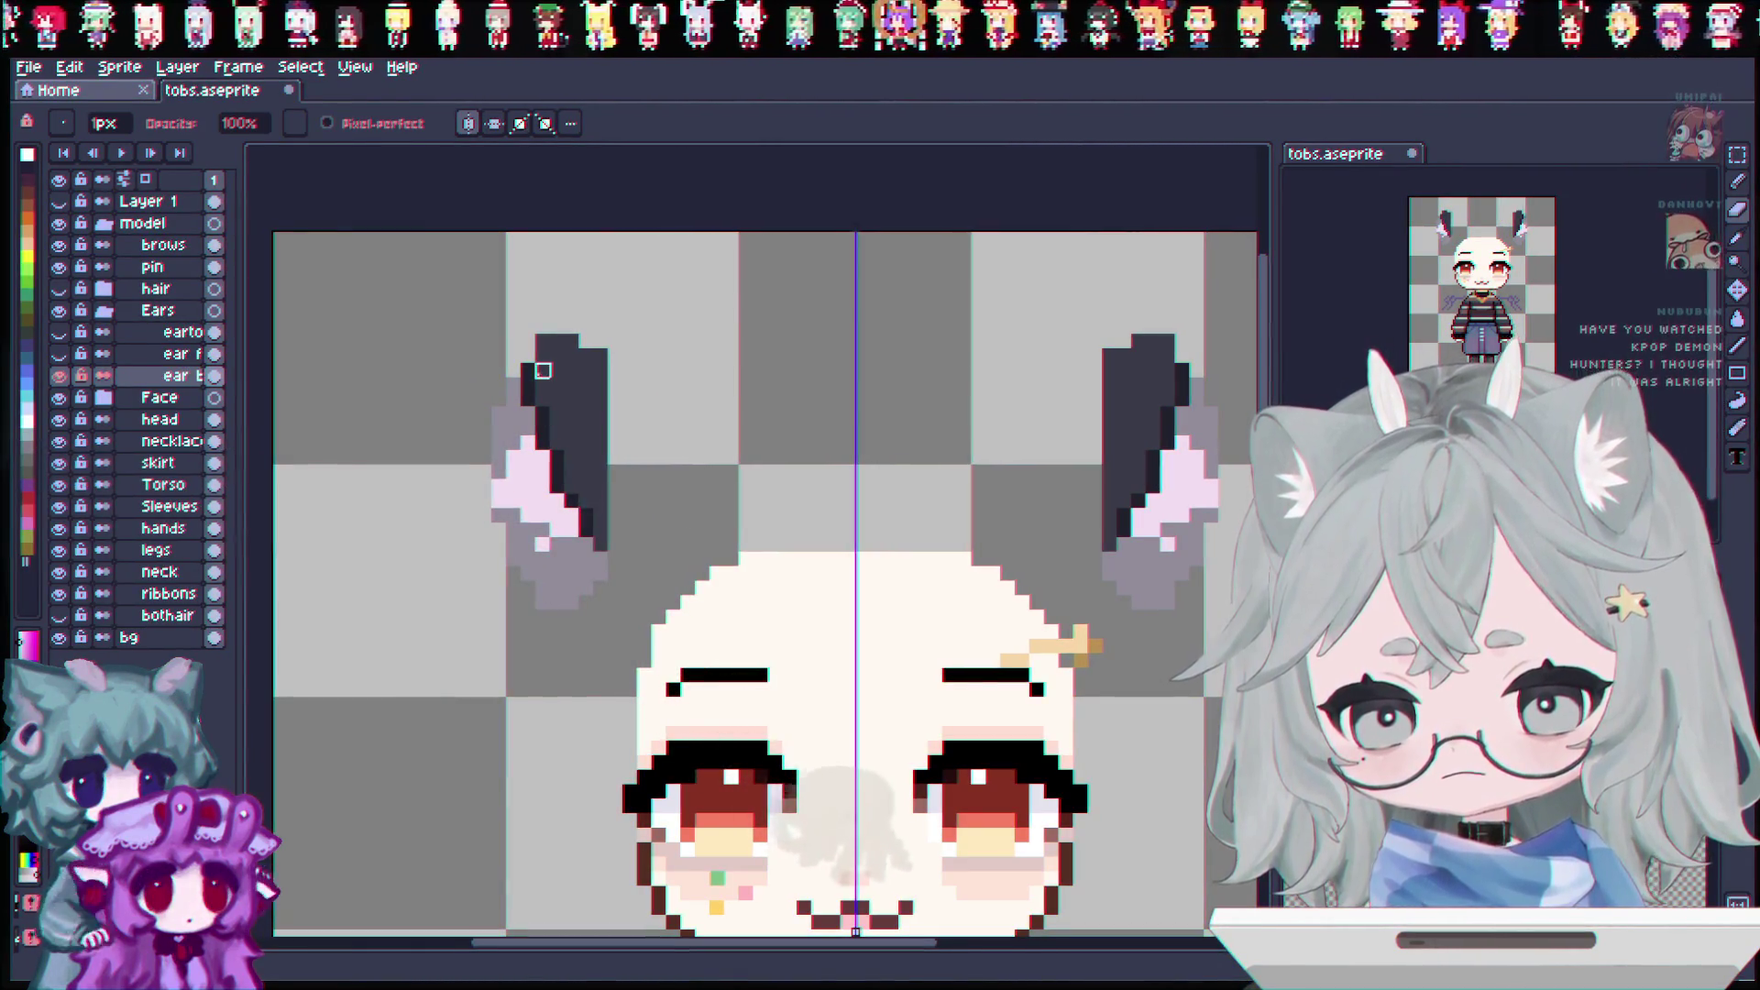
drag(526, 373, 609, 499)
mouse_move(557, 356)
mouse_down()
mouse_move(550, 341)
mouse_move(569, 342)
mouse_move(616, 458)
mouse_up()
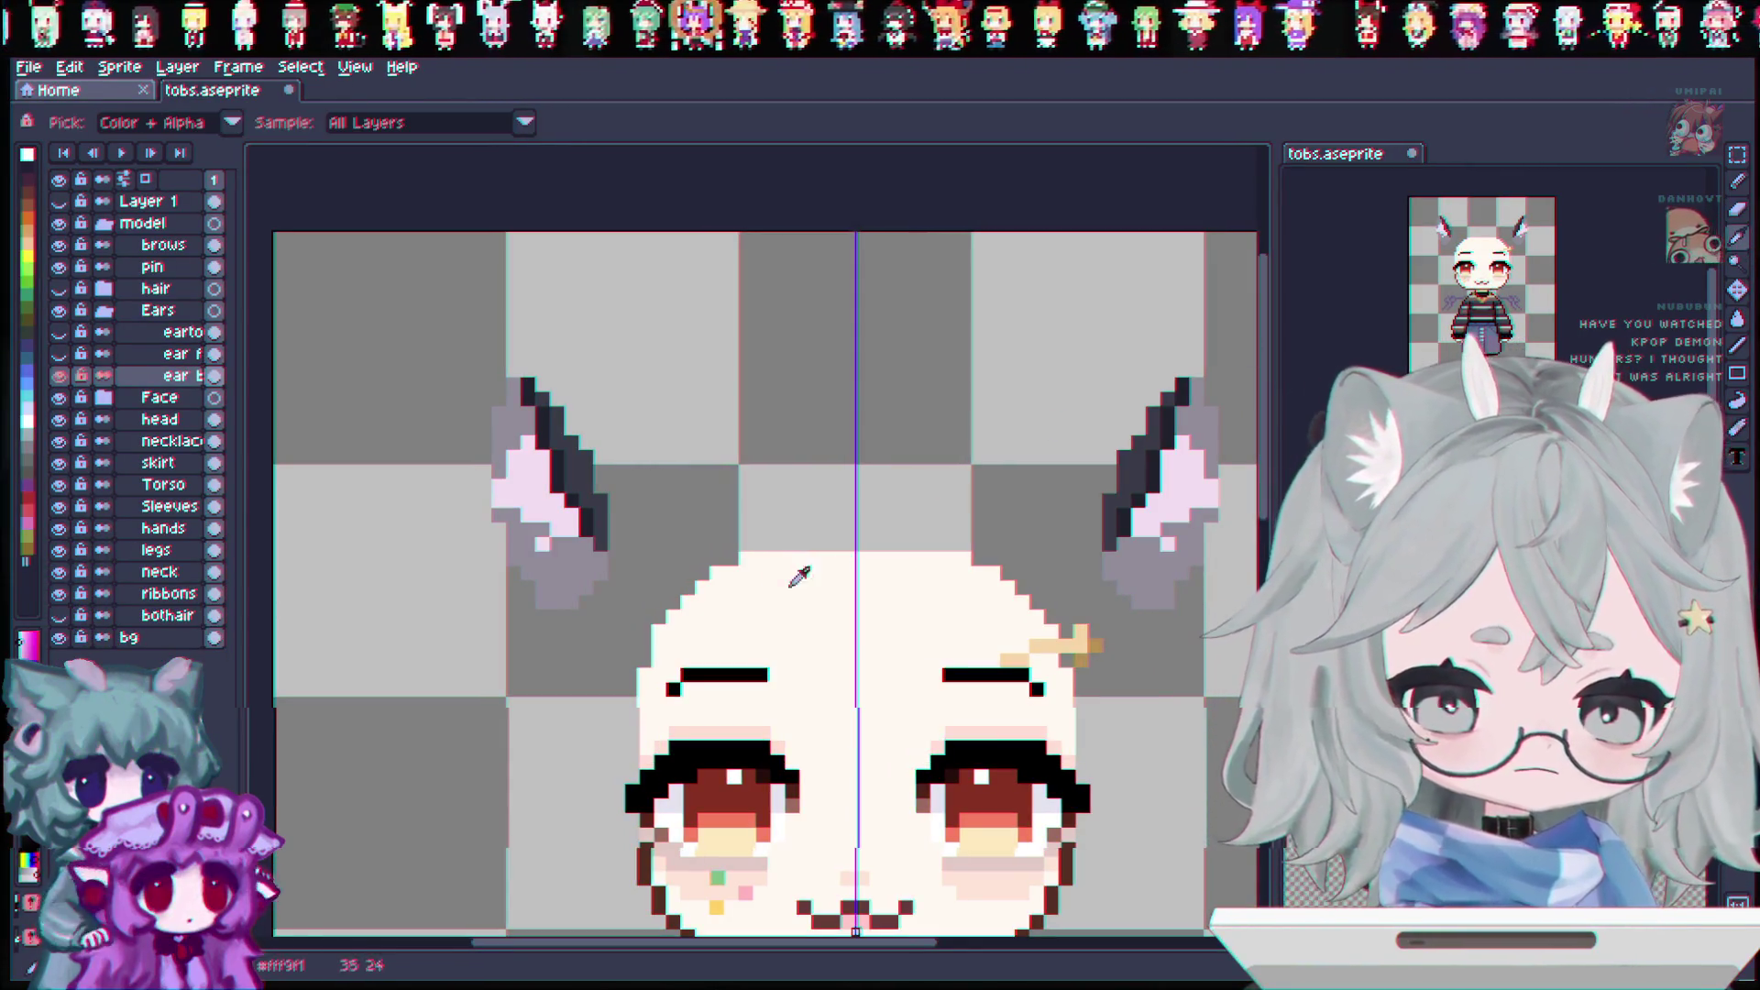
Step: Paint the back ears lavender-grey, widening their inner edges and reshaping their tops
click(593, 558)
drag(509, 503, 534, 439)
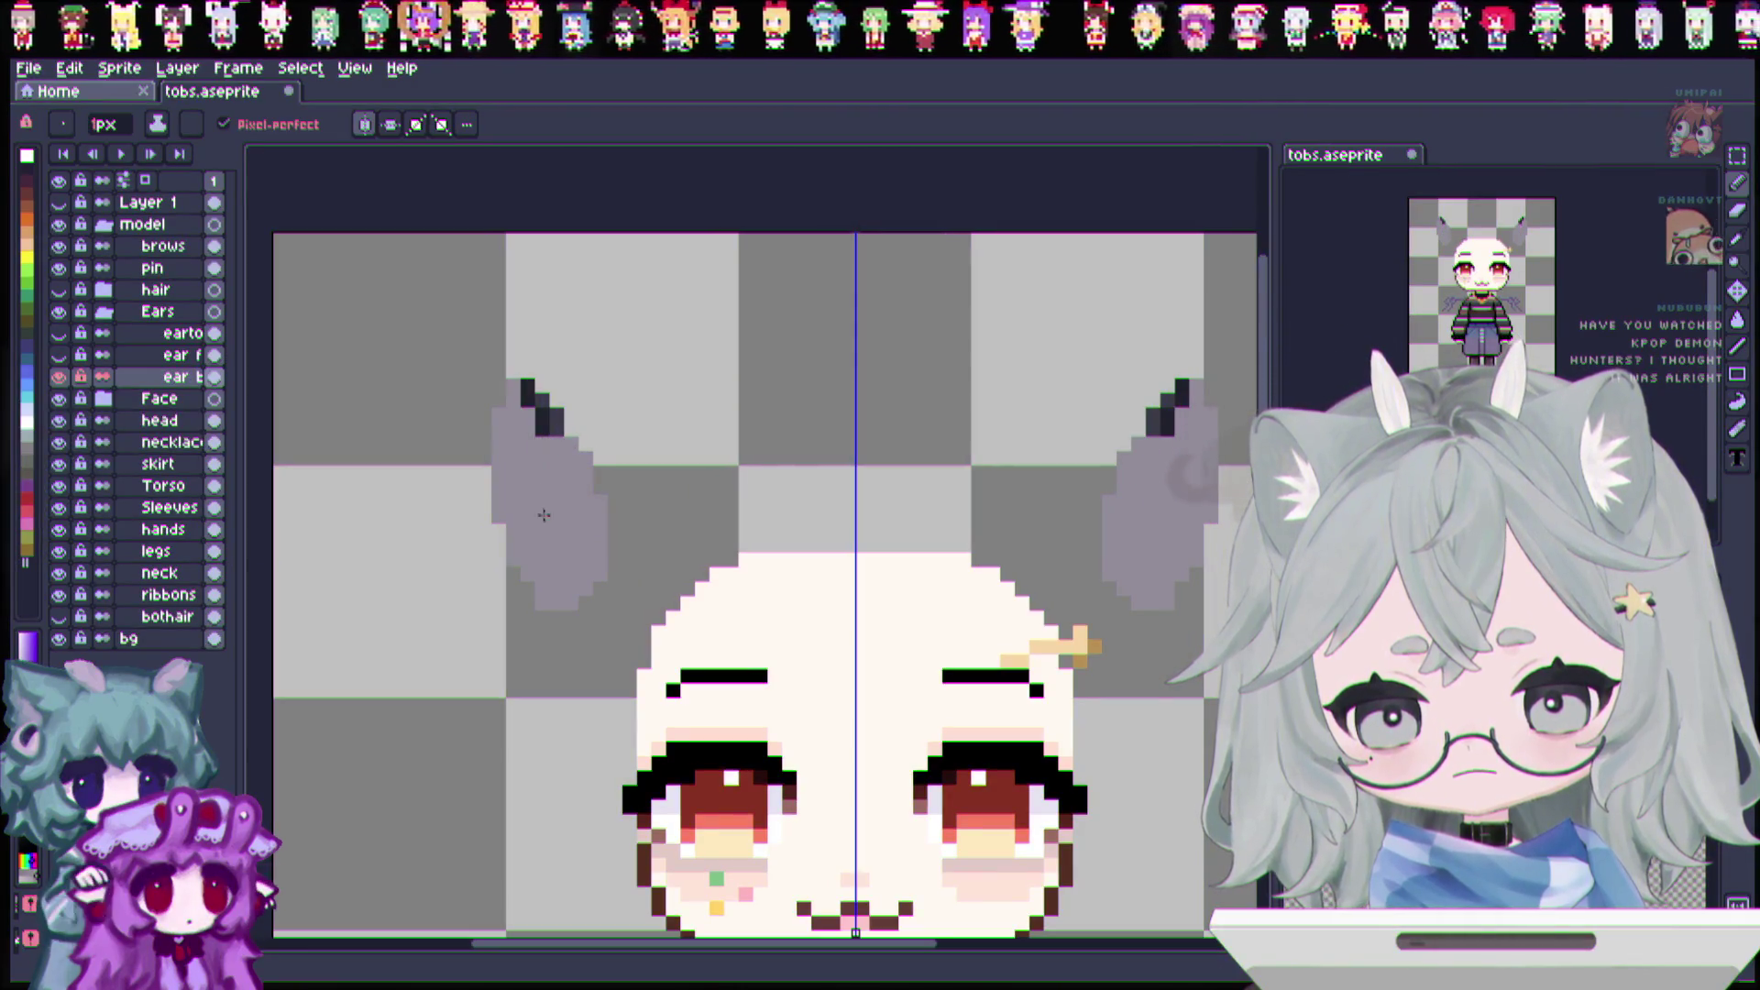
drag(553, 435, 542, 424)
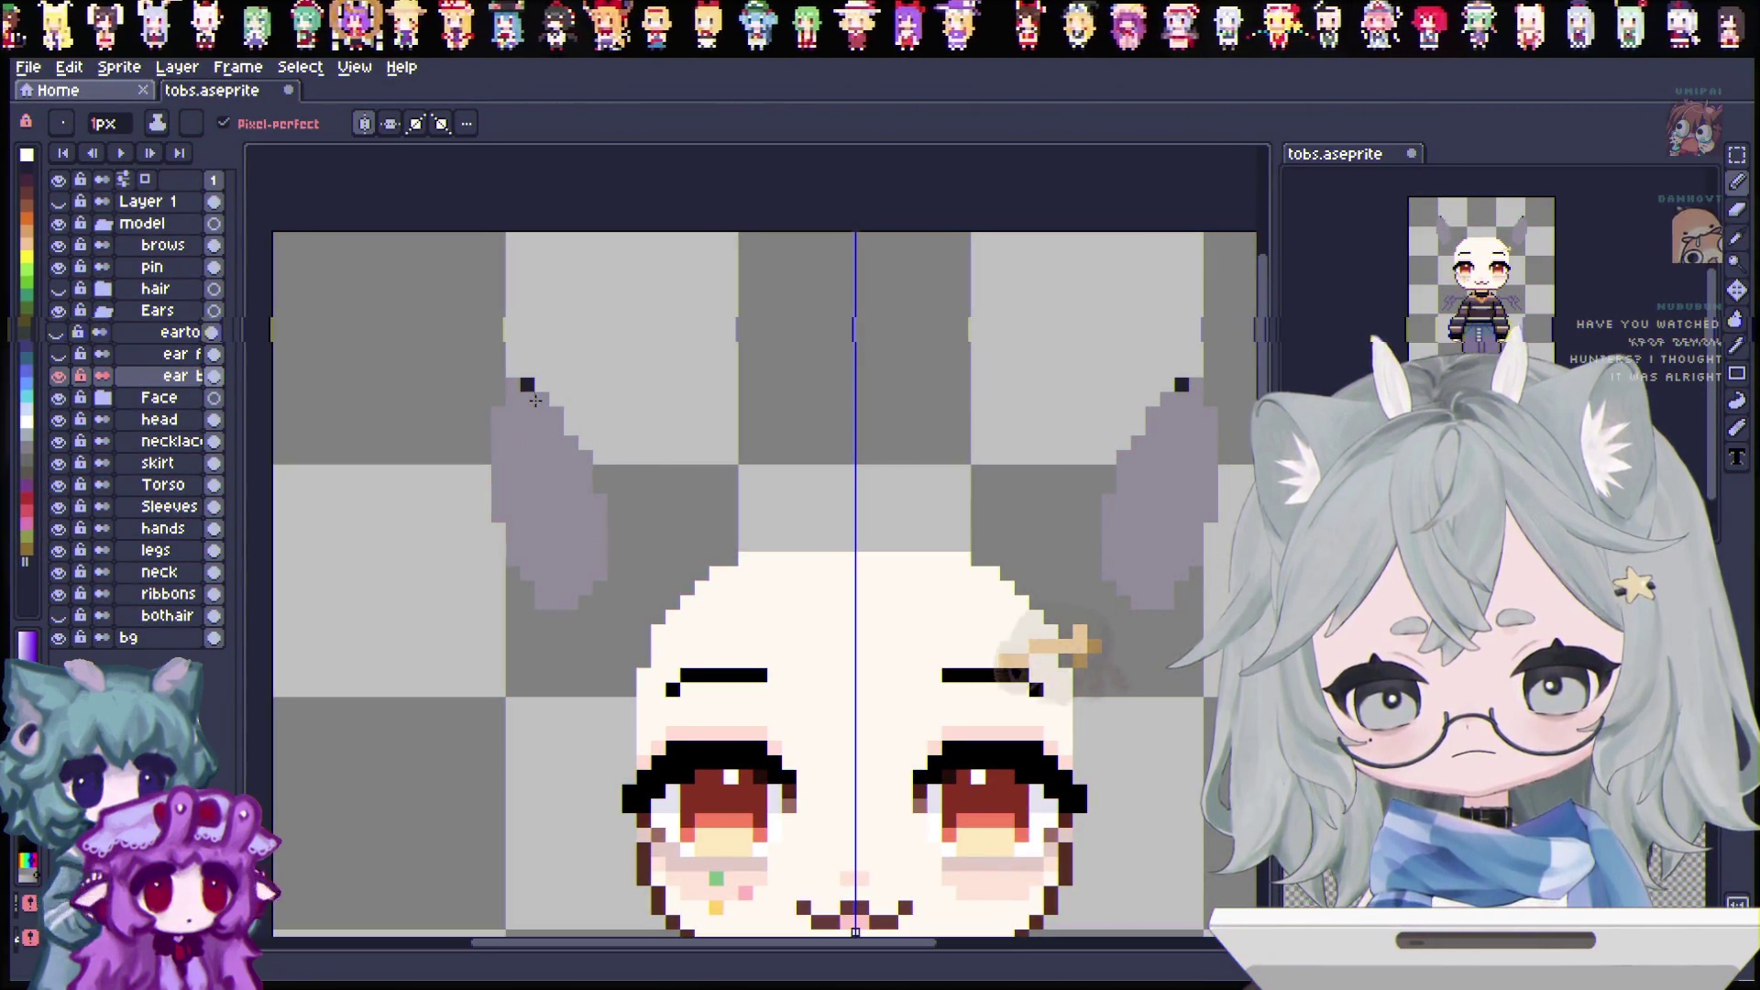
click(59, 333)
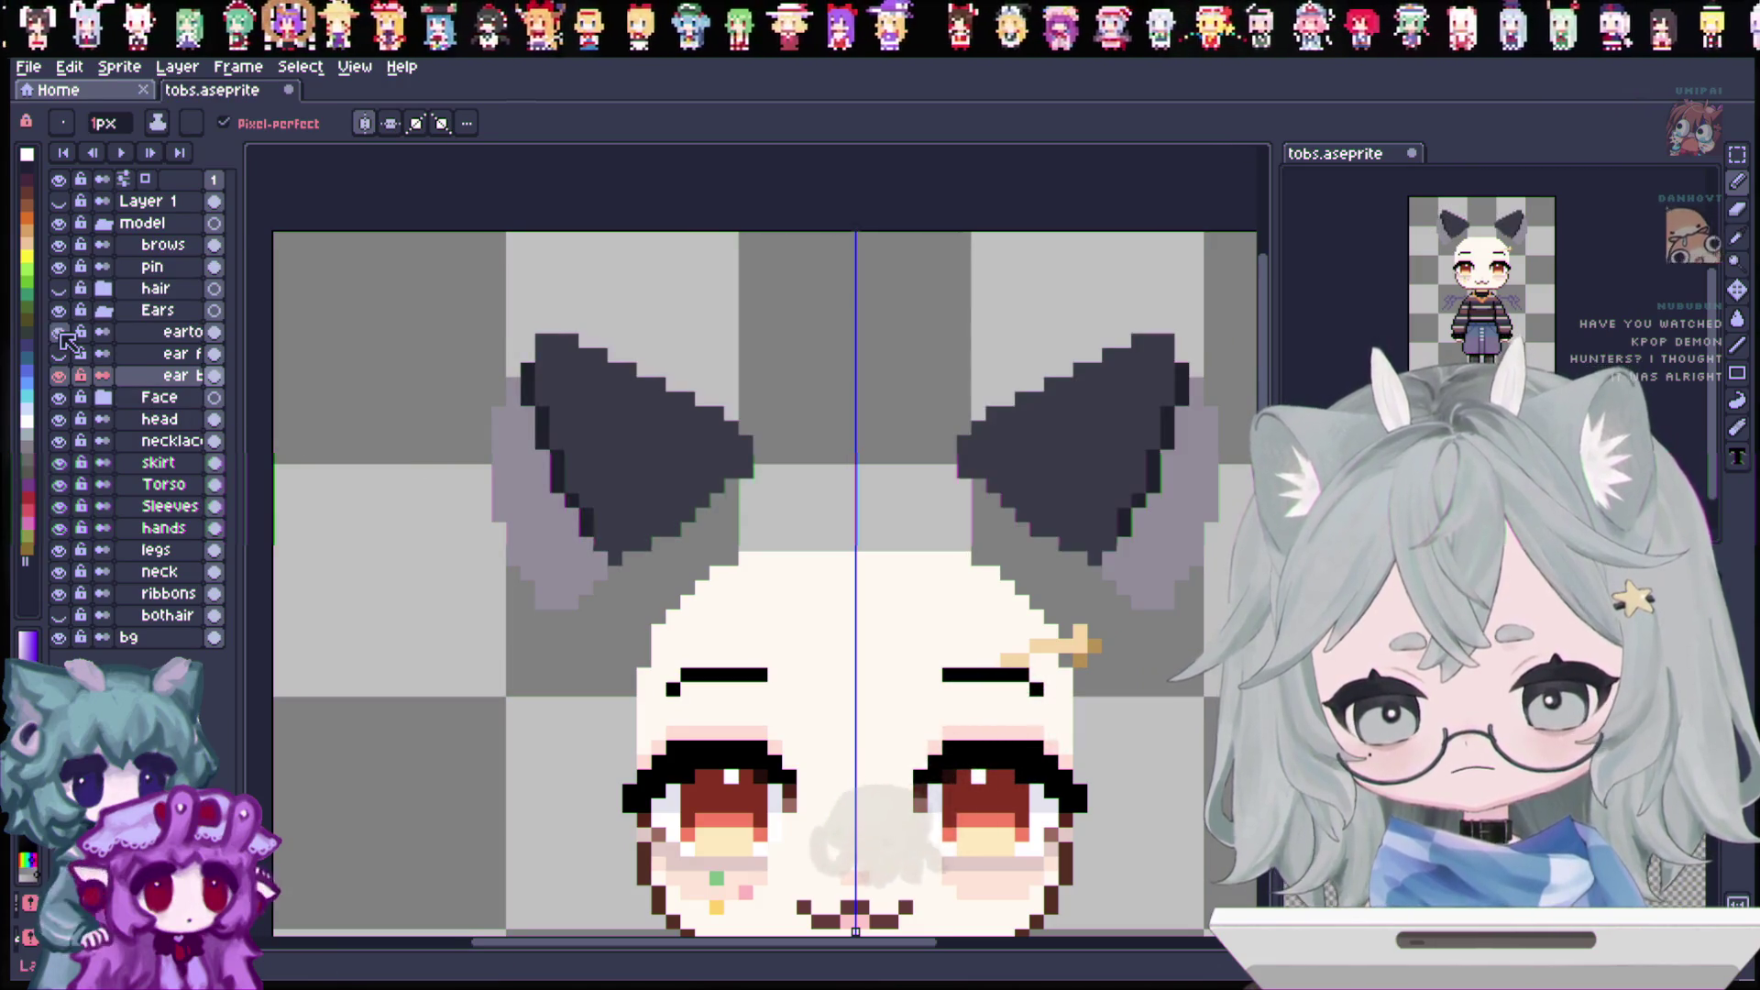
click(60, 334)
mouse_move(605, 468)
mouse_down()
mouse_move(633, 527)
mouse_move(628, 578)
mouse_up()
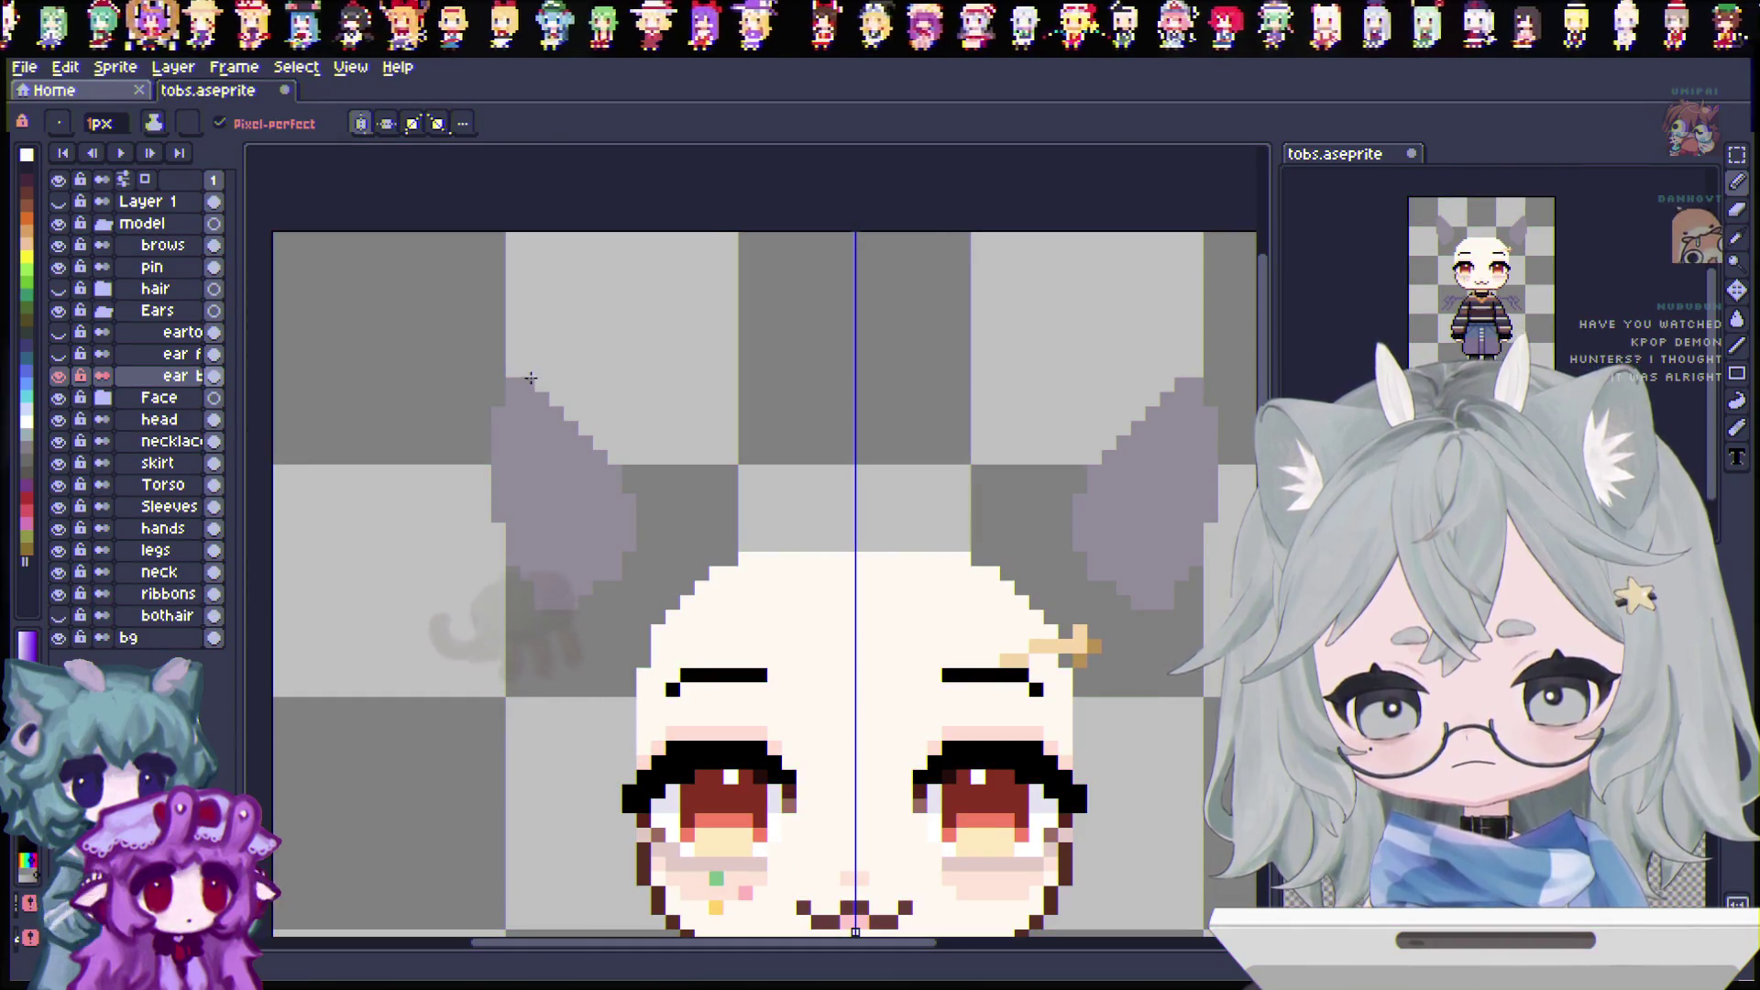
drag(528, 368, 600, 431)
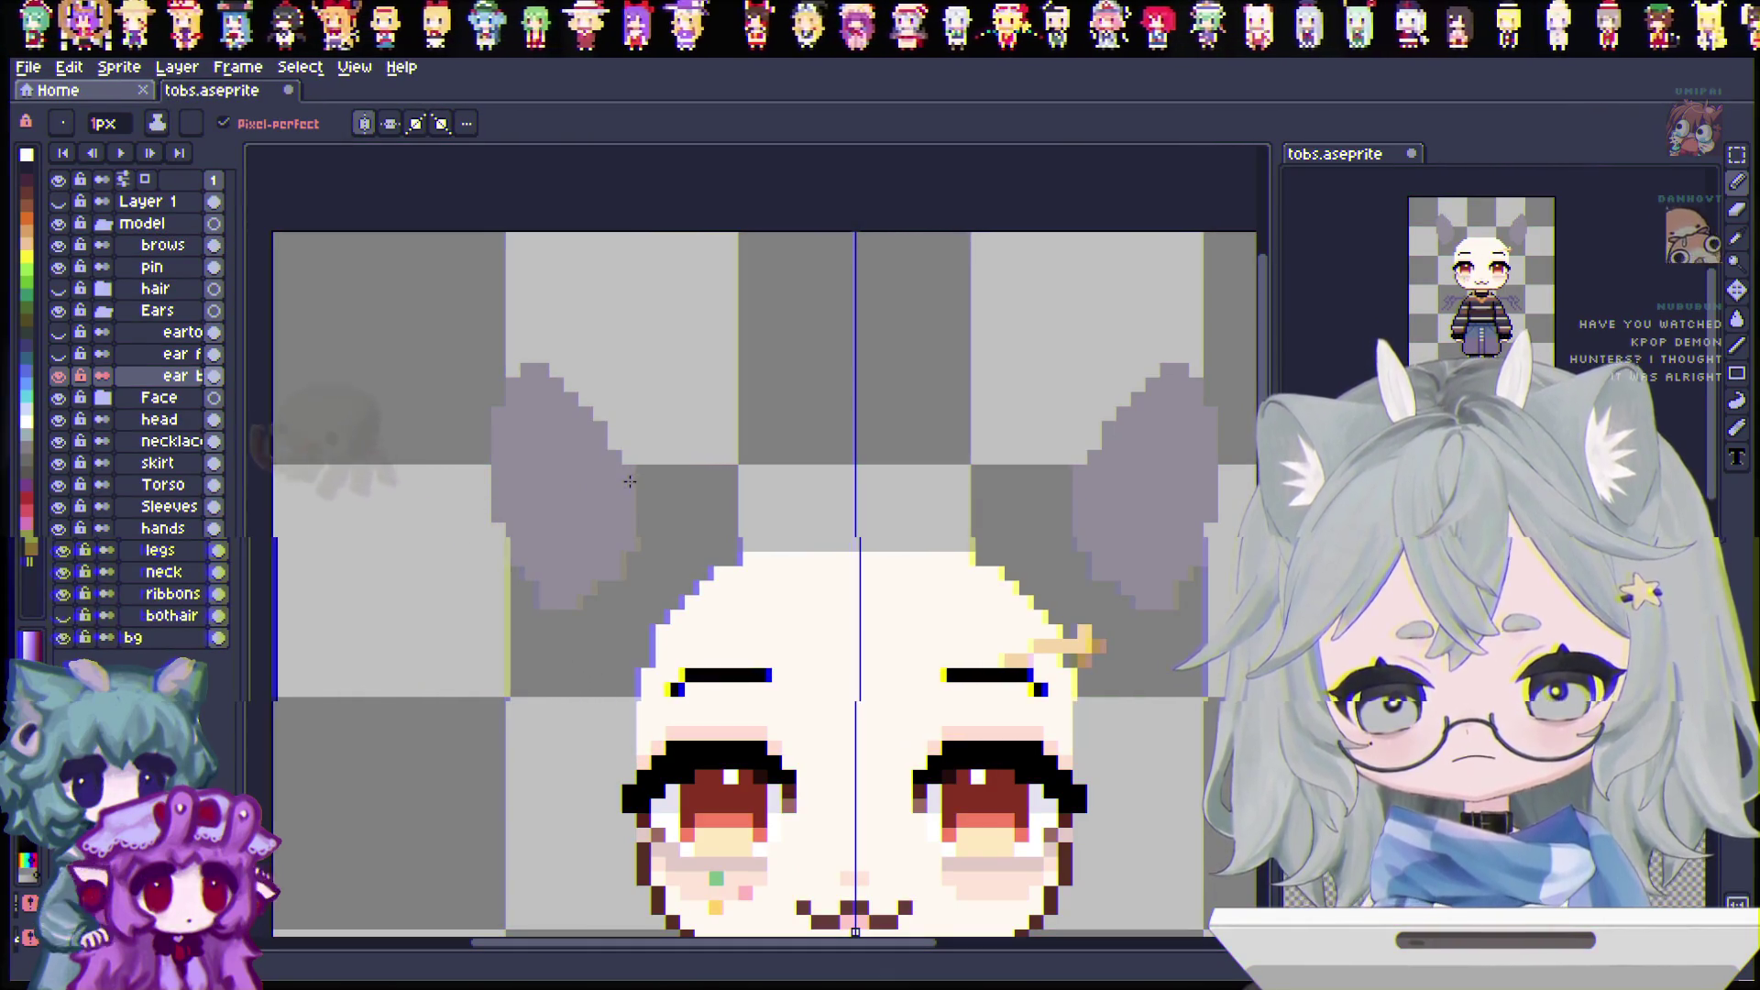
Step: Toggle the dark, pink and back ear layers to compare the ears, ending with all shown
click(60, 354)
click(60, 354)
click(62, 332)
click(63, 332)
click(61, 331)
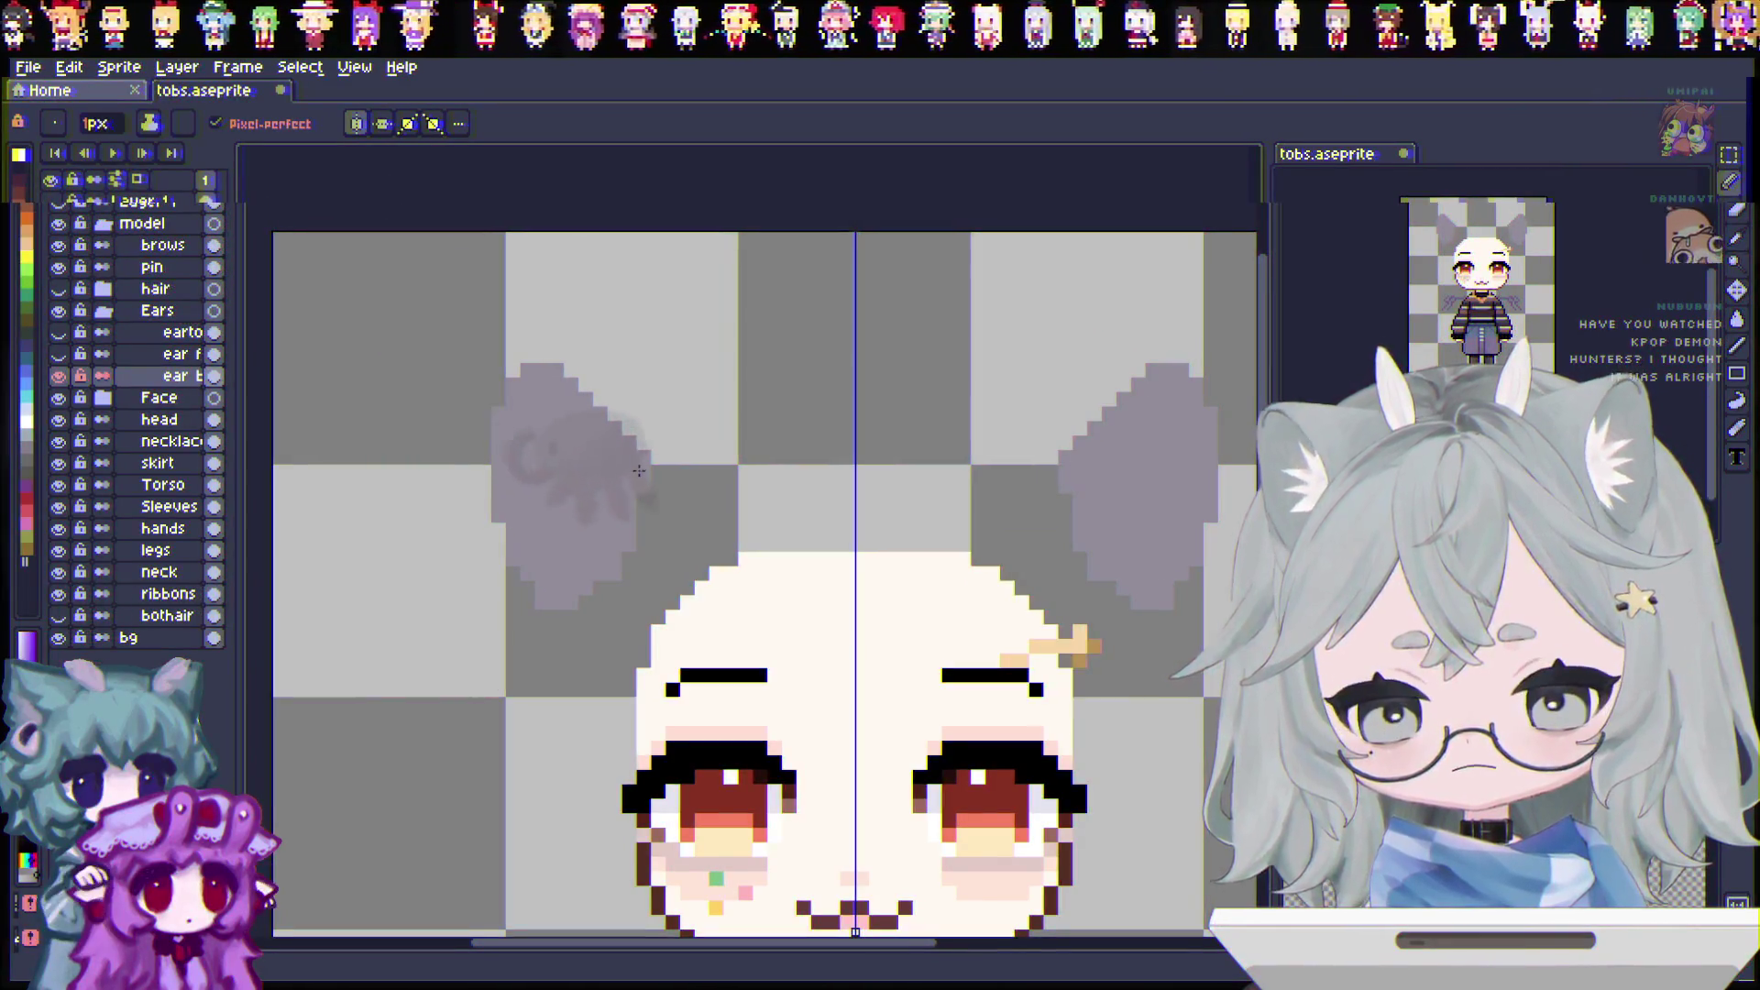
click(60, 332)
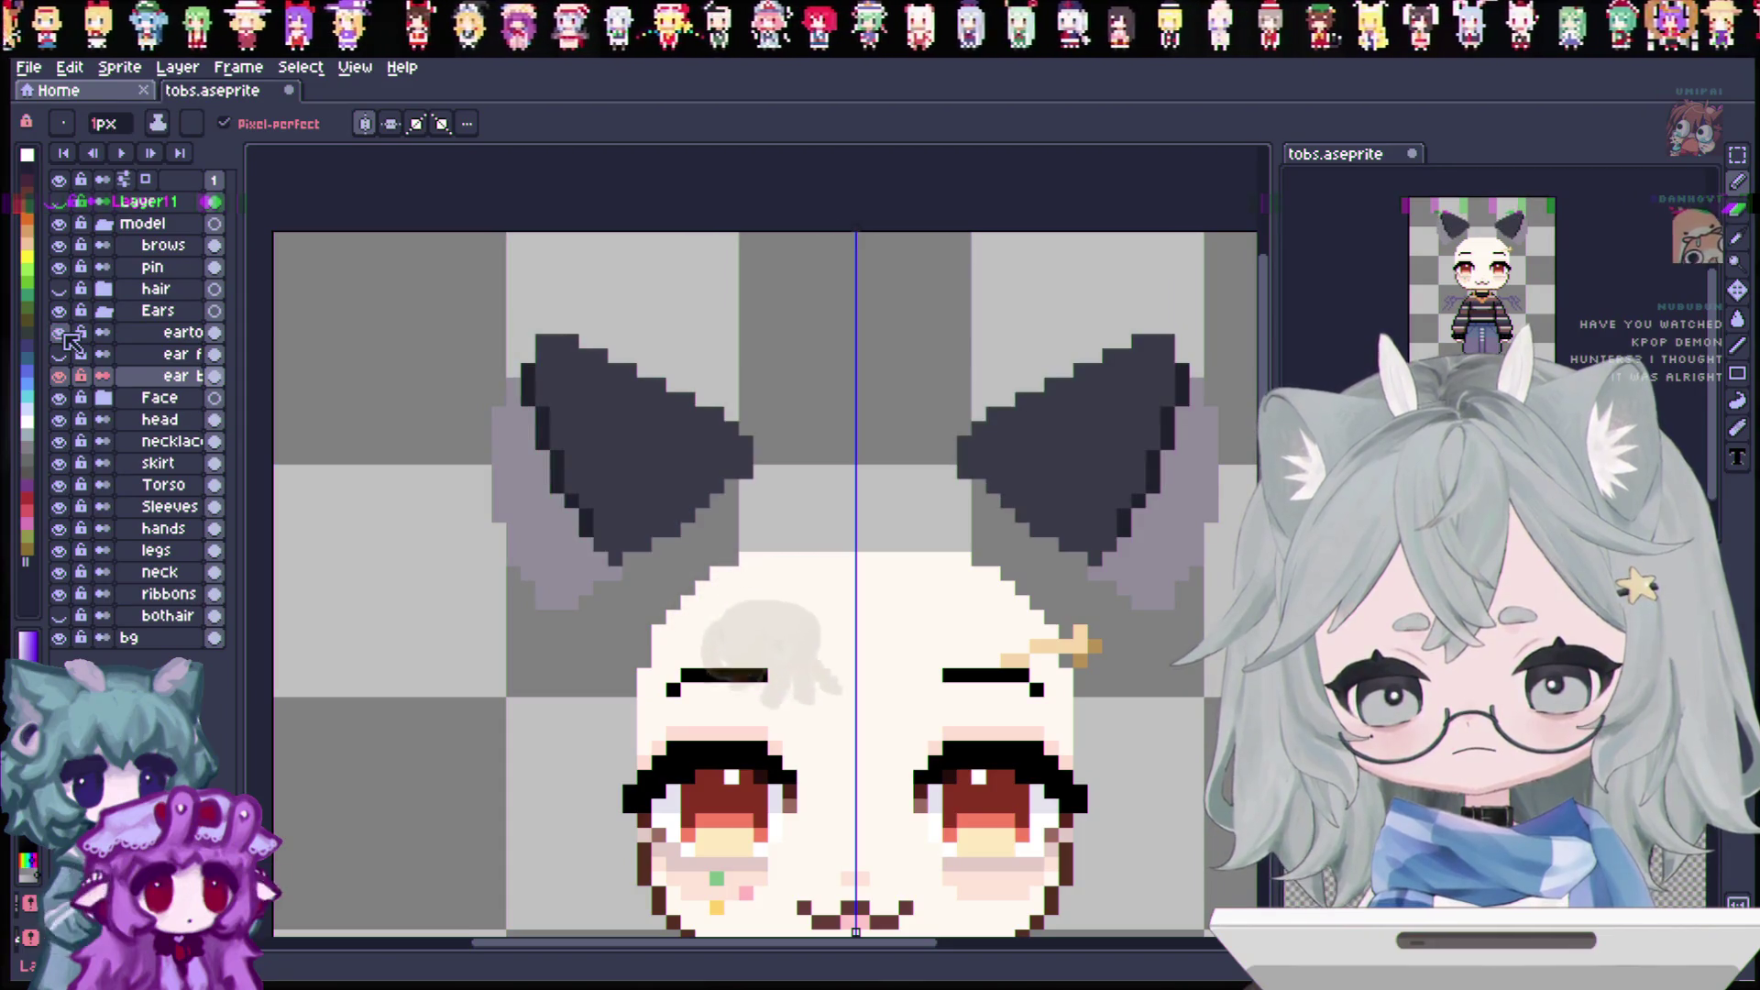
click(61, 332)
click(60, 332)
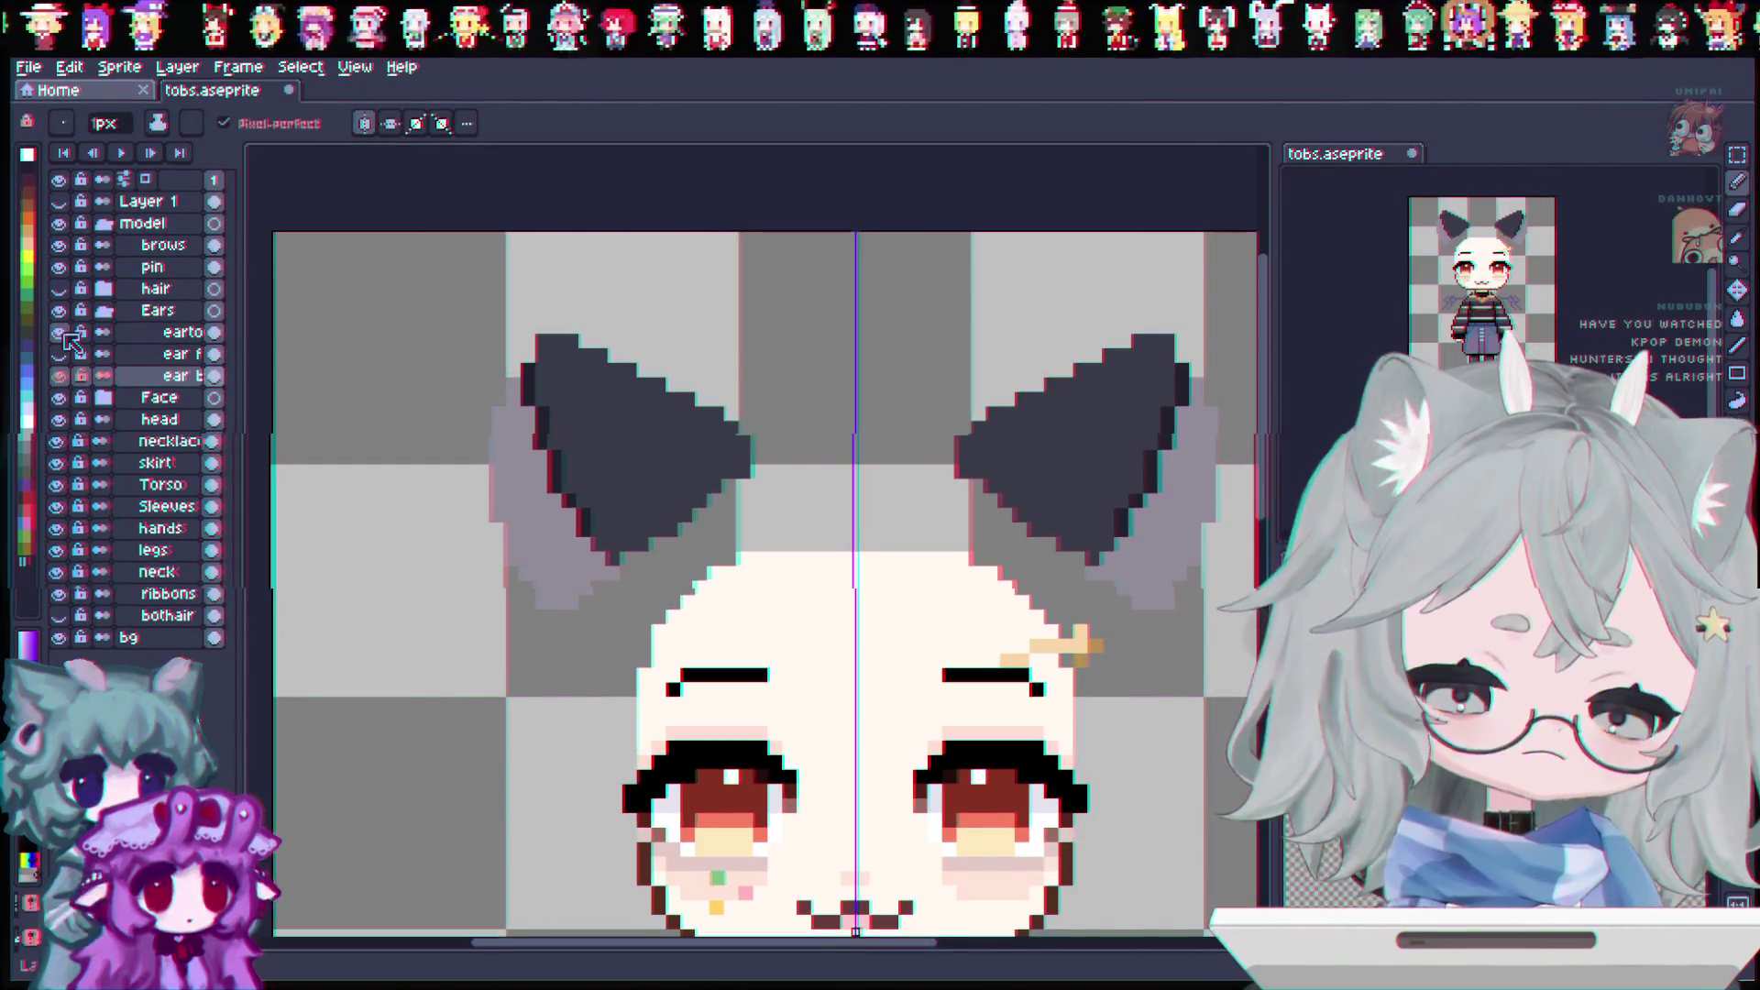
click(59, 375)
click(59, 376)
click(59, 354)
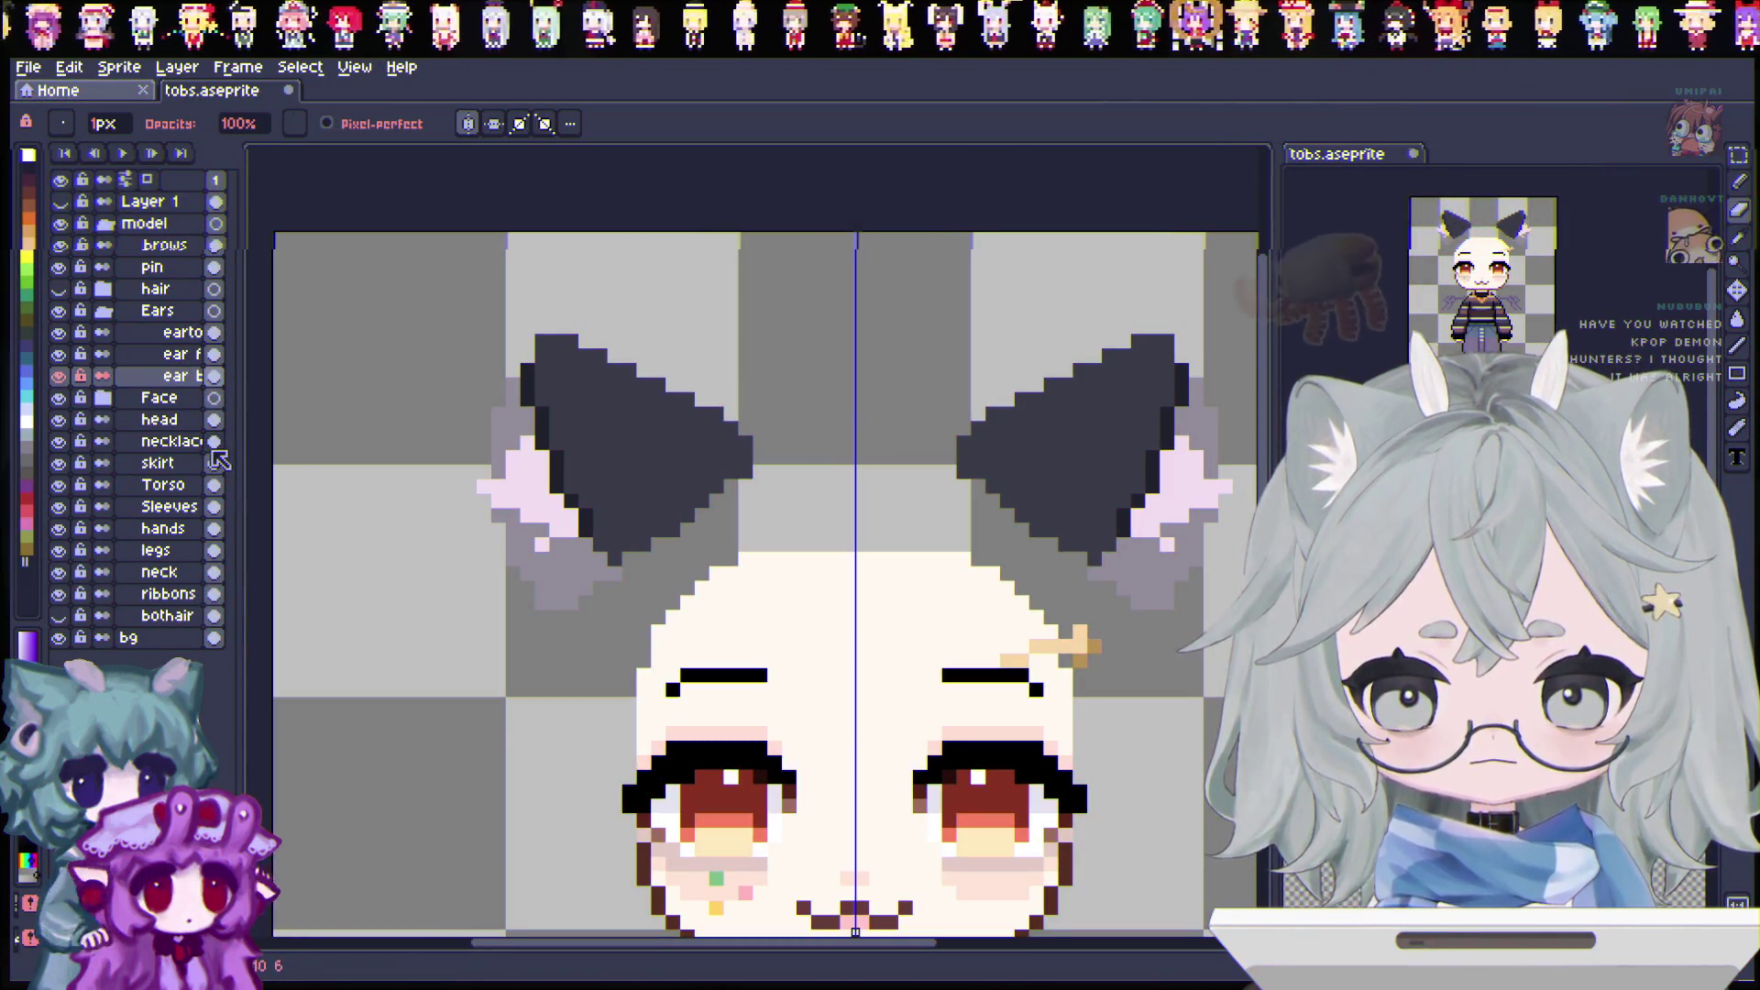
Step: Add a light-pink pixel to the front ear's edge, save, and preview with the hair showing
click(174, 354)
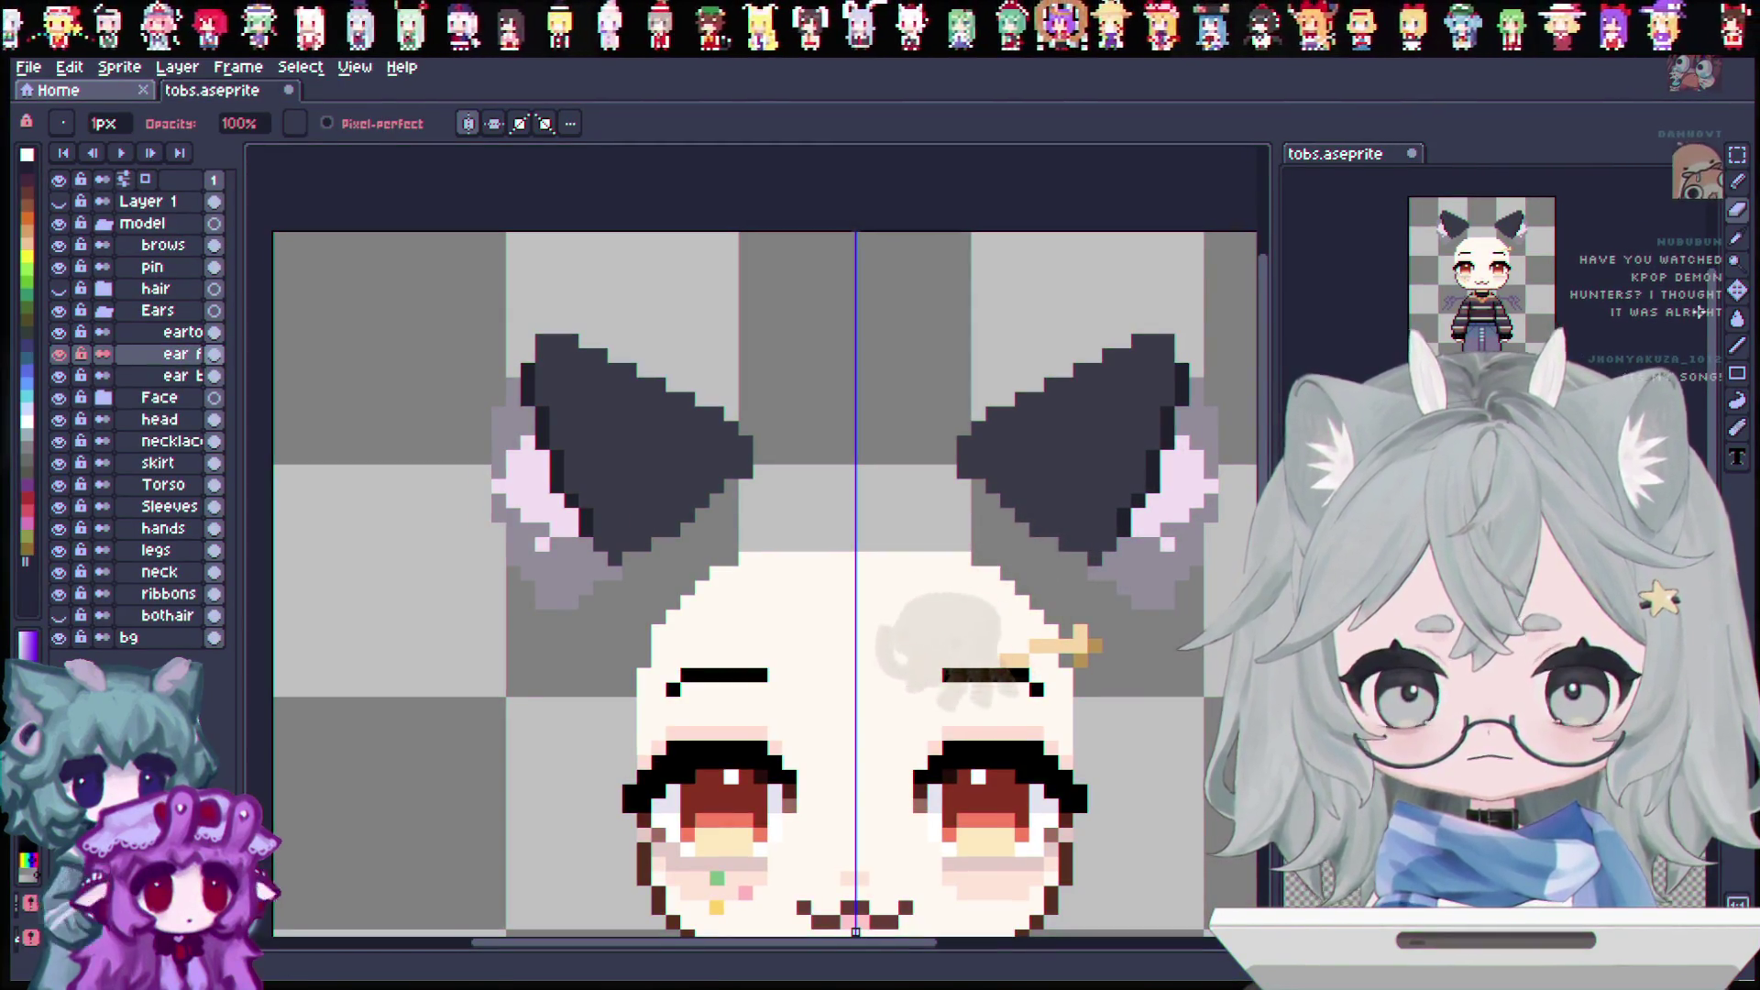
key(i)
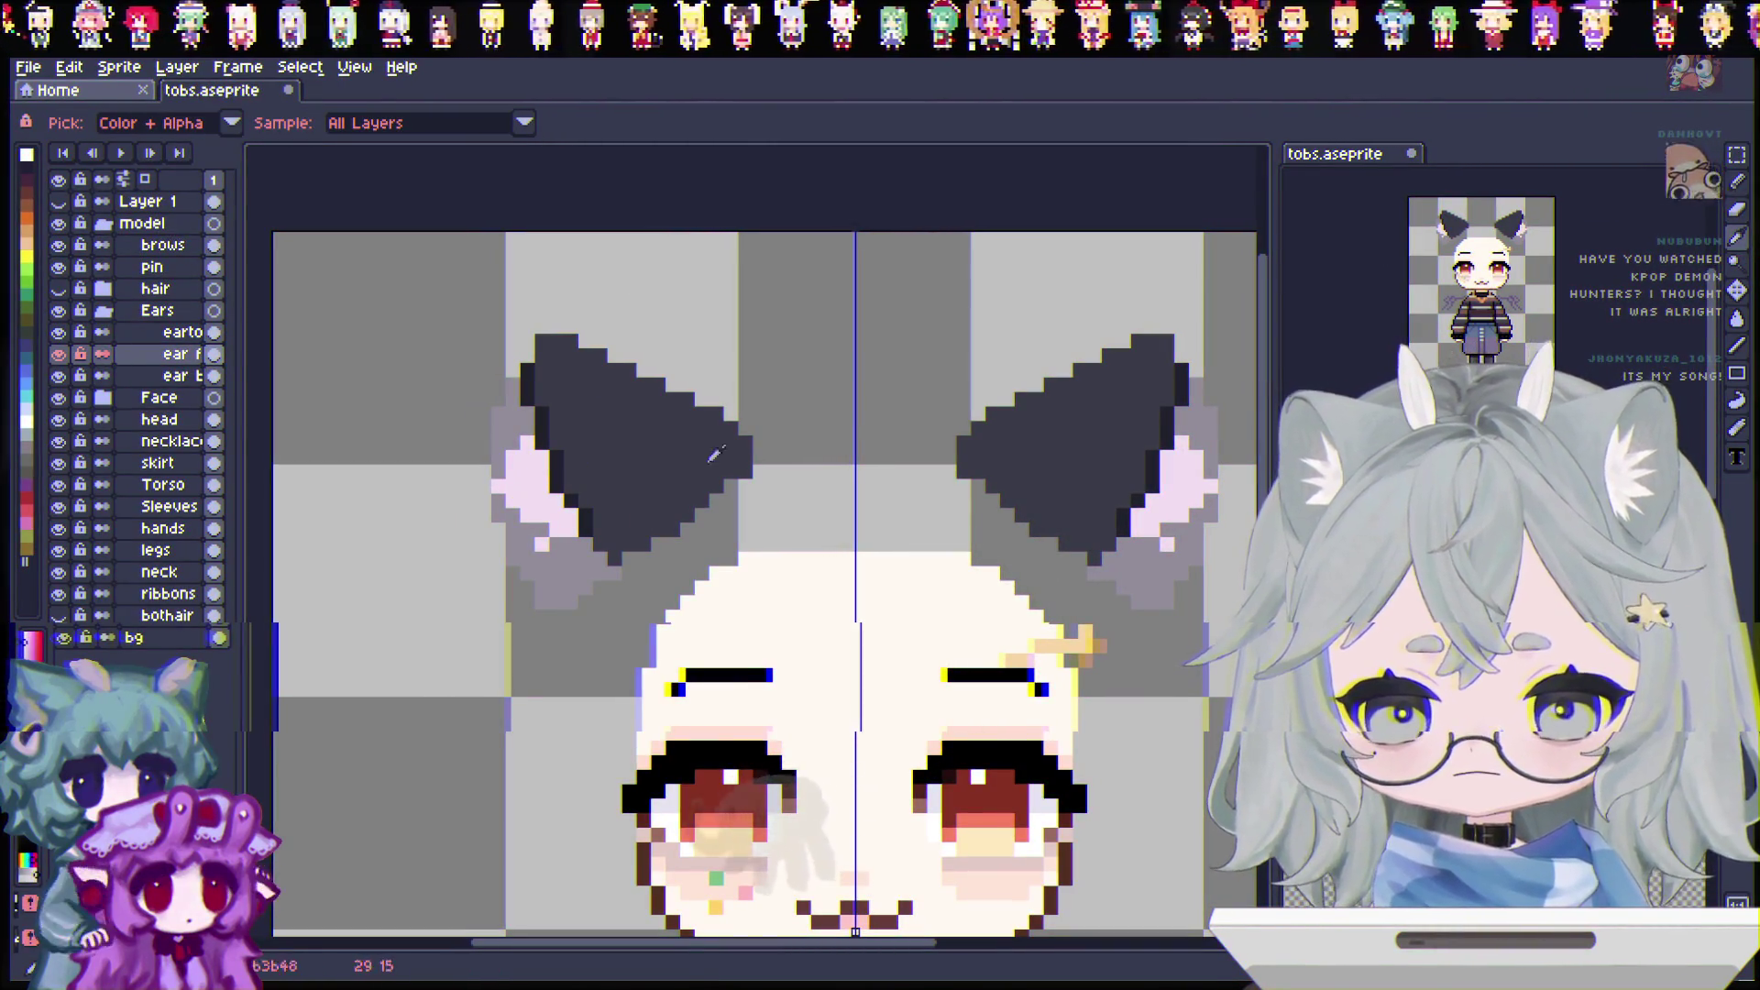
key(b)
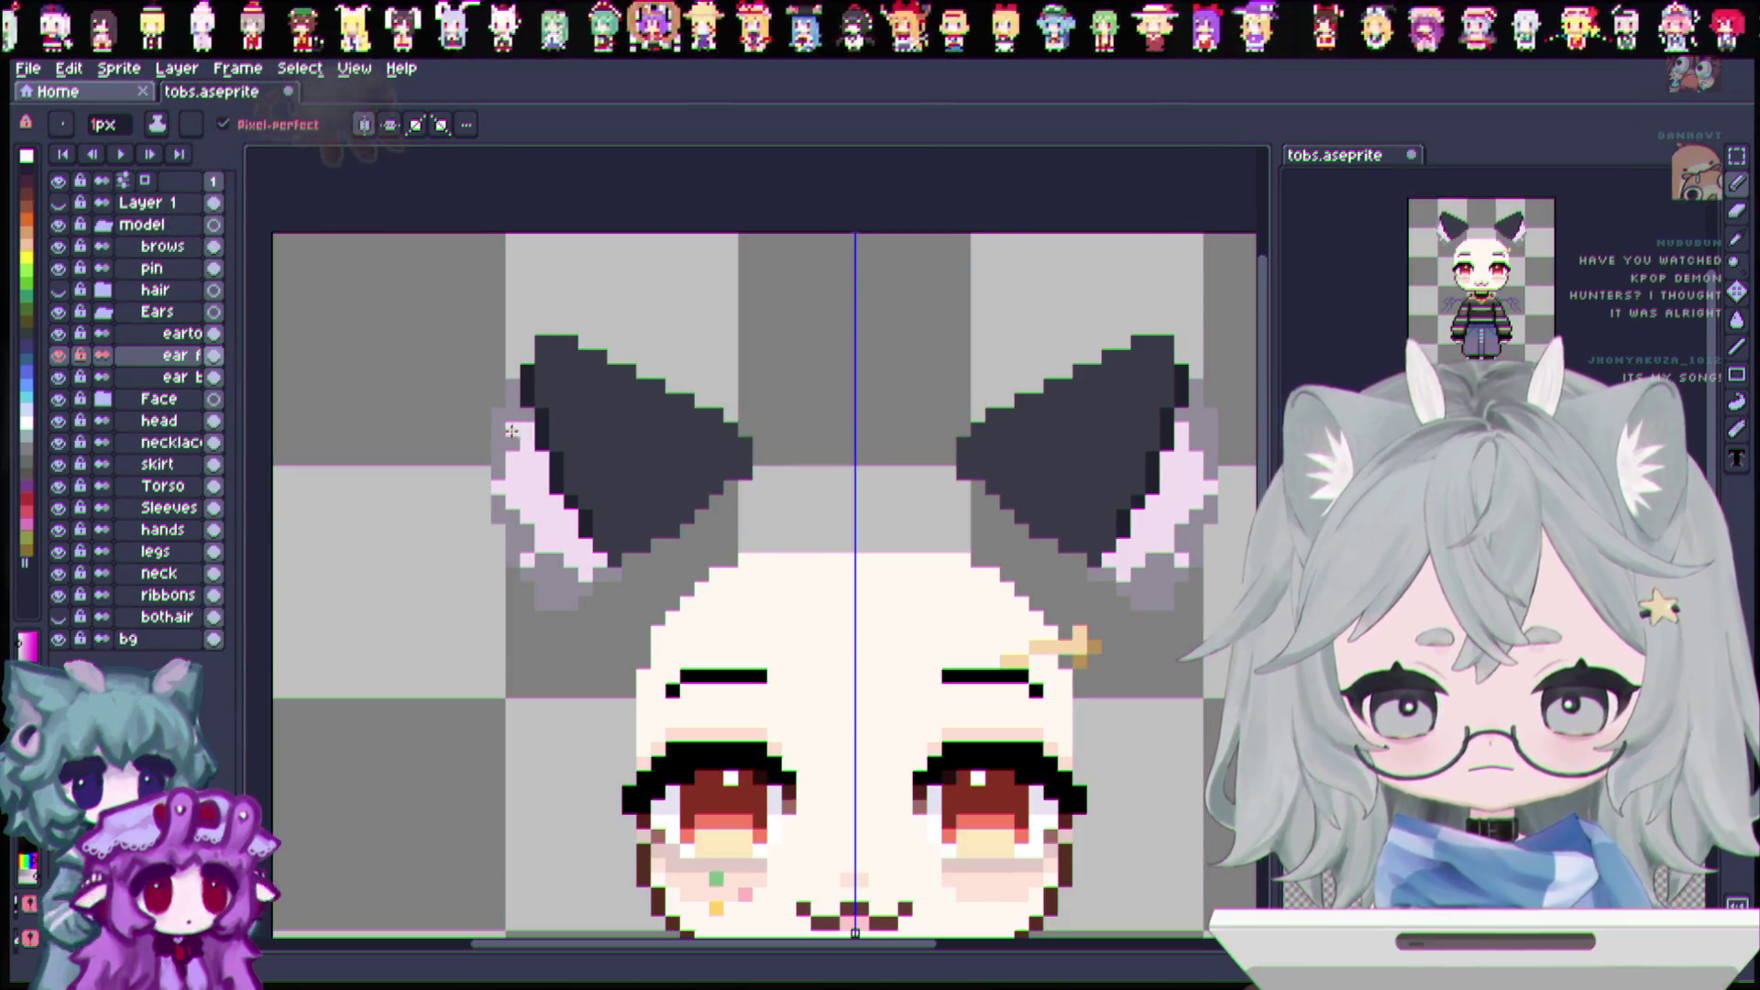
key(ctrl)
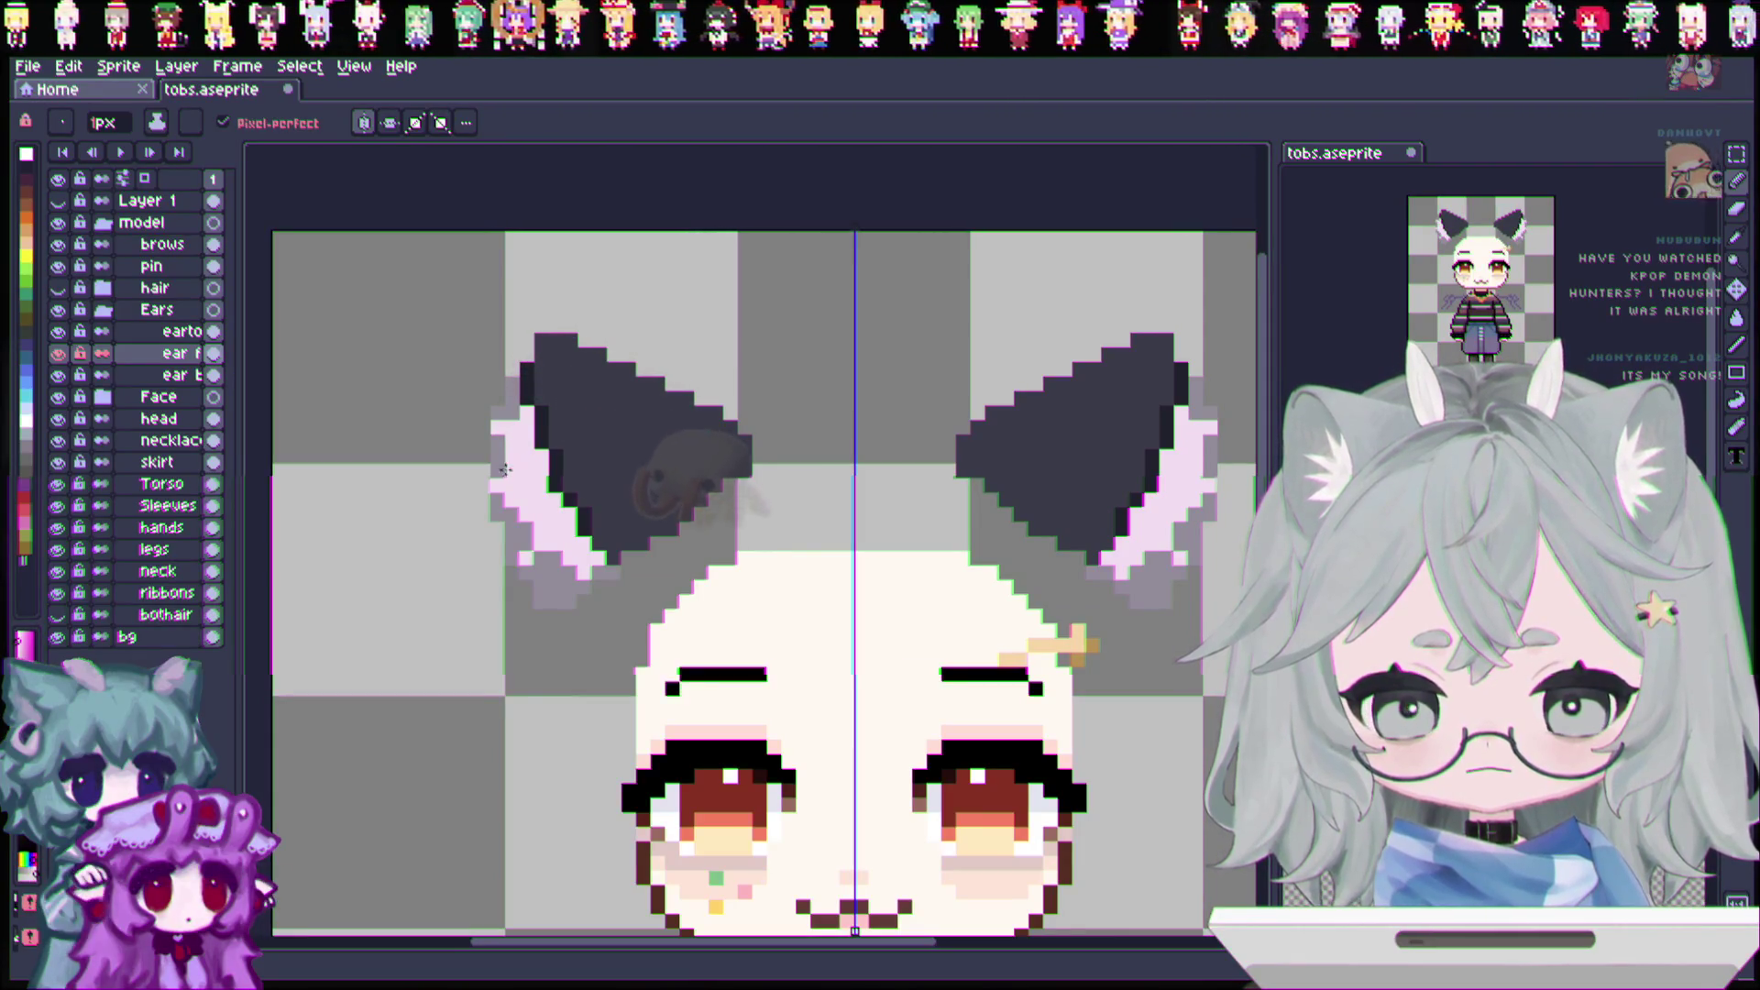
click(483, 485)
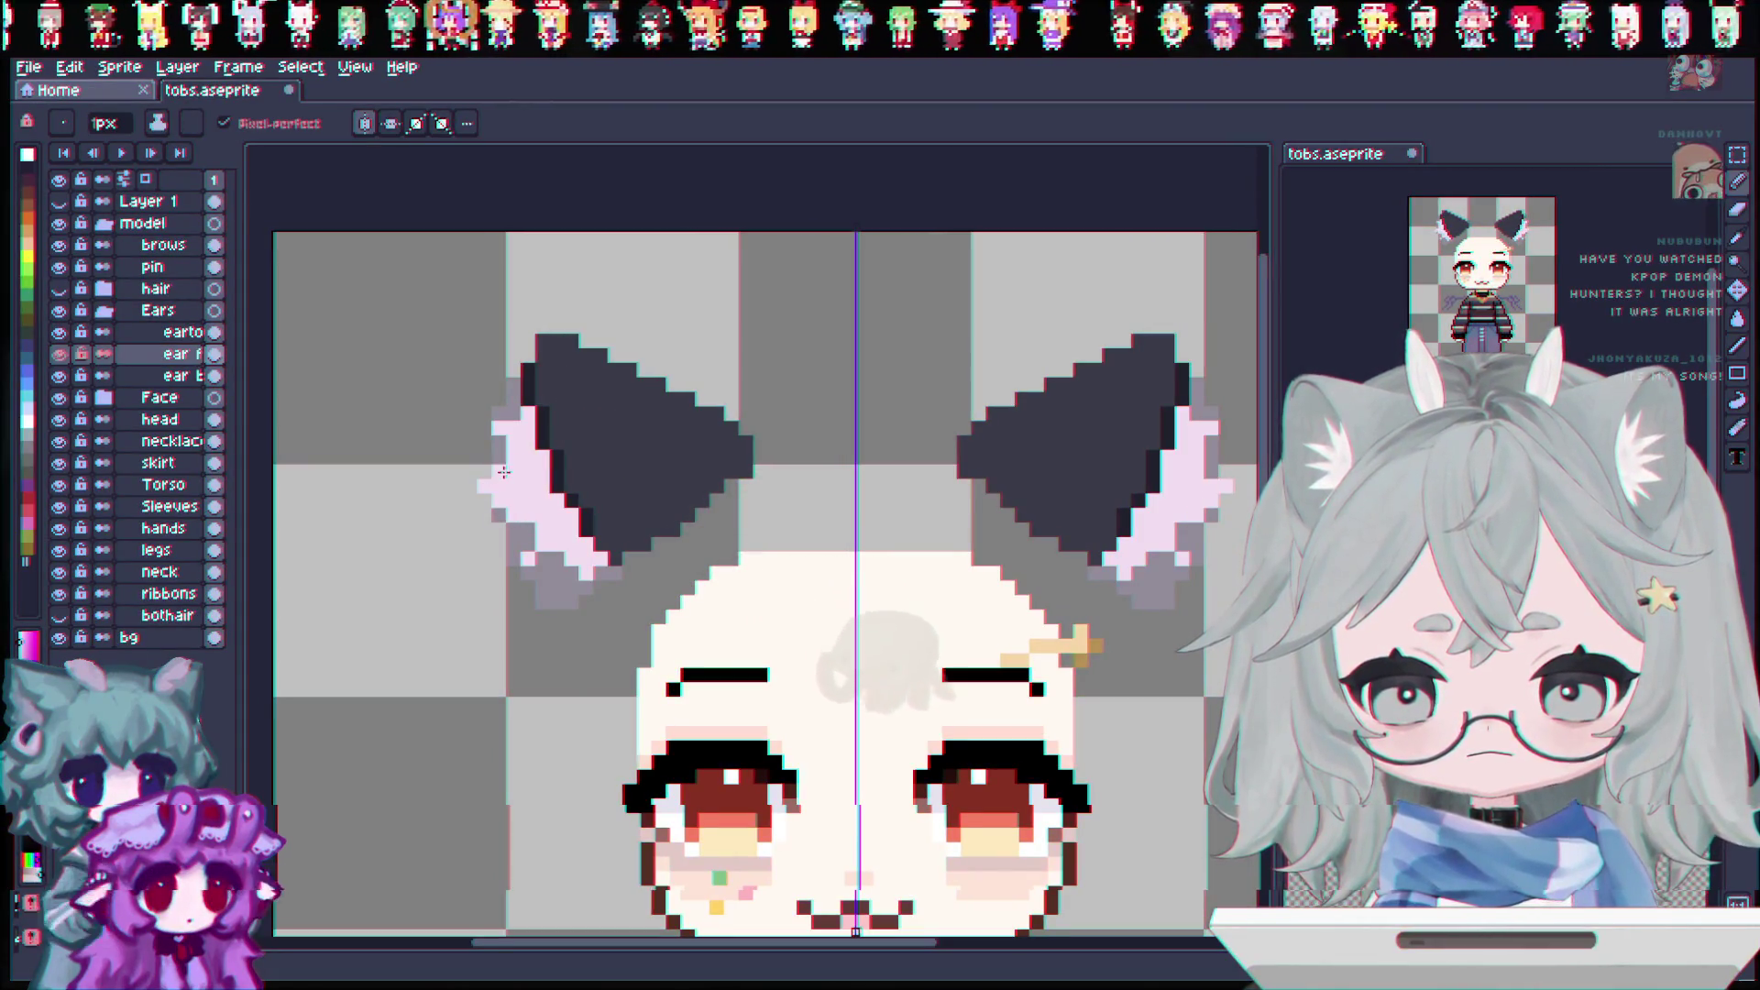
key(ctrl+s)
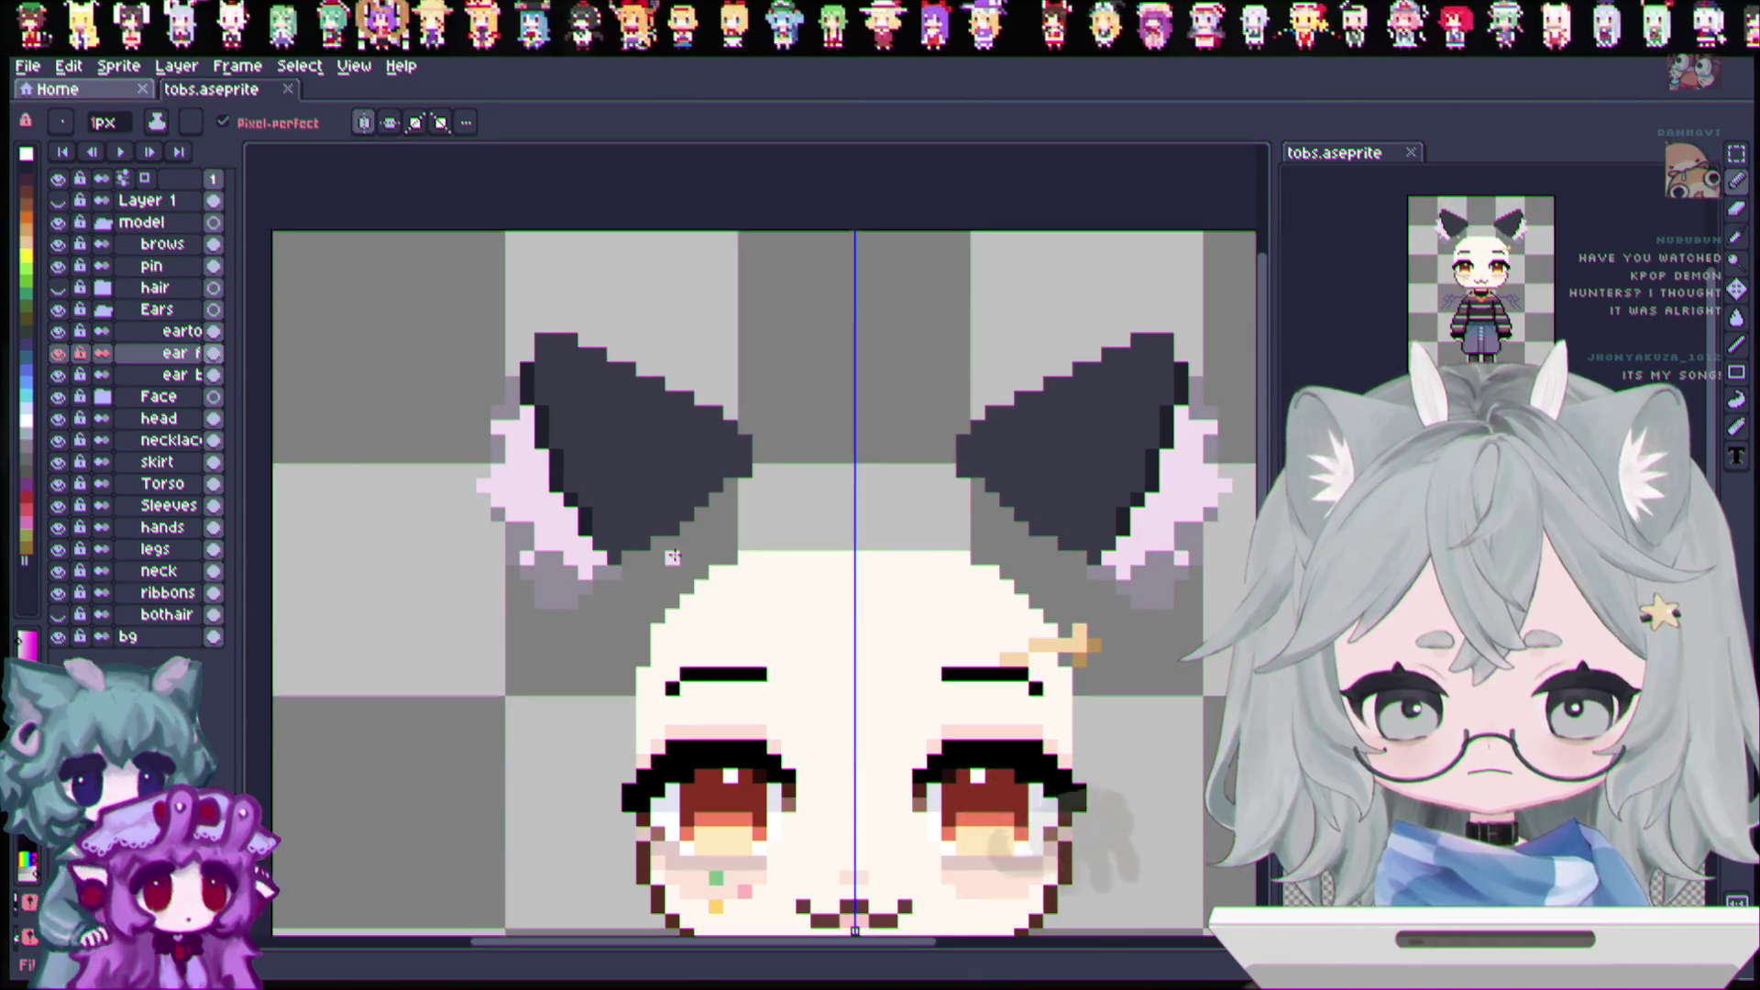
scroll(672, 556, down, 2)
scroll(864, 476, up, 2)
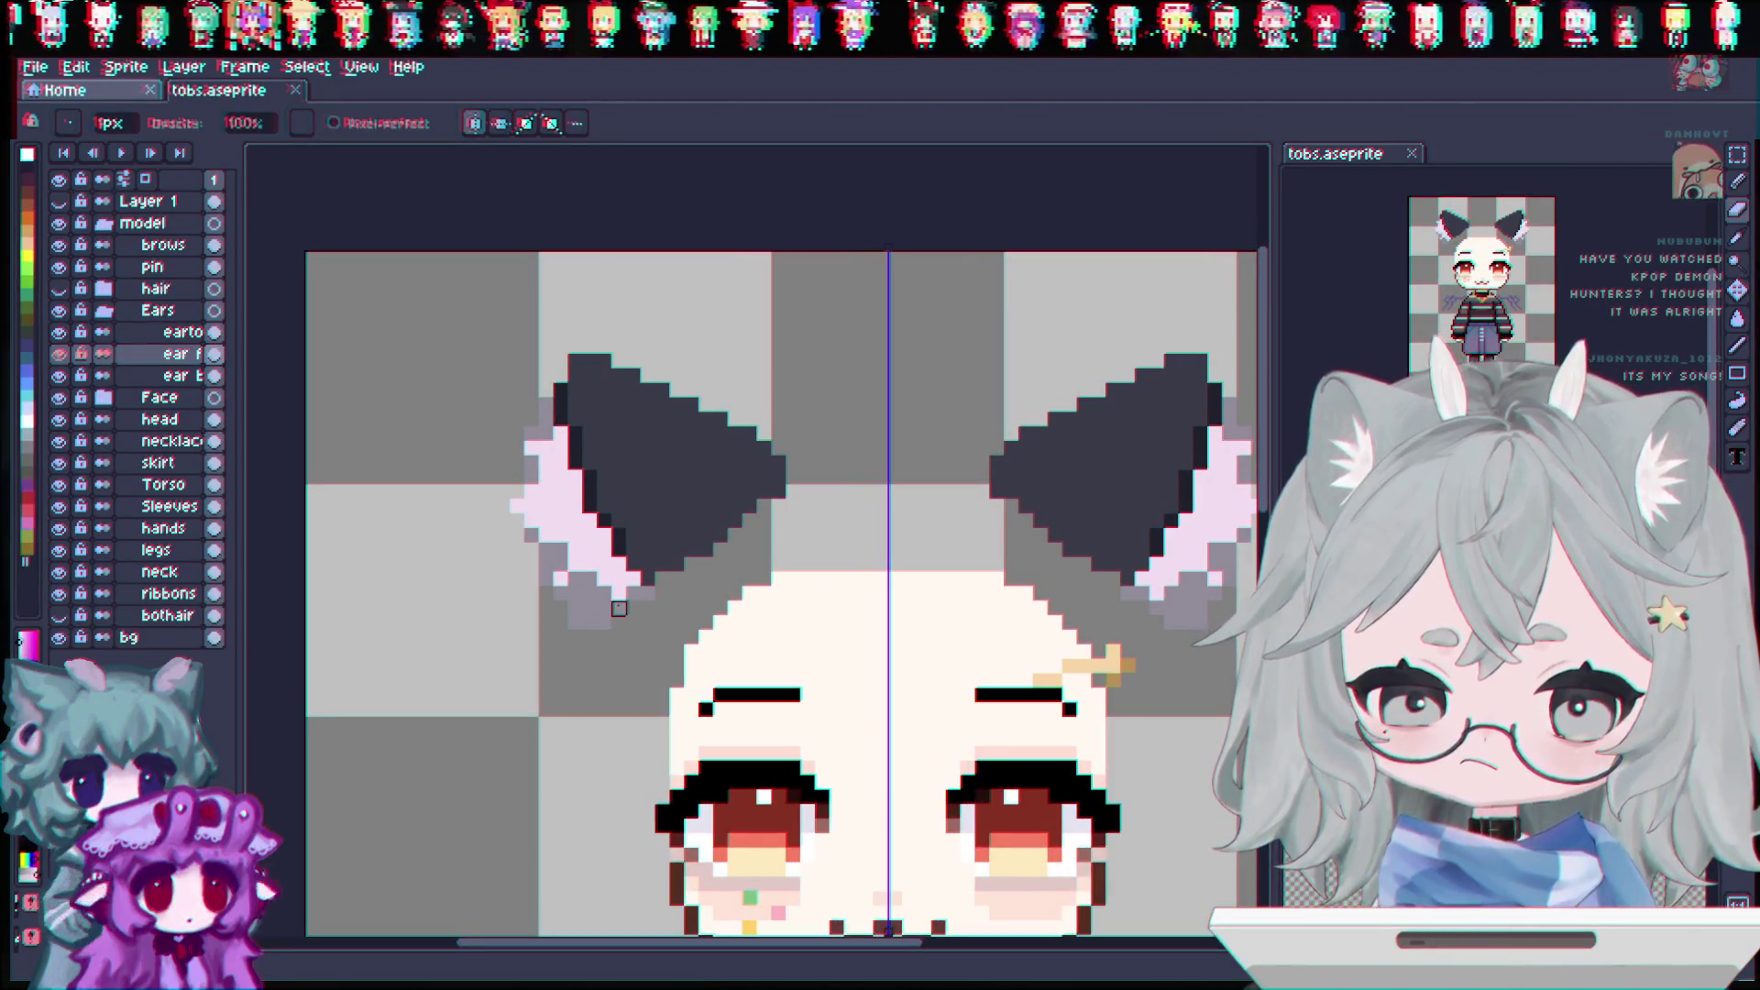
click(58, 289)
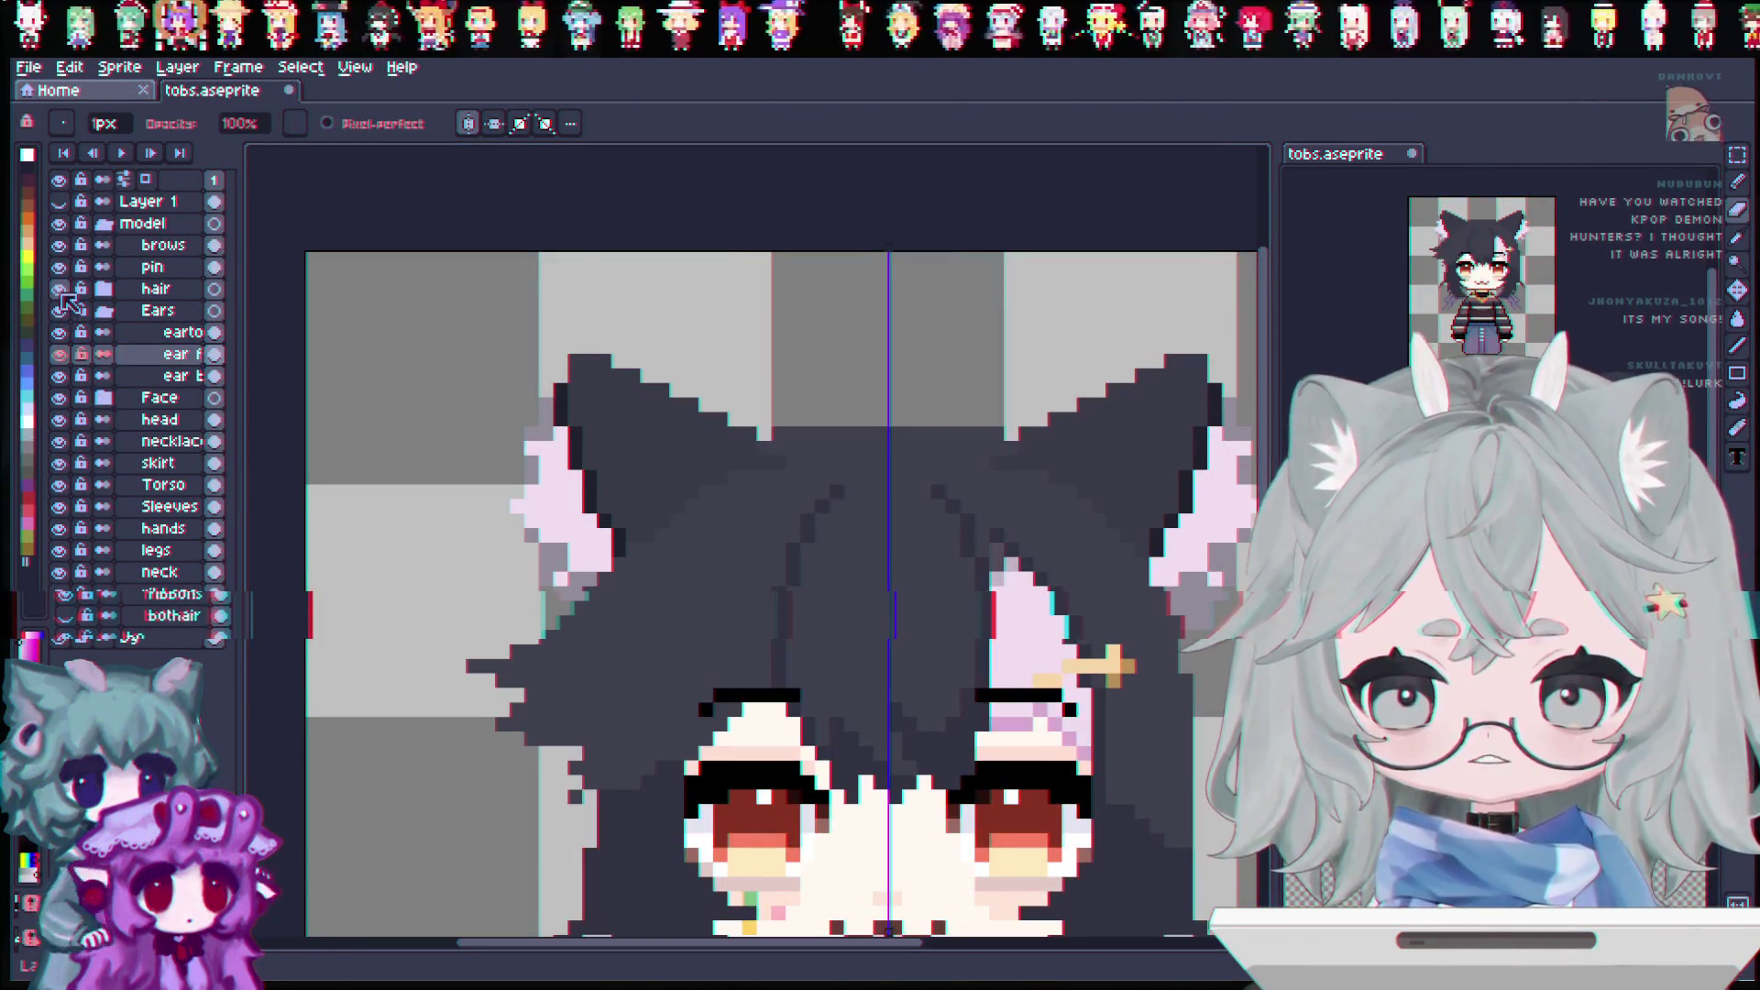
Step: Hide the hair, save the sprite, and toggle the hair on and off to compare the ears
click(59, 289)
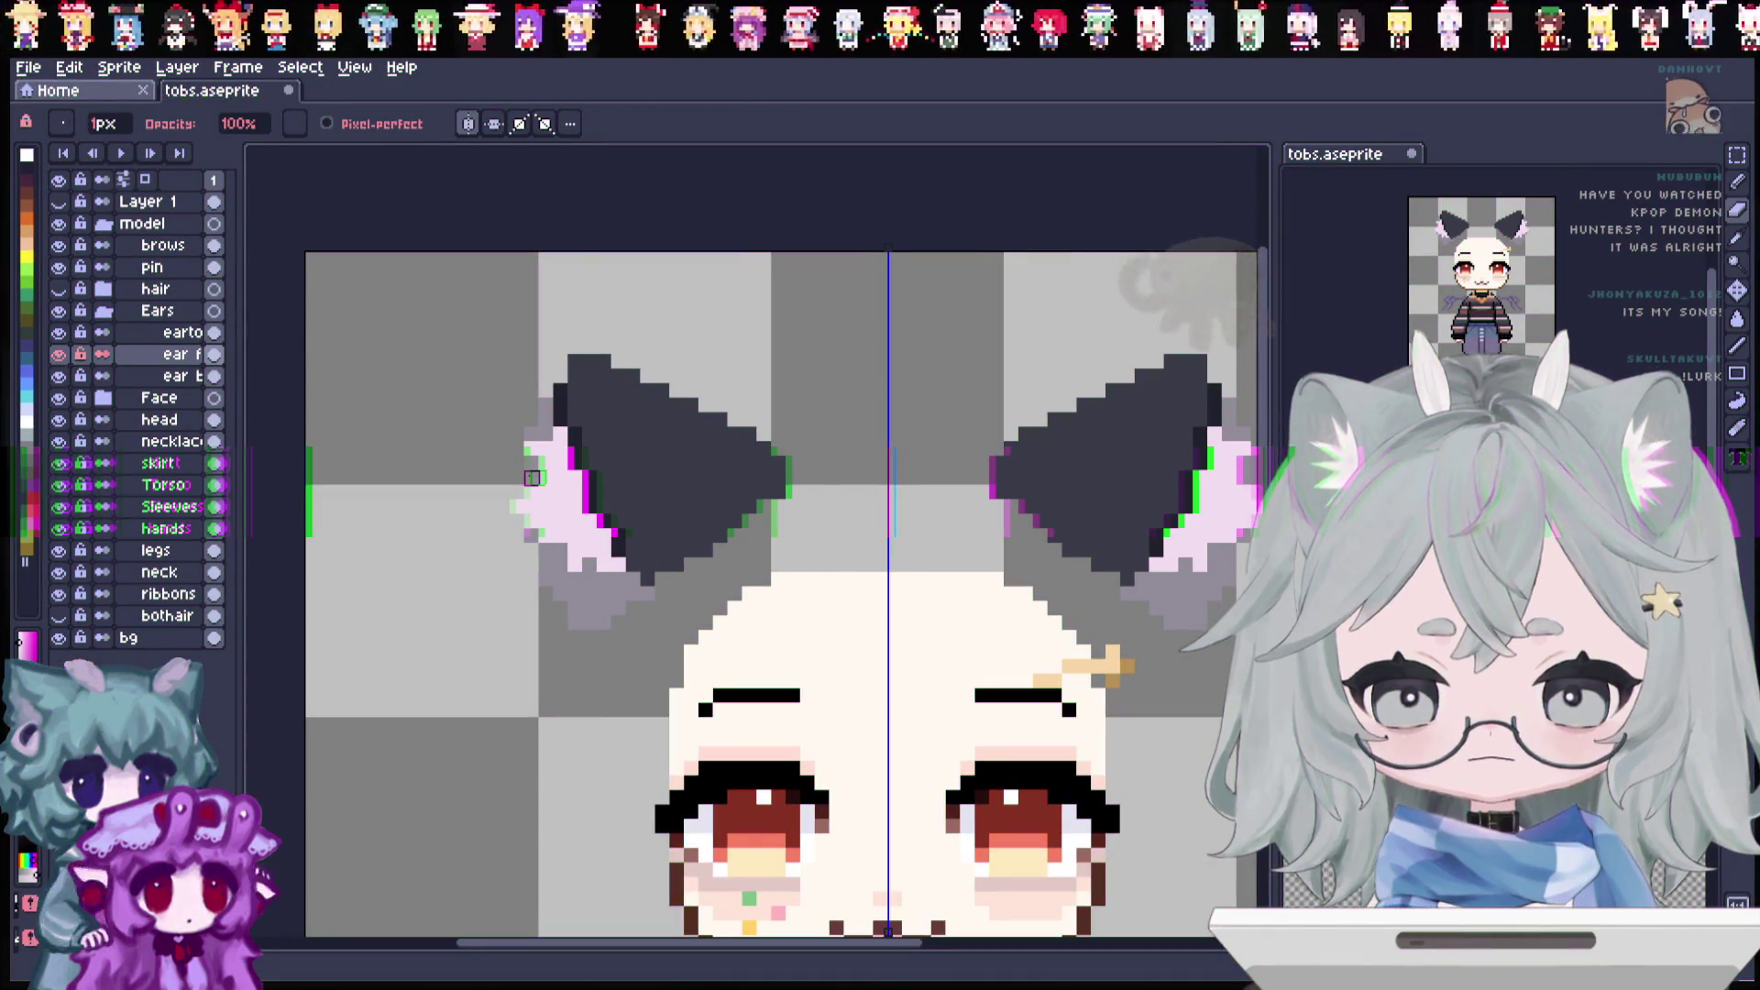
key(ctrl+s)
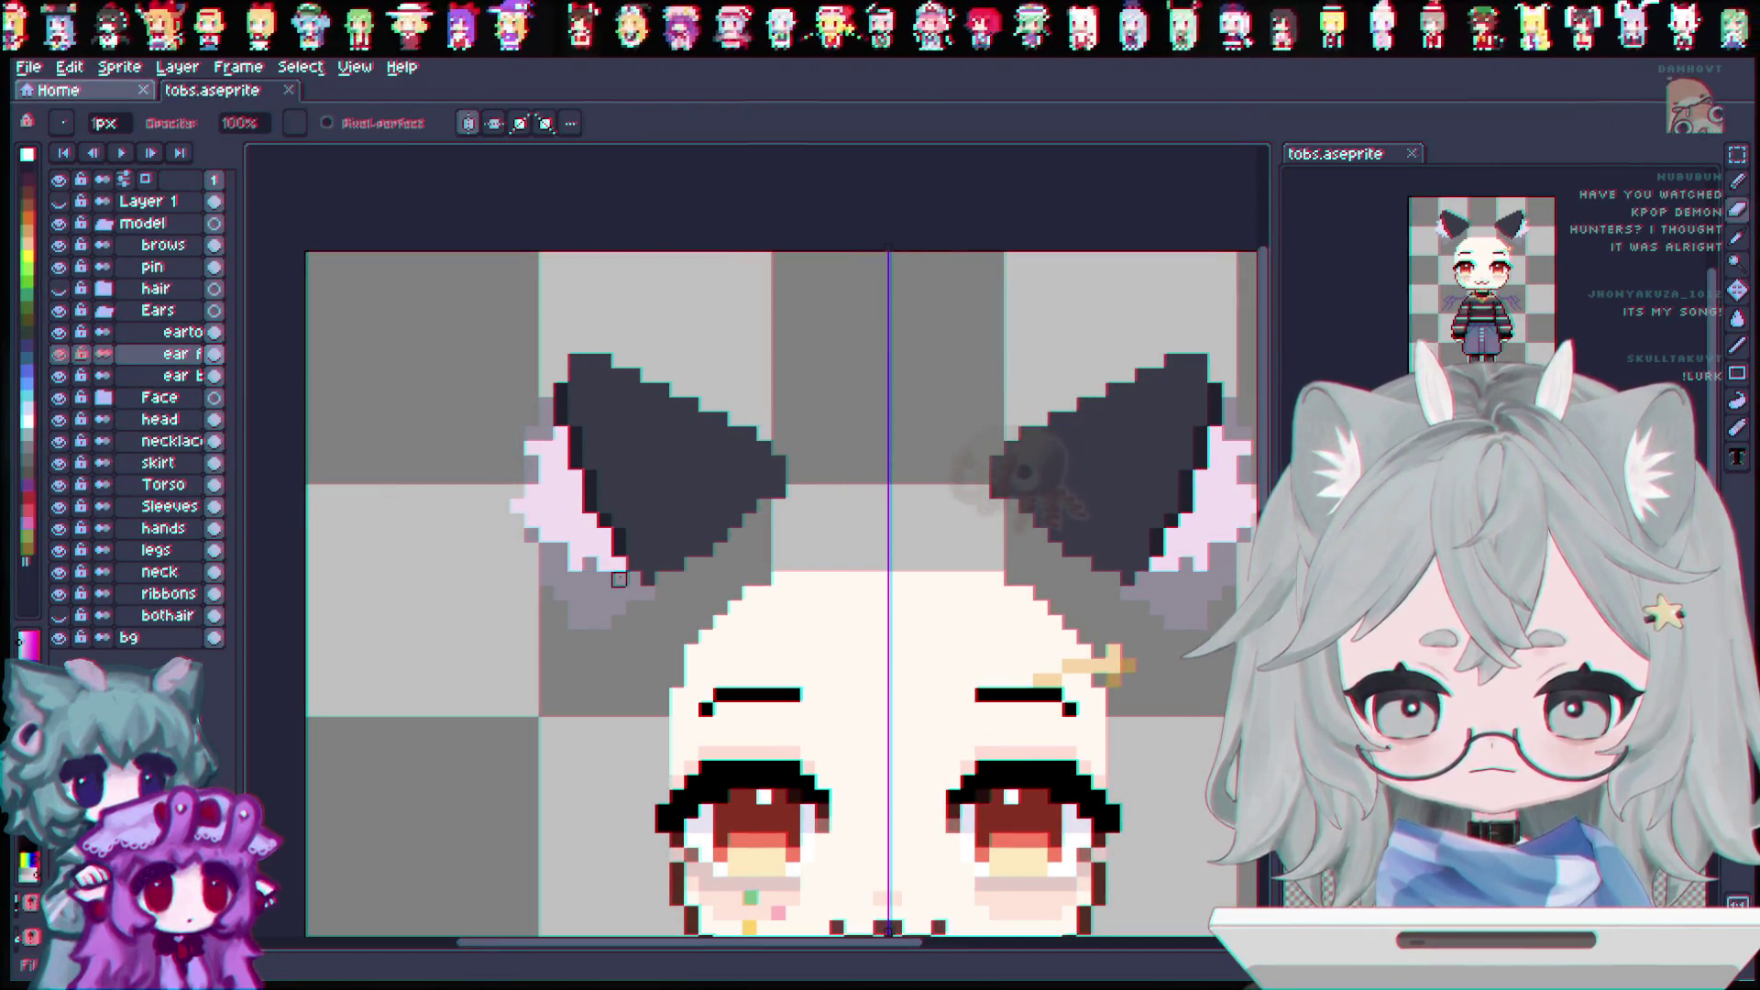
scroll(644, 577, down, 1)
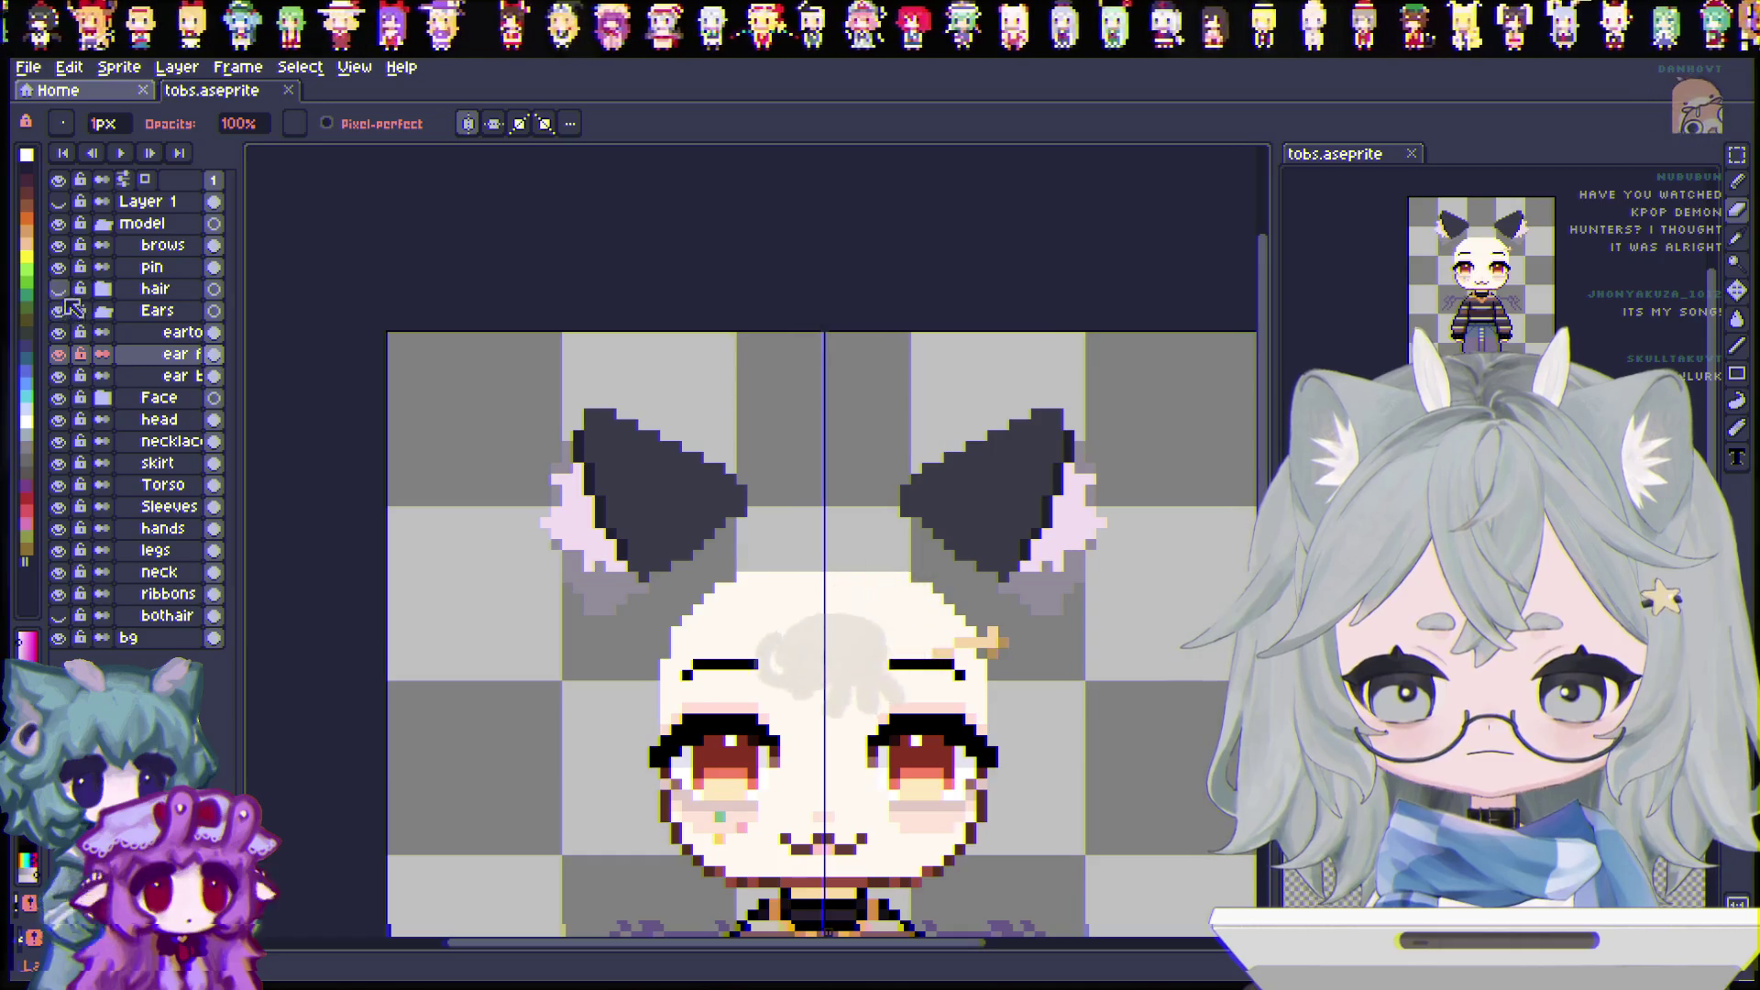
click(58, 288)
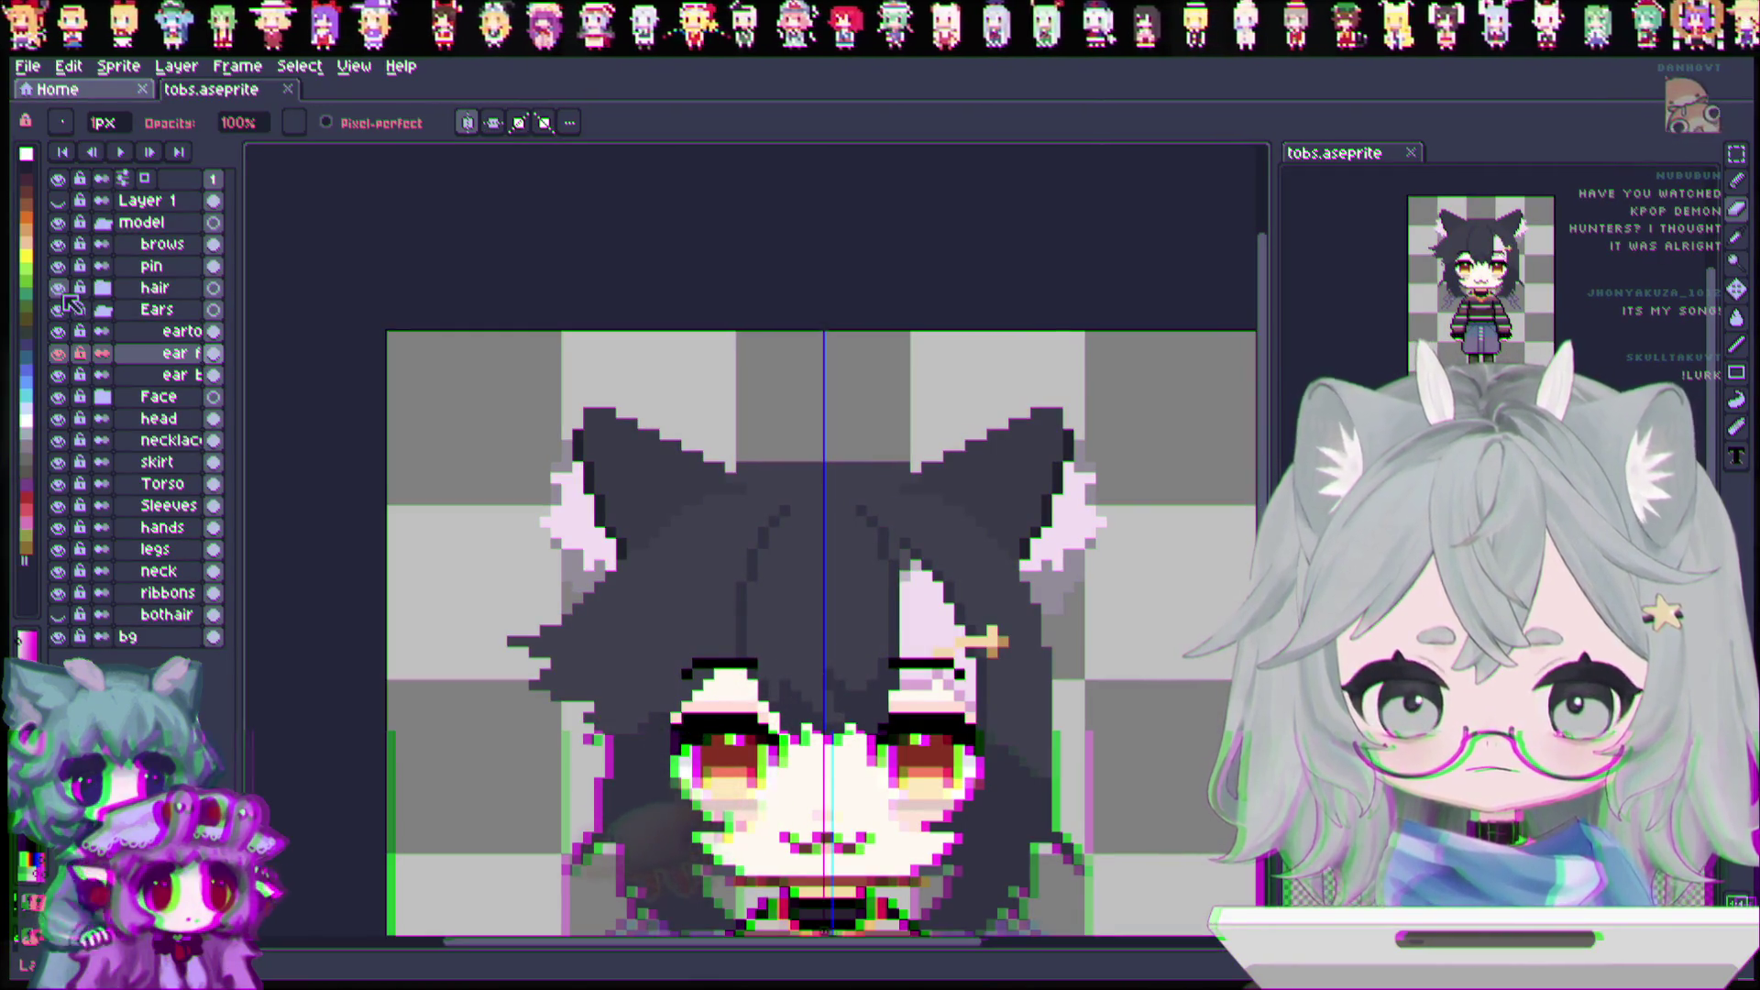
scroll(598, 510, up, 4)
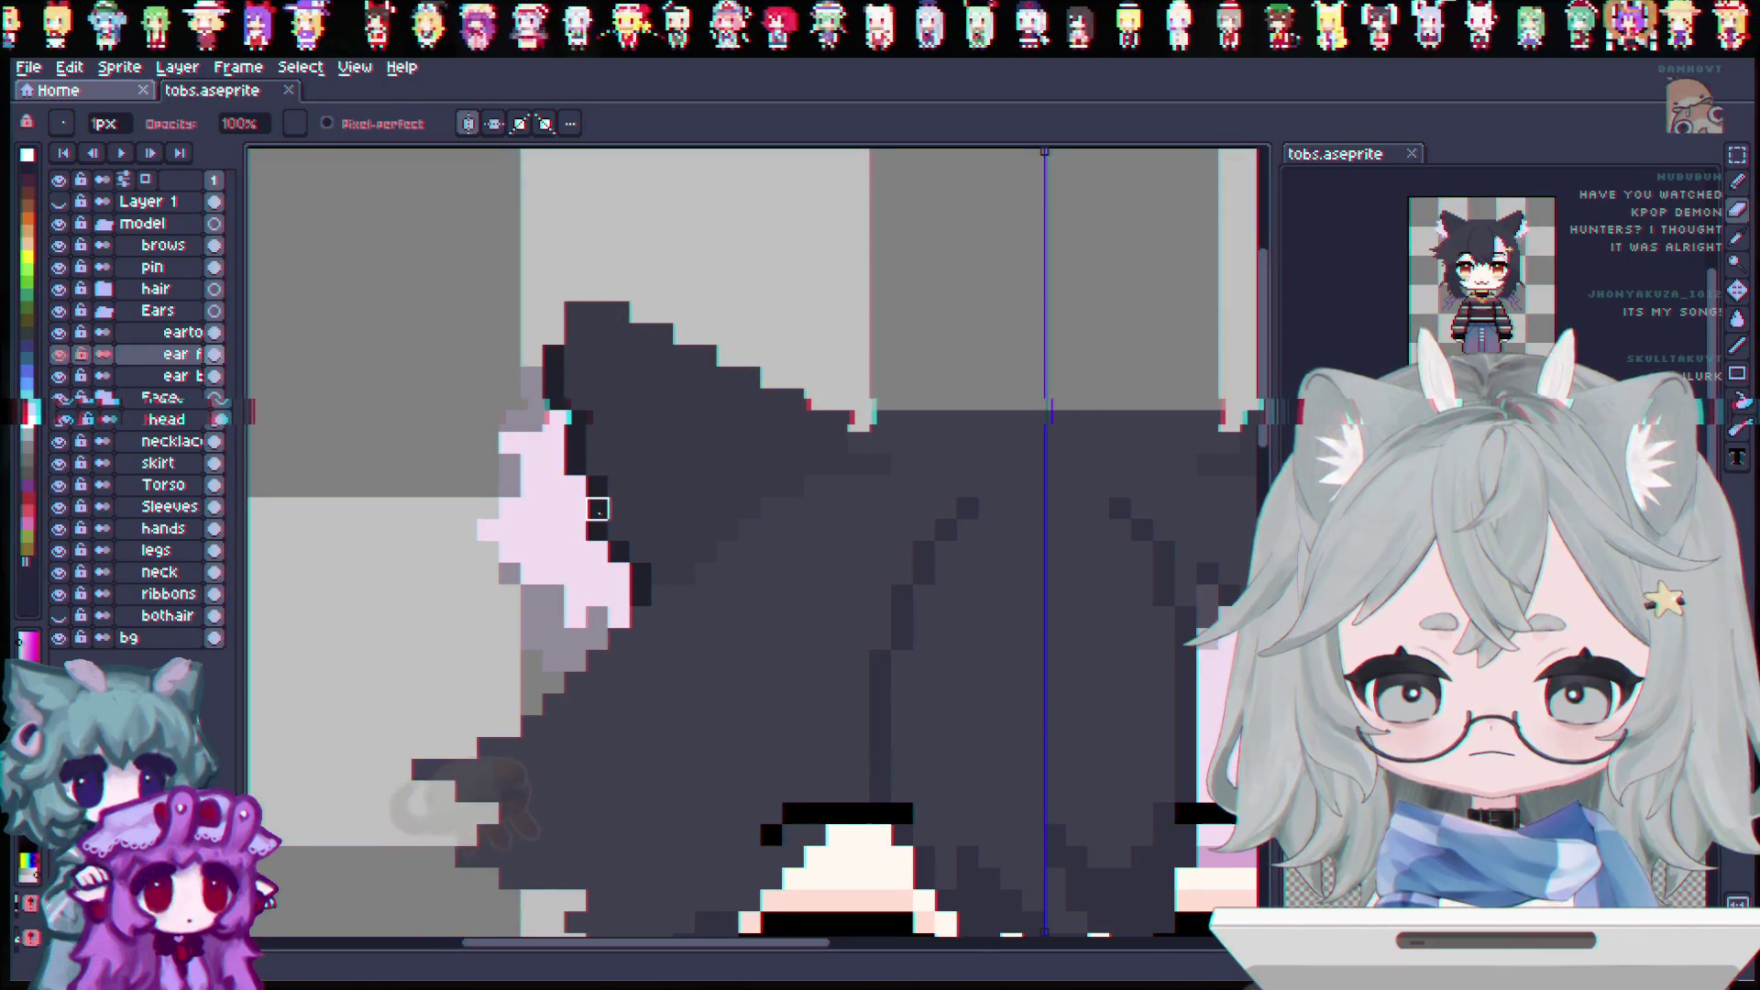
scroll(598, 509, down, 3)
scroll(675, 536, up, 2)
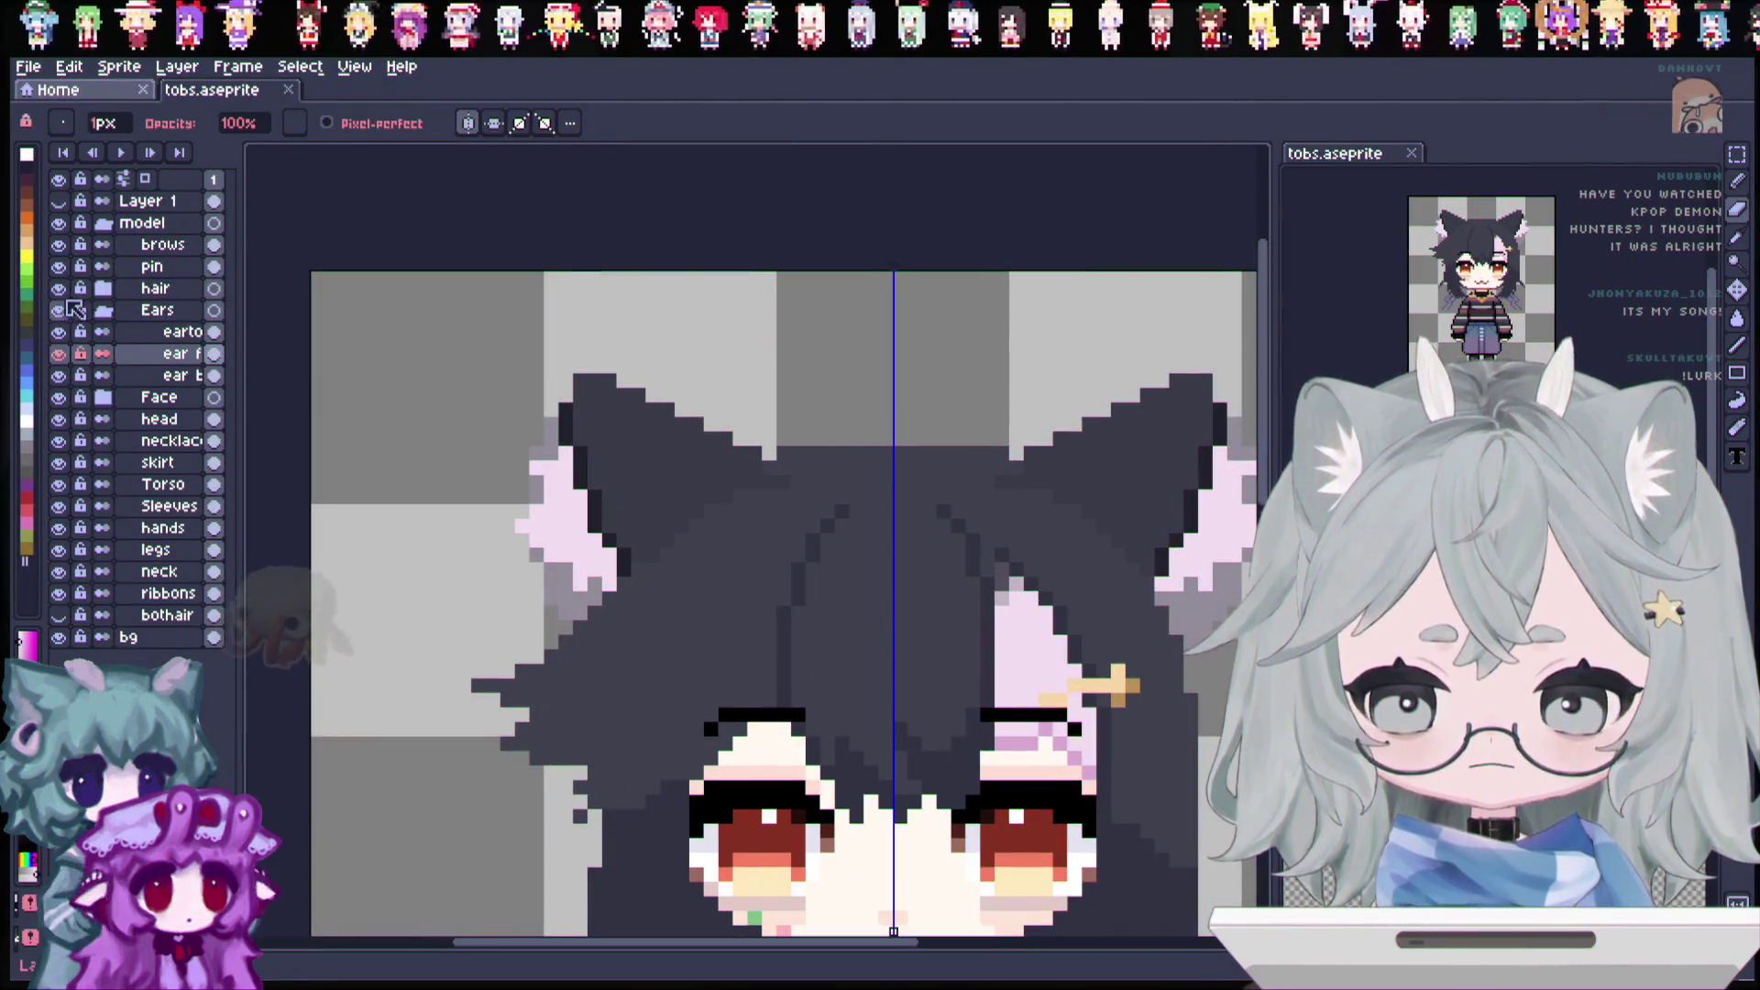
click(59, 289)
click(61, 290)
click(60, 289)
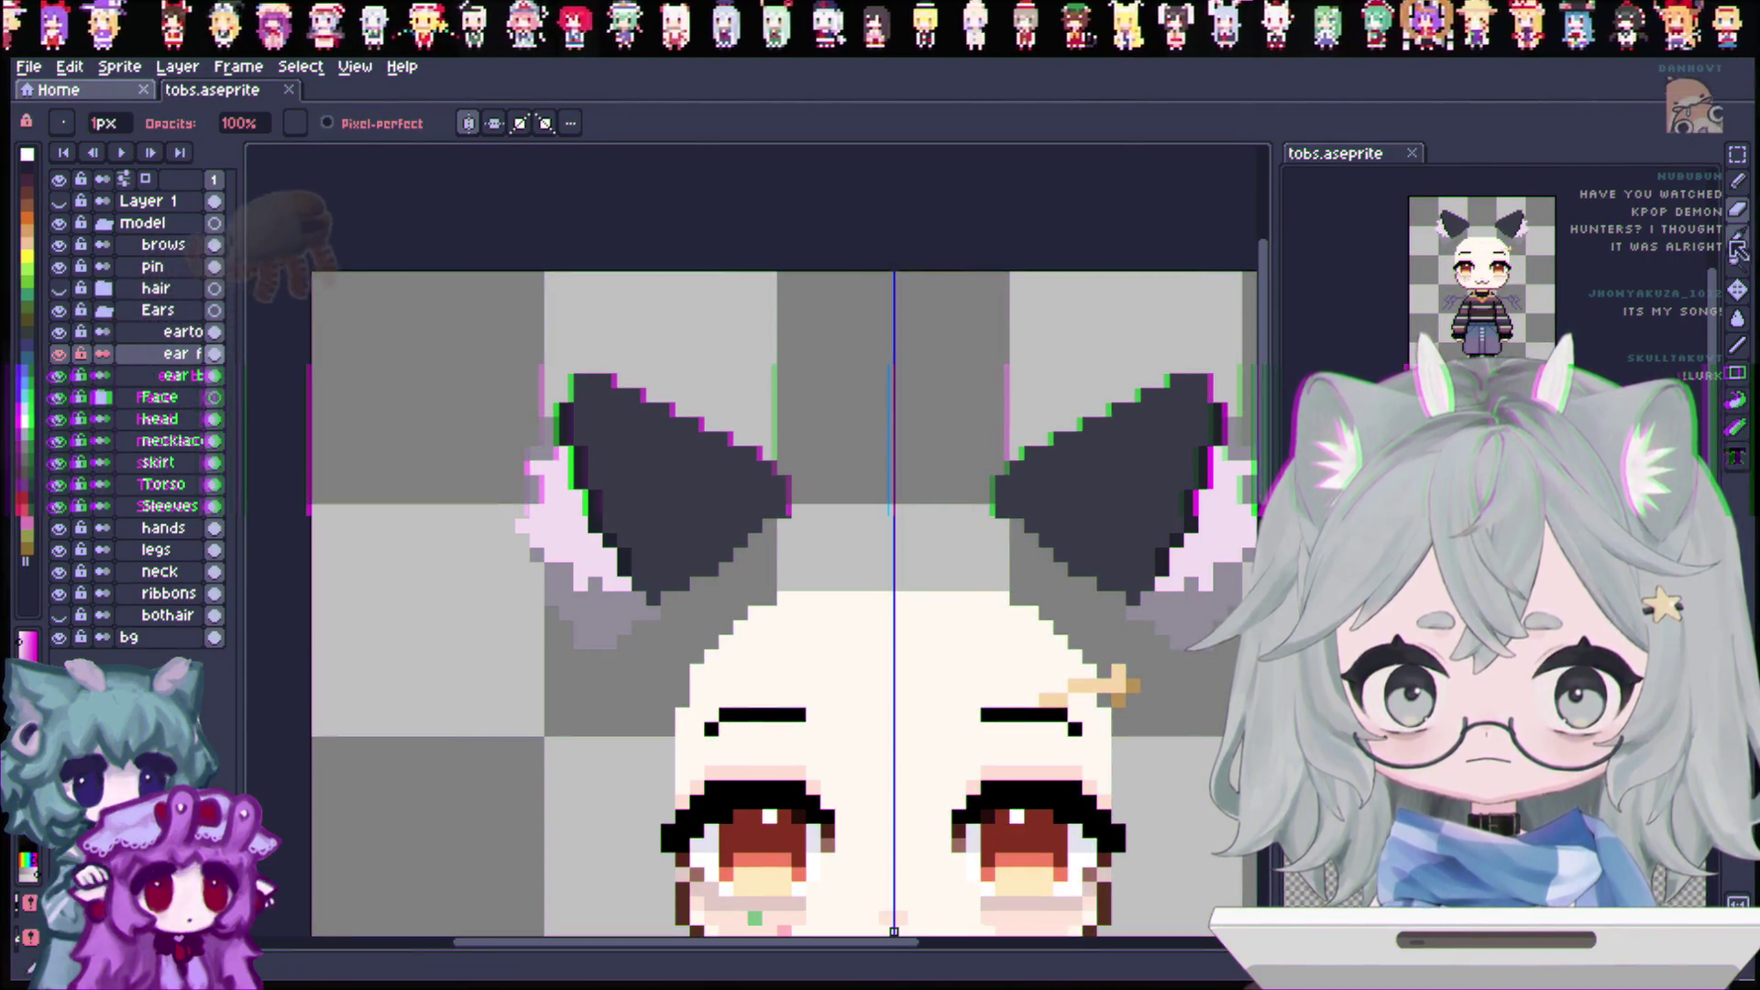
Step: Eyedrop a colour, recheck the ears against the hair, and select the earto layer
key(i)
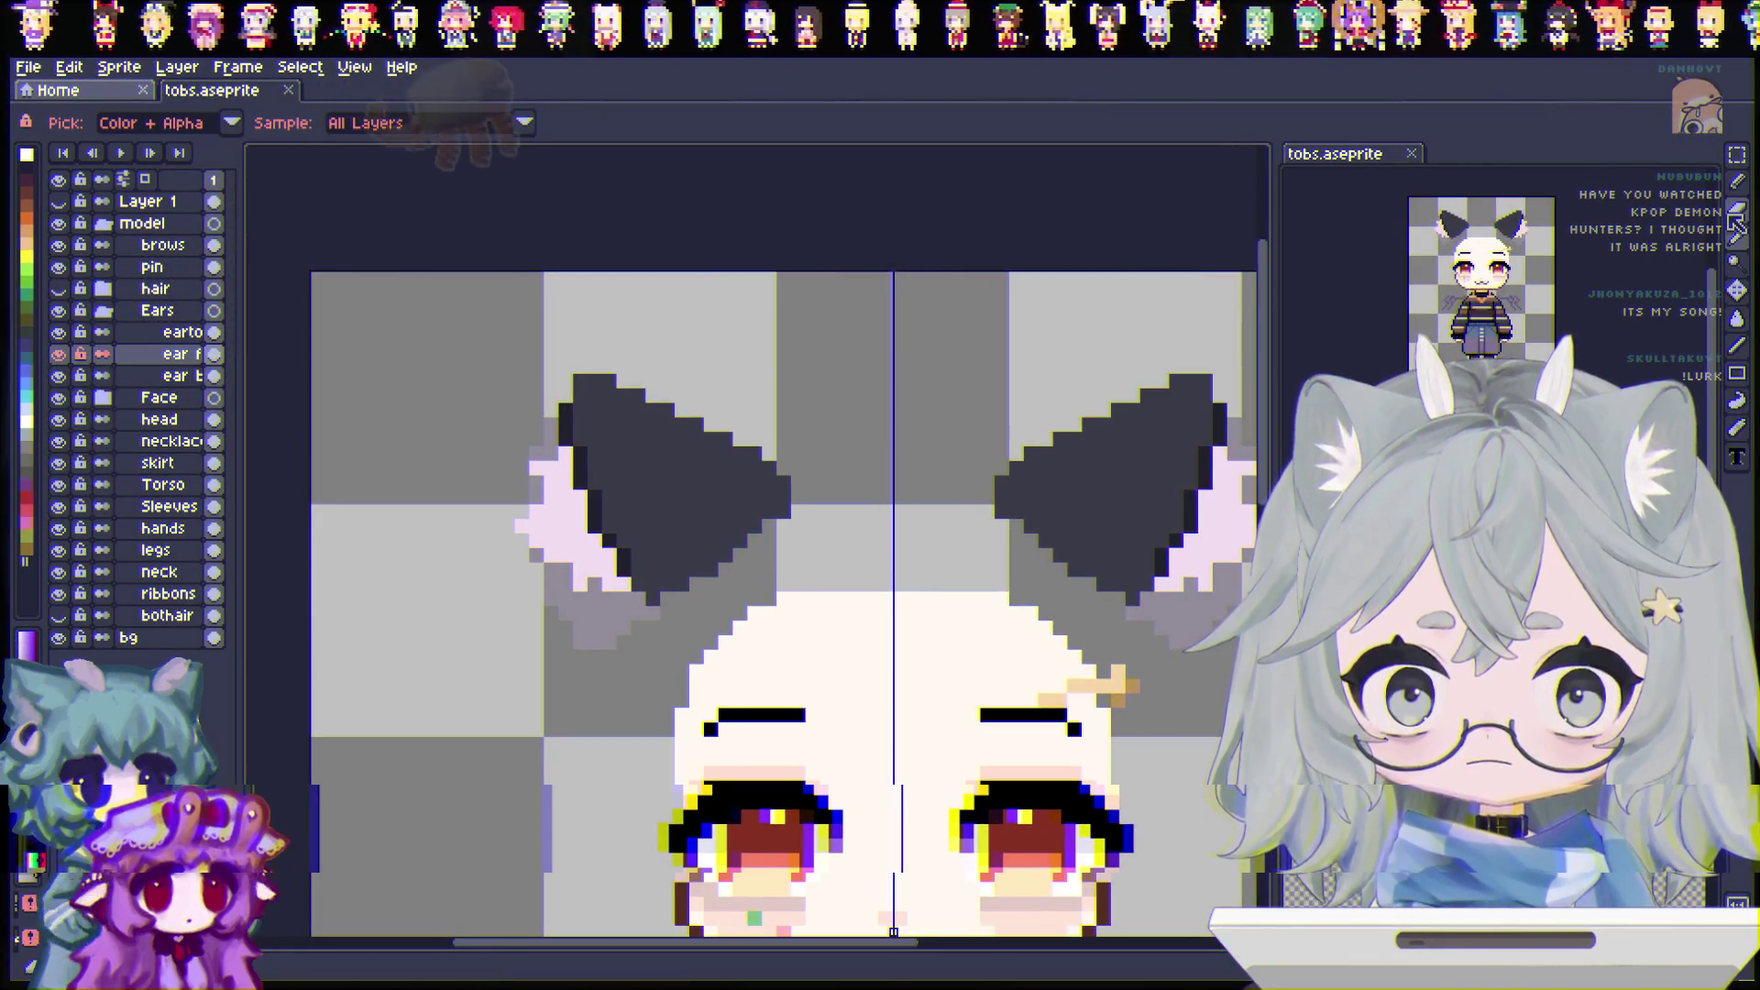
click(1735, 212)
key(Down)
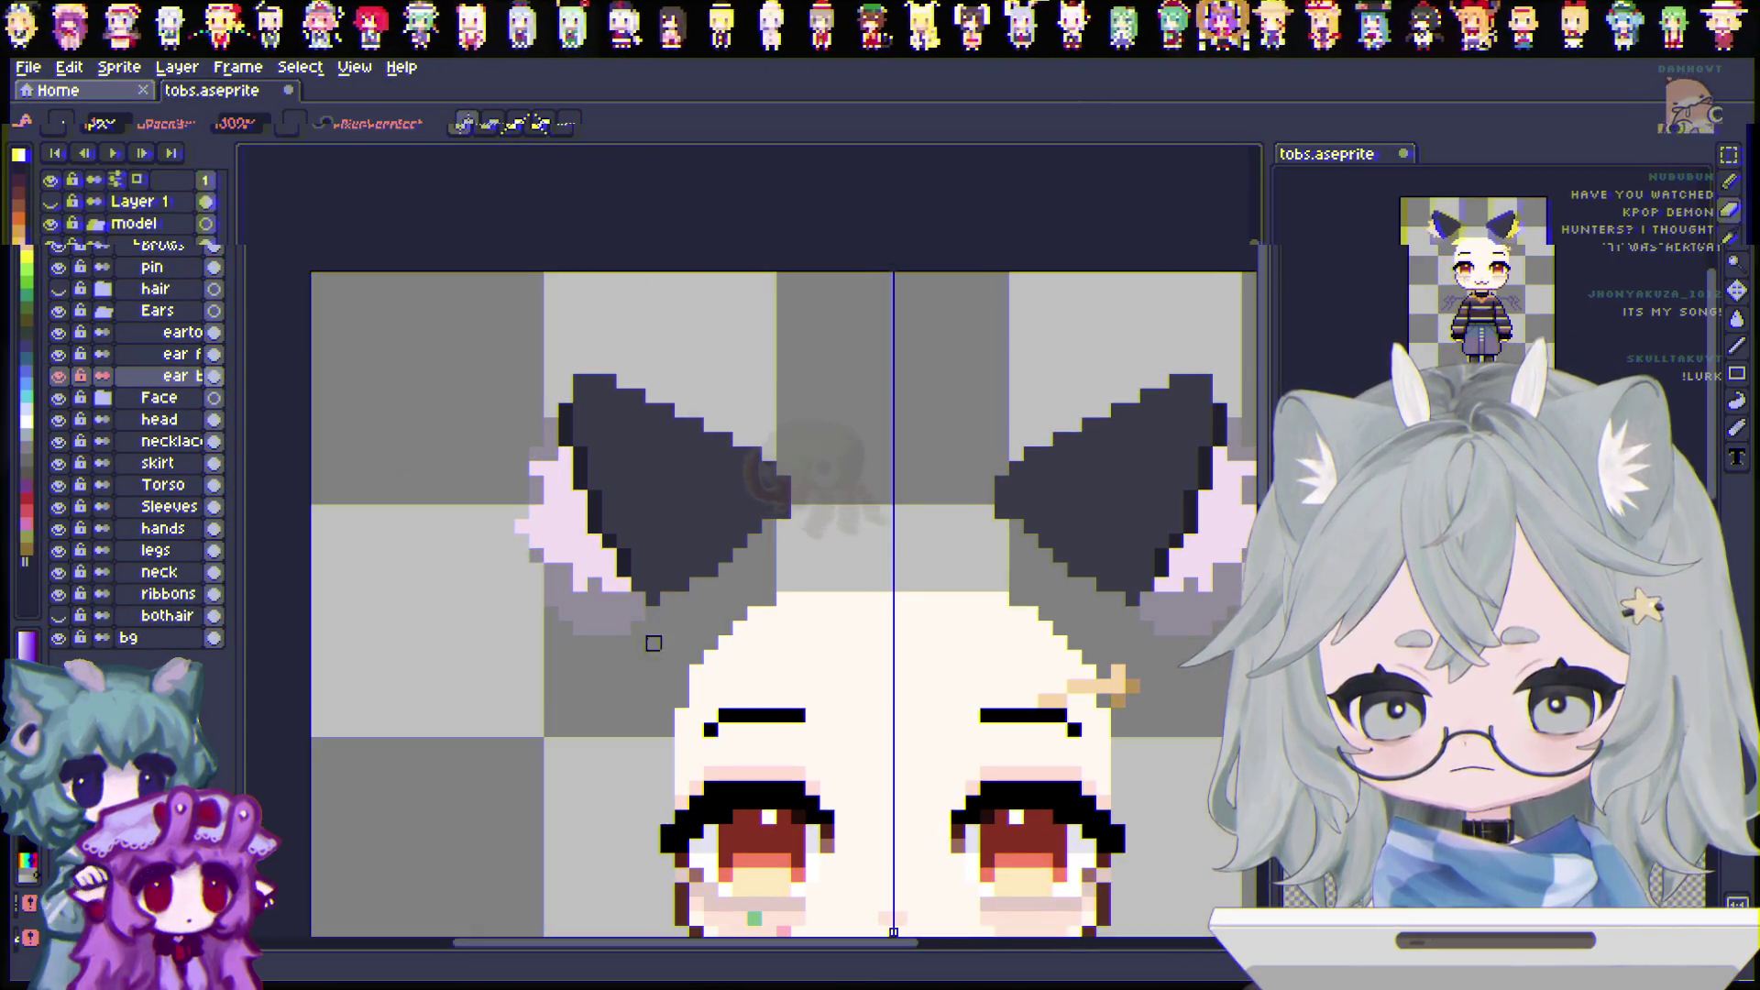
click(58, 289)
click(58, 289)
click(59, 291)
click(59, 292)
click(59, 291)
click(59, 292)
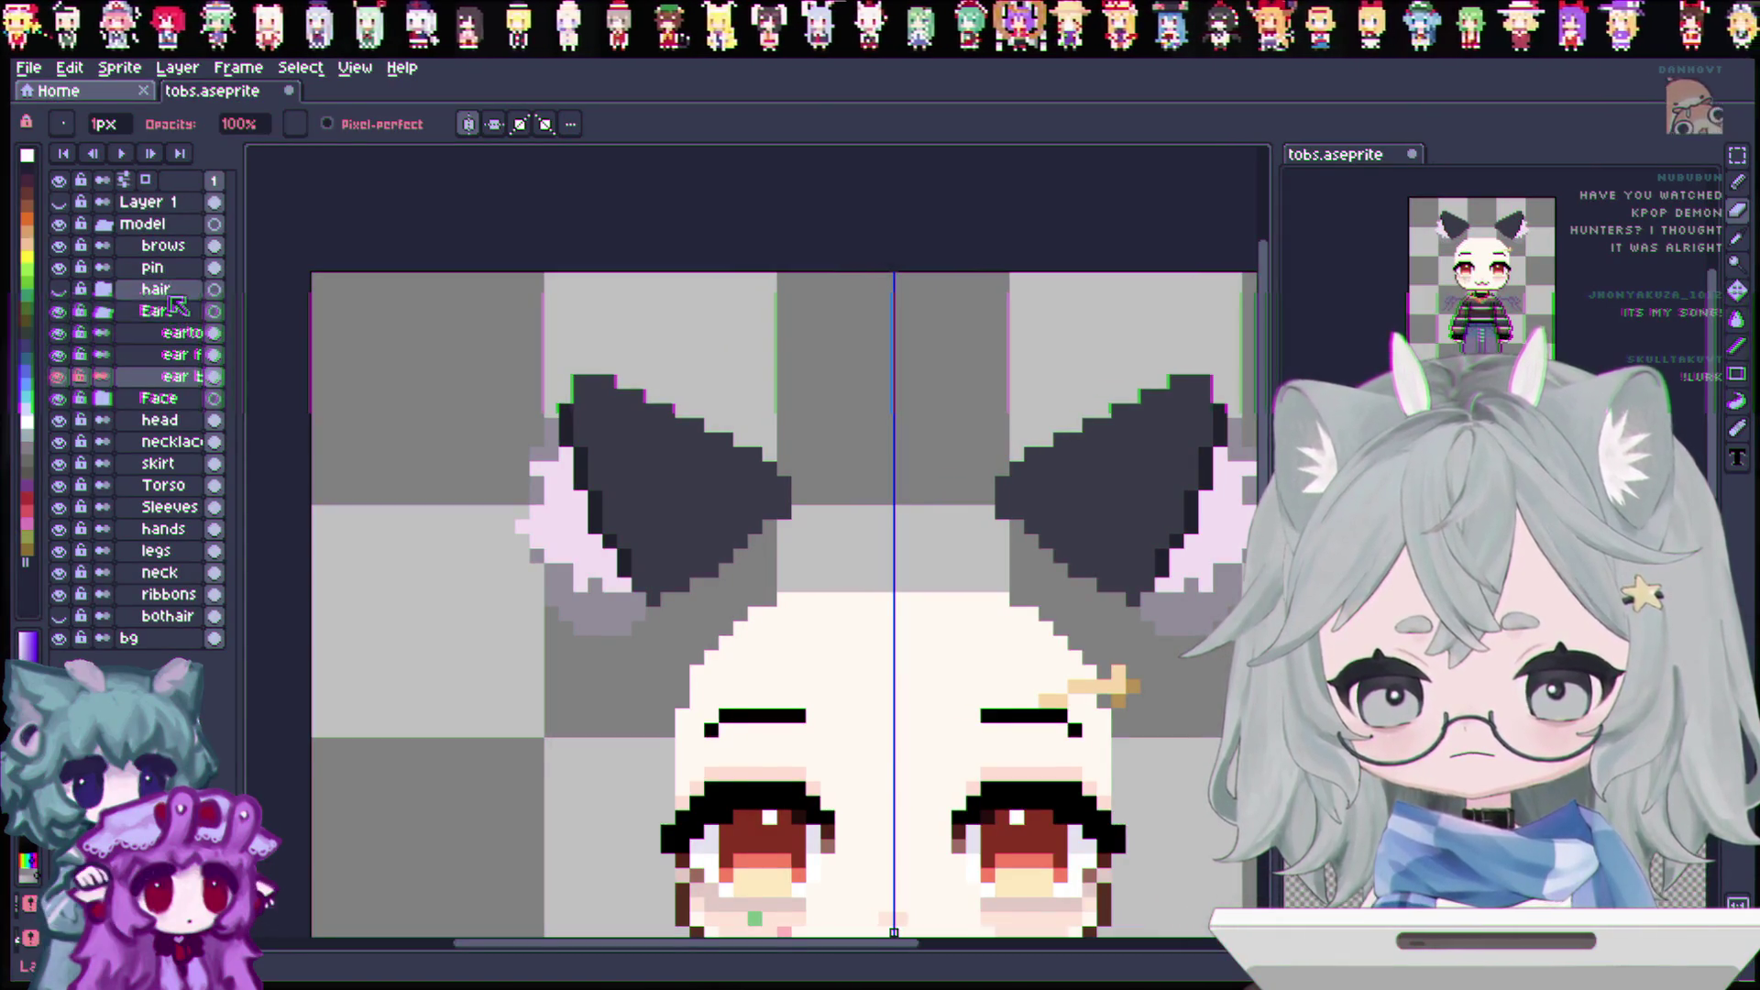
click(178, 332)
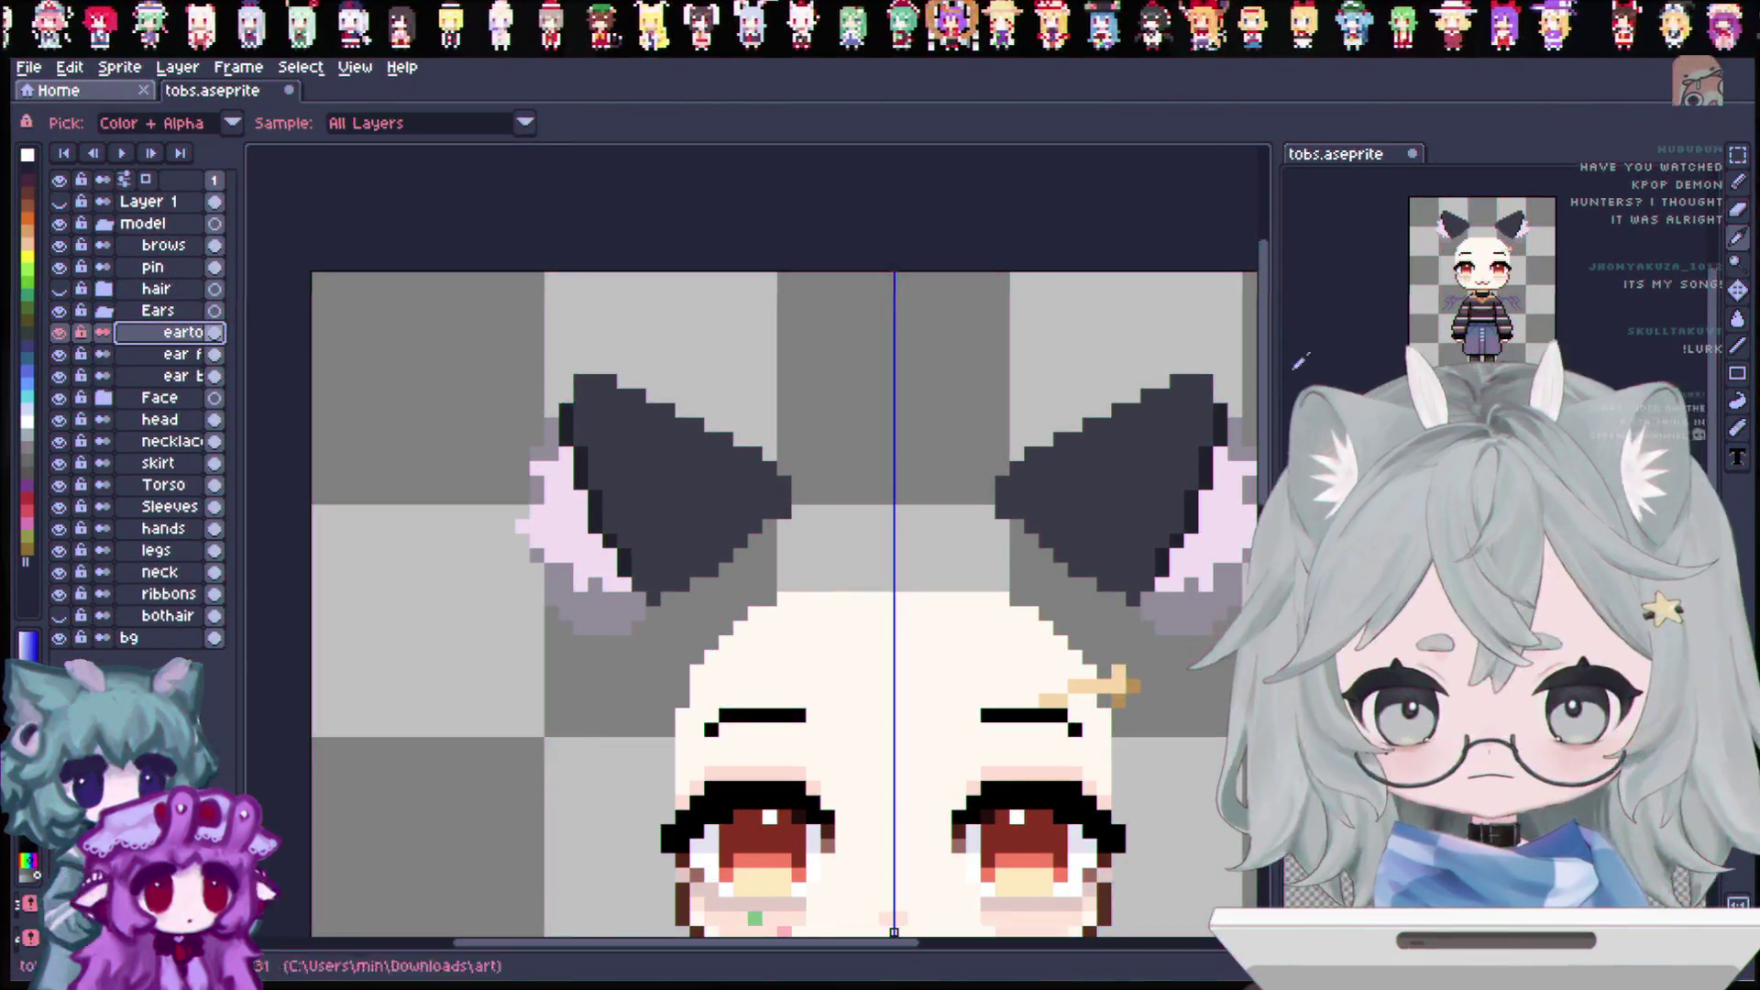
Step: Thicken the dark ears with pixels at the tip and inner edges, save, and reshow the hair
key(b)
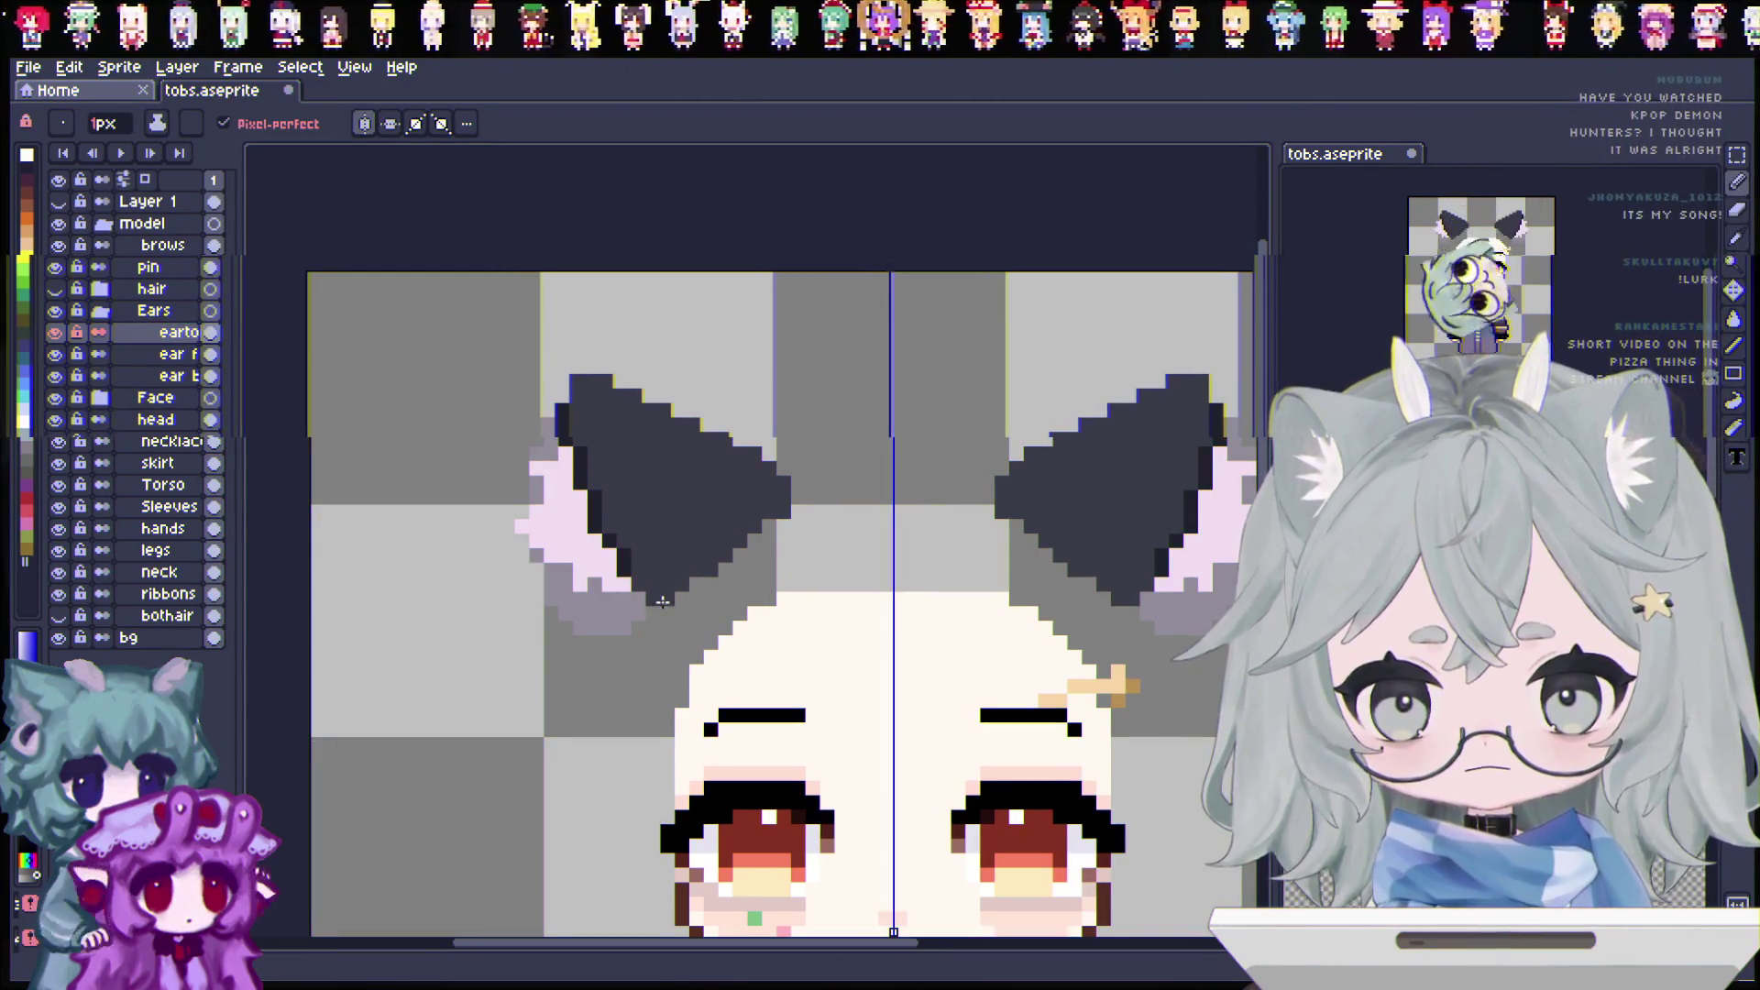
click(639, 627)
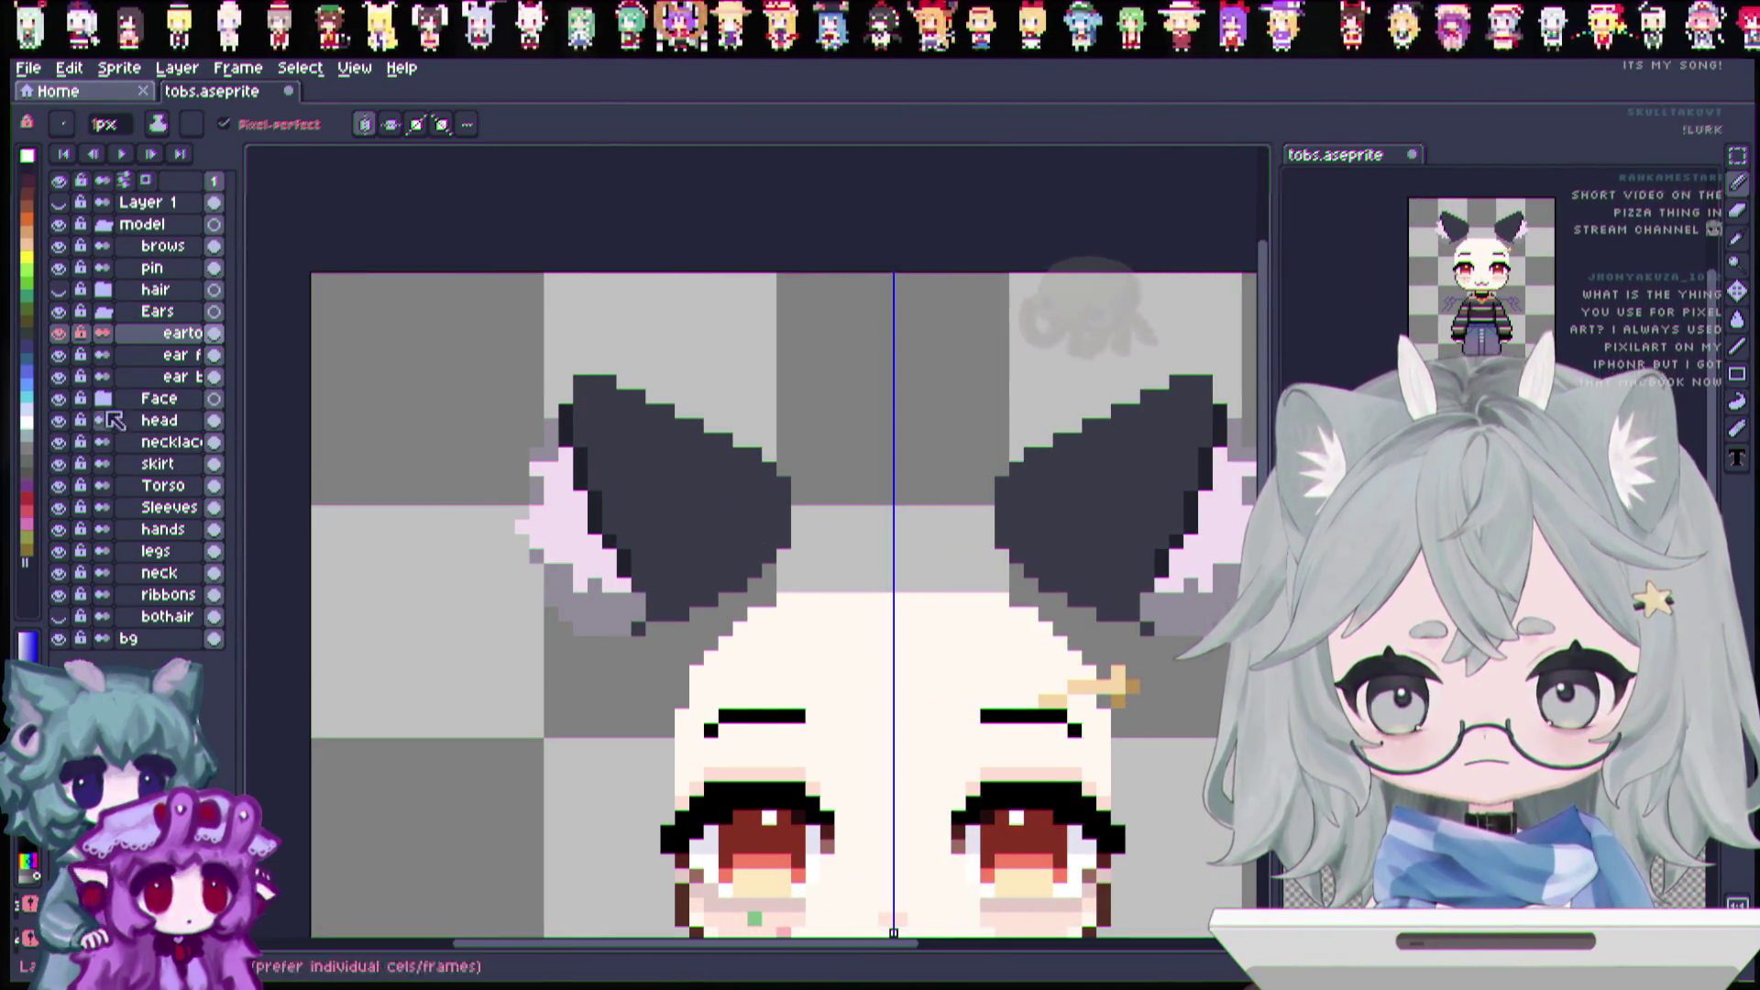
click(60, 290)
click(61, 290)
click(61, 289)
click(61, 290)
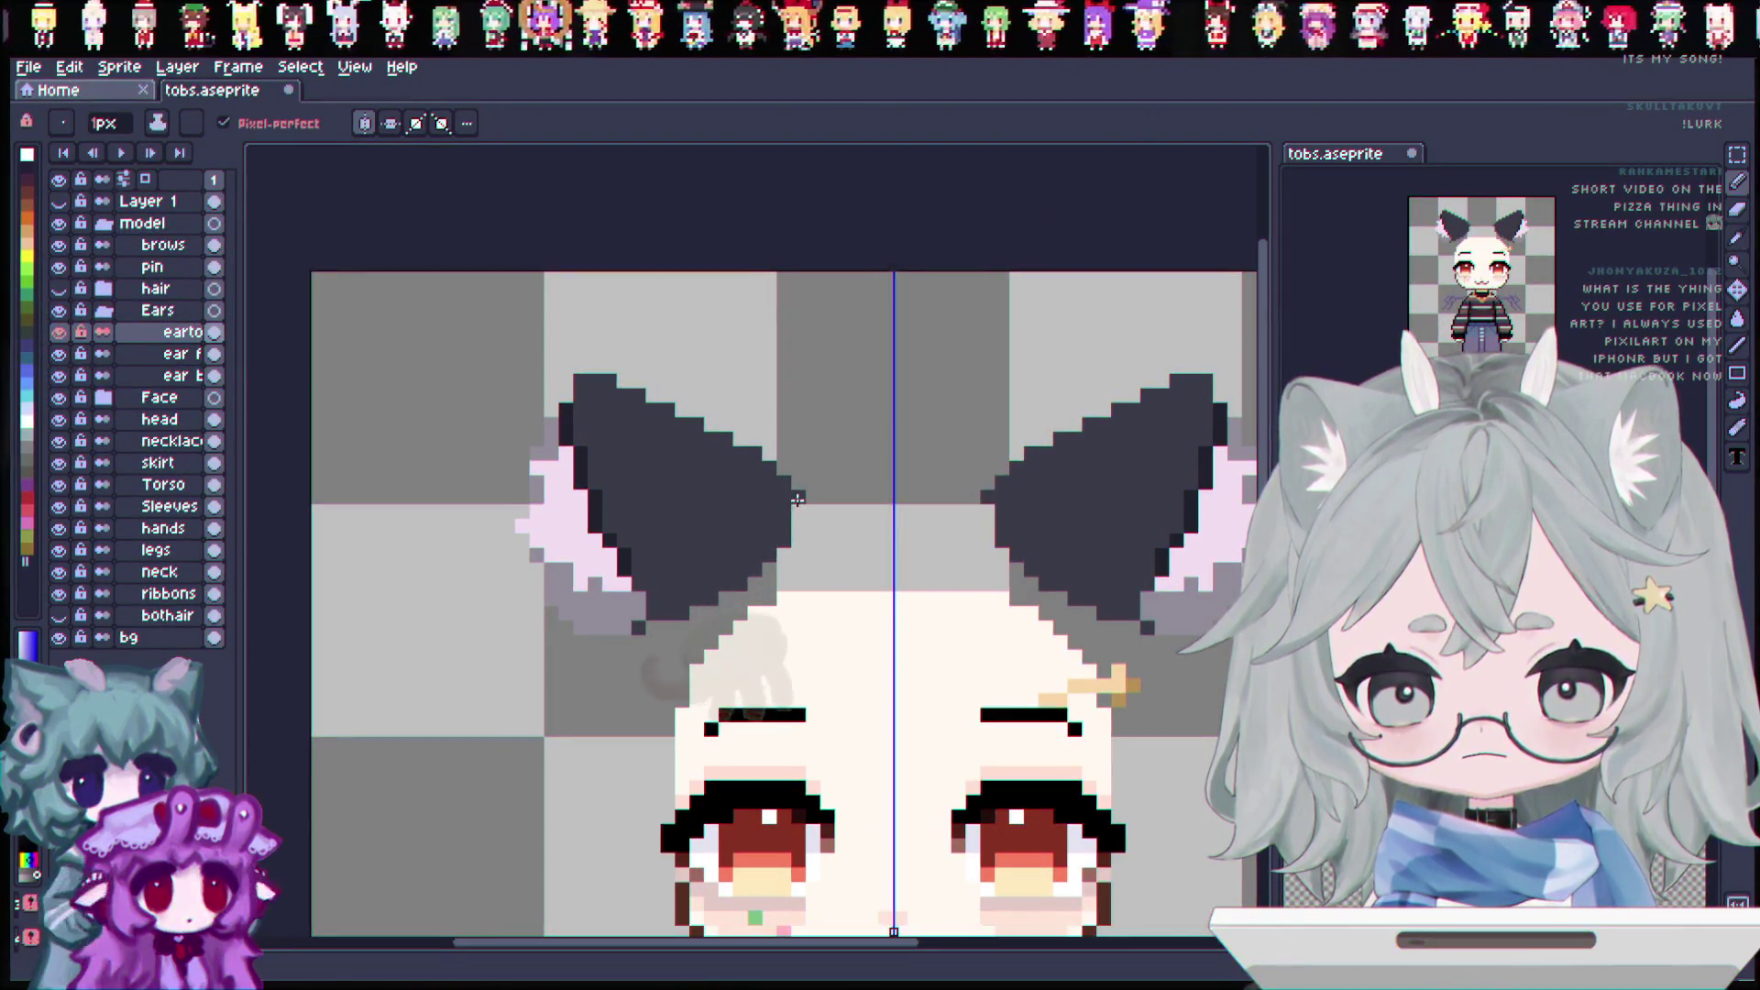
drag(798, 500, 797, 550)
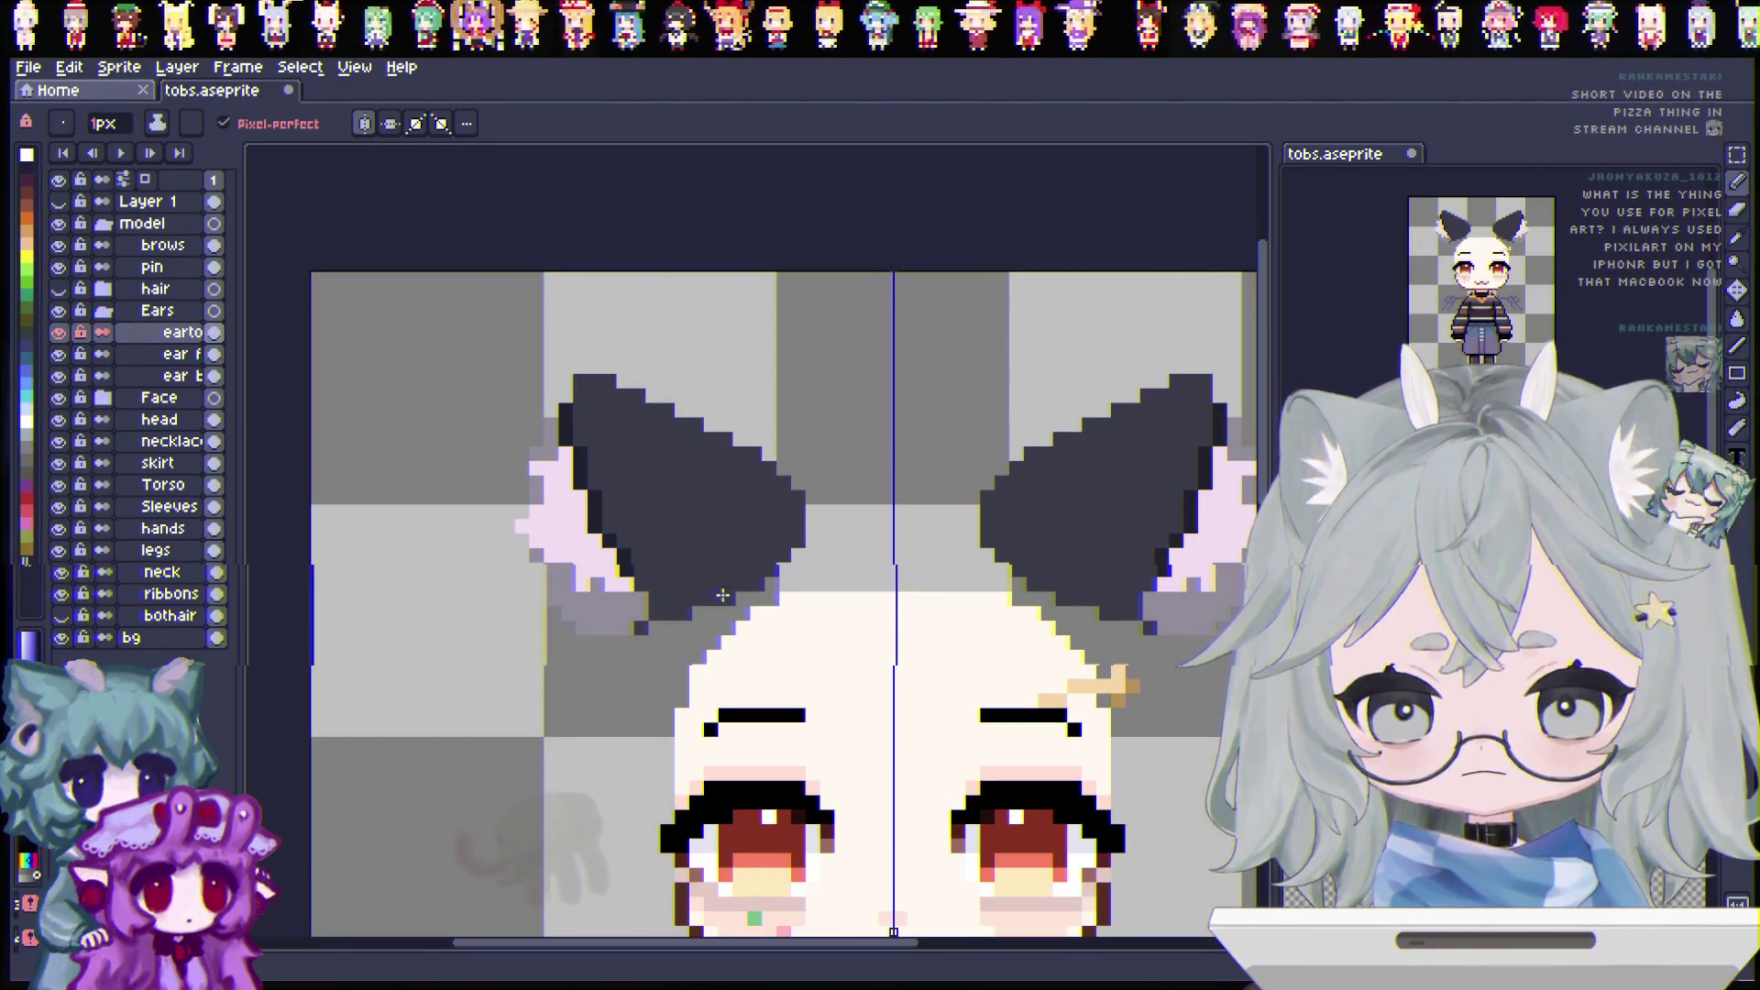
key(ctrl+s)
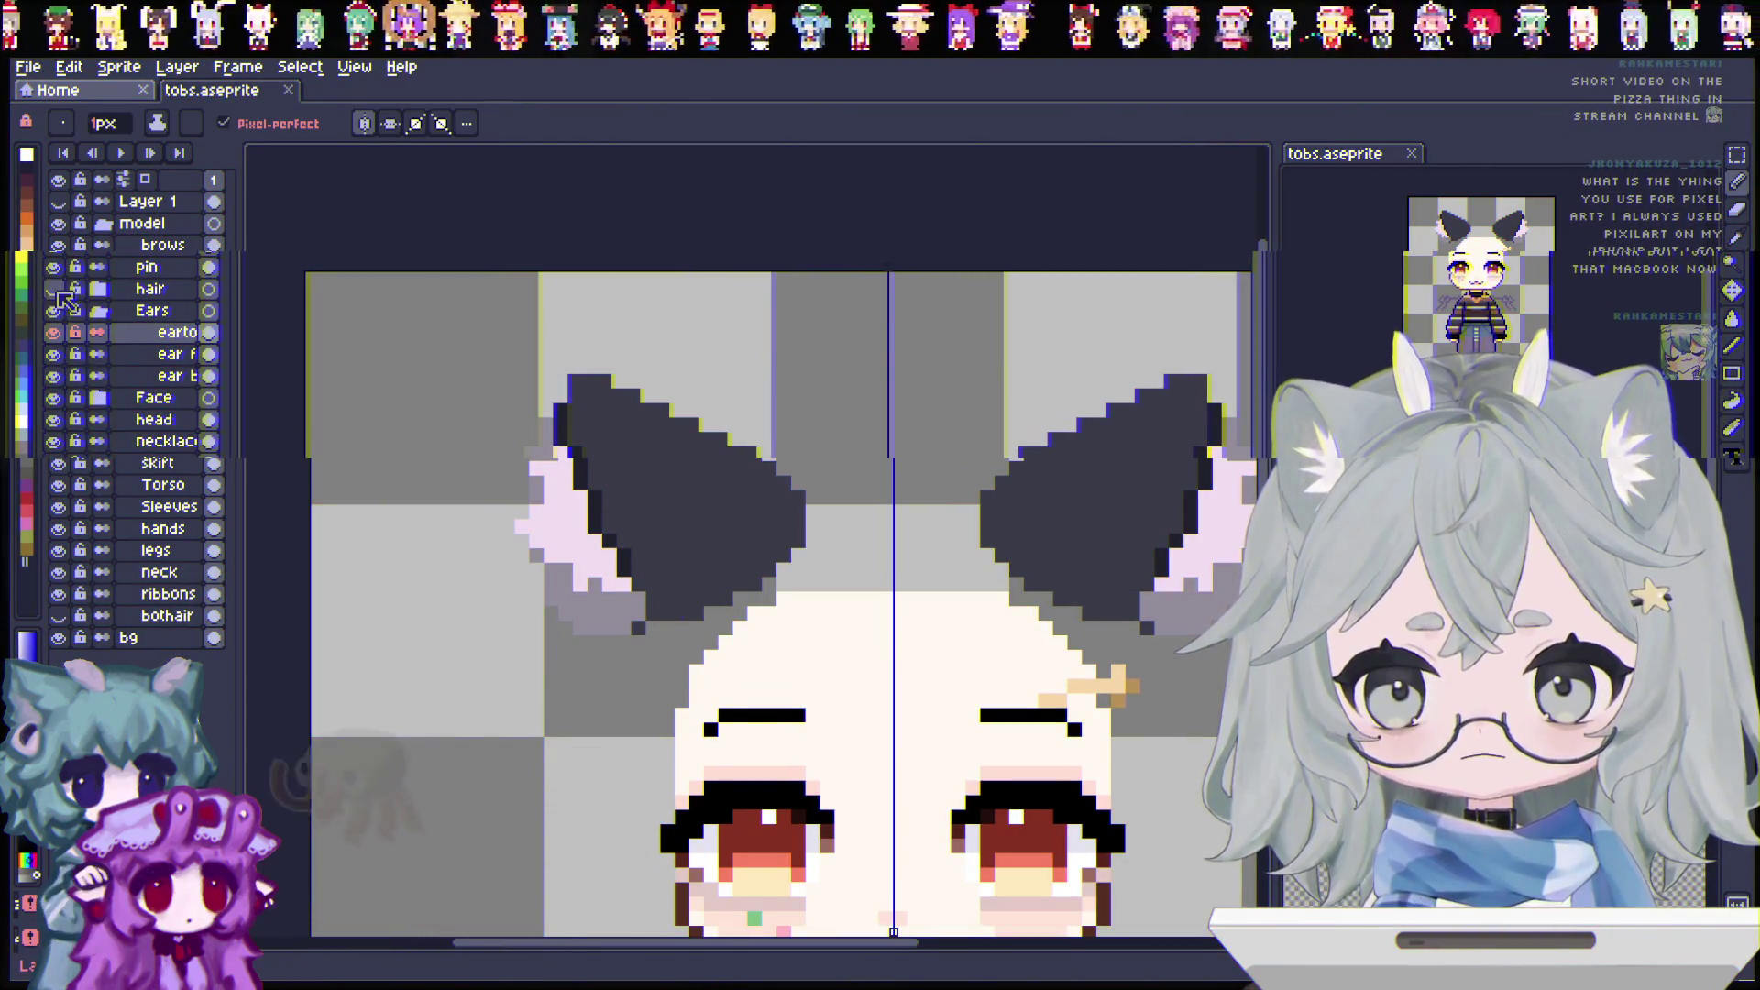
click(61, 289)
key(minus)
key(minus)
key(minus)
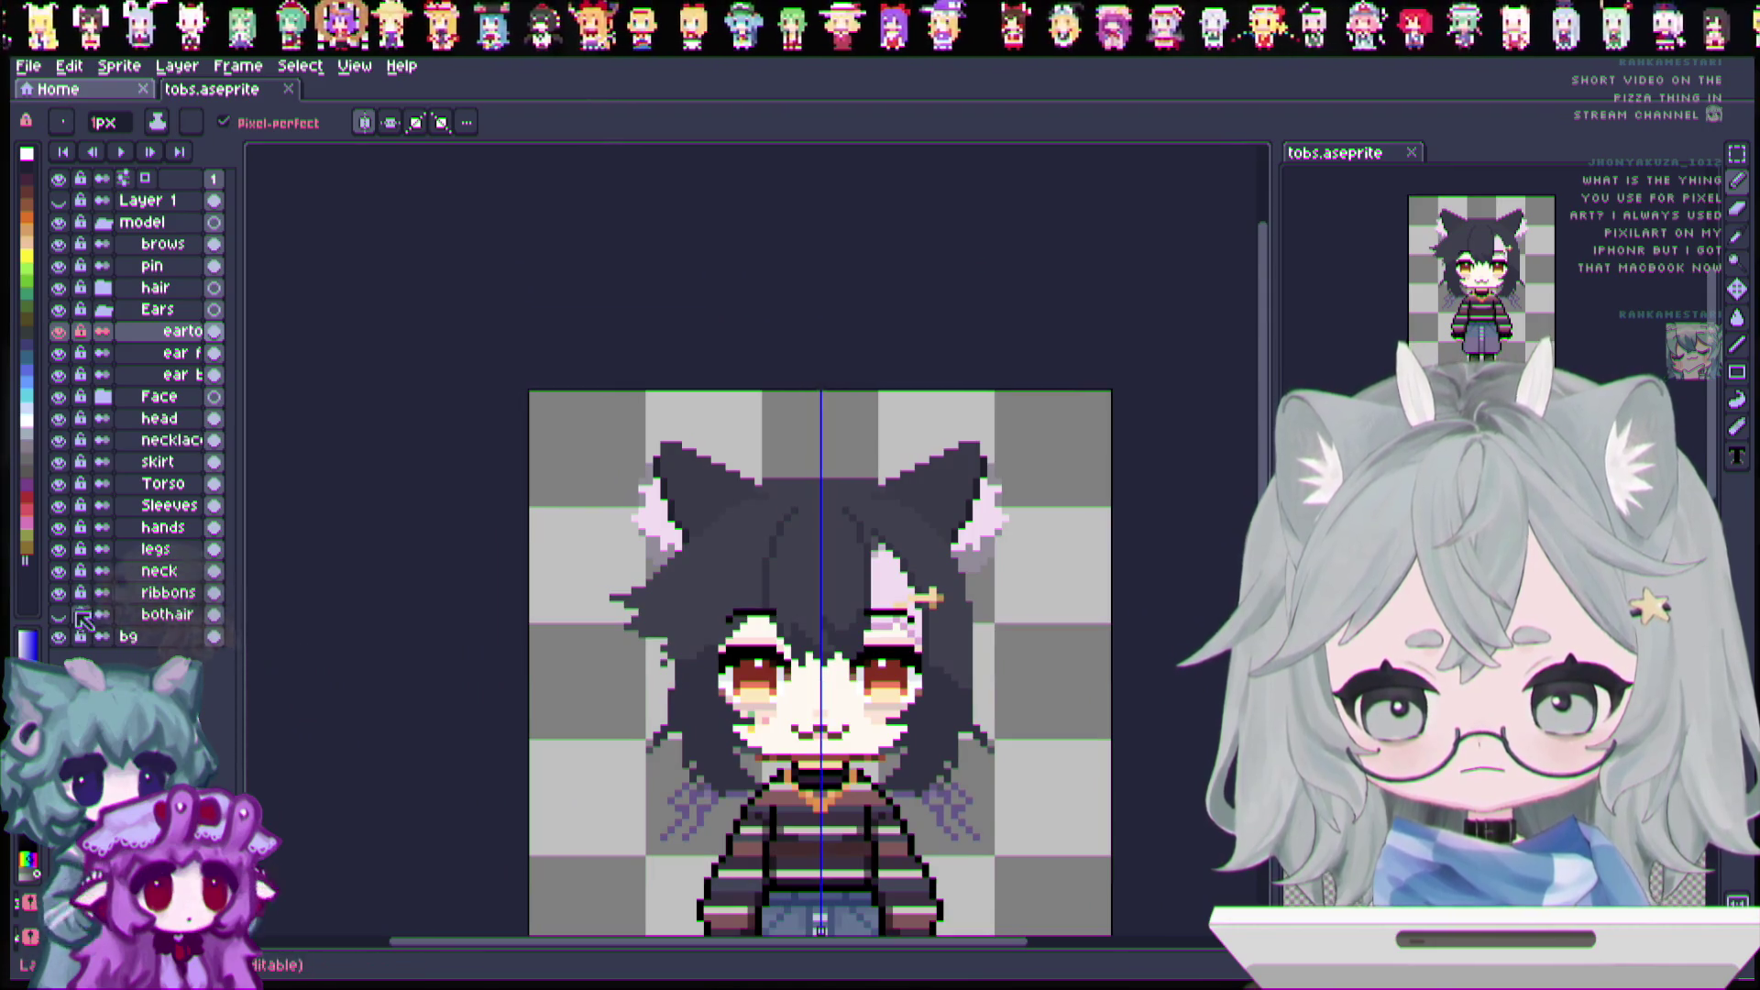
click(59, 615)
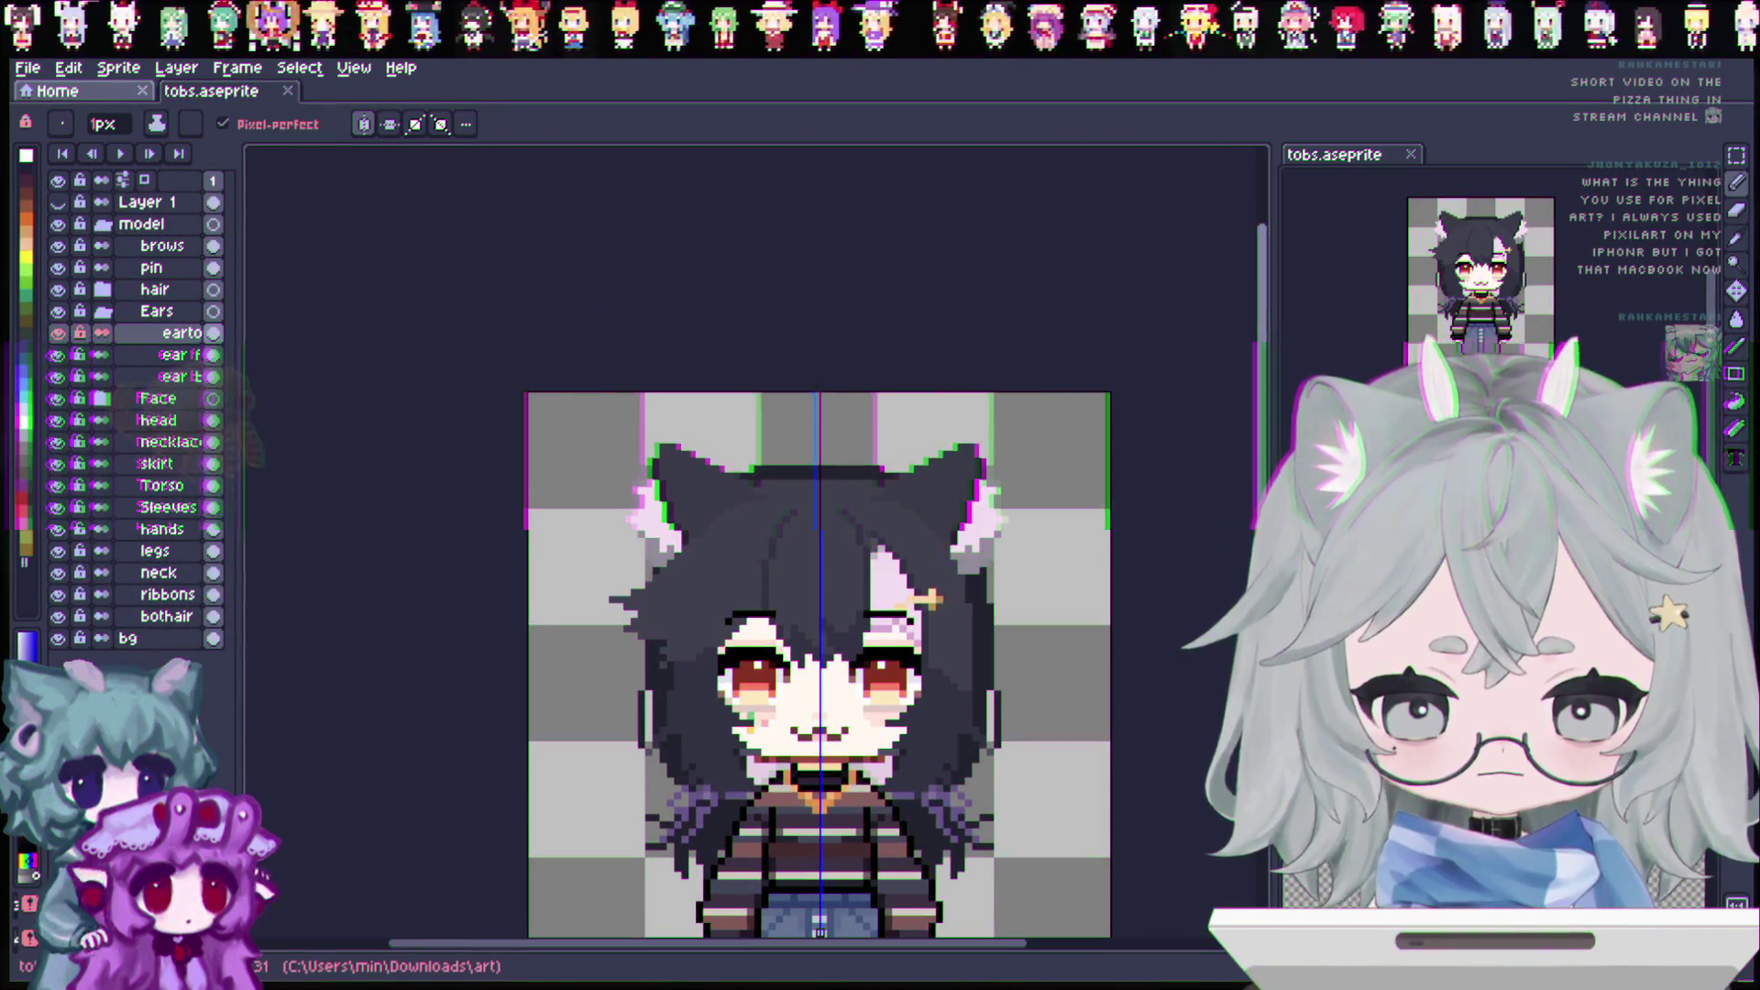
scroll(1139, 632, down, 2)
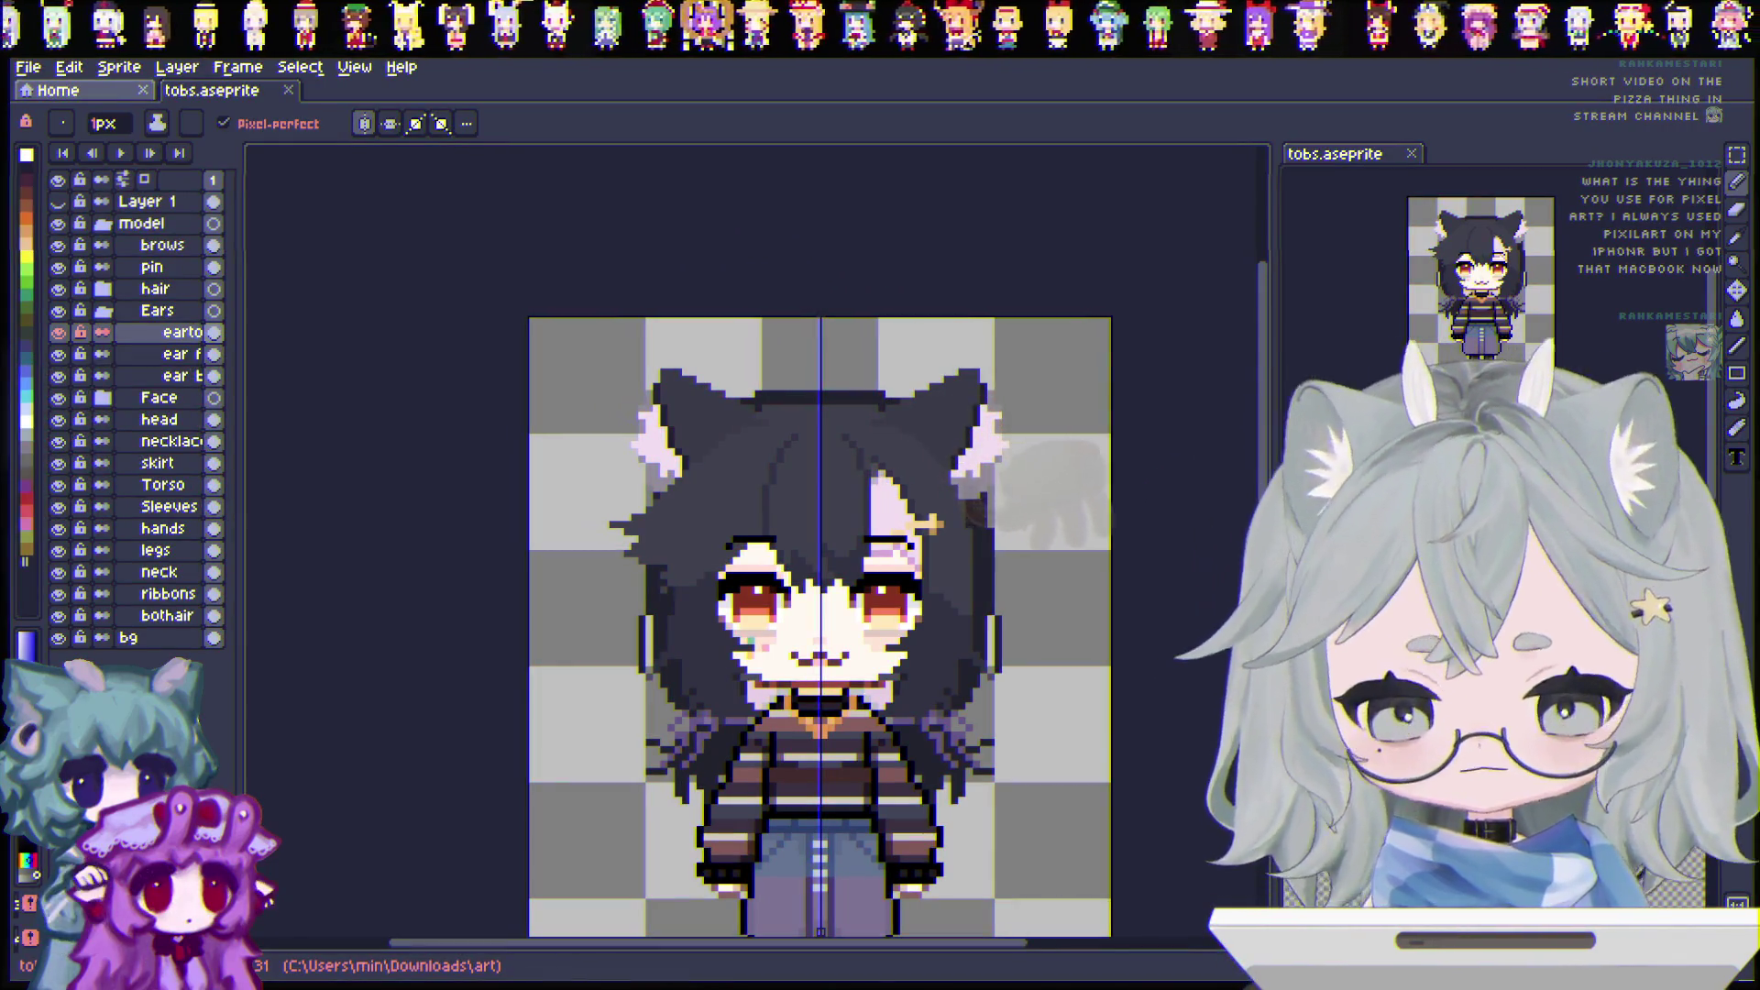
click(406, 508)
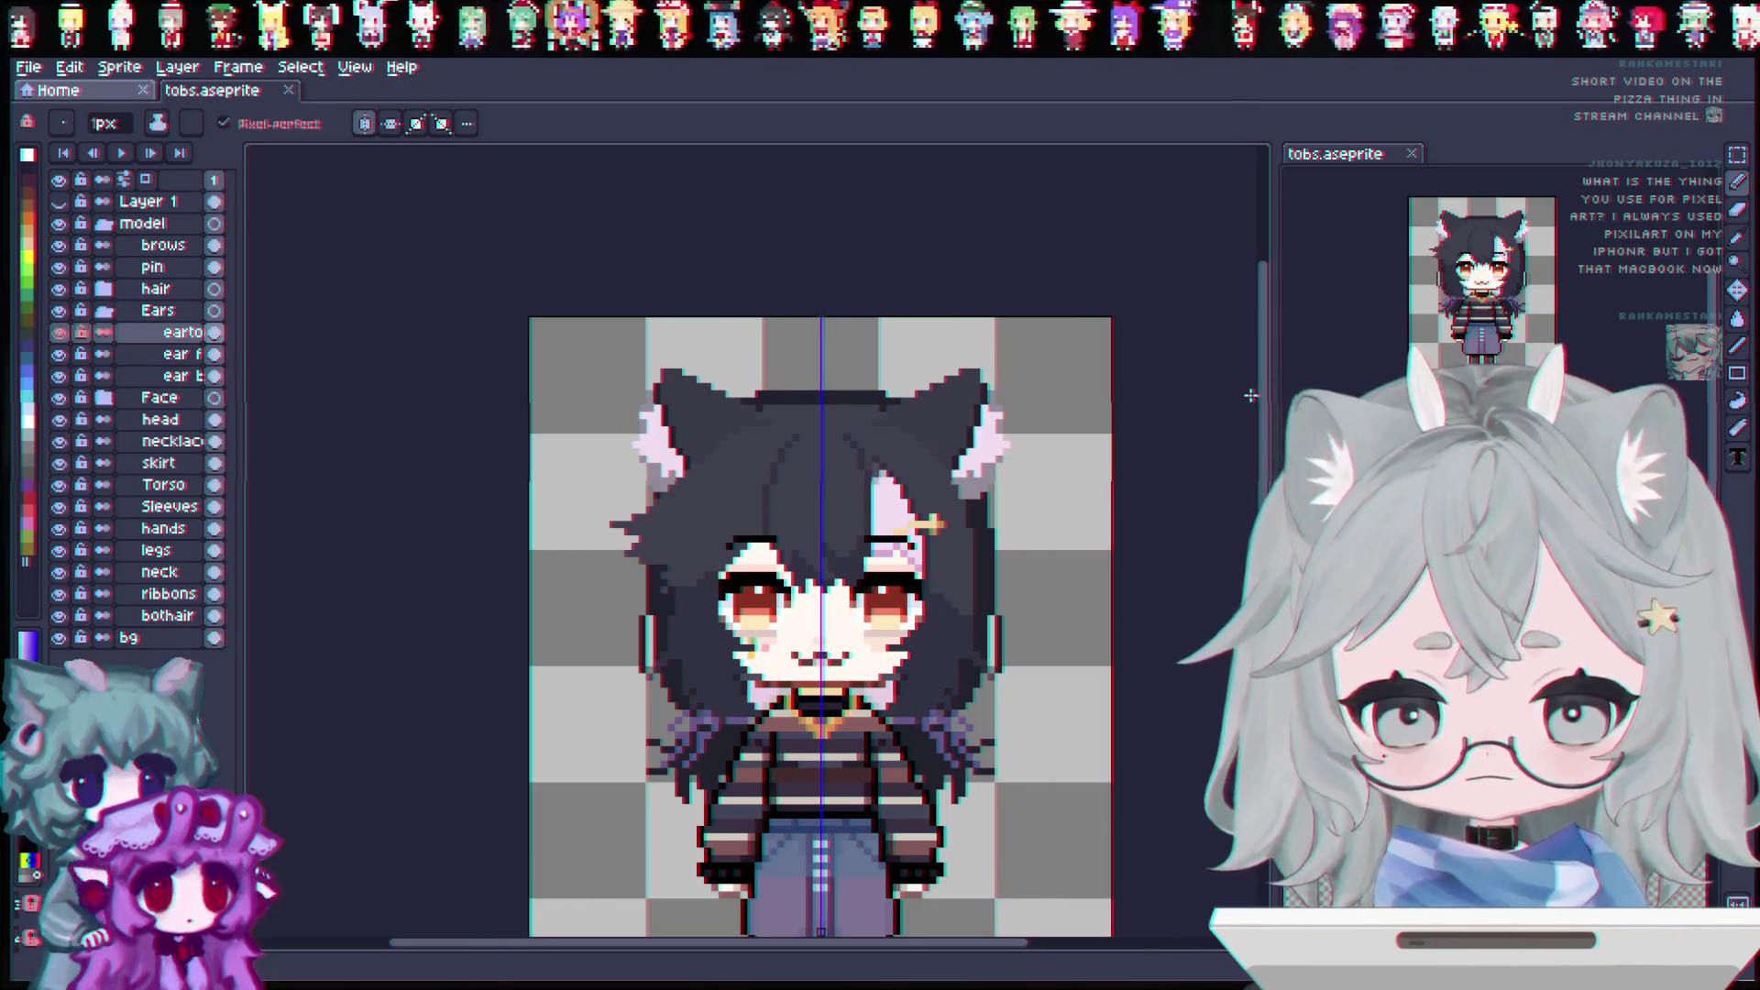
scroll(820, 550, down, 3)
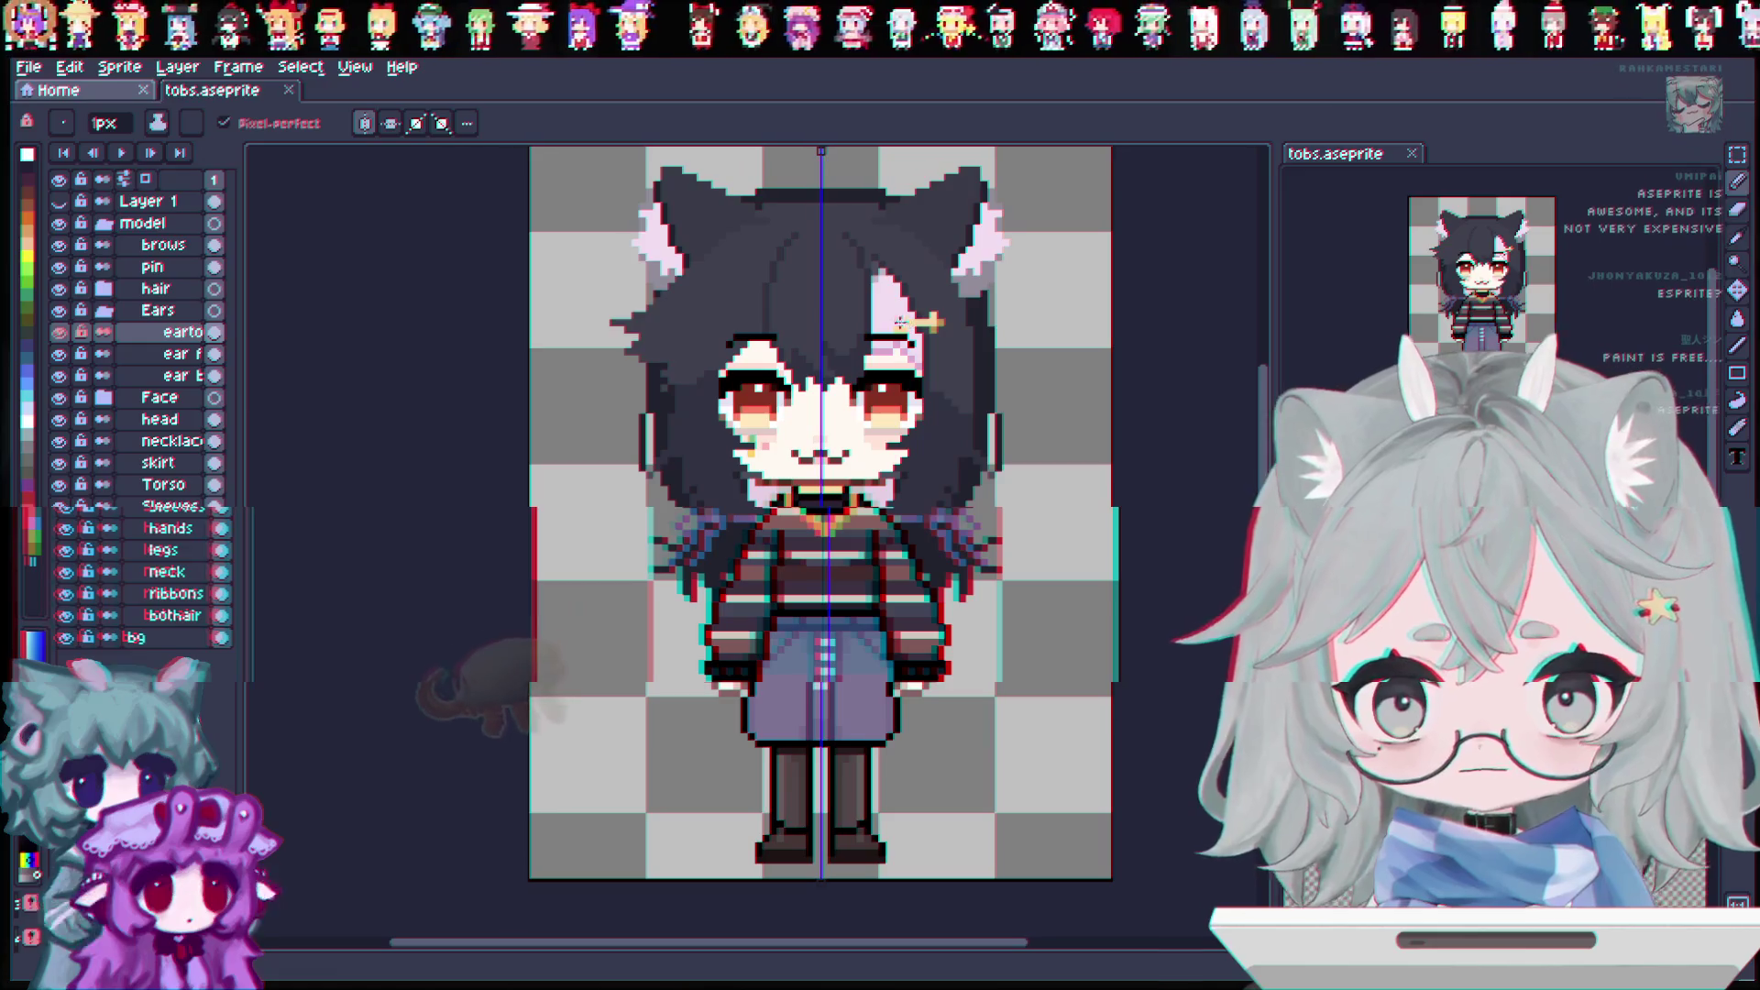
scroll(901, 320, up, 5)
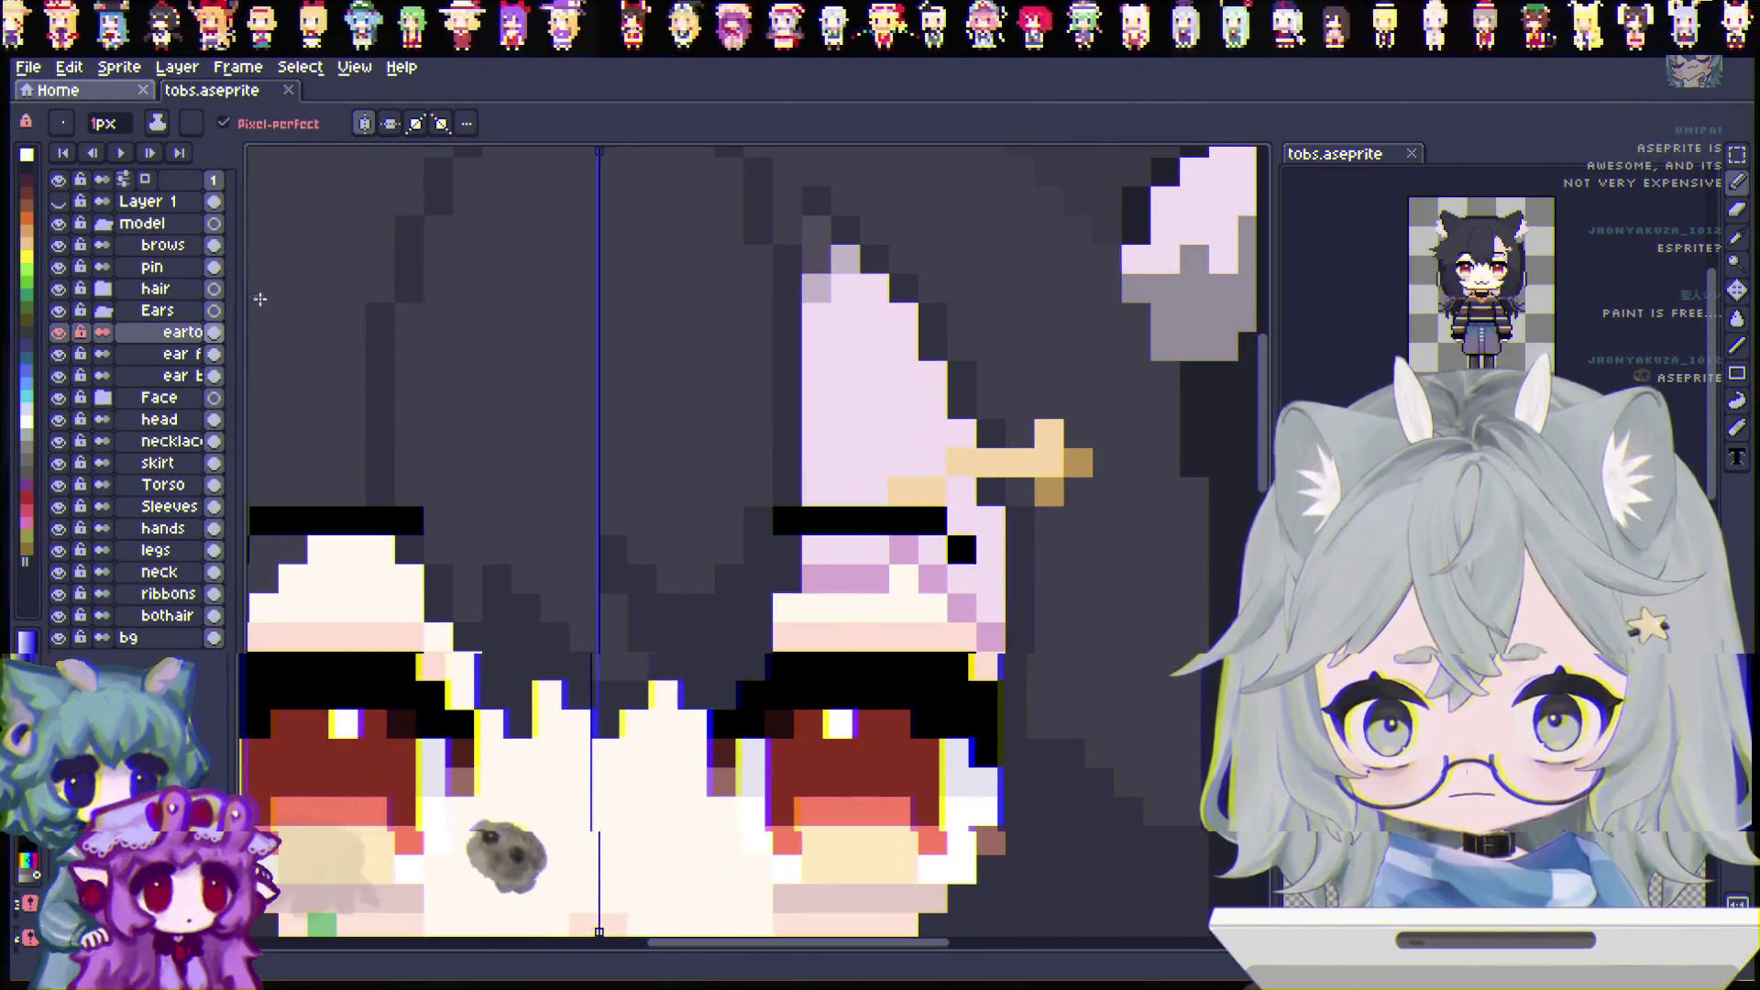
Step: Select hair3 in the expanded hair group and recolour two pixels beside the hair pin lavender
click(104, 311)
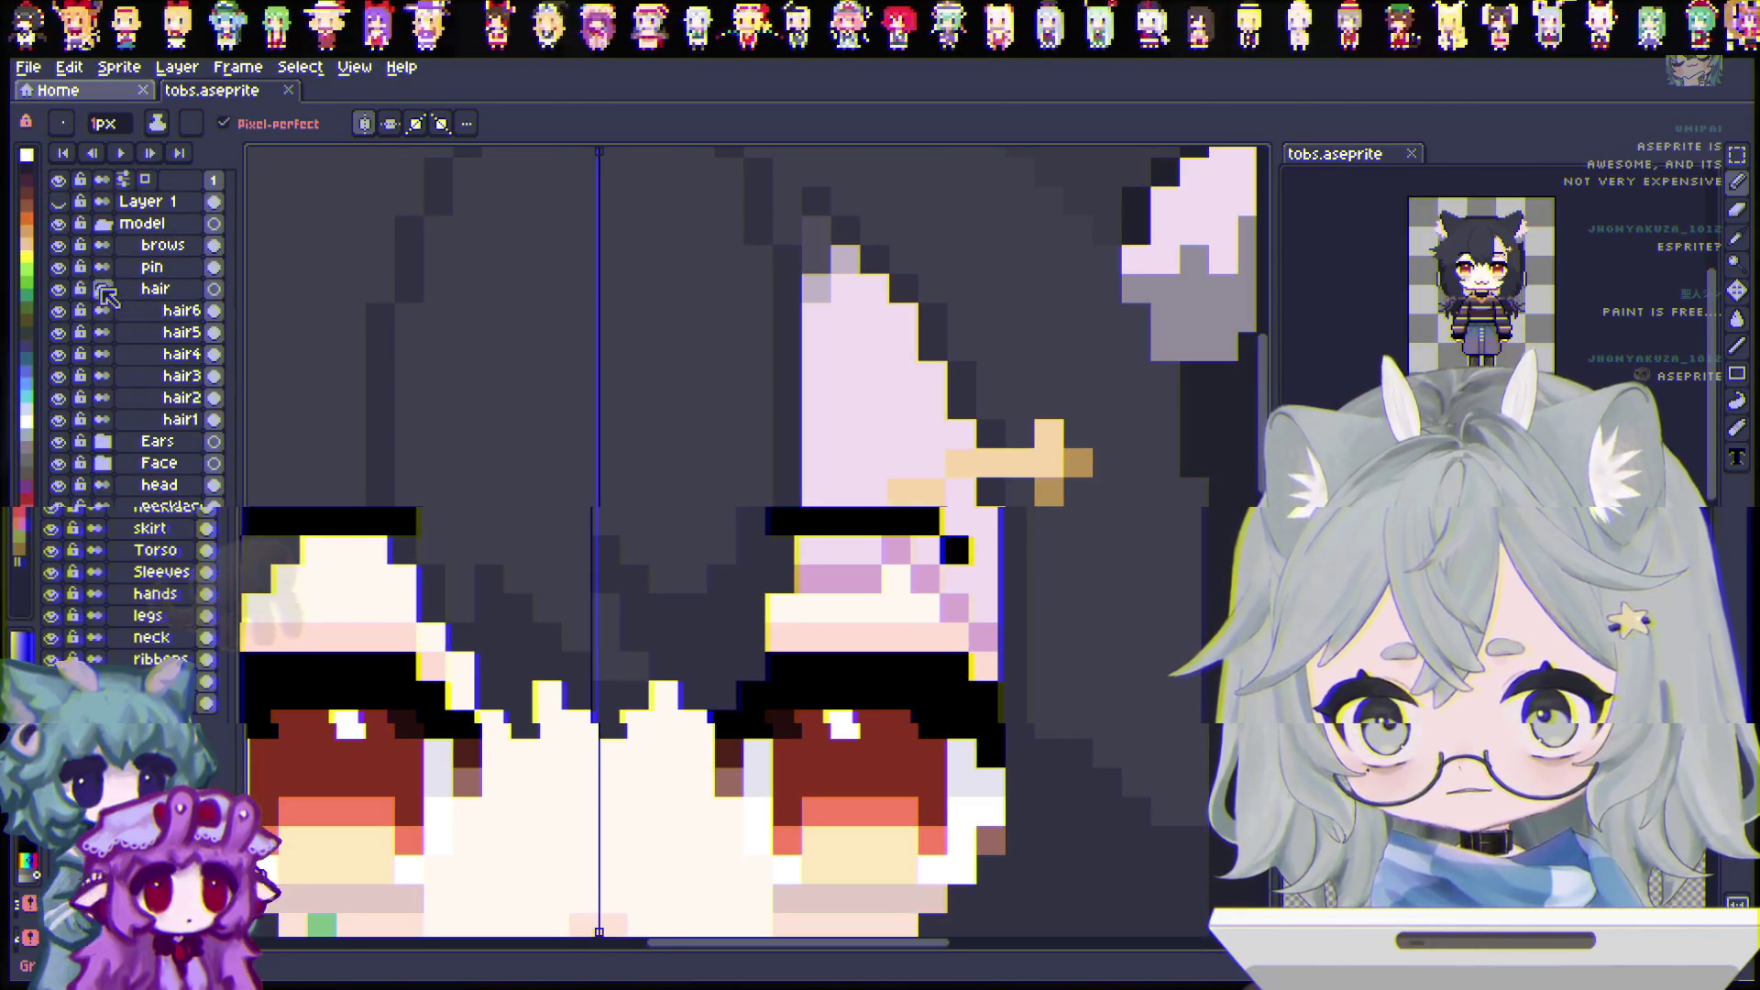
click(104, 289)
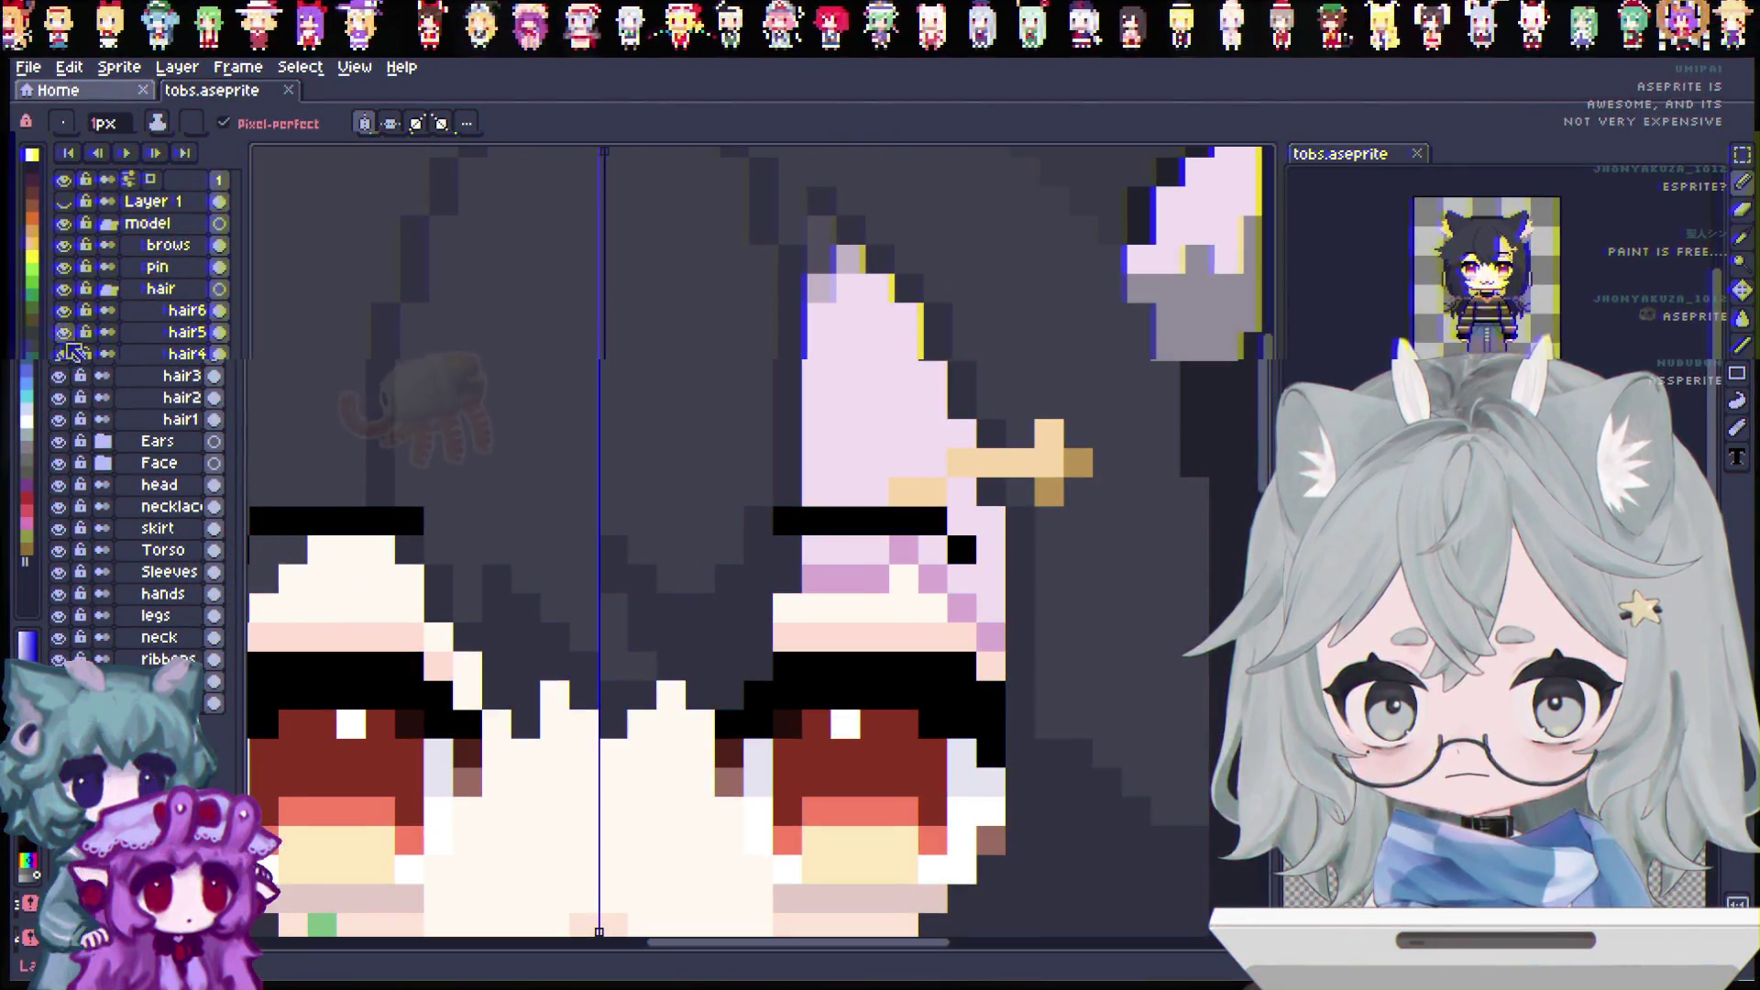
click(58, 332)
click(65, 354)
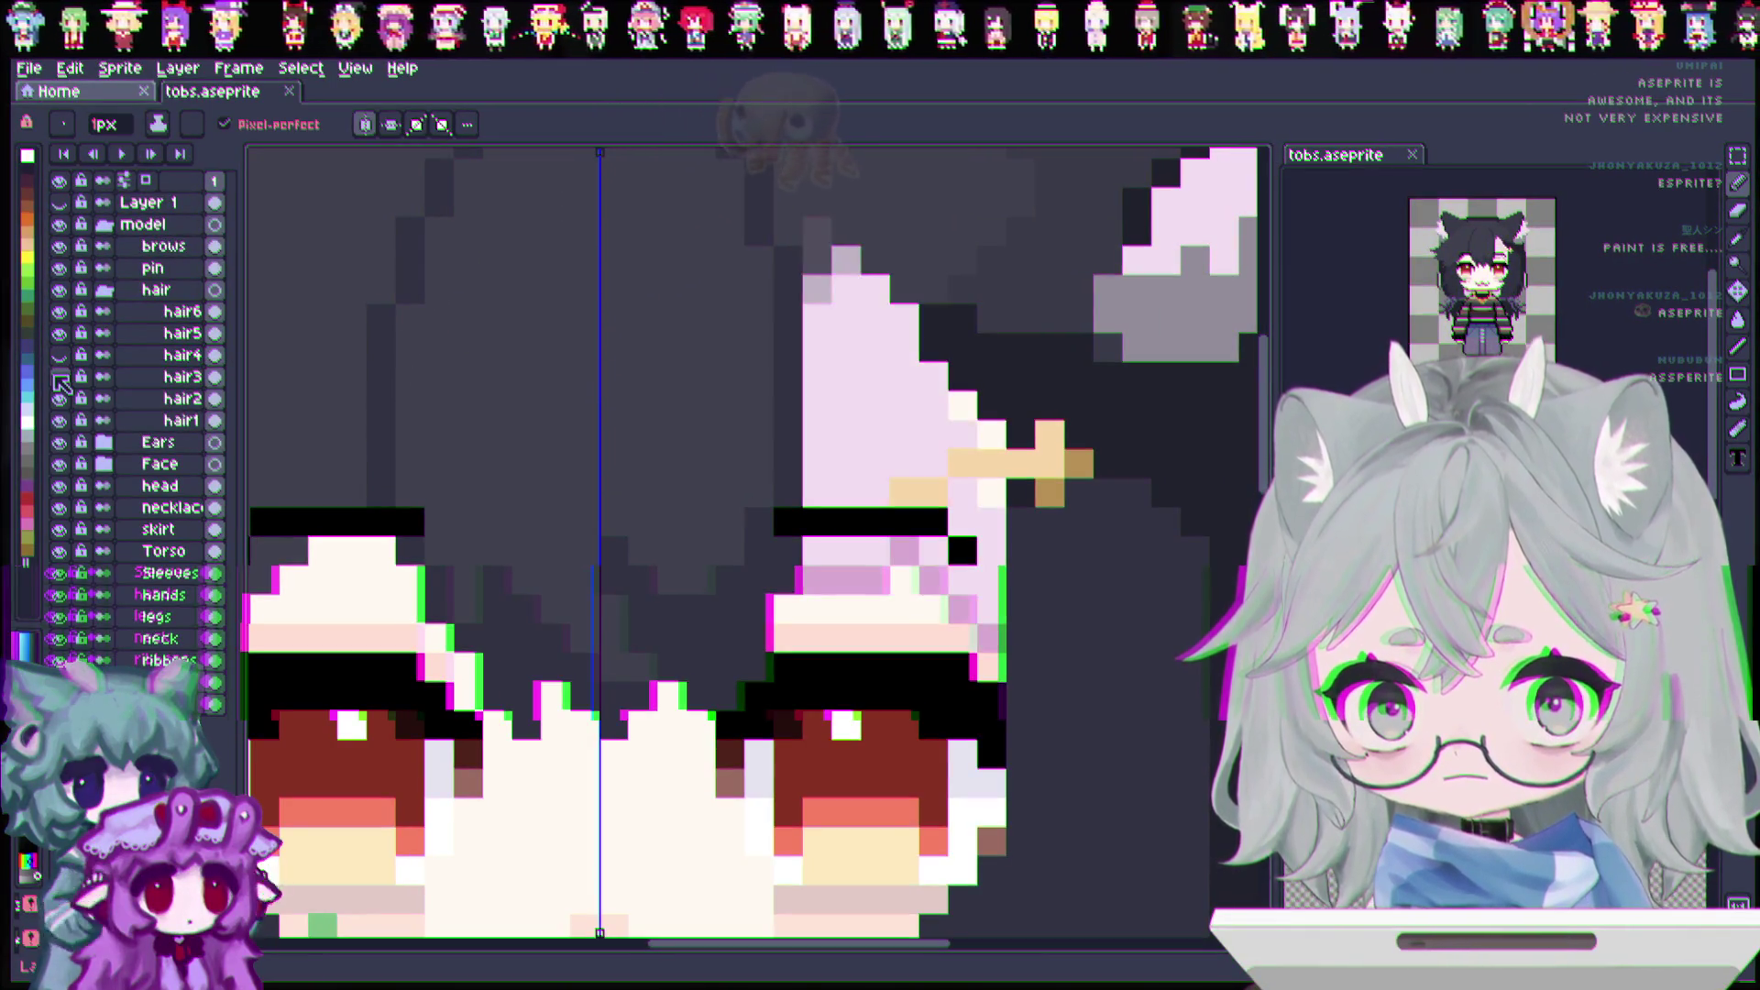
click(73, 379)
key(i)
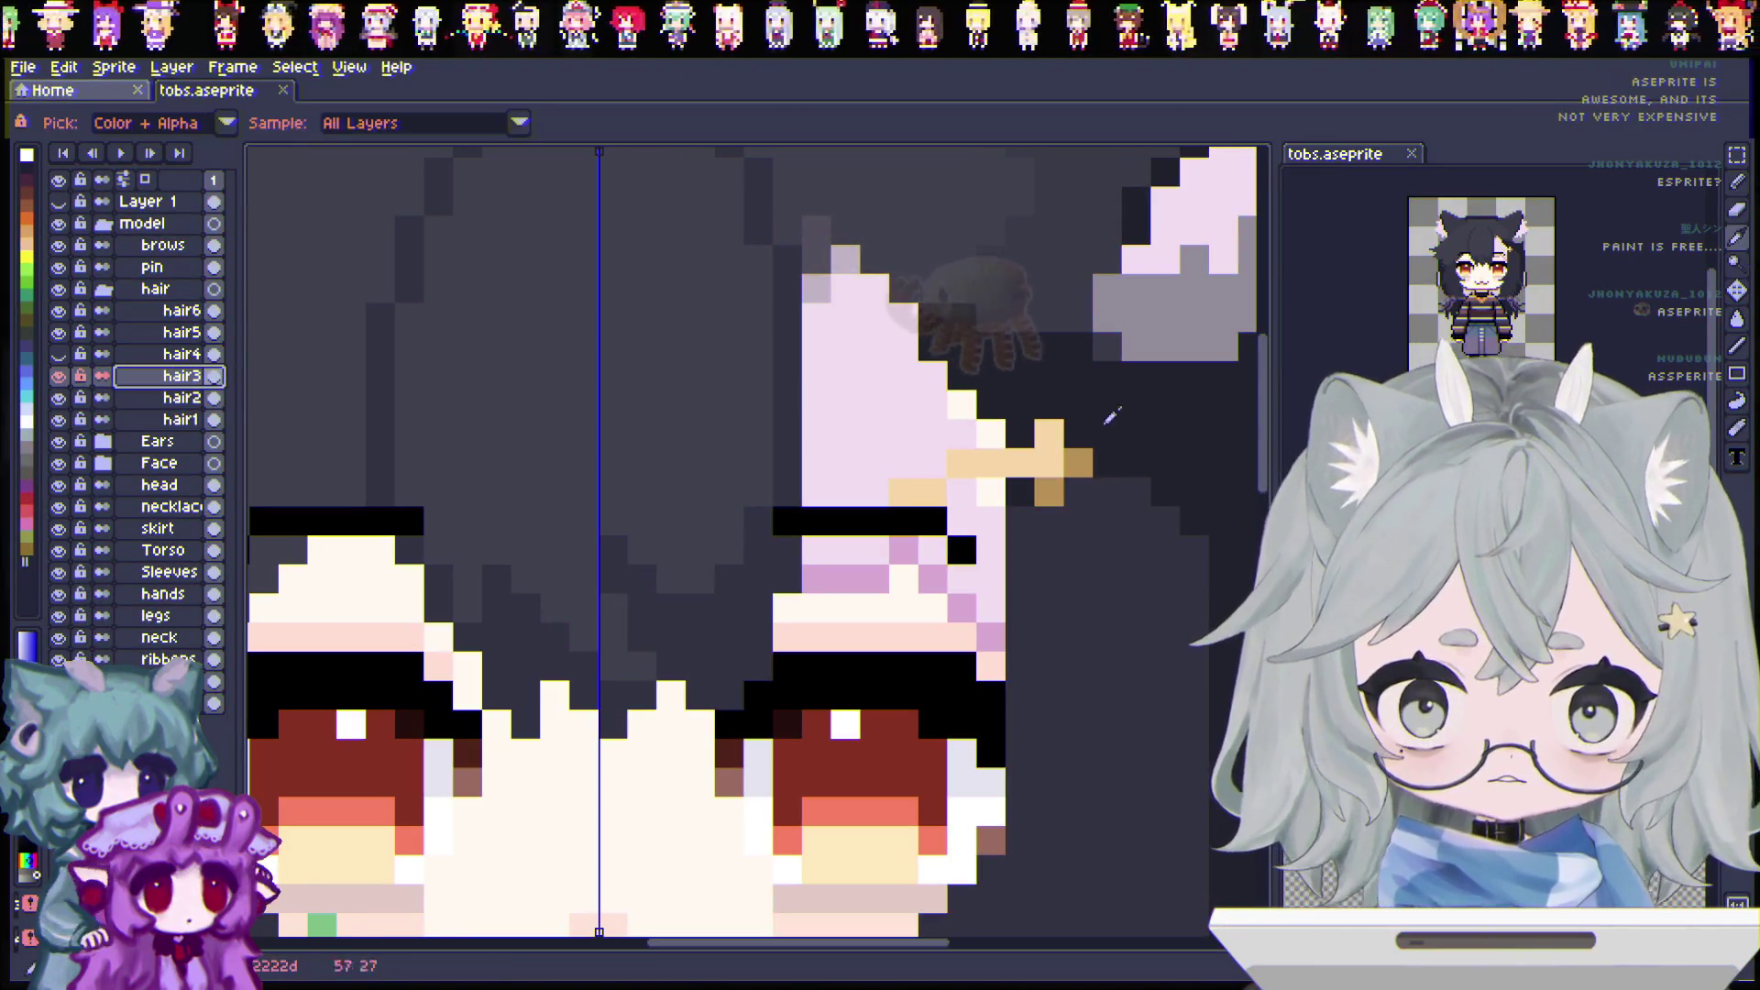
key(b)
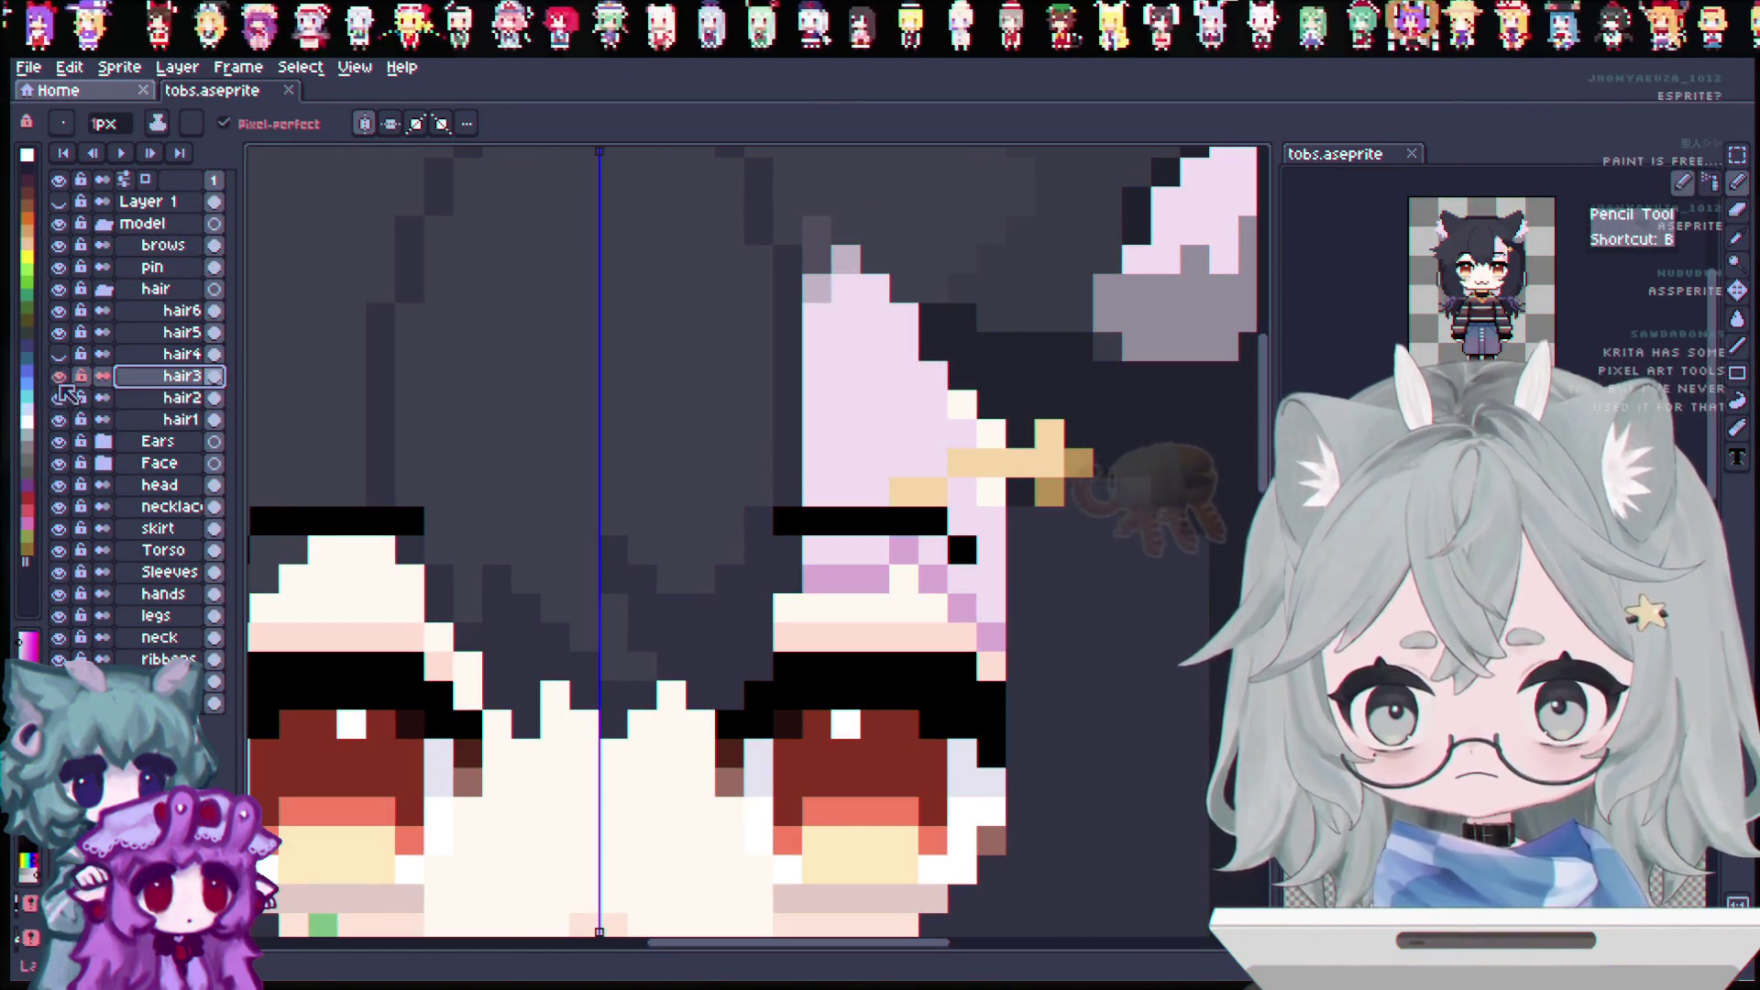
click(990, 486)
click(962, 406)
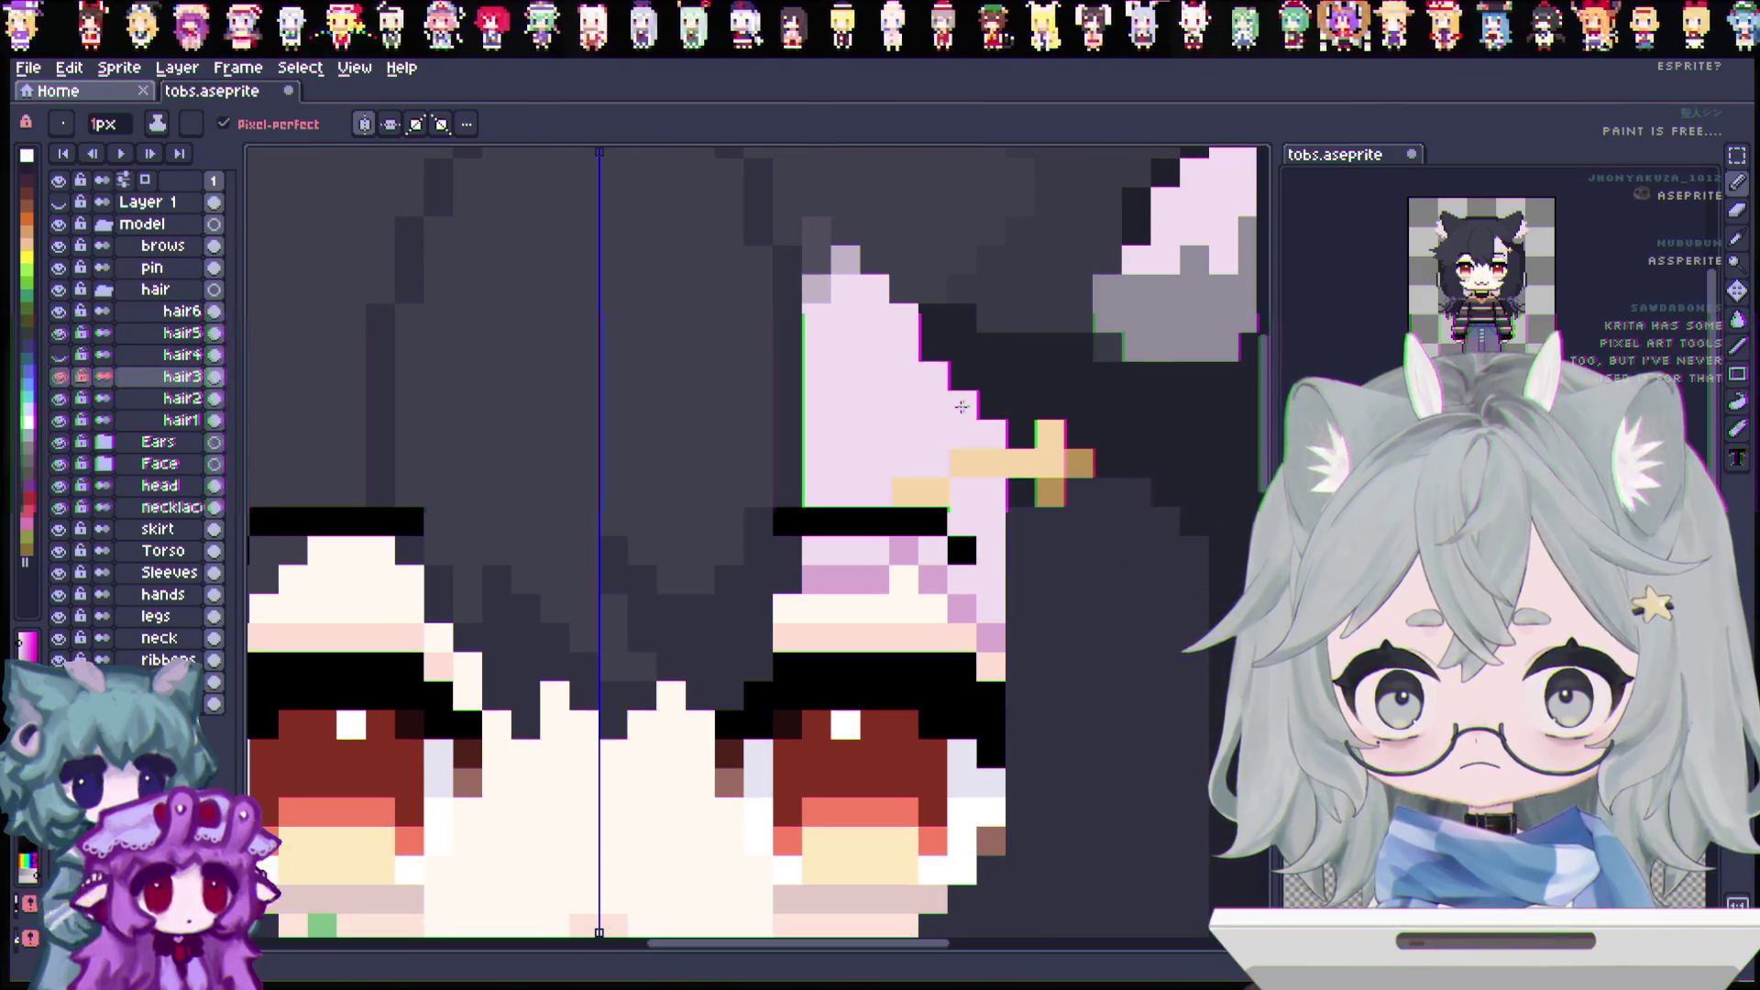
scroll(984, 448, down, 2)
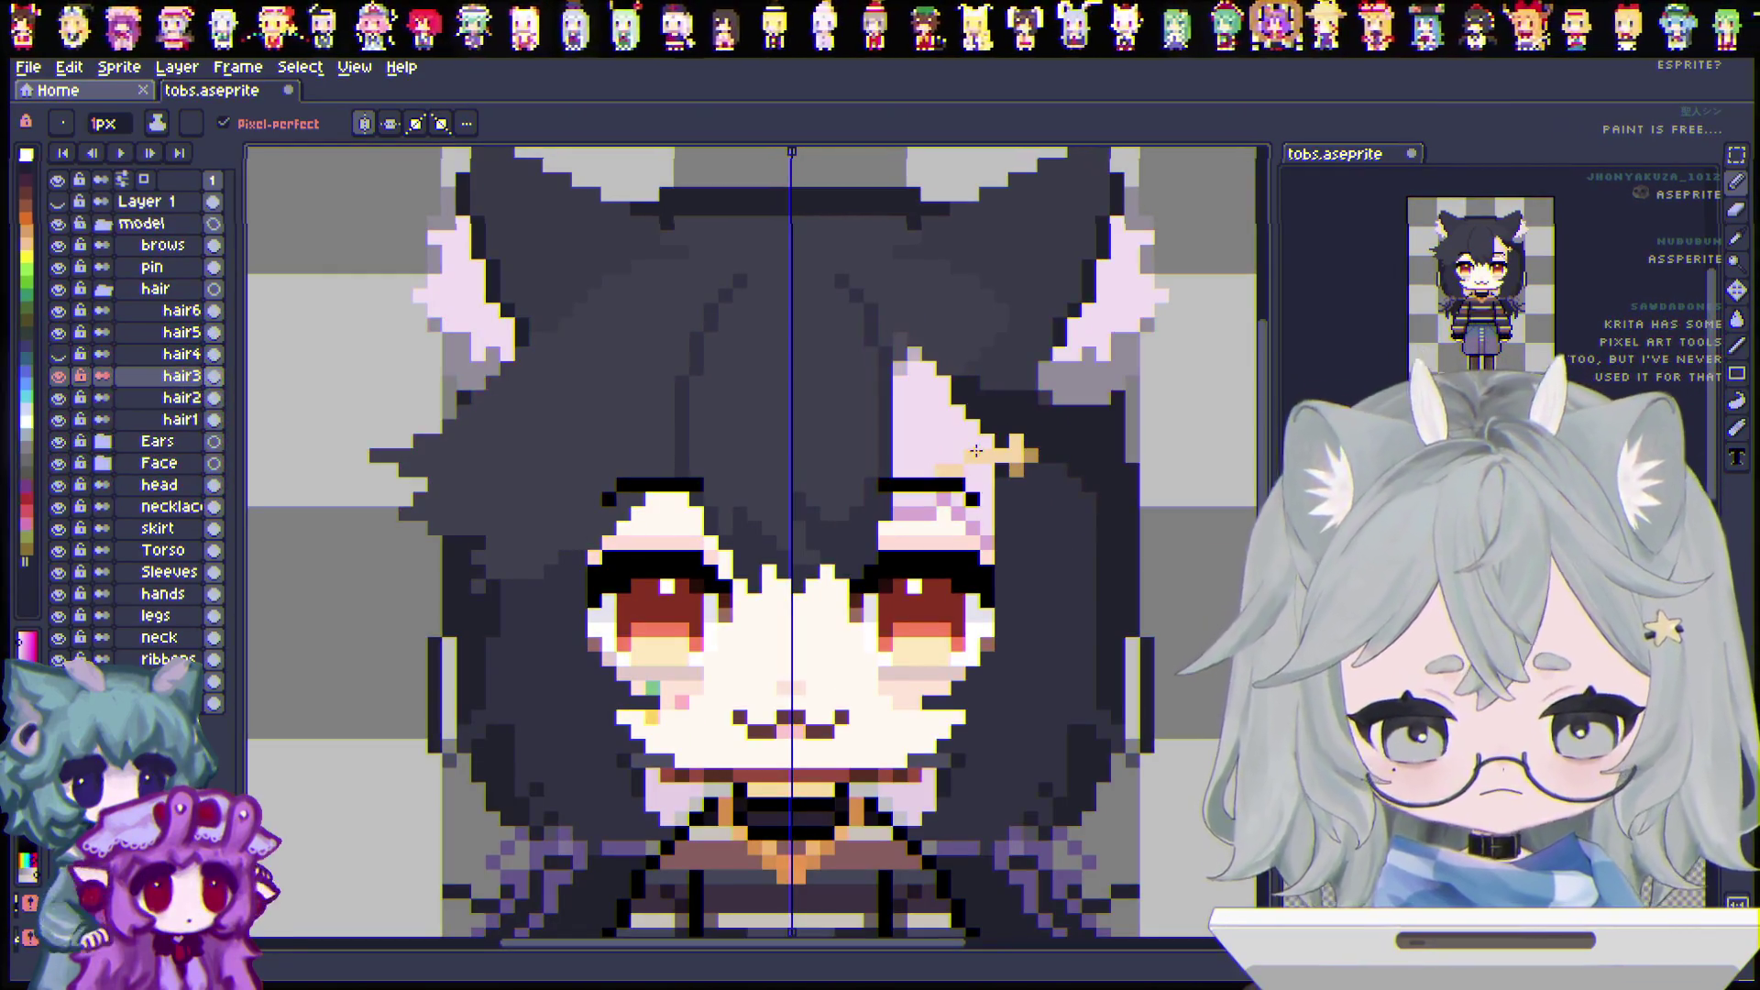
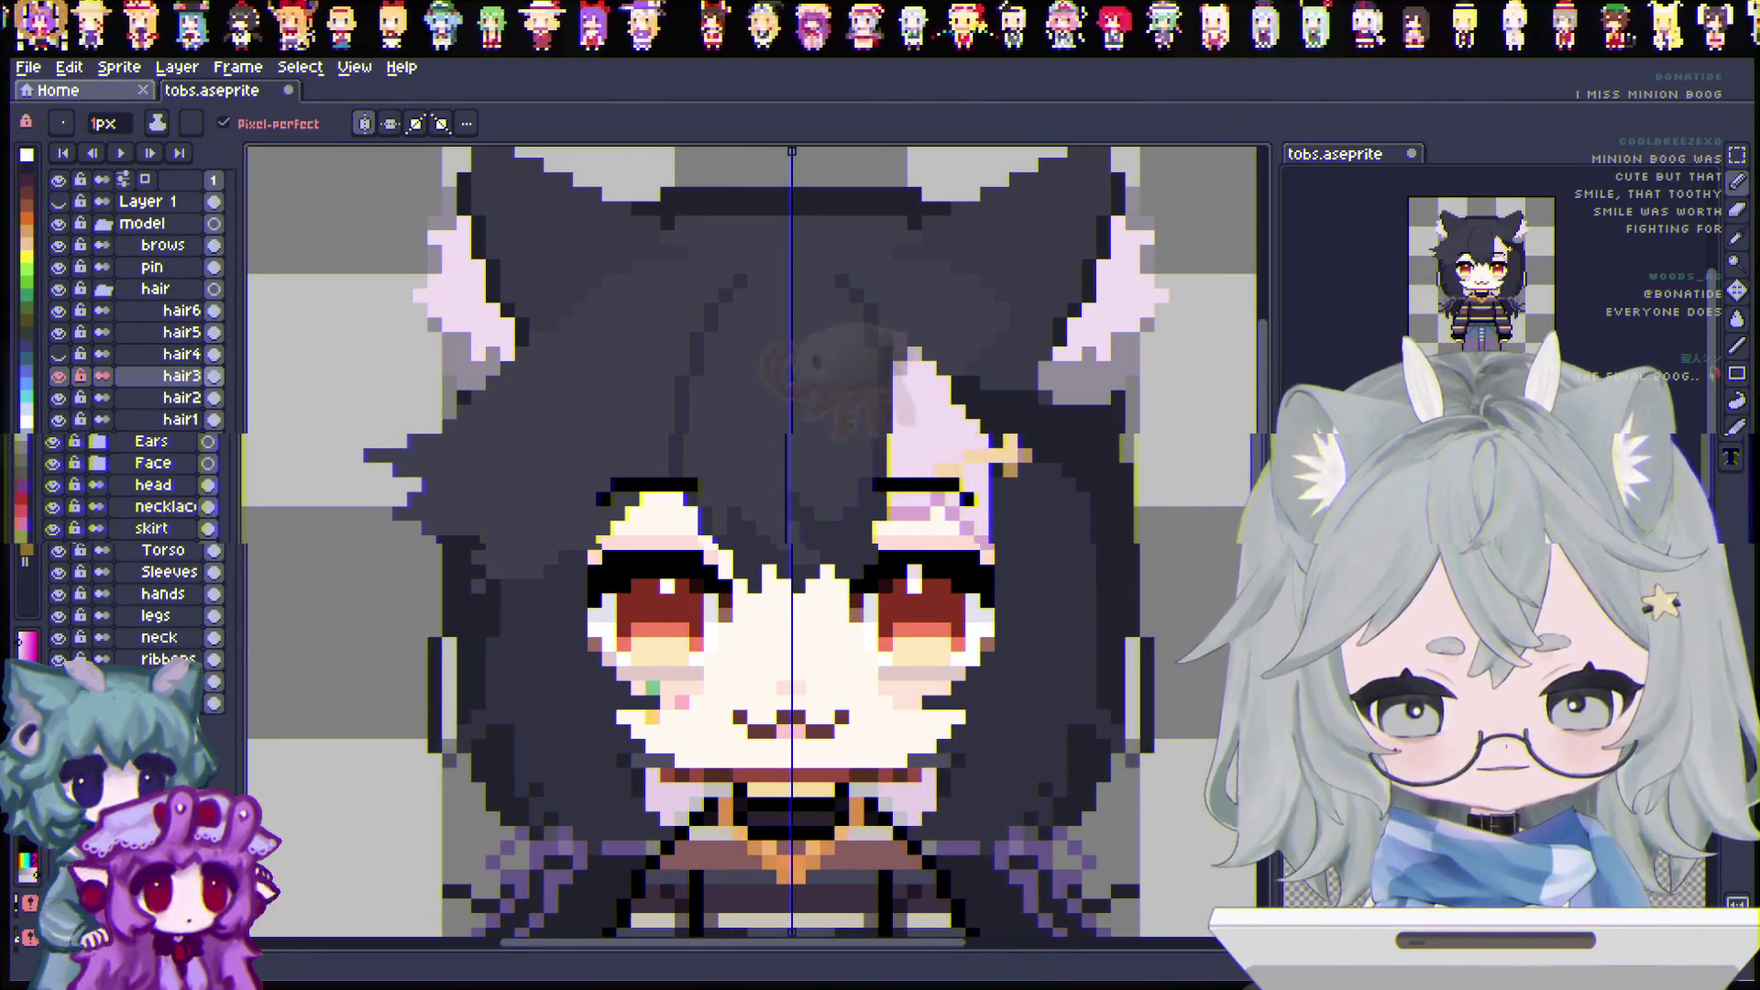
Step: Paint pink-purple shading beside the right eyebrow and save the file
scroll(852, 600, up, 1)
scroll(857, 586, down, 2)
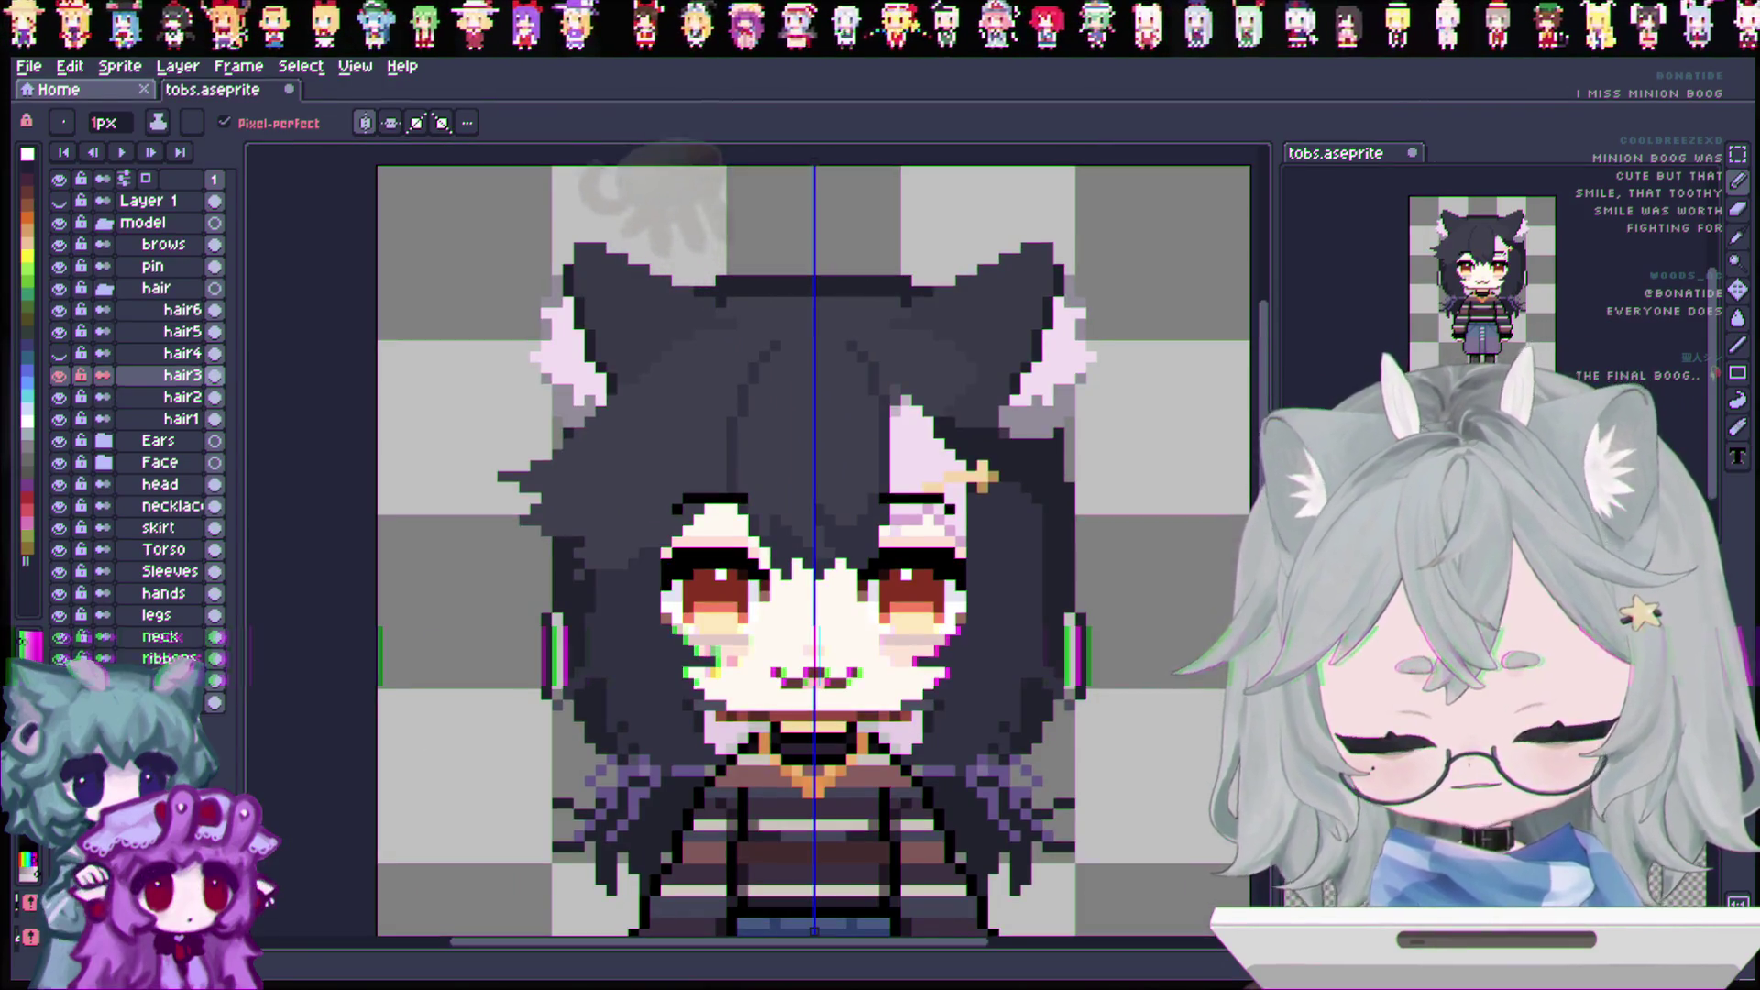
scroll(926, 518, up, 2)
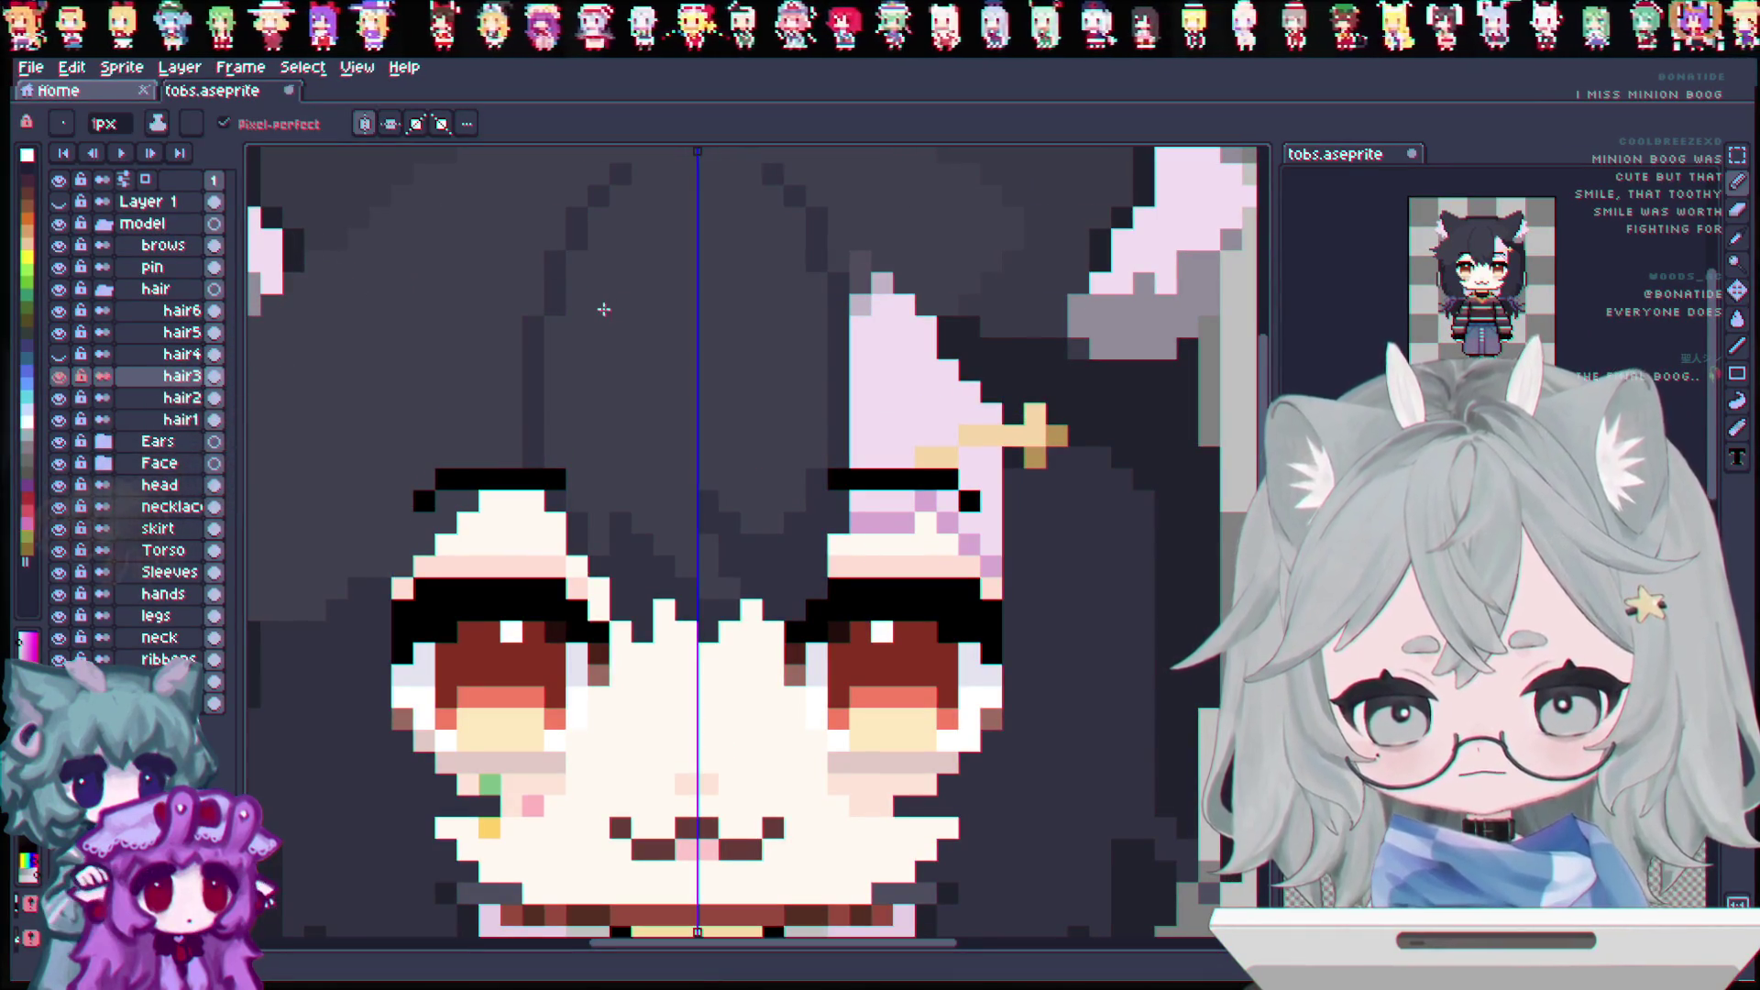
key(v)
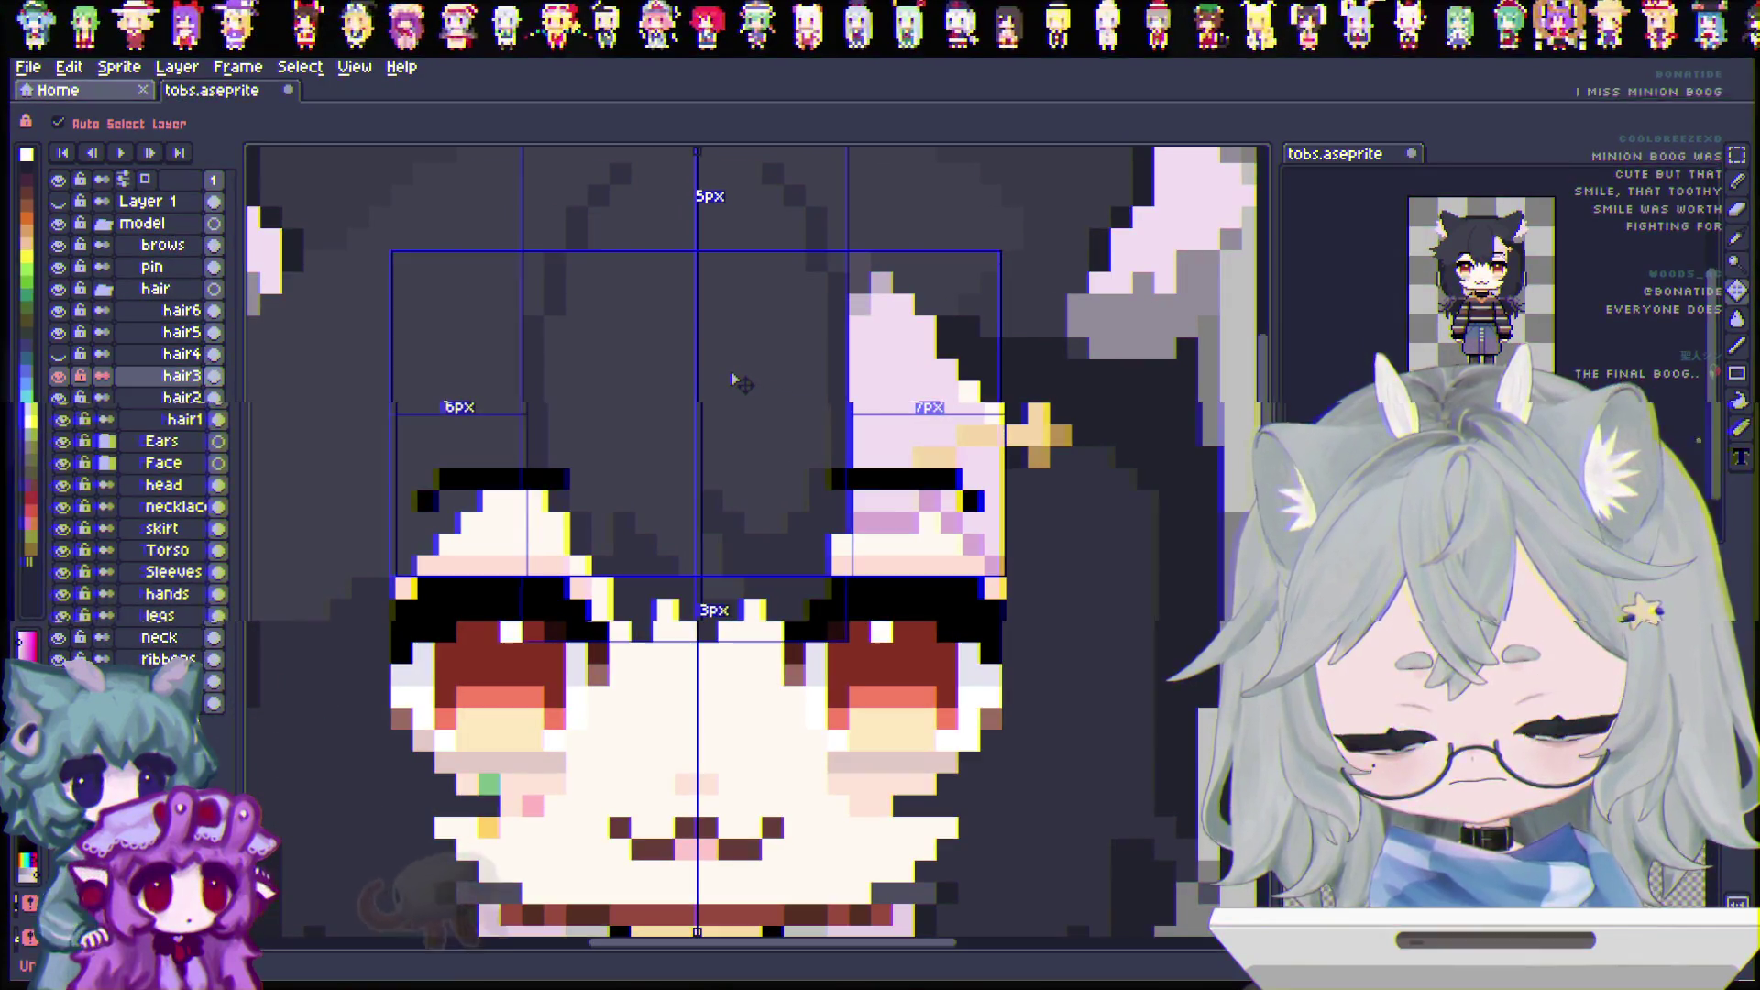
key(b)
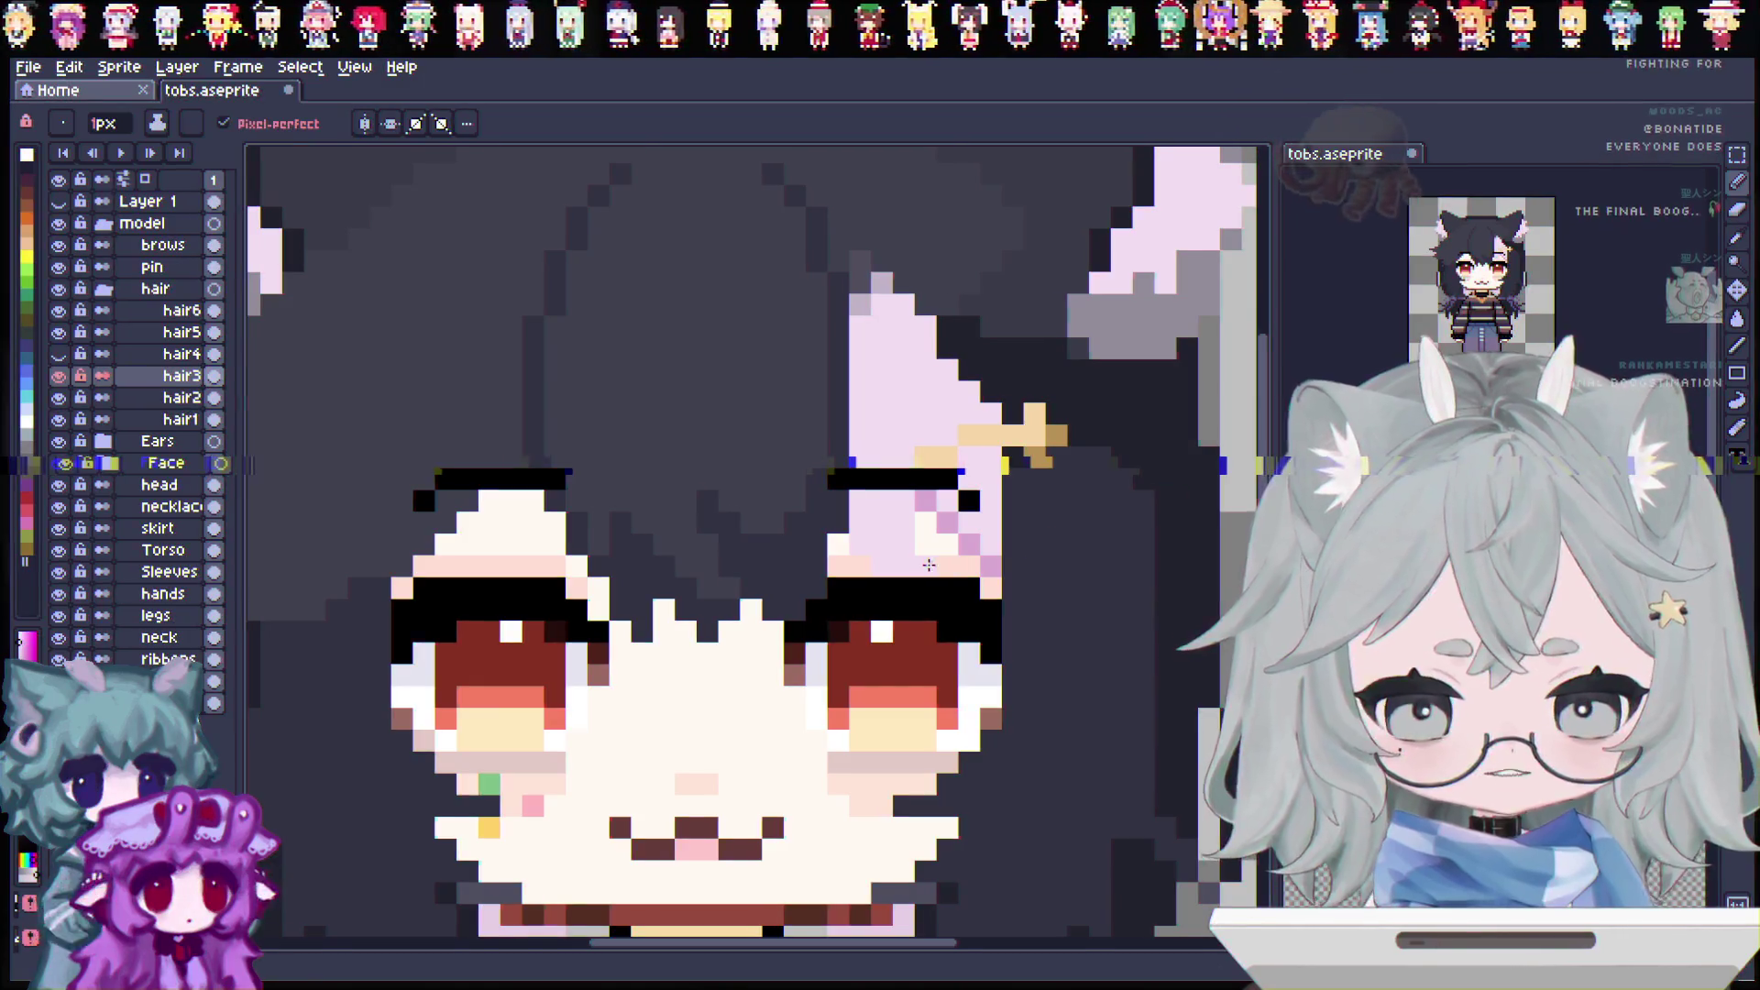
key(e)
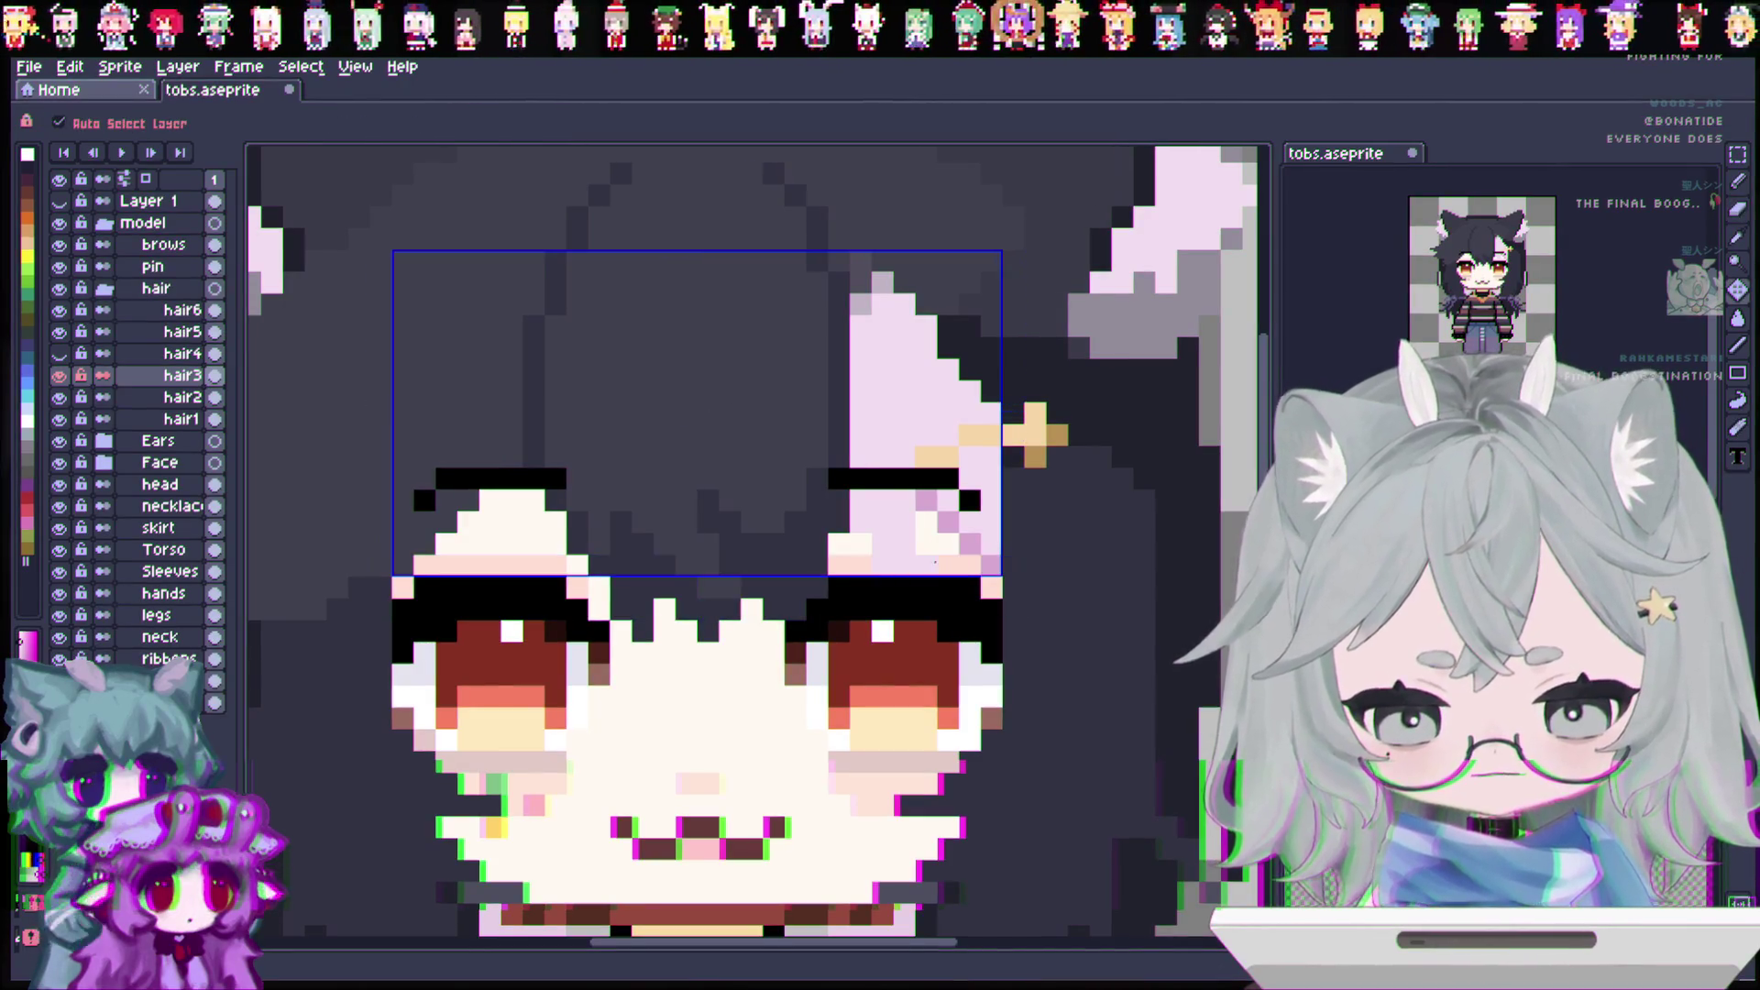
key(i)
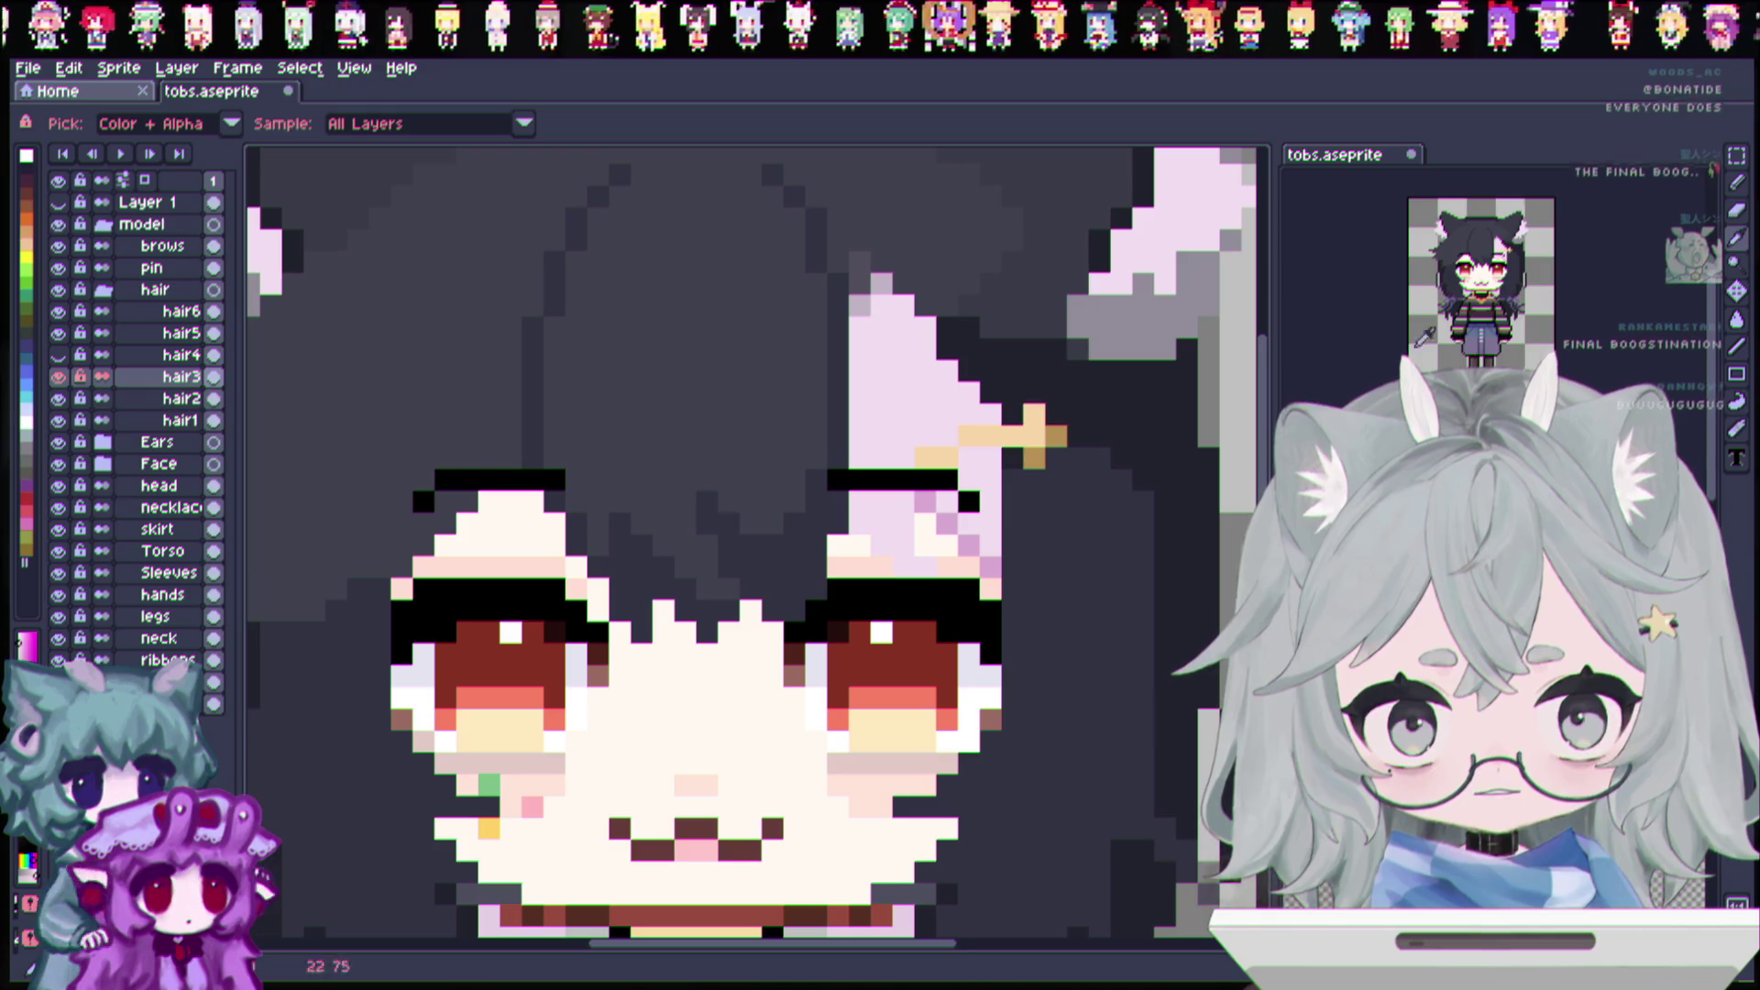
click(1731, 186)
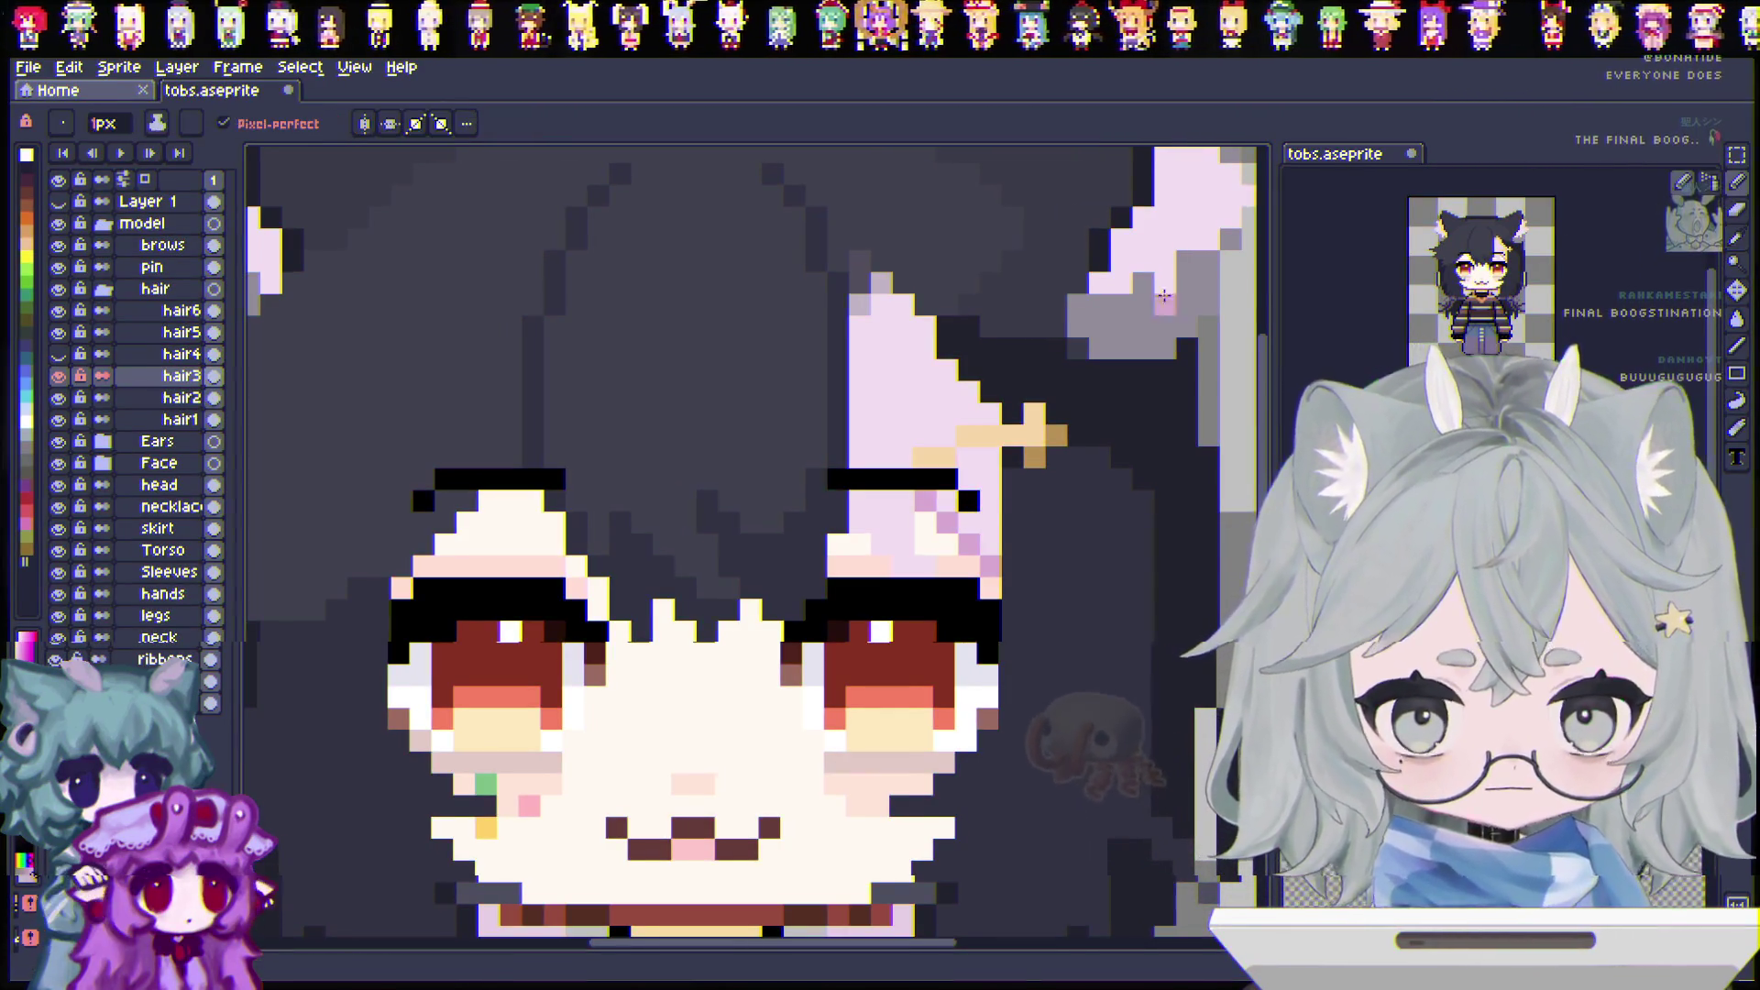
mouse_move(882, 541)
mouse_down()
mouse_move(907, 550)
mouse_move(861, 501)
mouse_up()
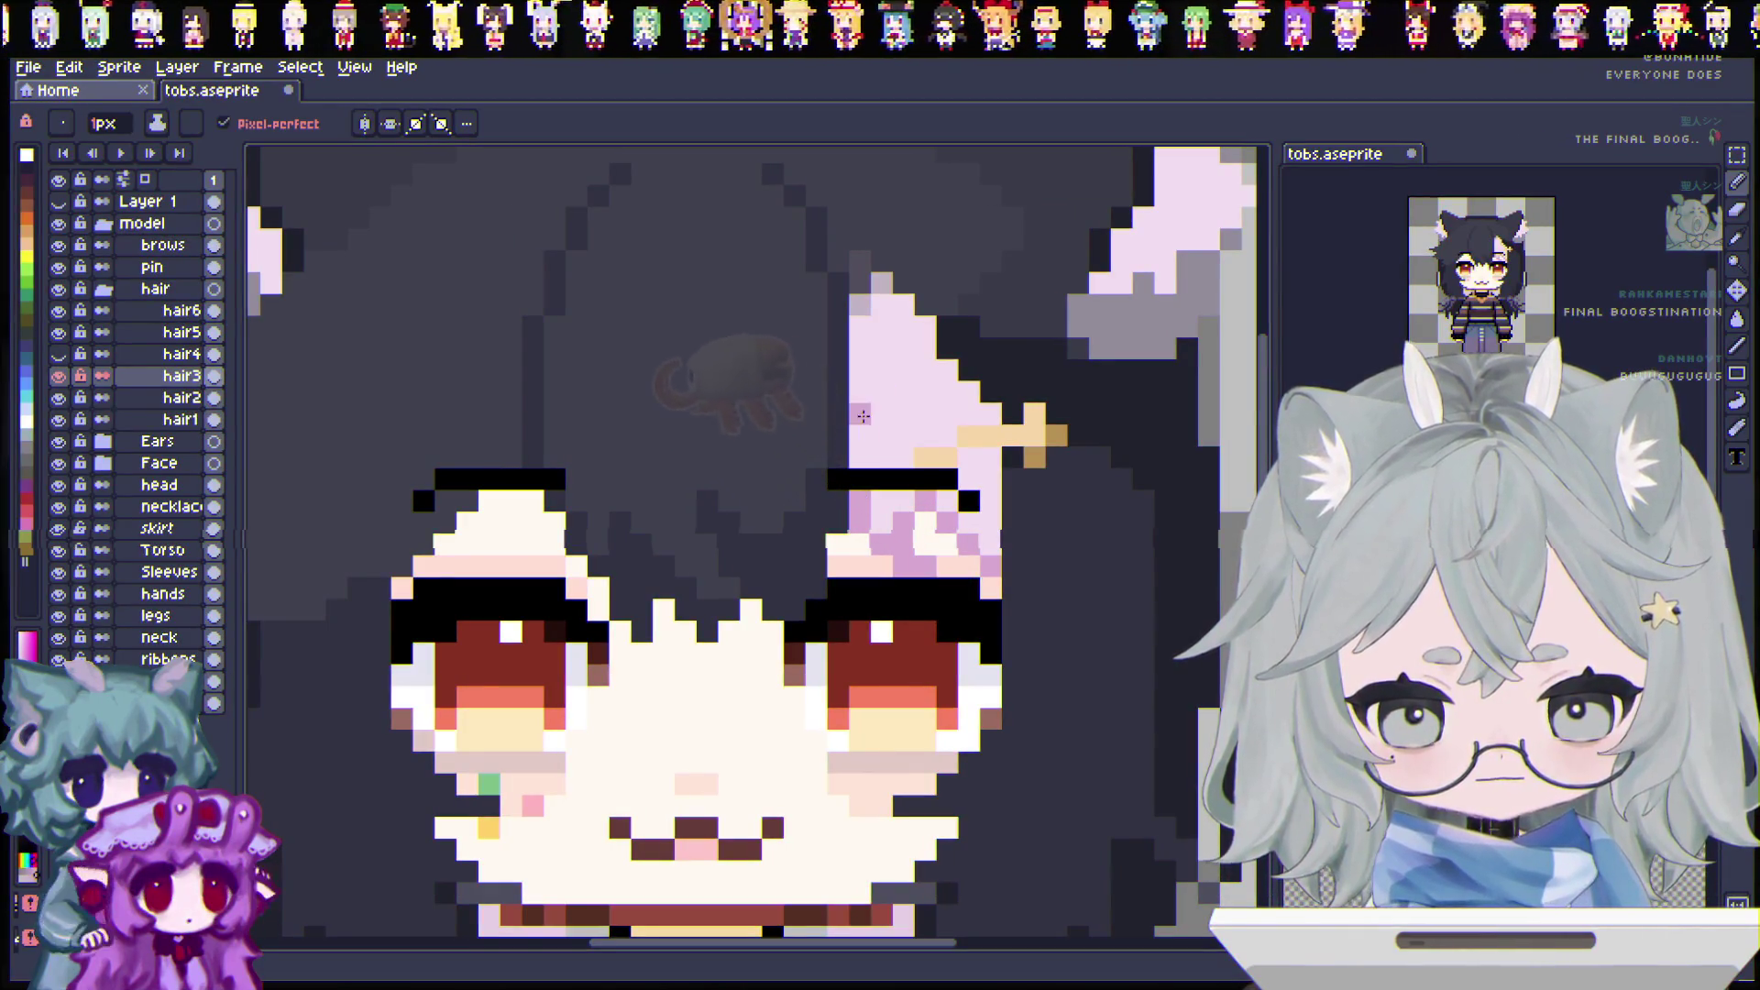
key(ctrl+s)
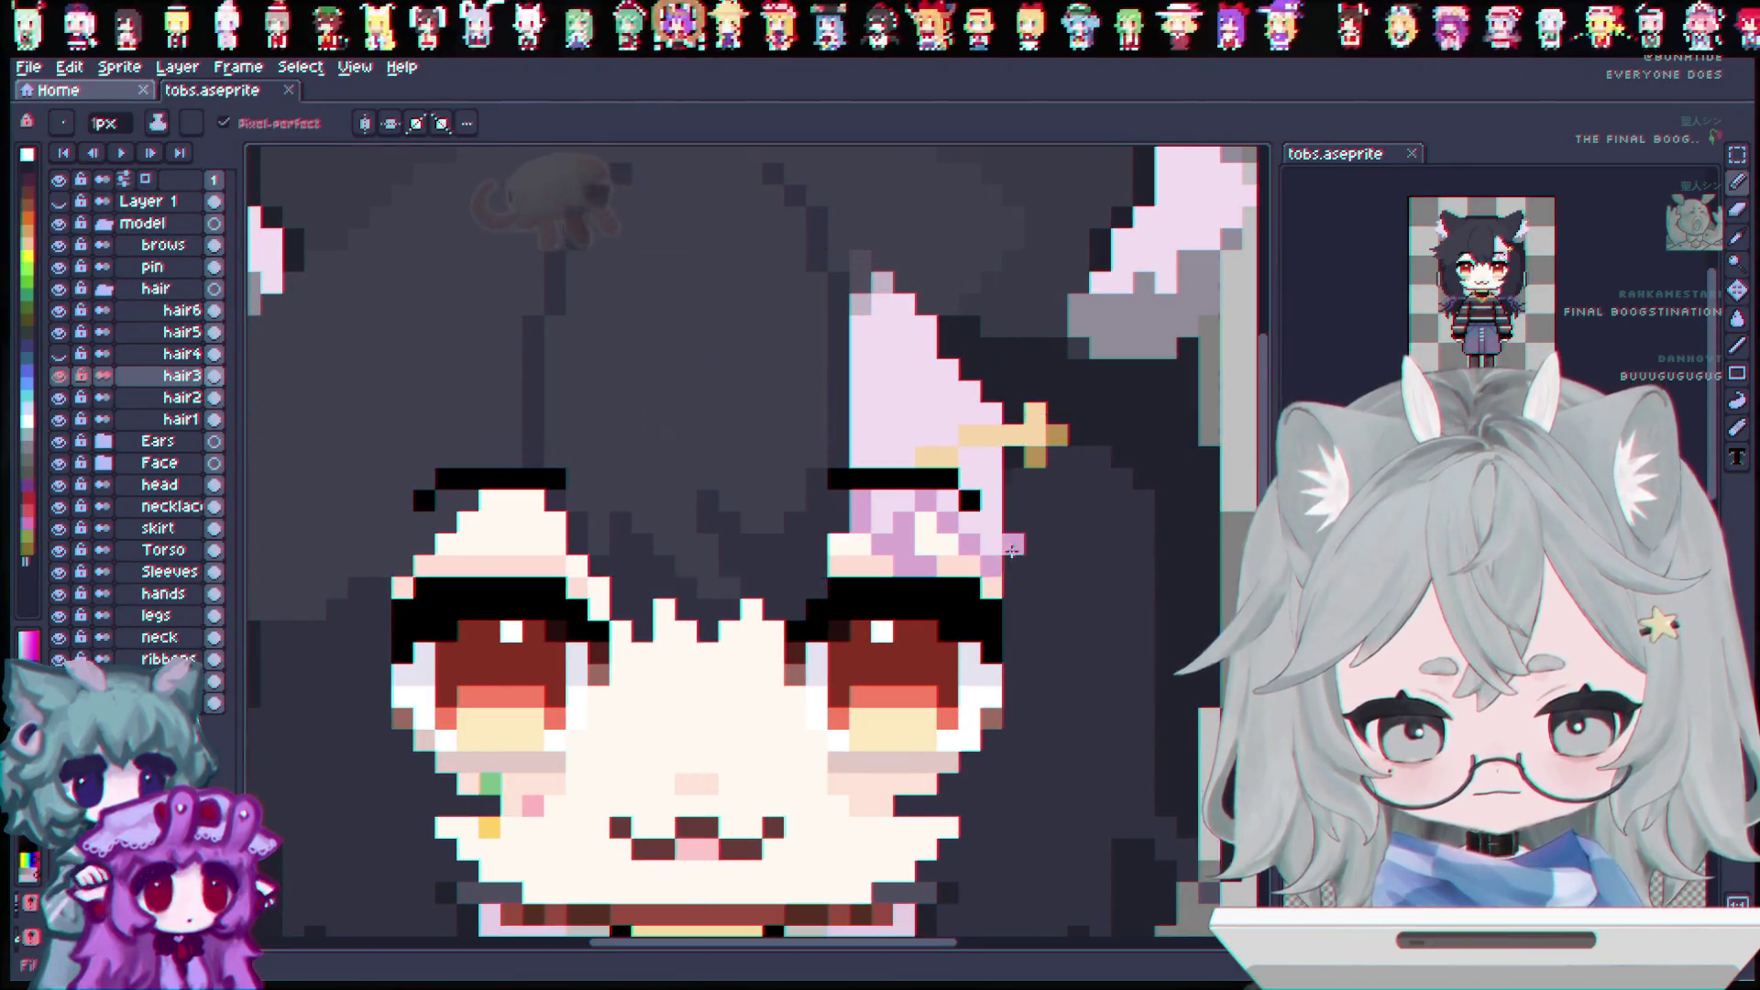
Step: Redraw the pink shading pixels beside the right eye
scroll(1011, 550, down, 3)
scroll(1045, 545, down, 1)
scroll(1063, 542, up, 1)
scroll(1074, 540, up, 1)
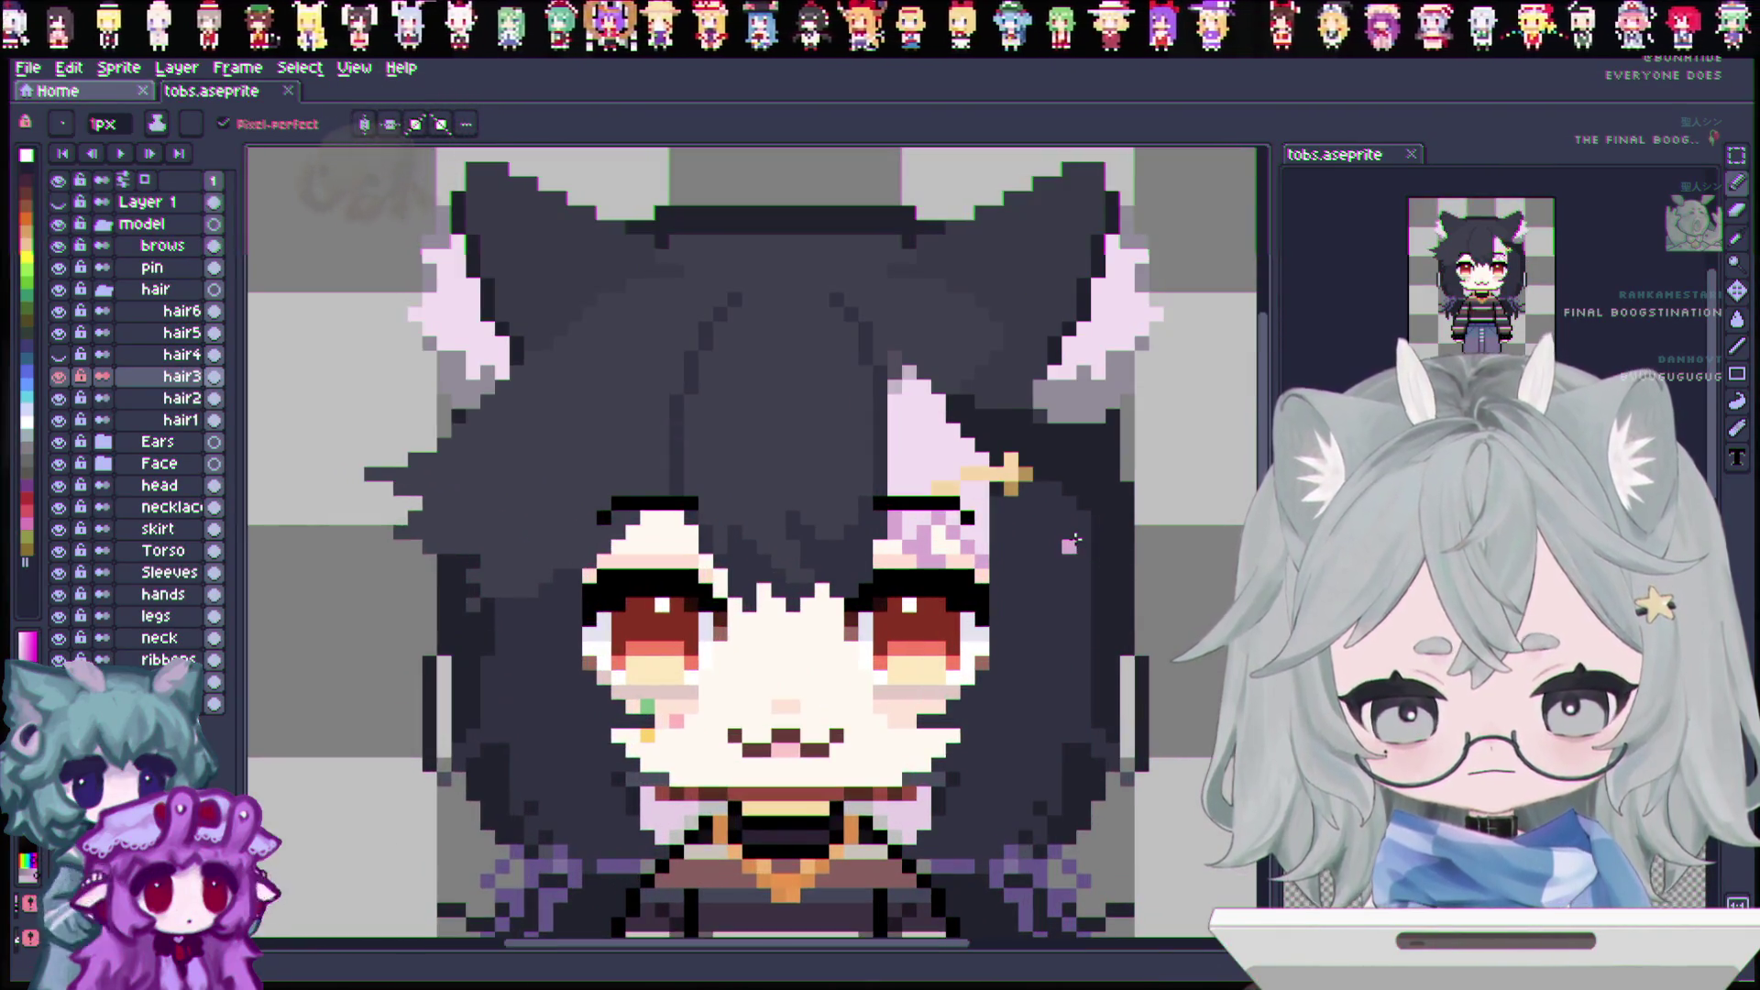
scroll(1074, 541, up, 1)
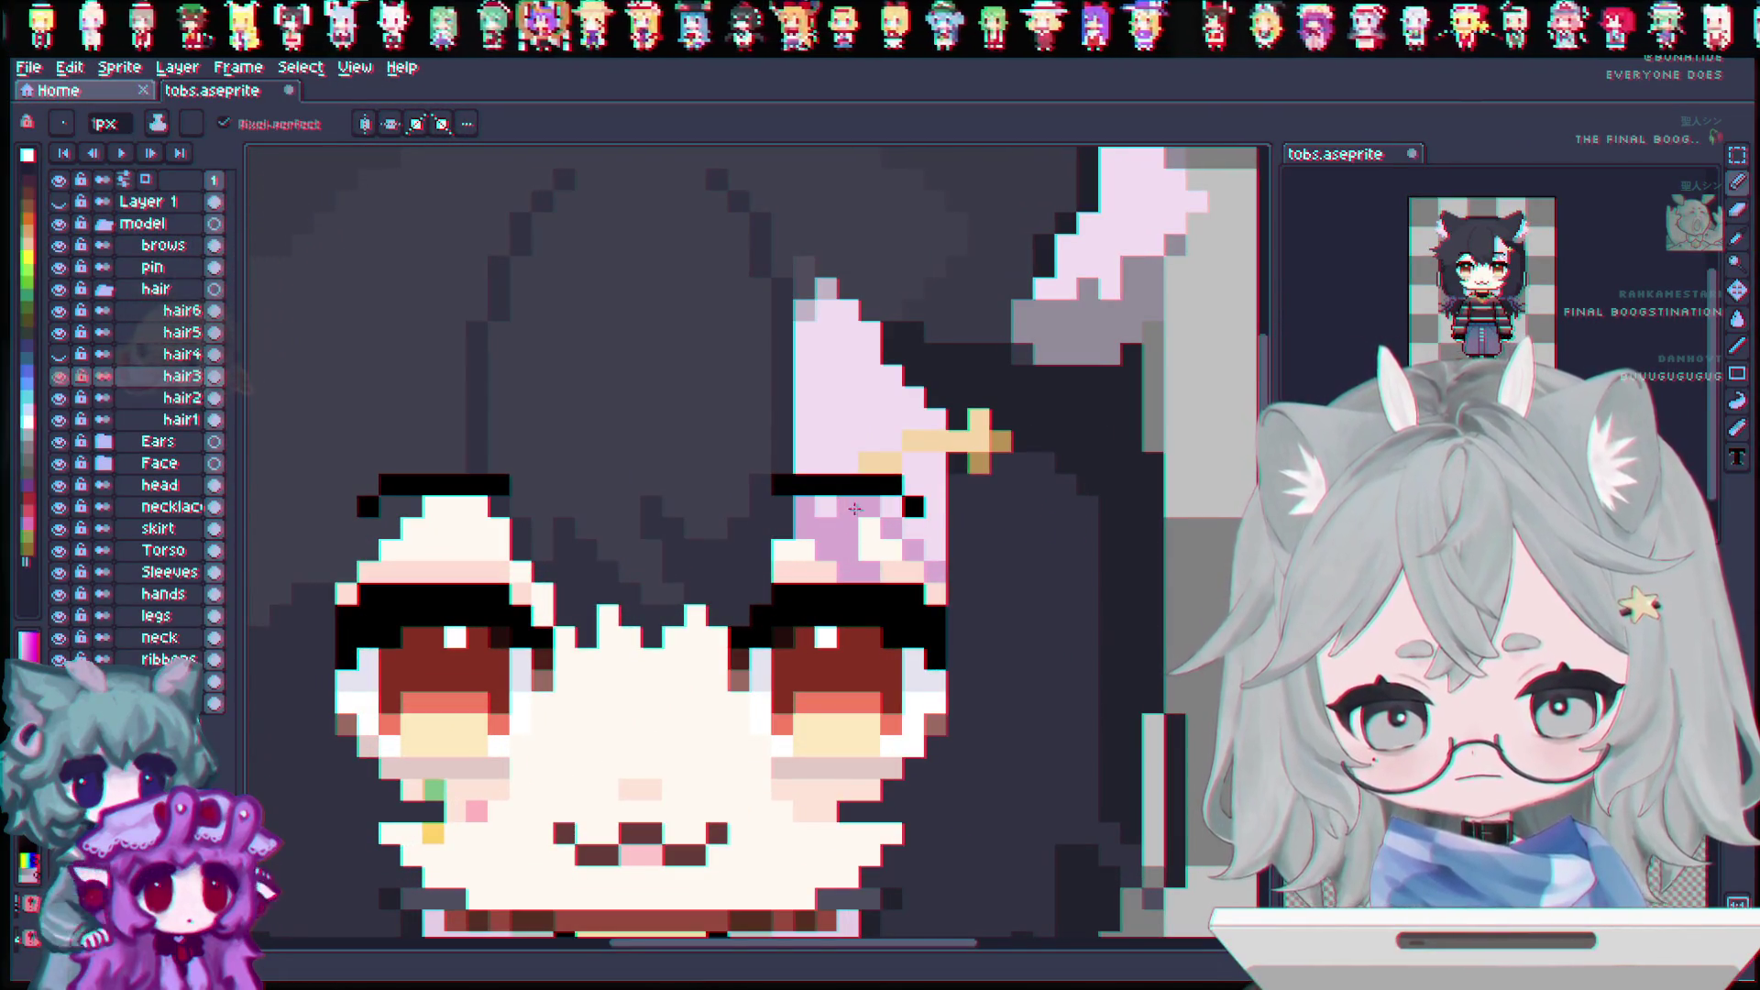
drag(854, 508, 881, 507)
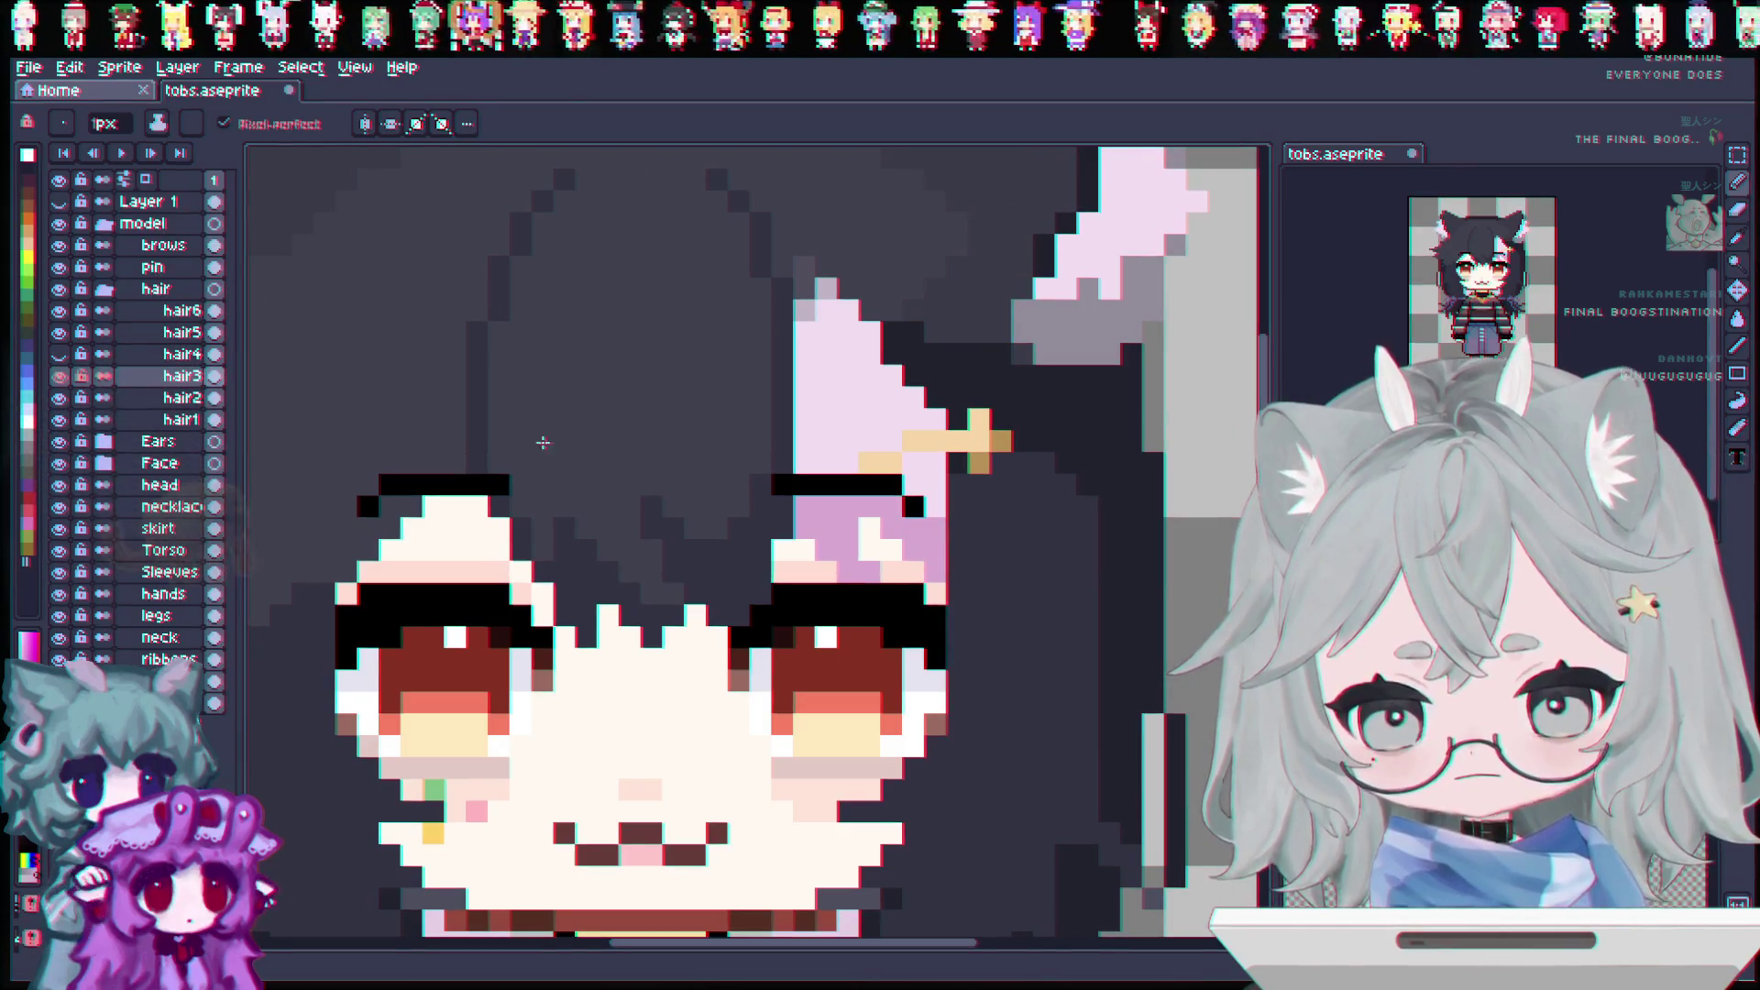
Step: Hide the brows layer to reveal the hair beneath the eyebrows
click(59, 245)
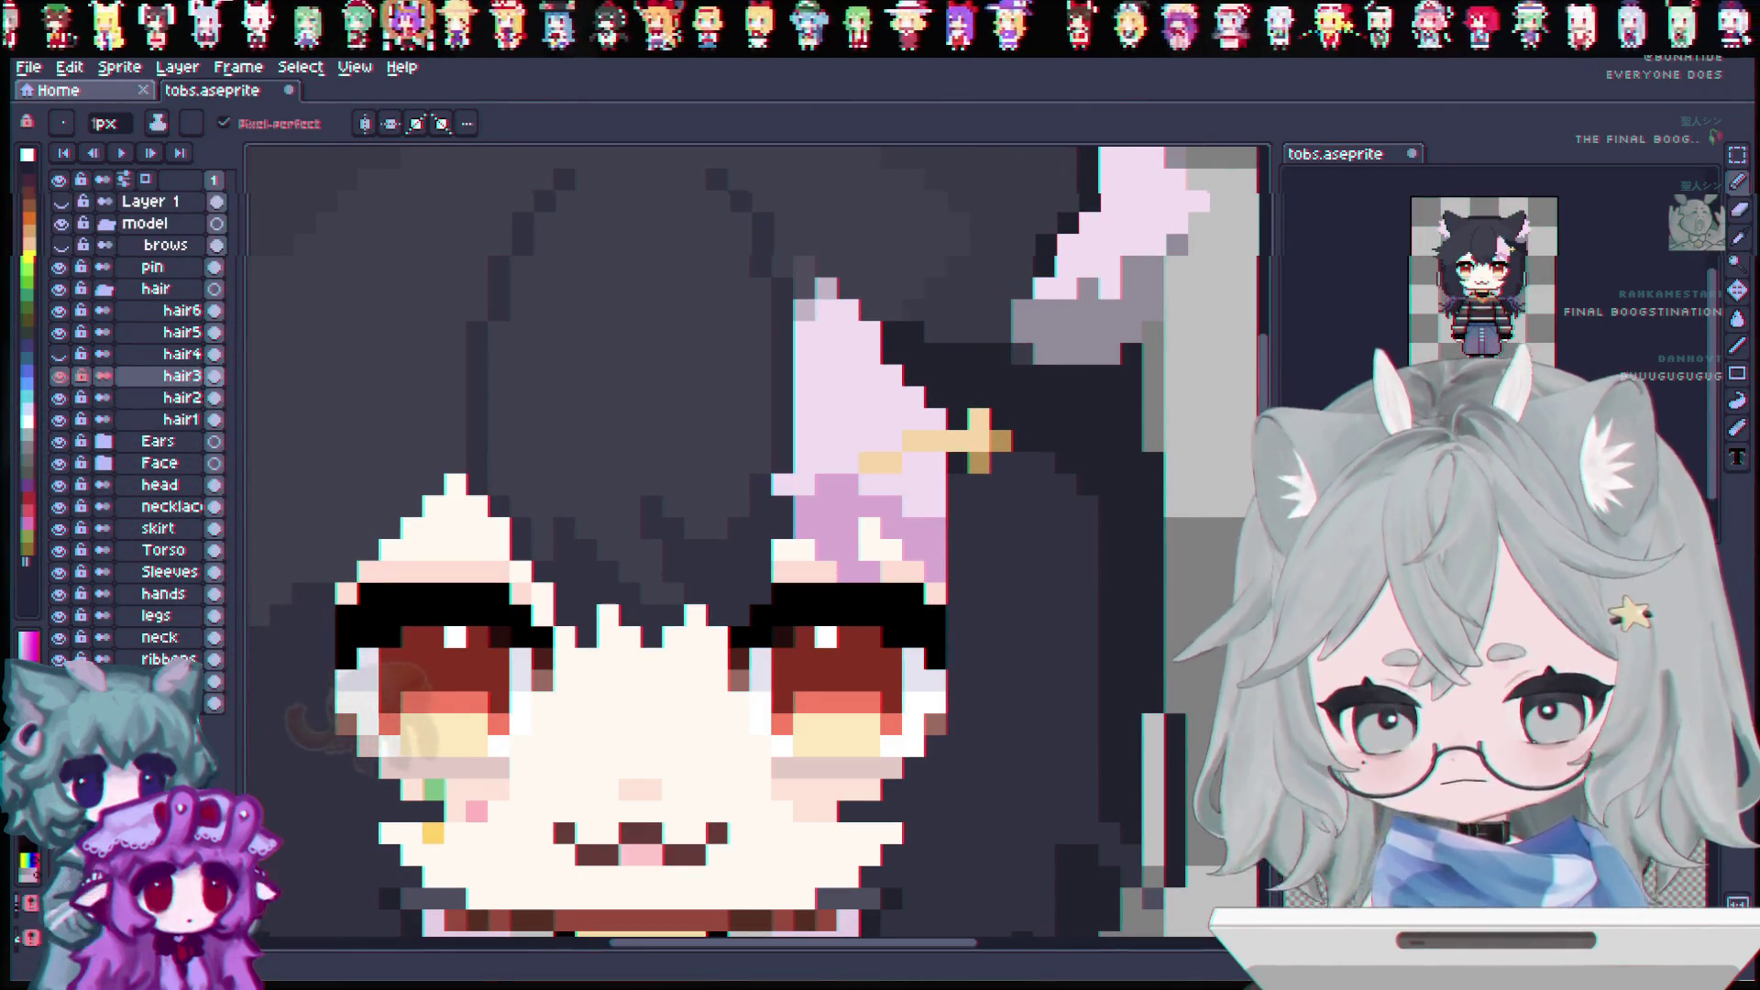
key(i)
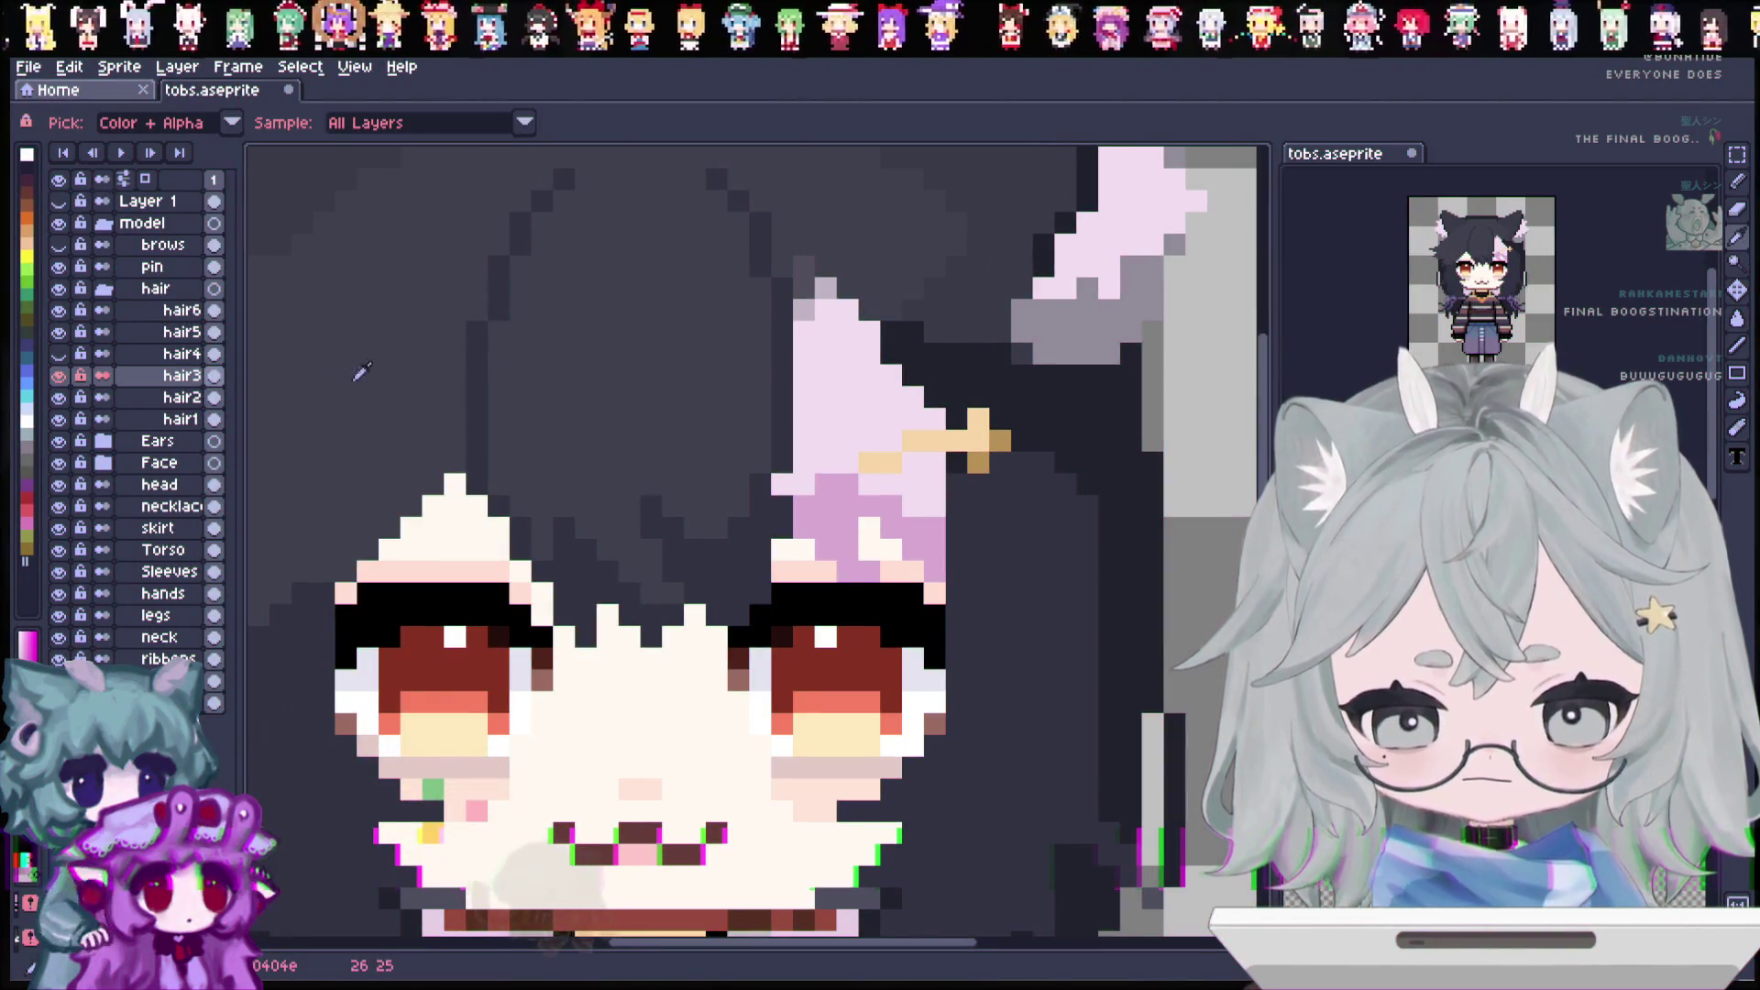
scroll(699, 373, up, 2)
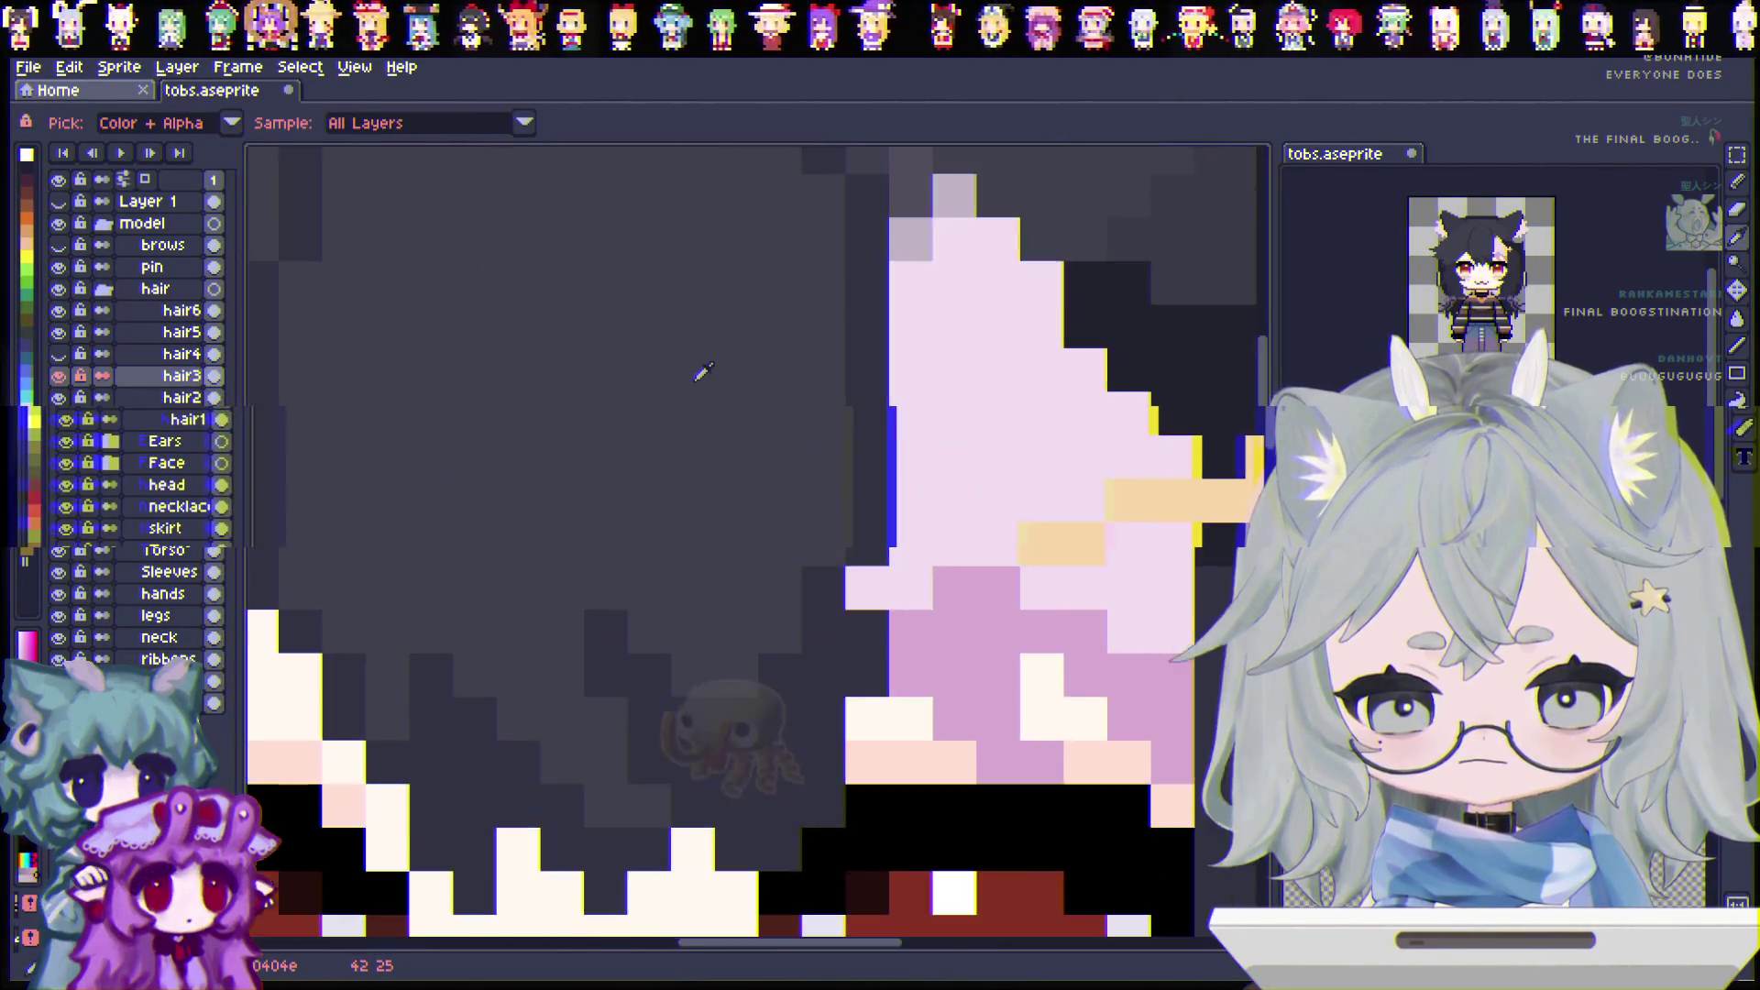
scroll(596, 349, down, 4)
scroll(468, 330, up, 2)
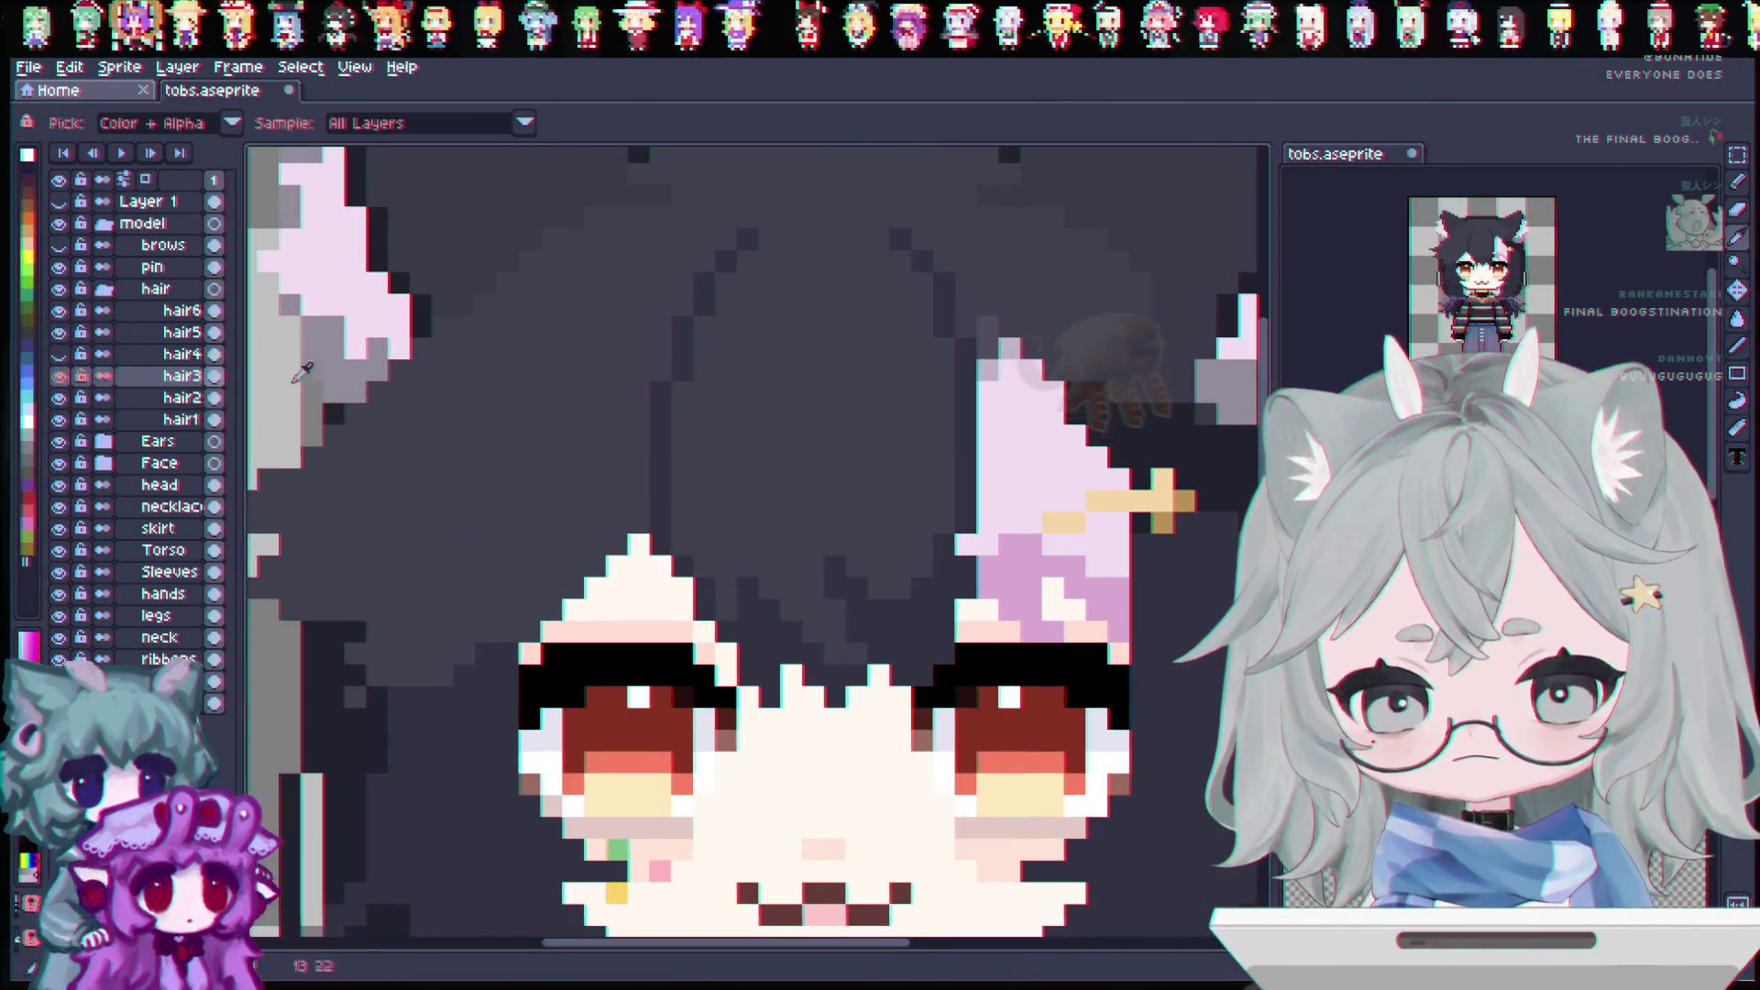
Step: Check hair5 and hair6 by toggling their visibility, then select the hair3 layer for painting
key(b)
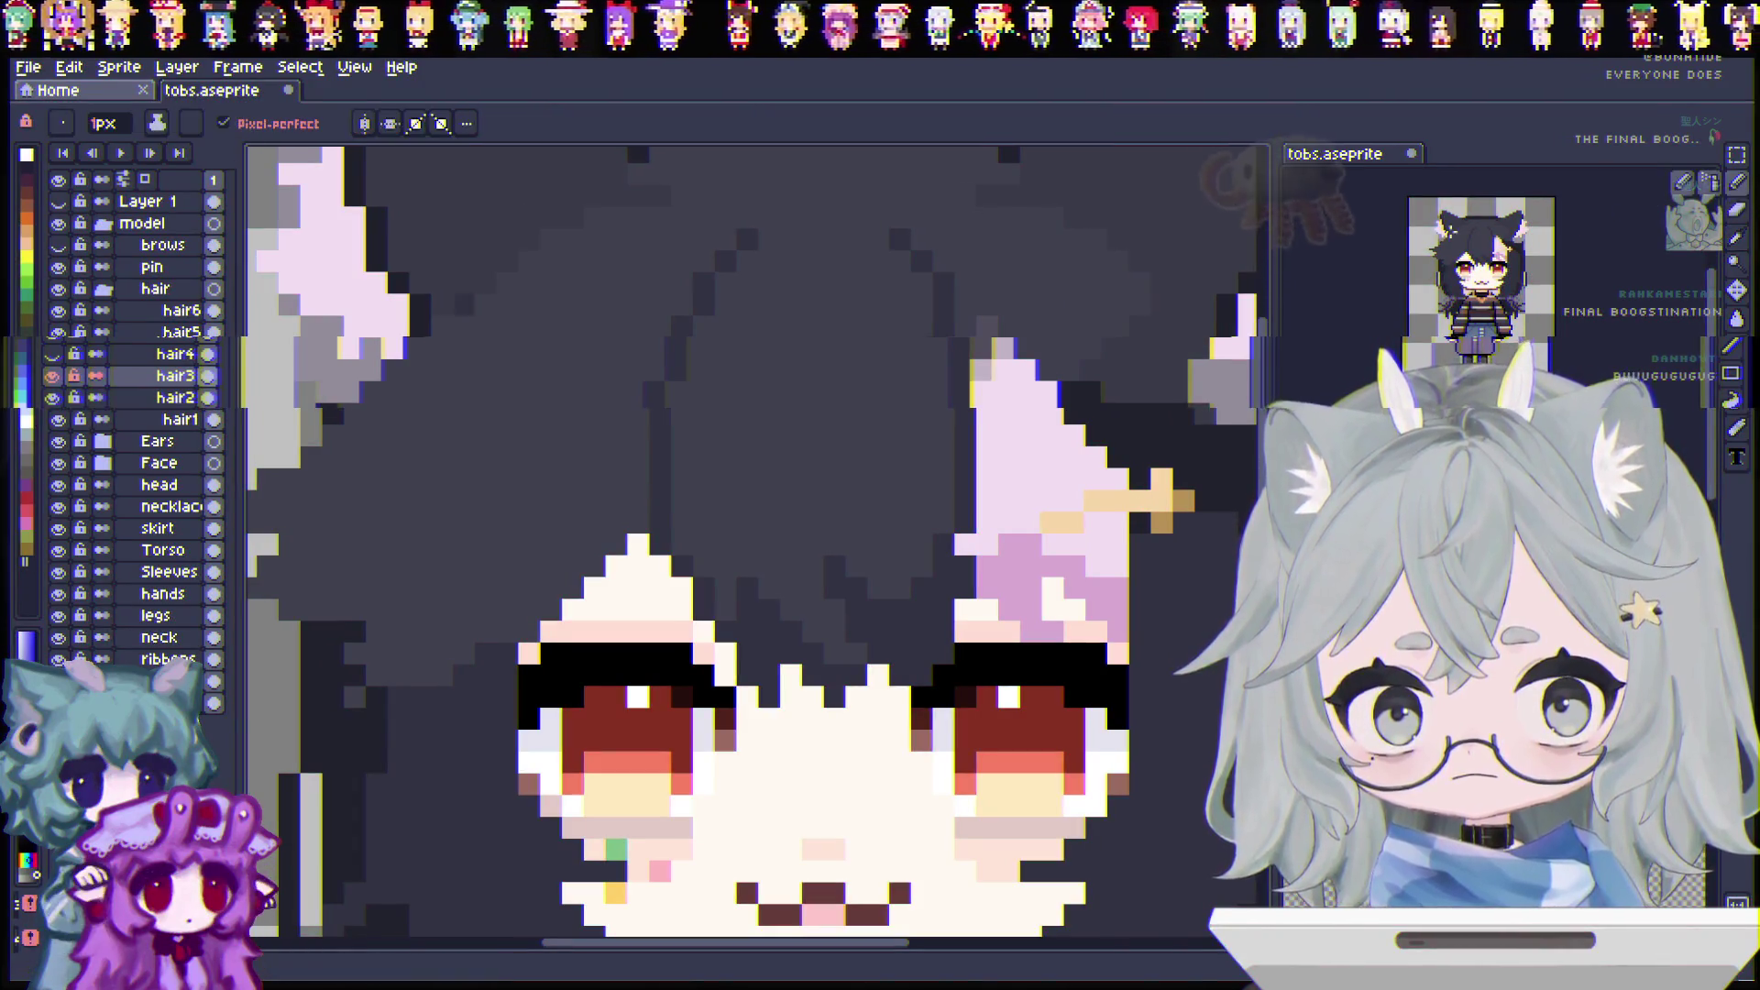
click(59, 333)
click(58, 332)
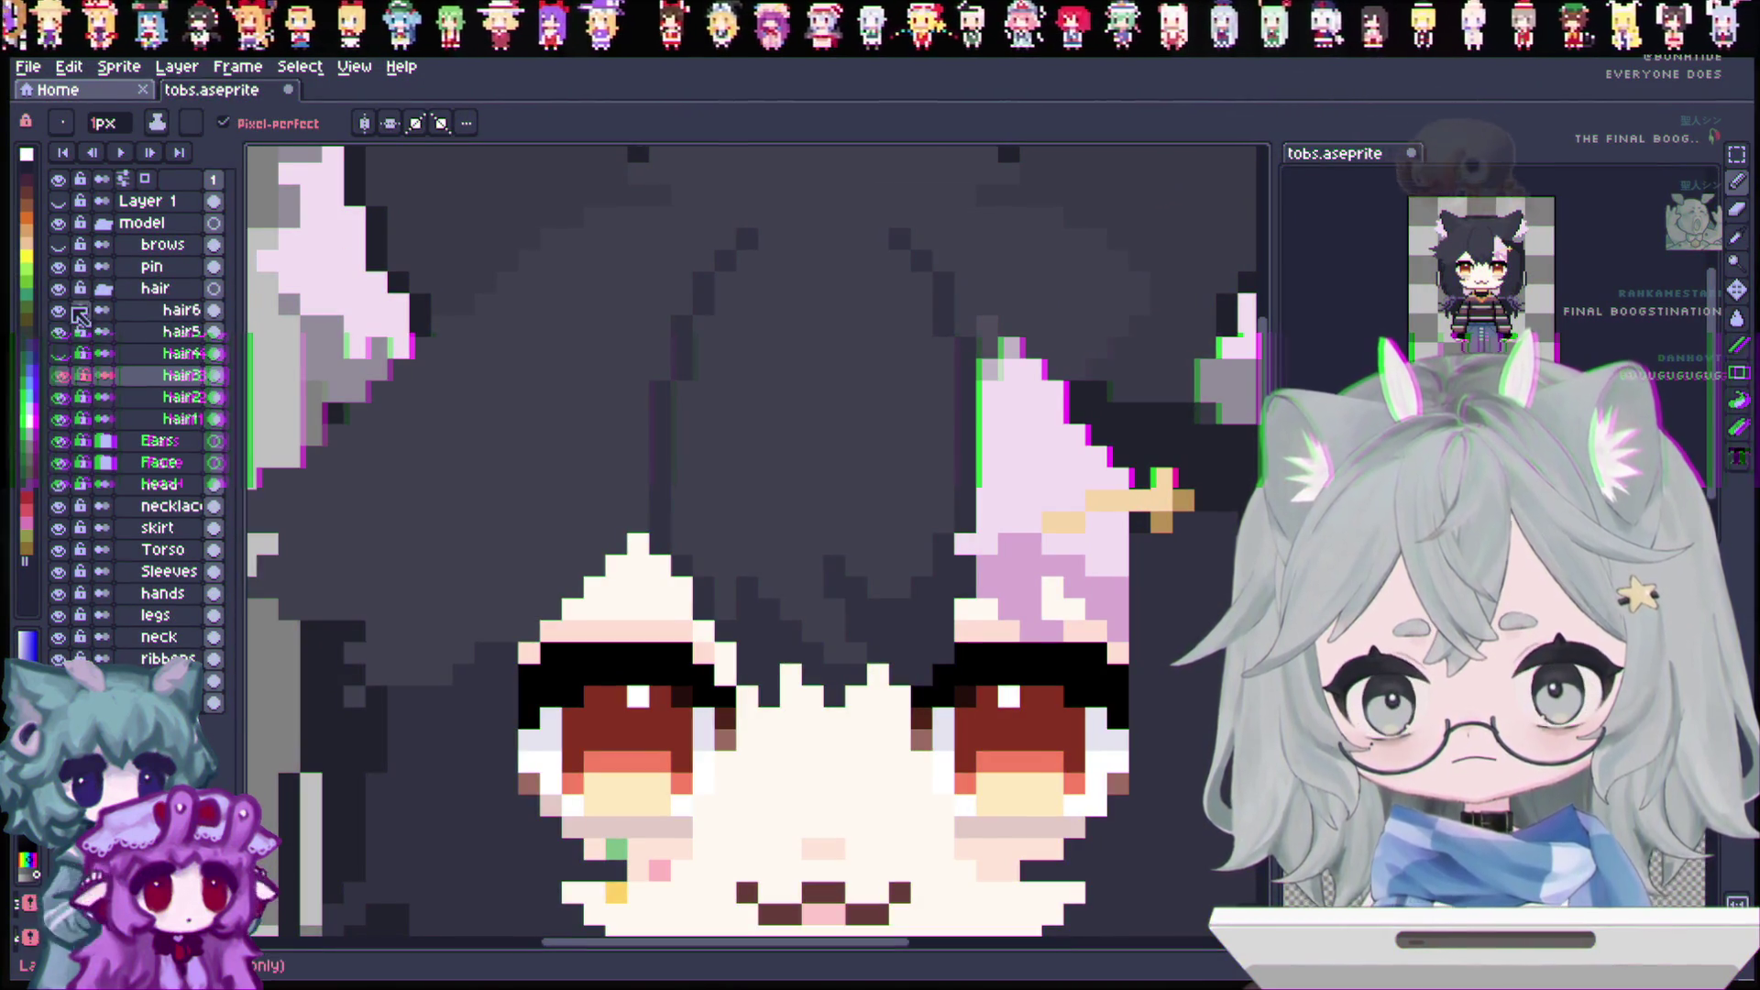
click(59, 310)
click(59, 310)
click(174, 310)
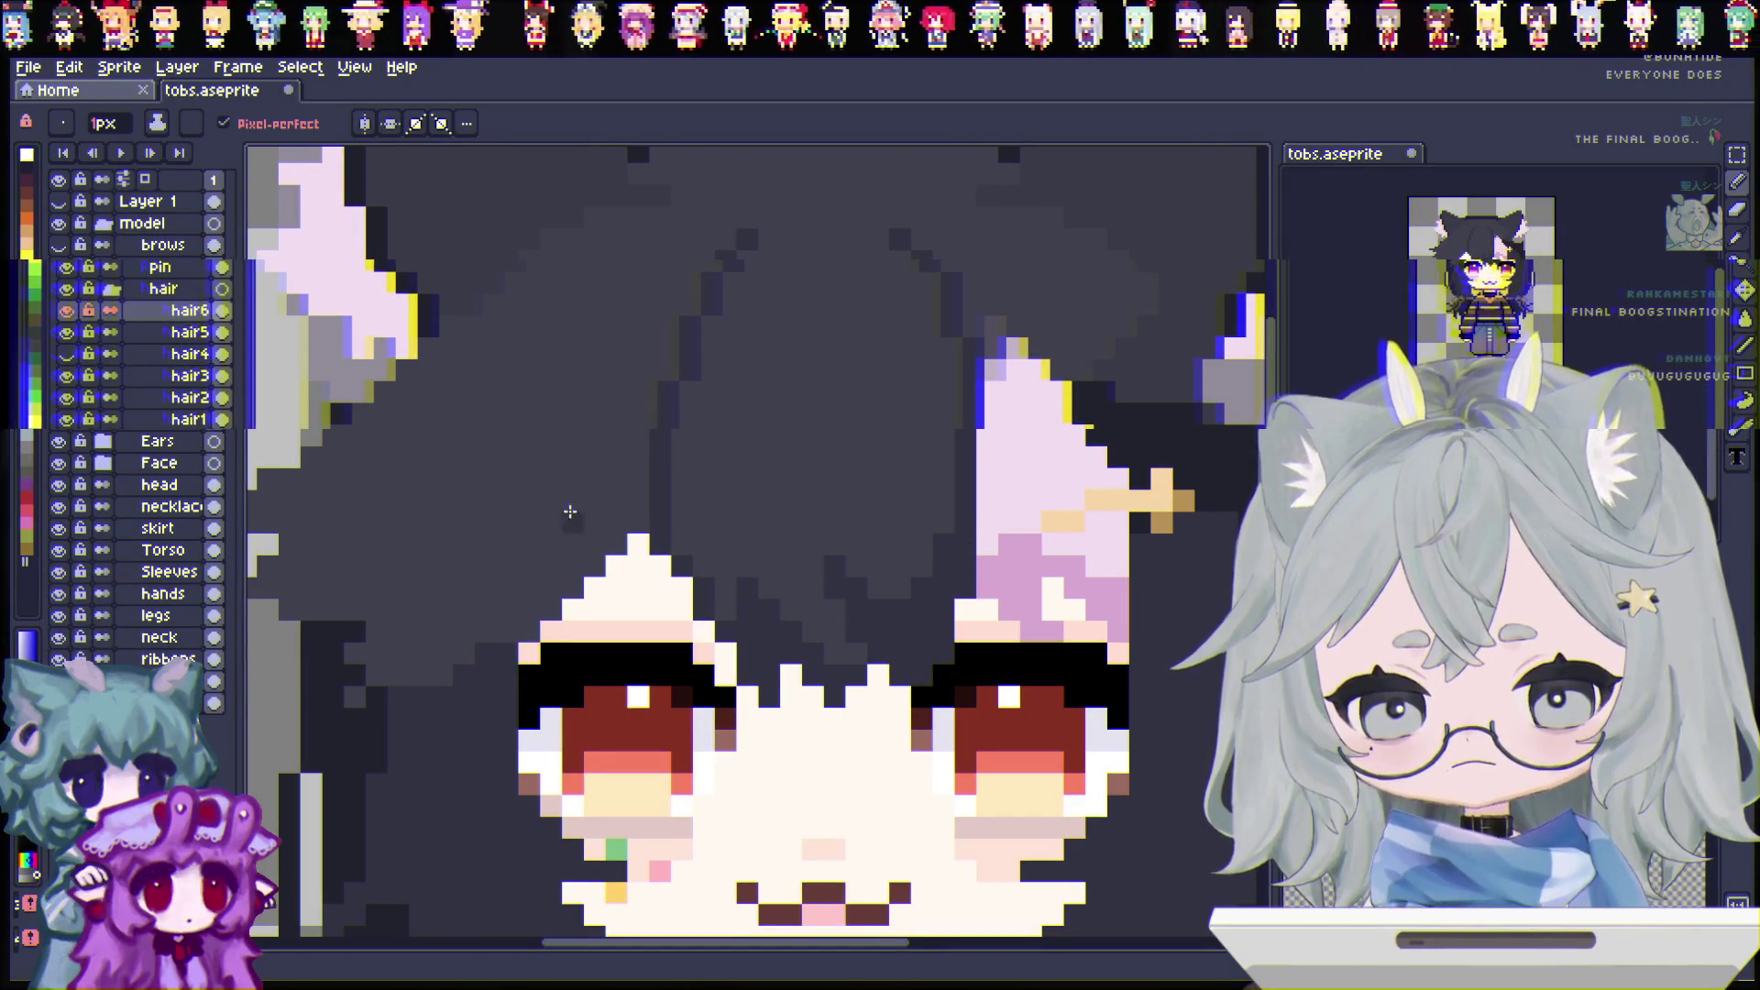
click(61, 310)
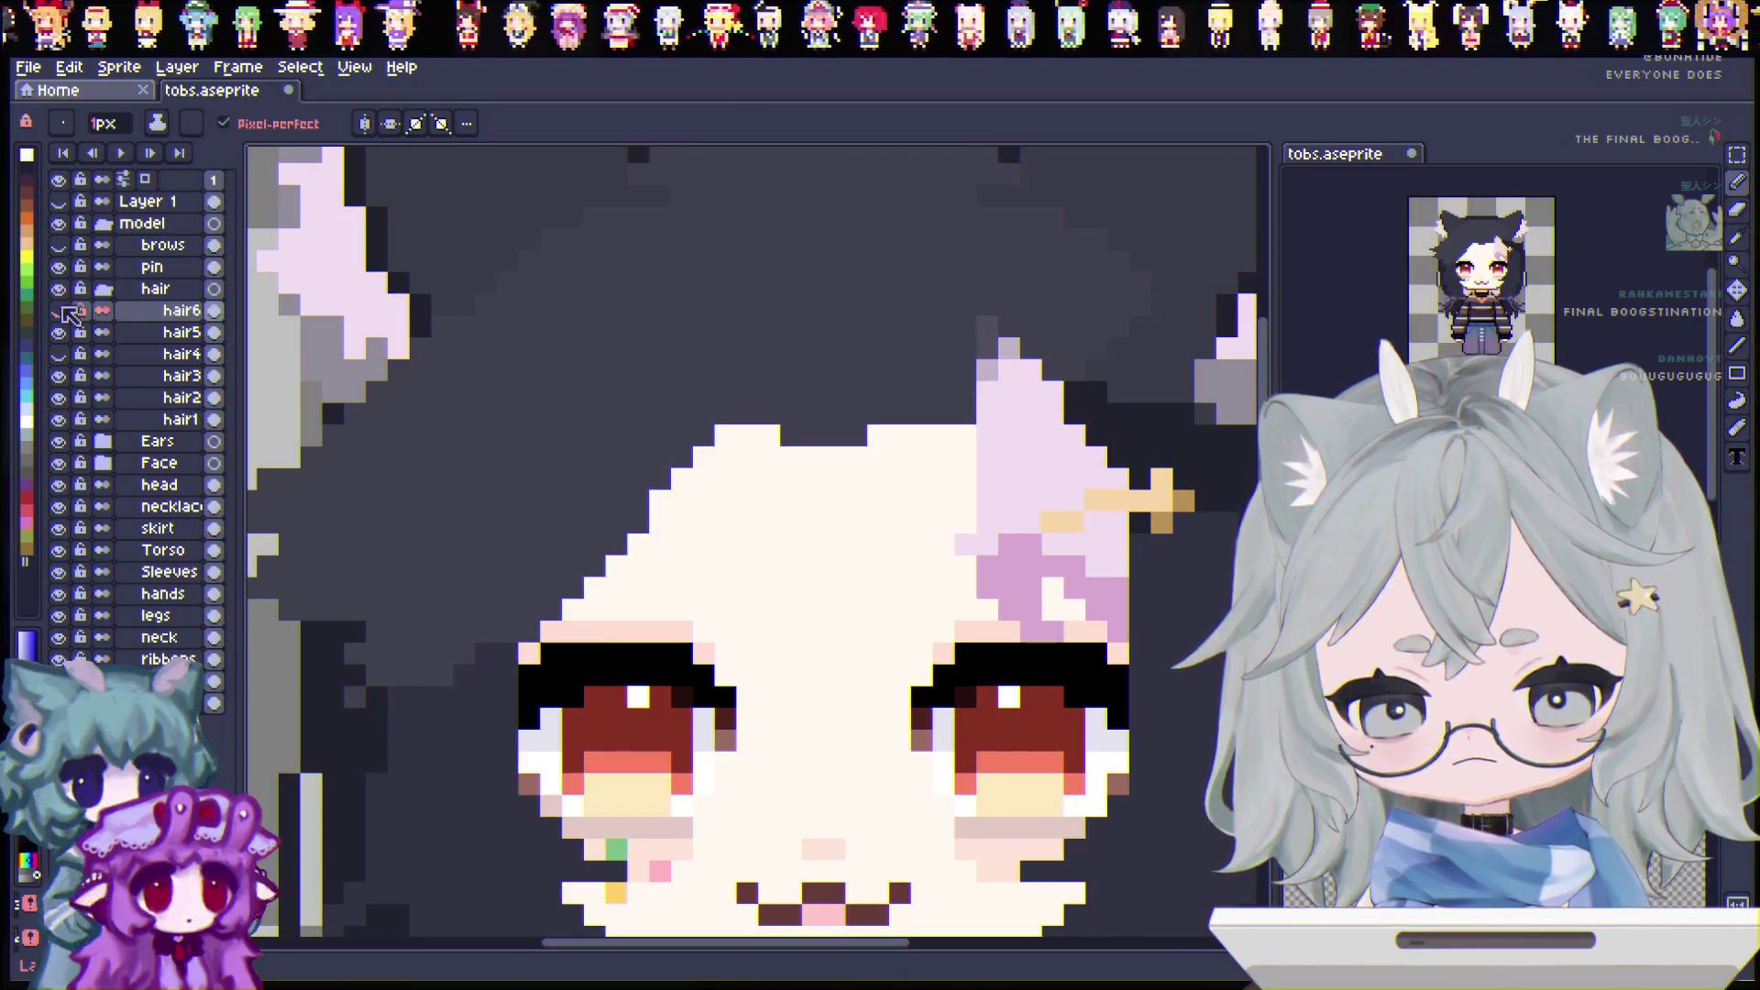
click(58, 310)
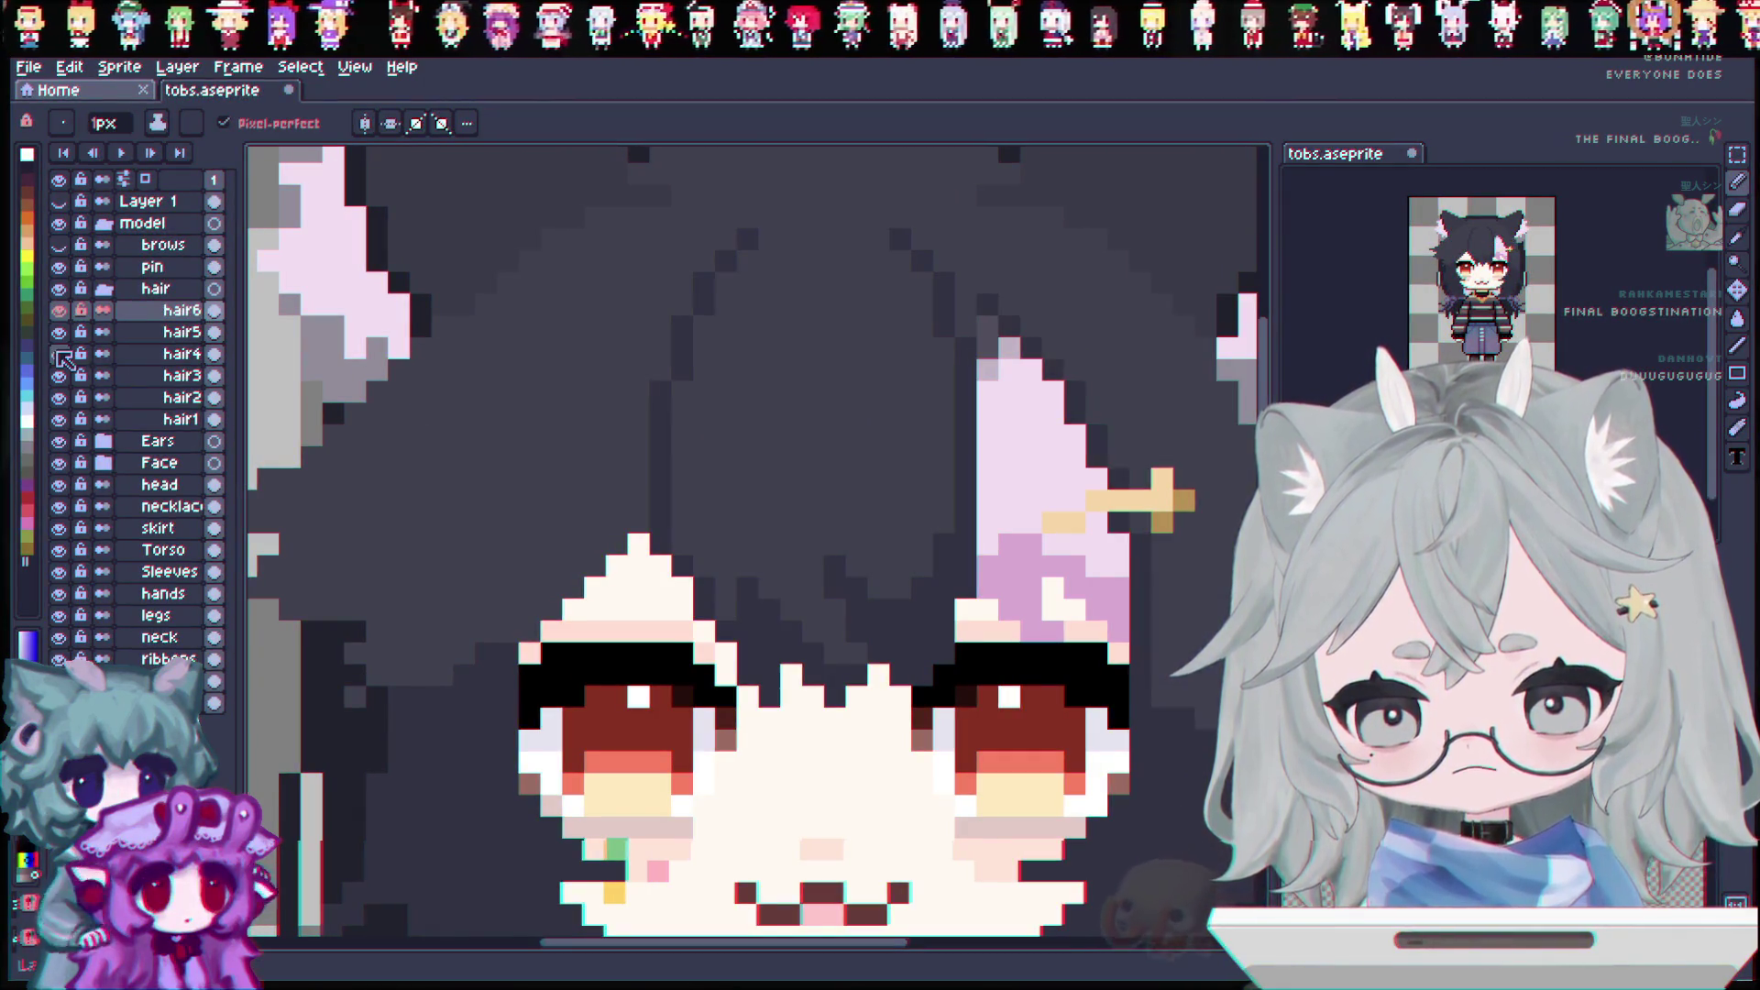
click(73, 332)
click(74, 358)
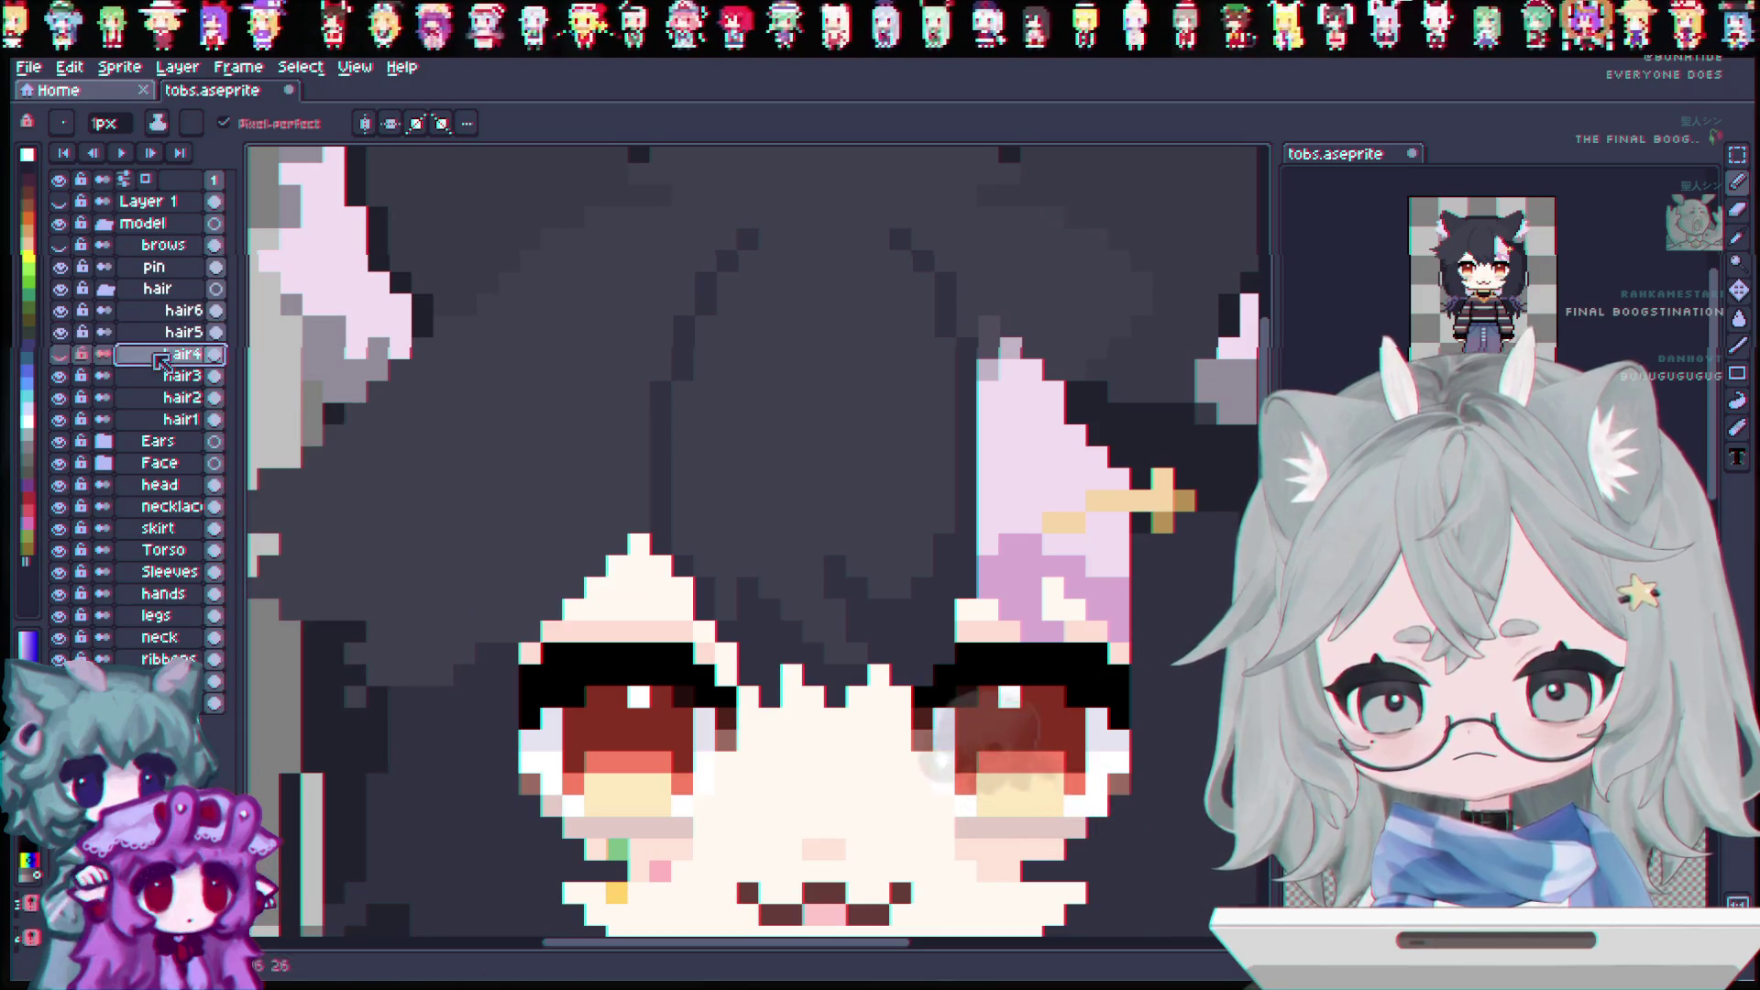
click(75, 376)
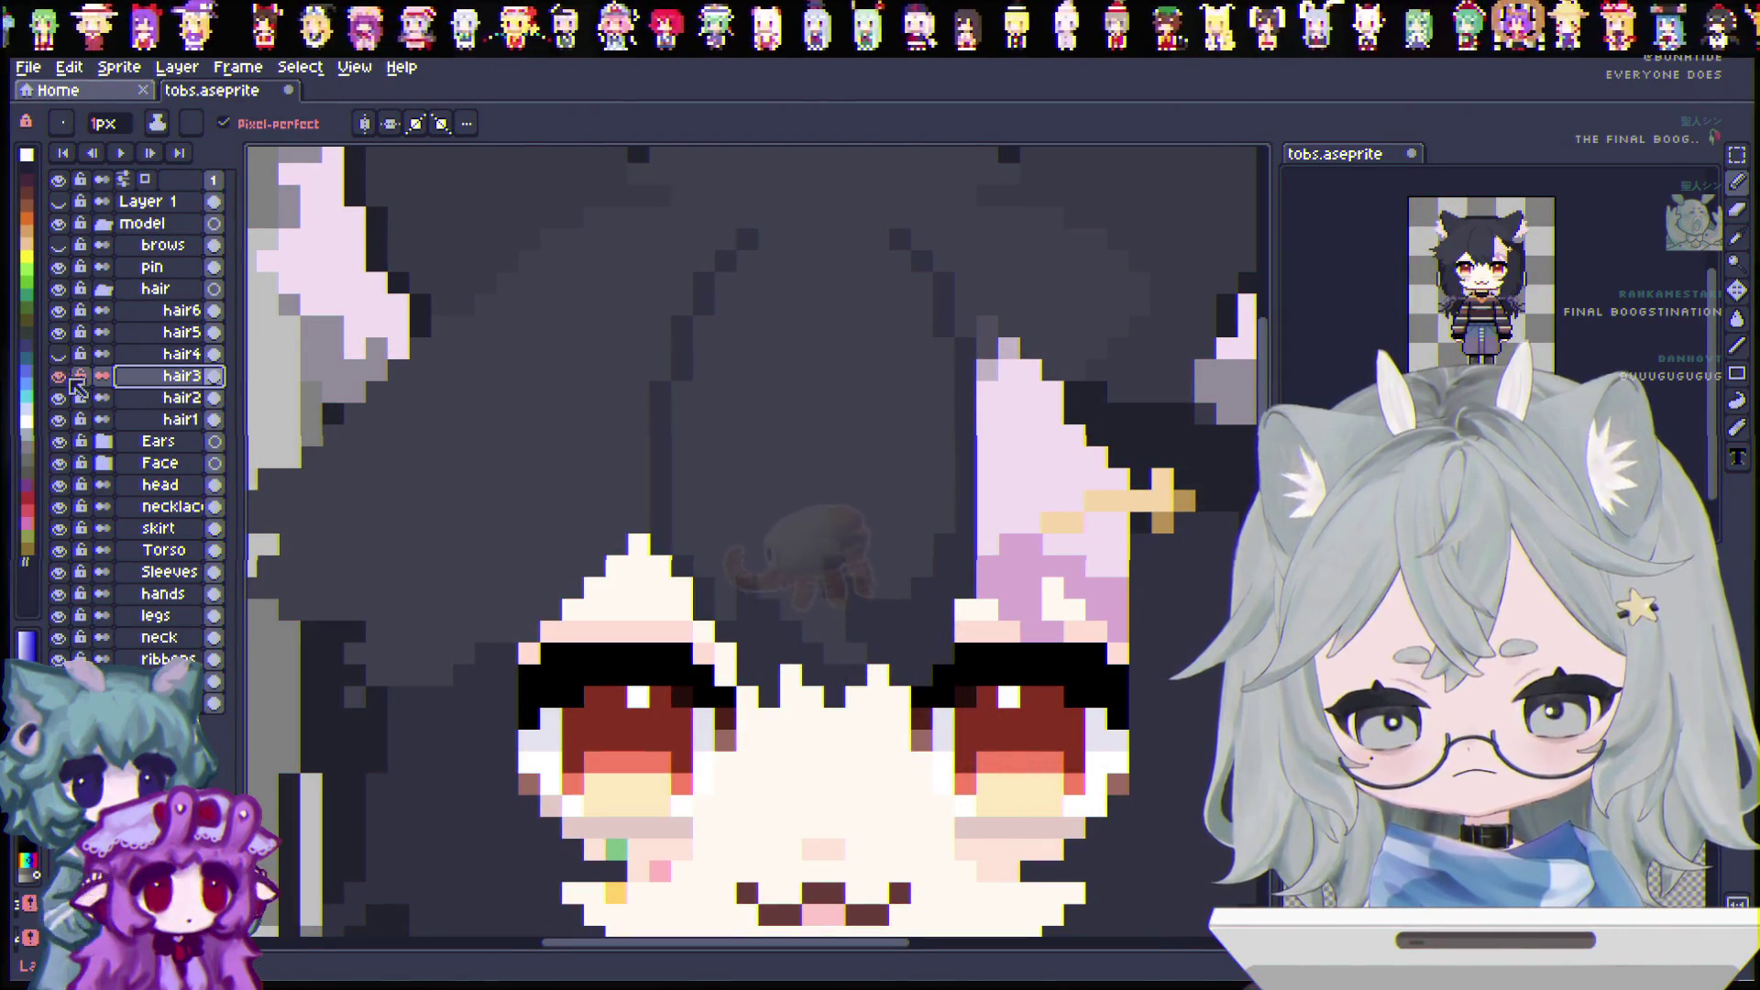
Step: Sample light pink and paint it over the purple shading on the pale hair strand
drag(872, 942, 962, 943)
click(1736, 264)
scroll(1105, 495, up, 1)
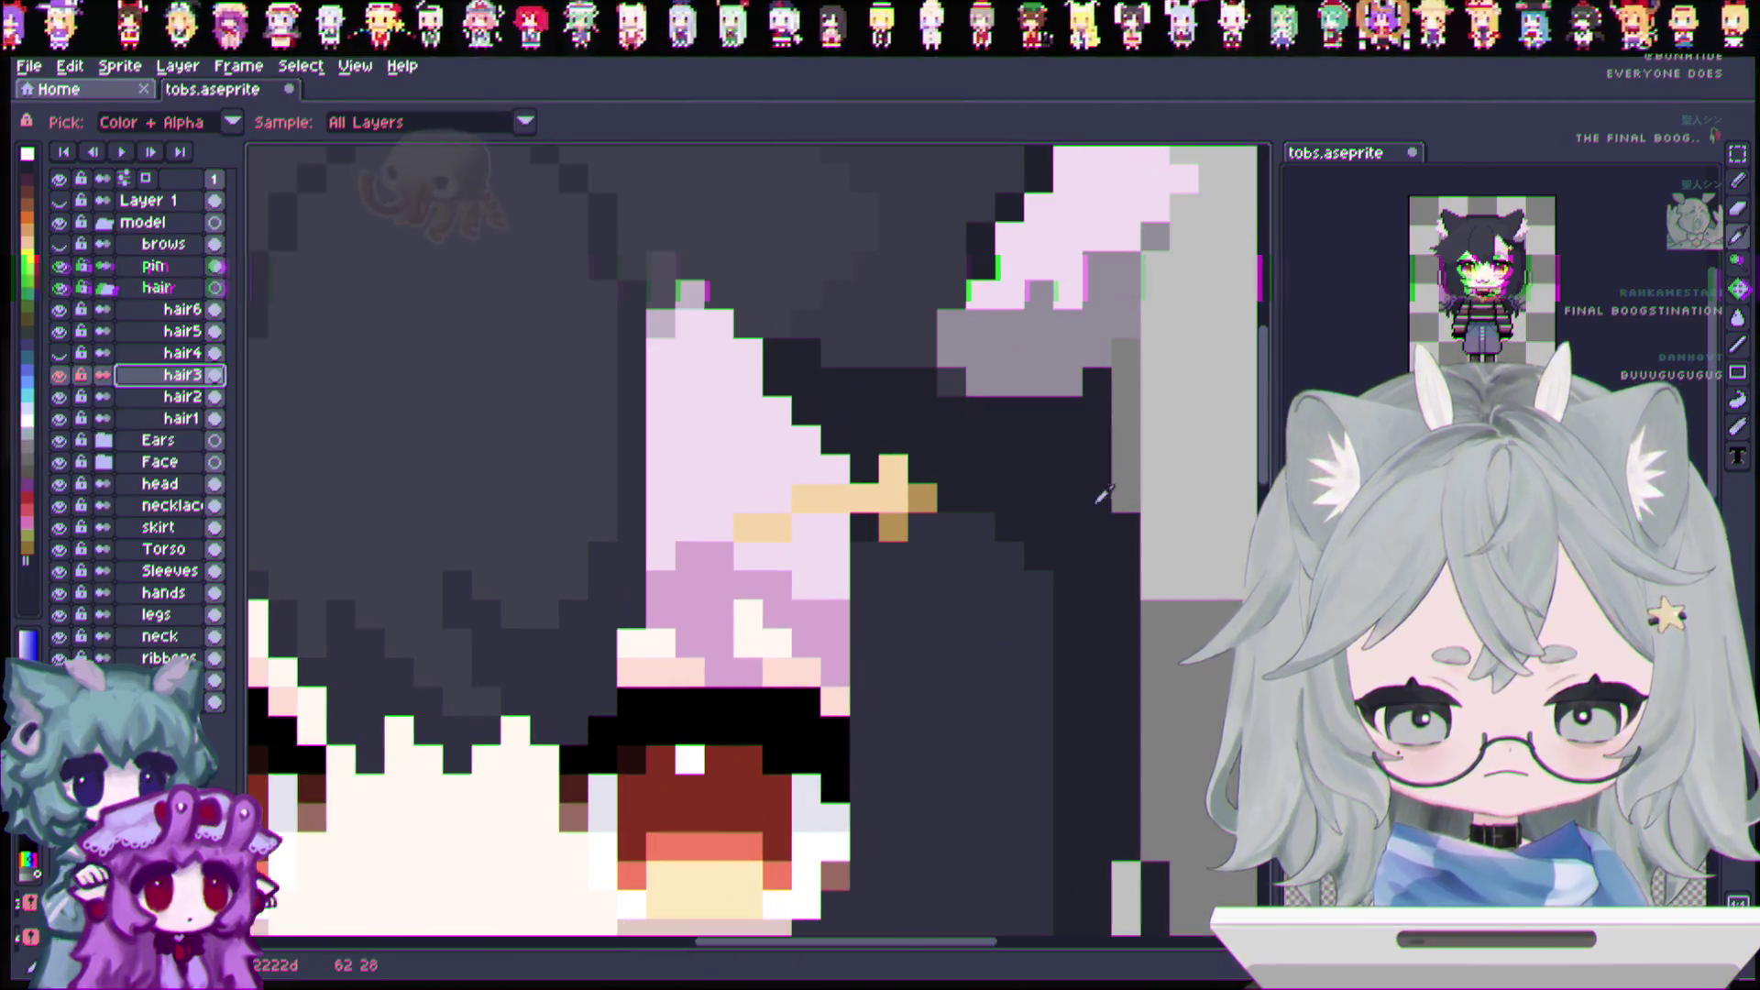
click(1737, 180)
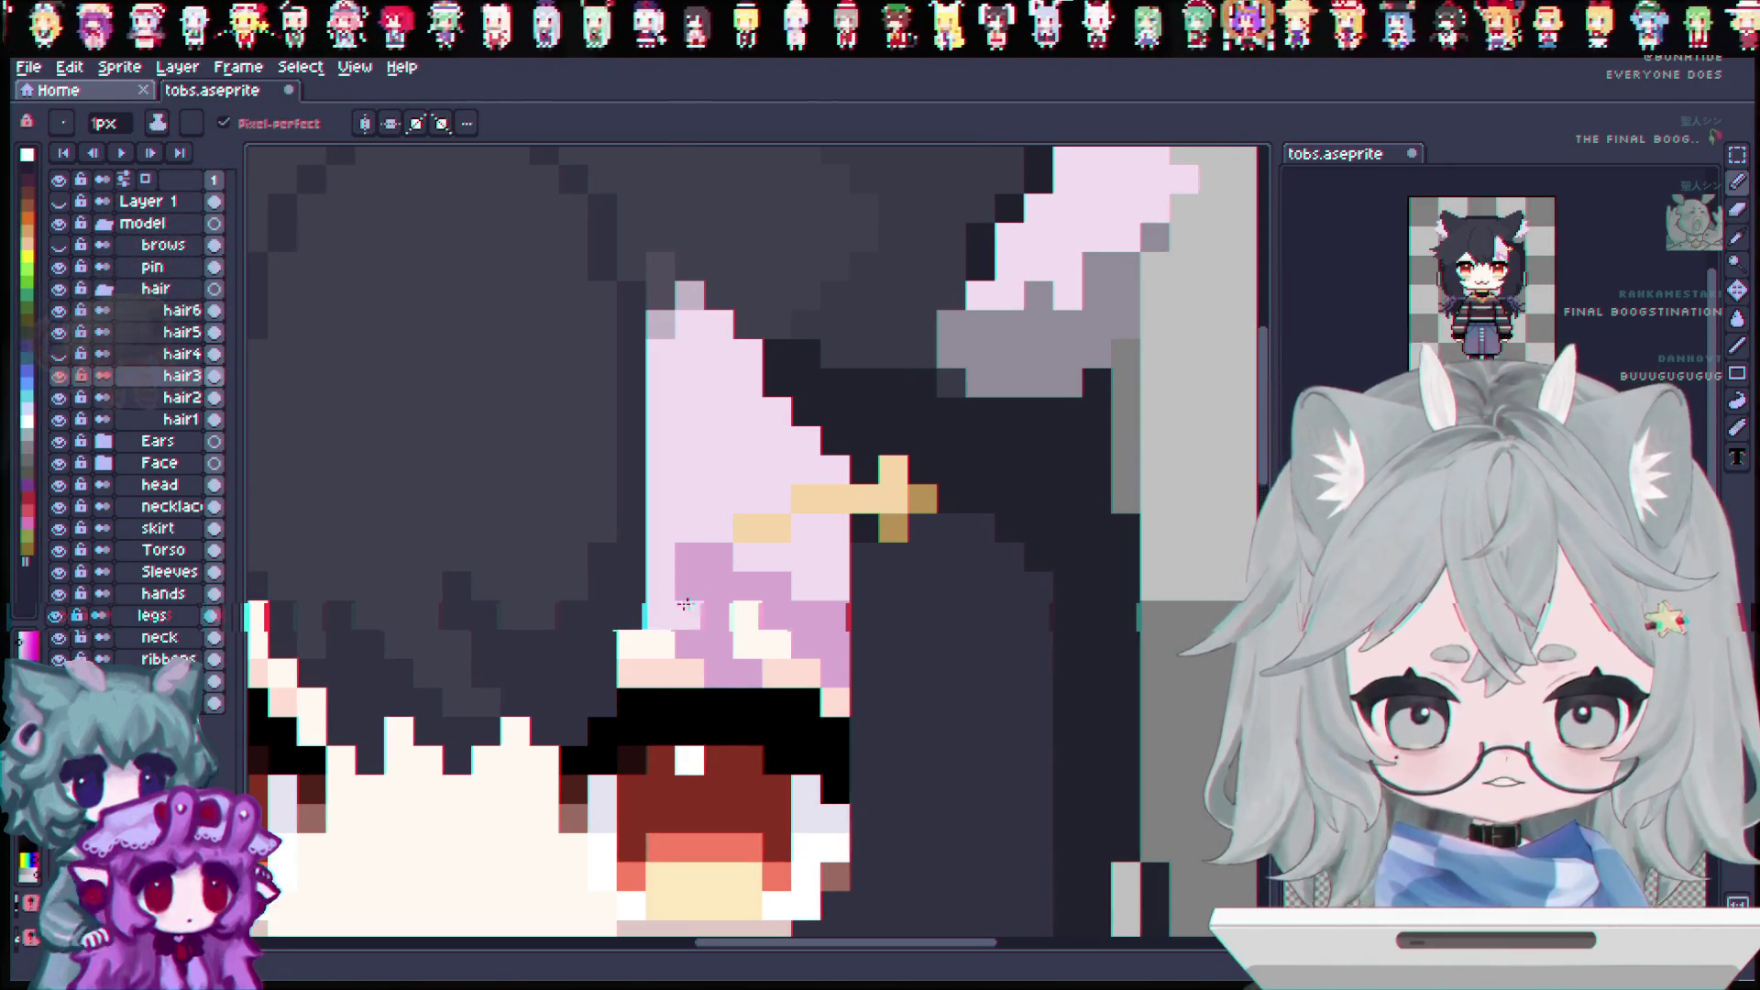
drag(689, 633, 716, 648)
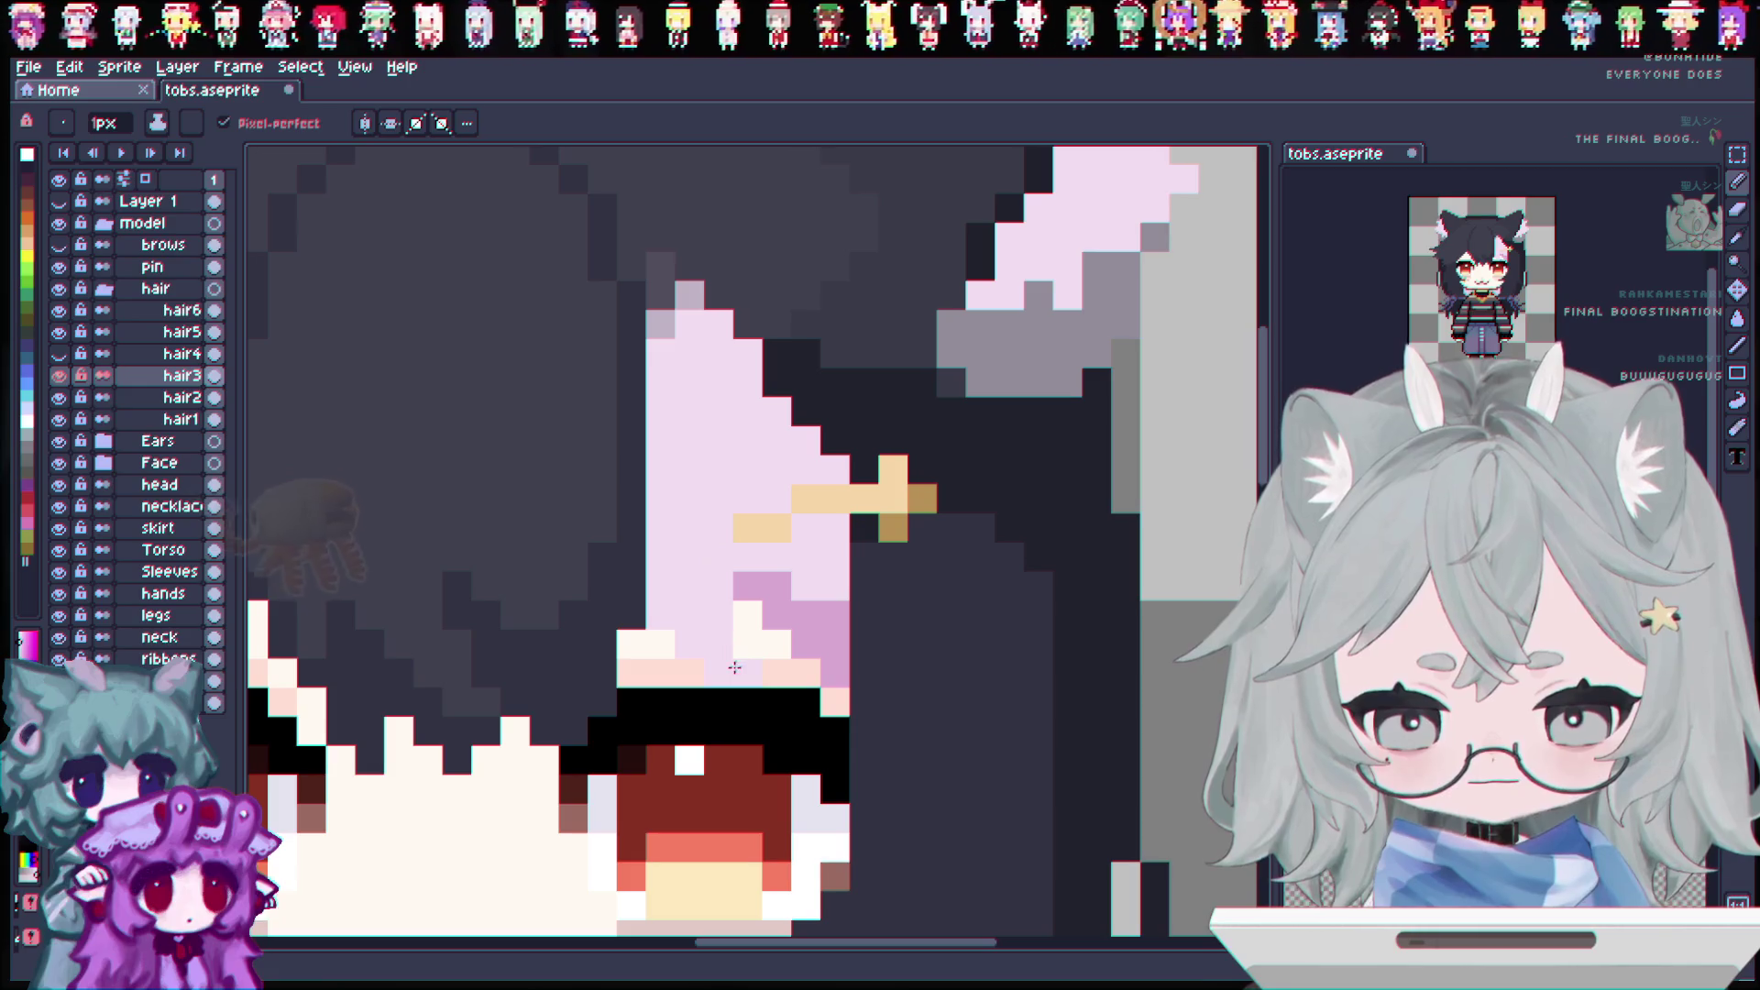
mouse_move(774, 587)
mouse_down()
mouse_move(821, 614)
mouse_move(807, 646)
mouse_up()
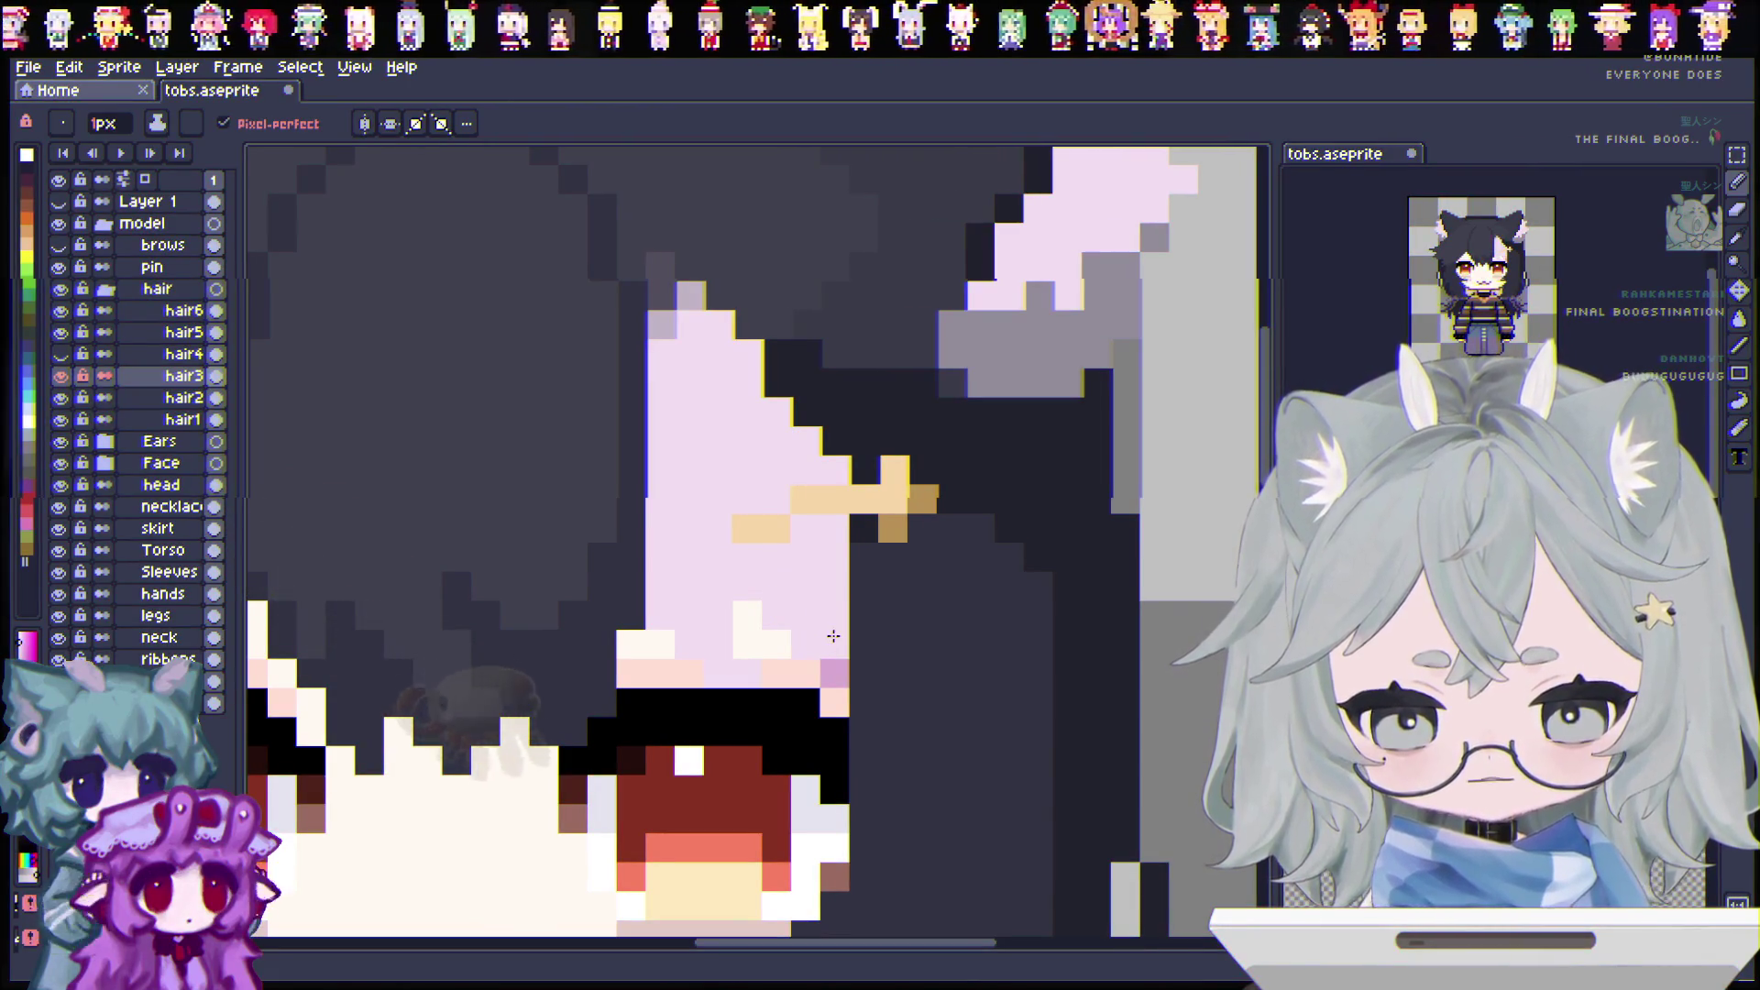
scroll(830, 656, down, 2)
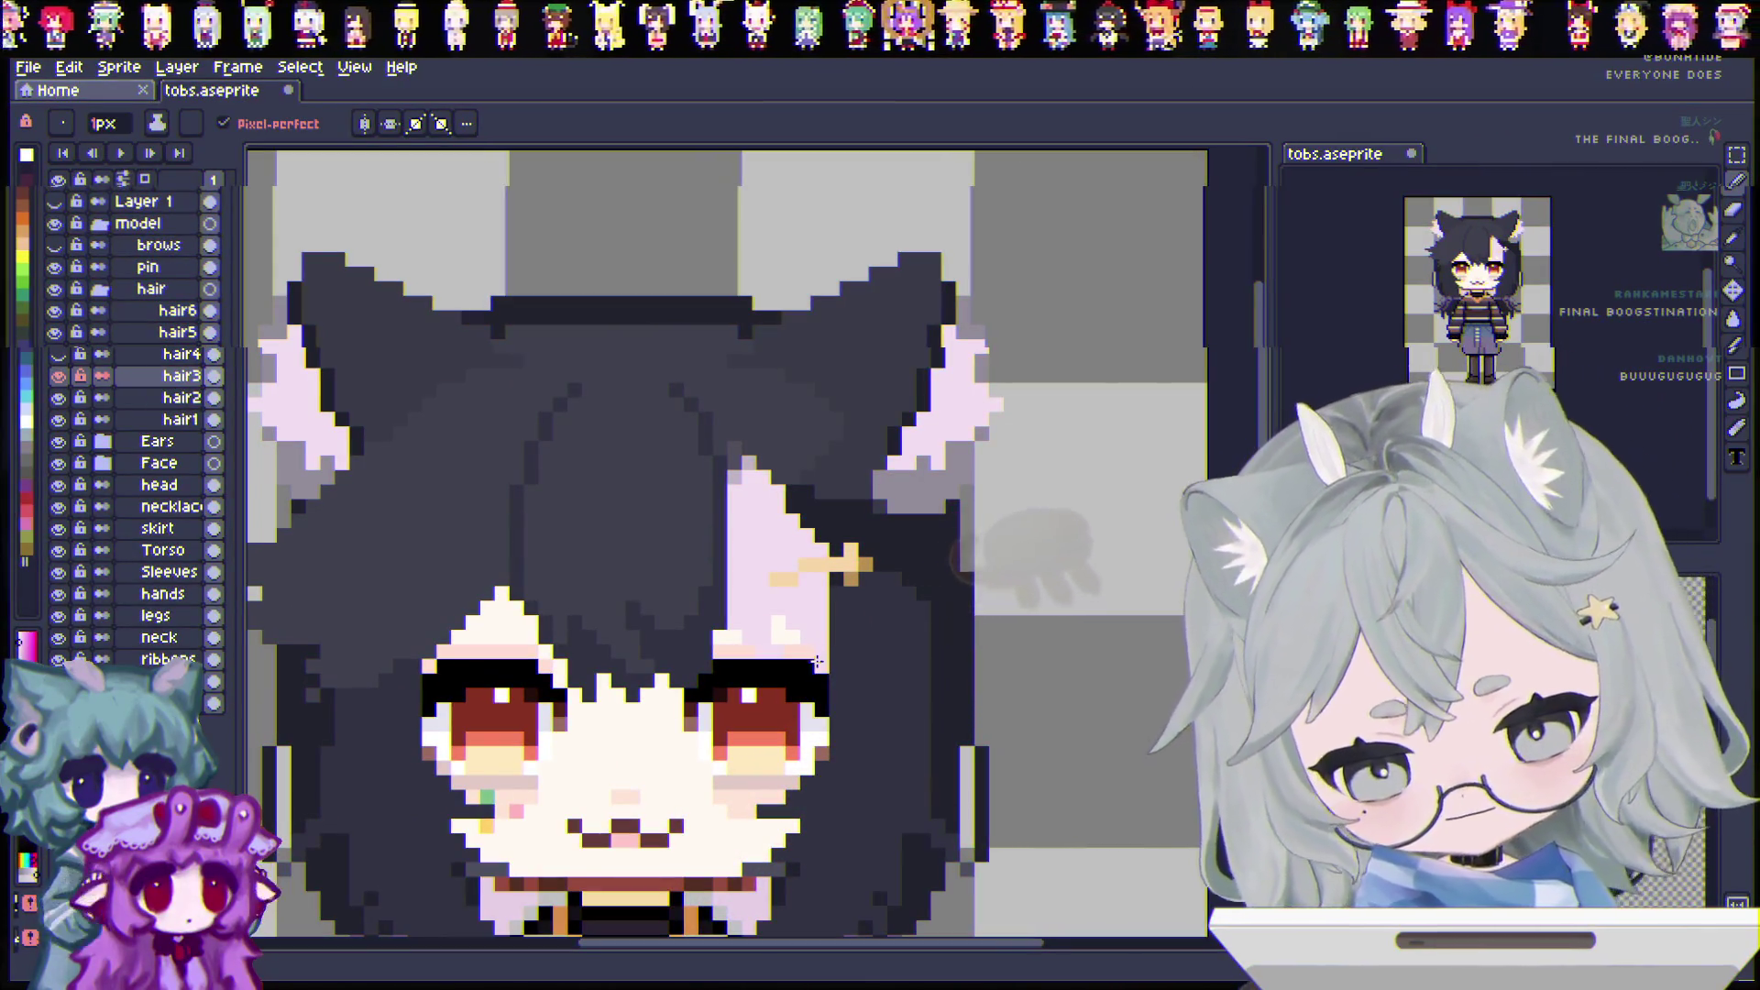
Step: Turn the hair4 layer back on, save with Ctrl+S, and review the light pink strand
click(60, 354)
key(ctrl+s)
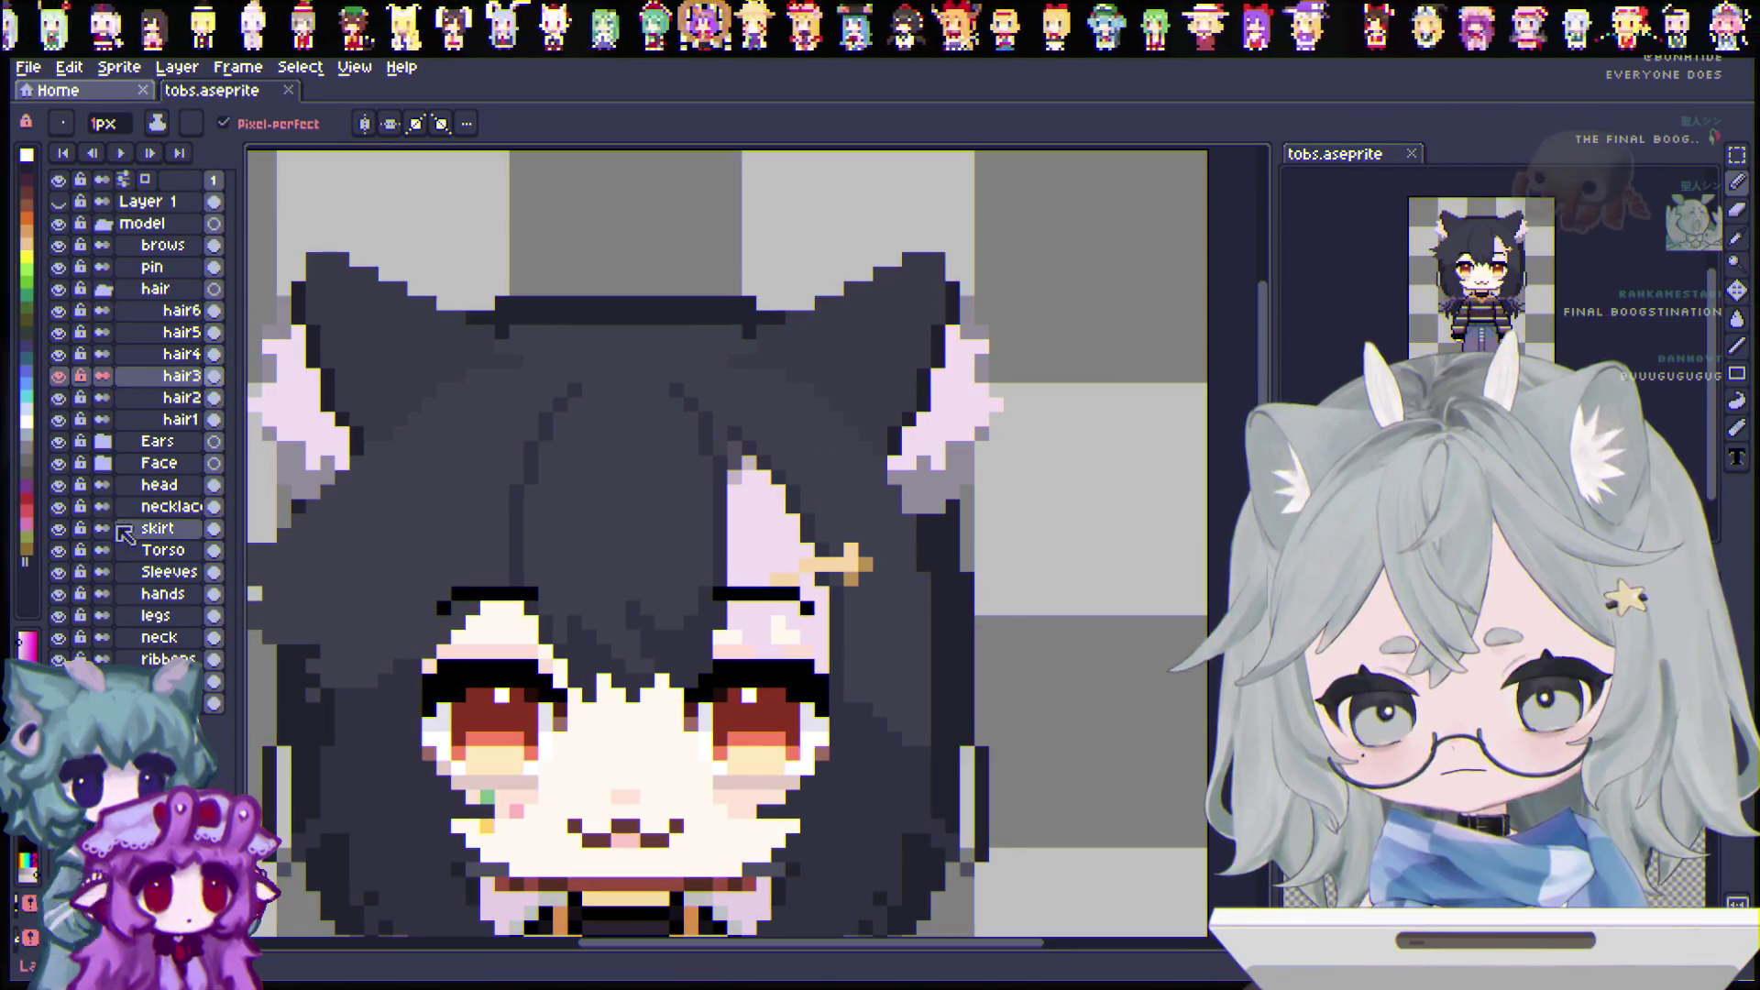
scroll(682, 719, down, 1)
drag(968, 933, 885, 921)
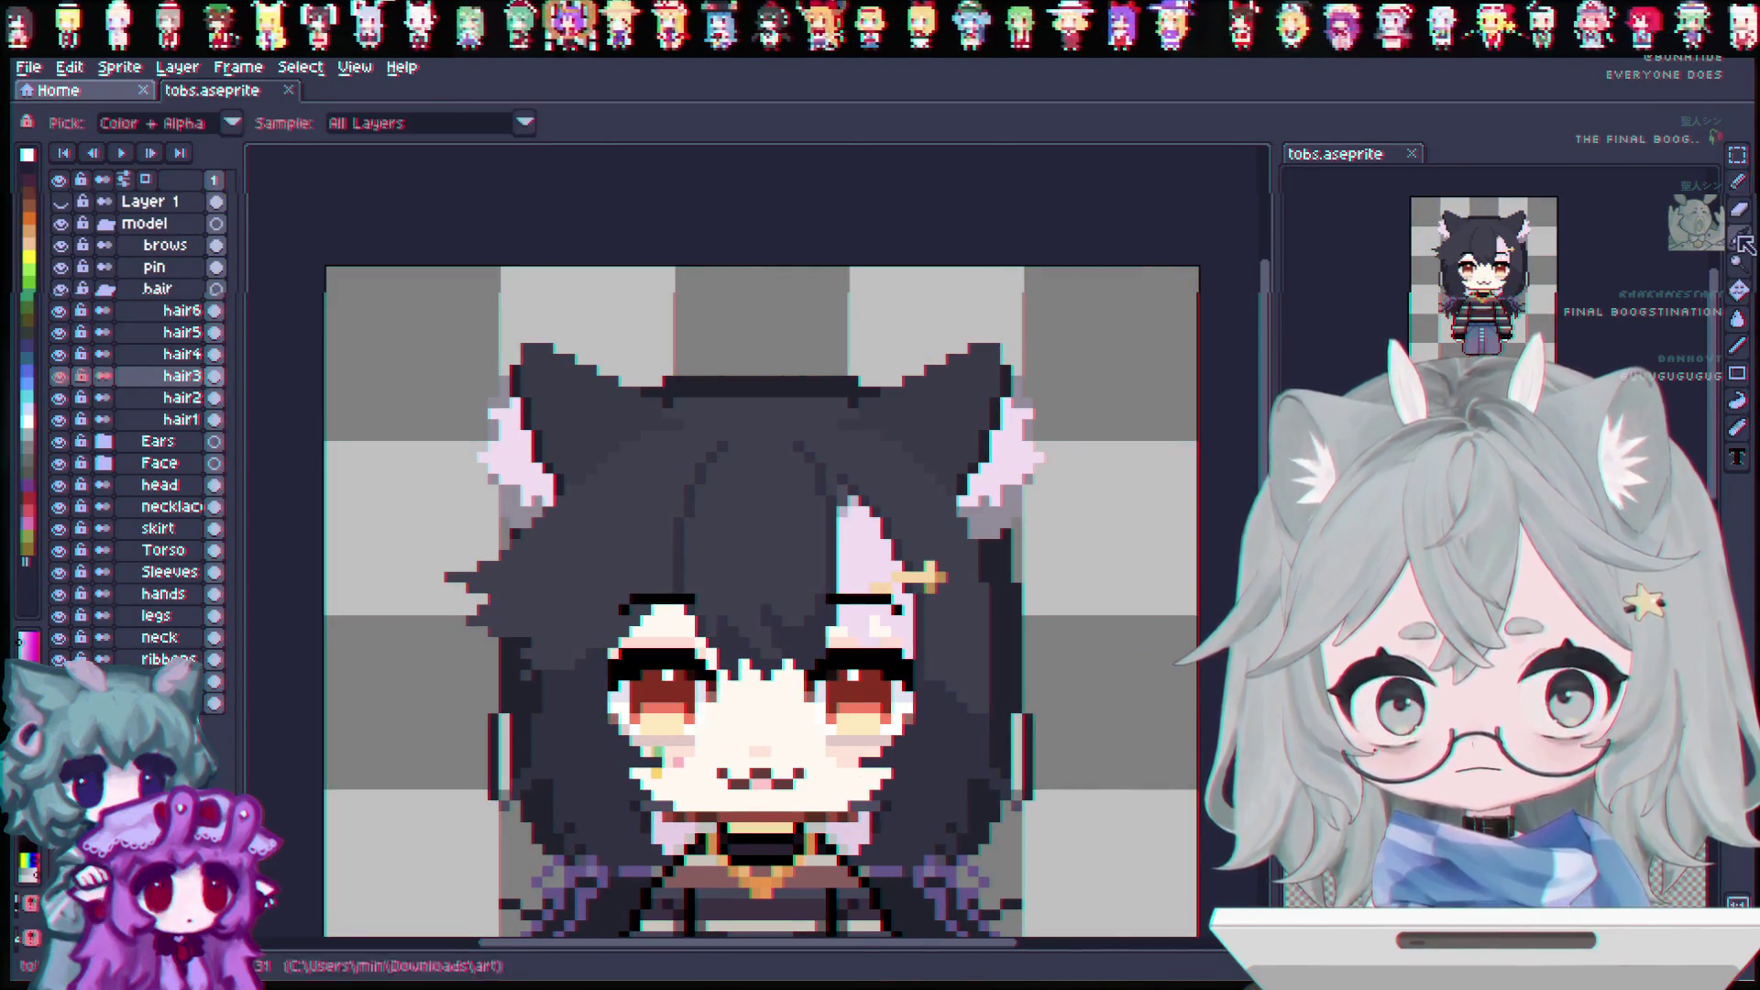
scroll(733, 576, up, 1)
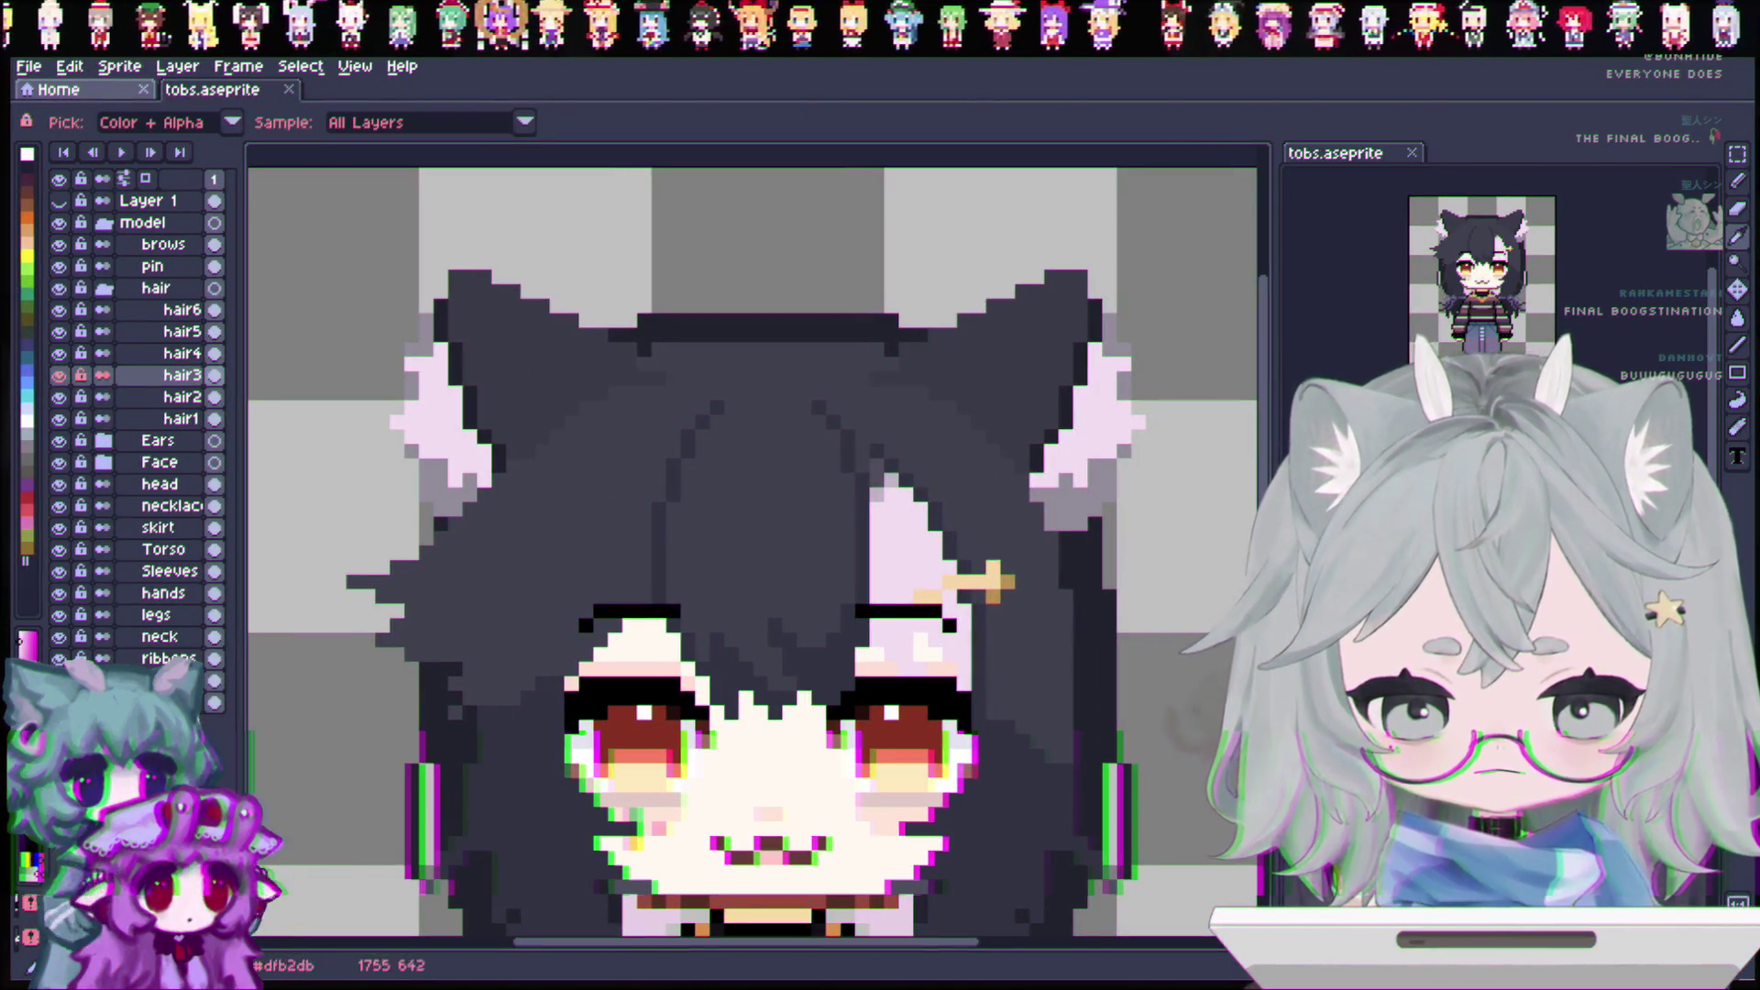
key(b)
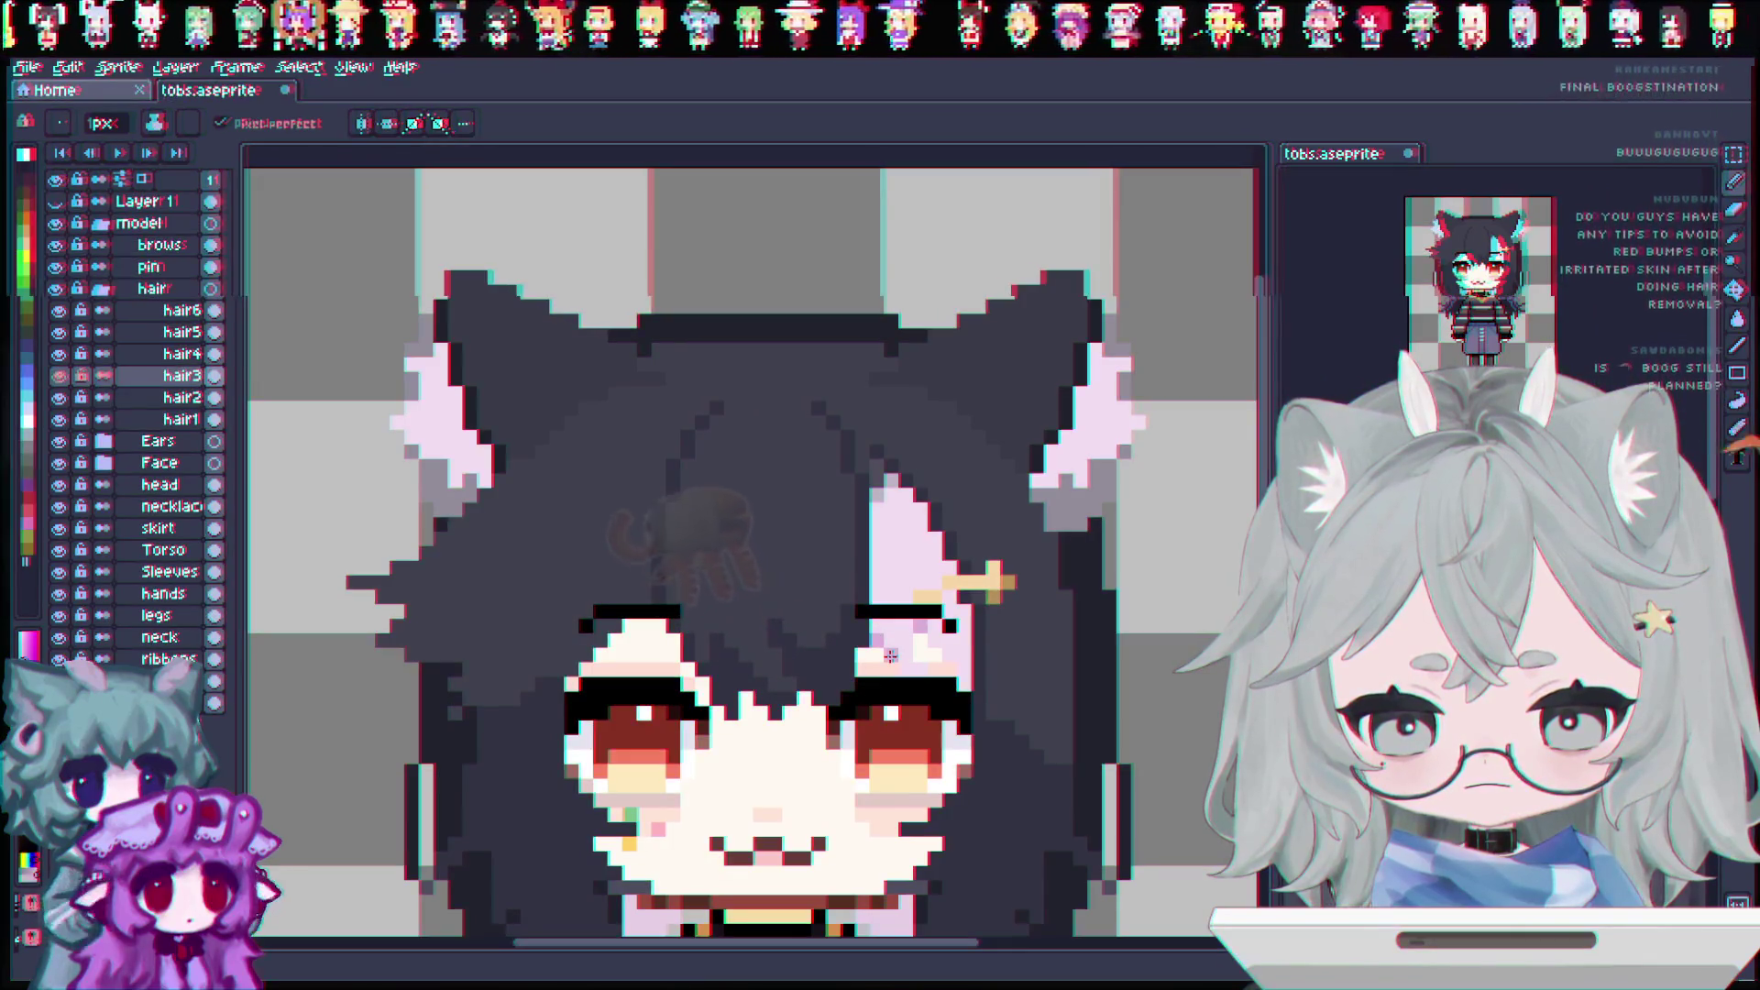
scroll(907, 658, up, 2)
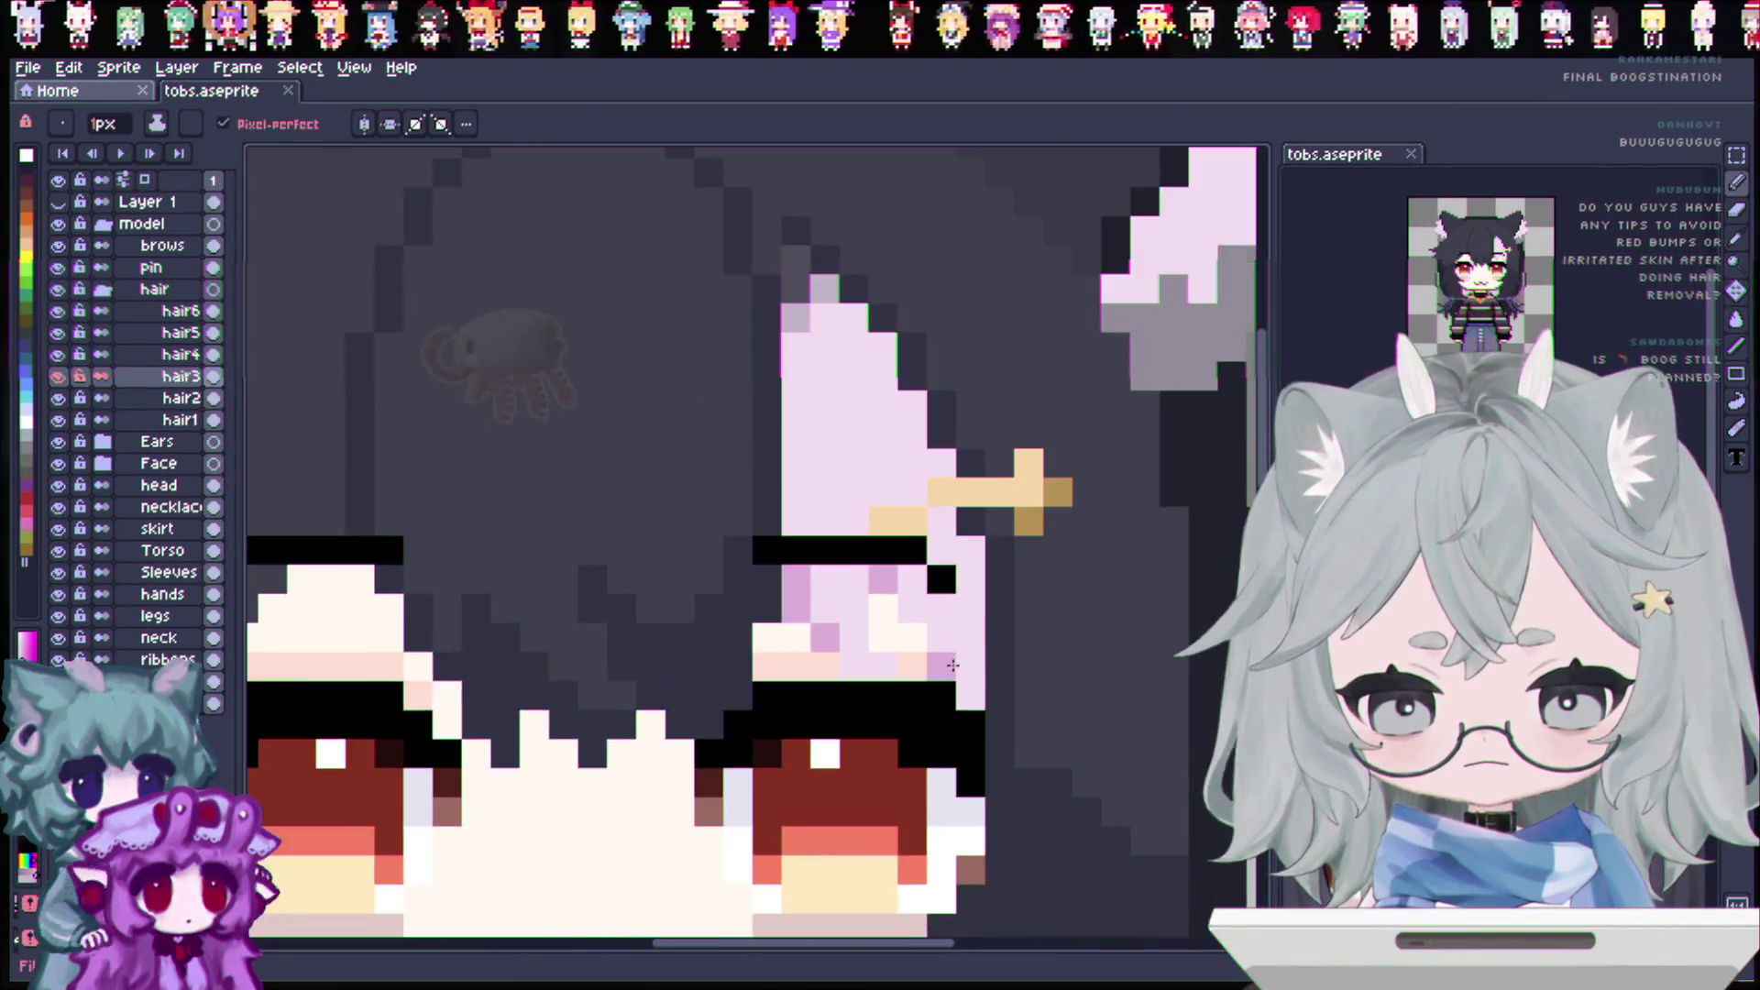
scroll(953, 665, down, 4)
key(v)
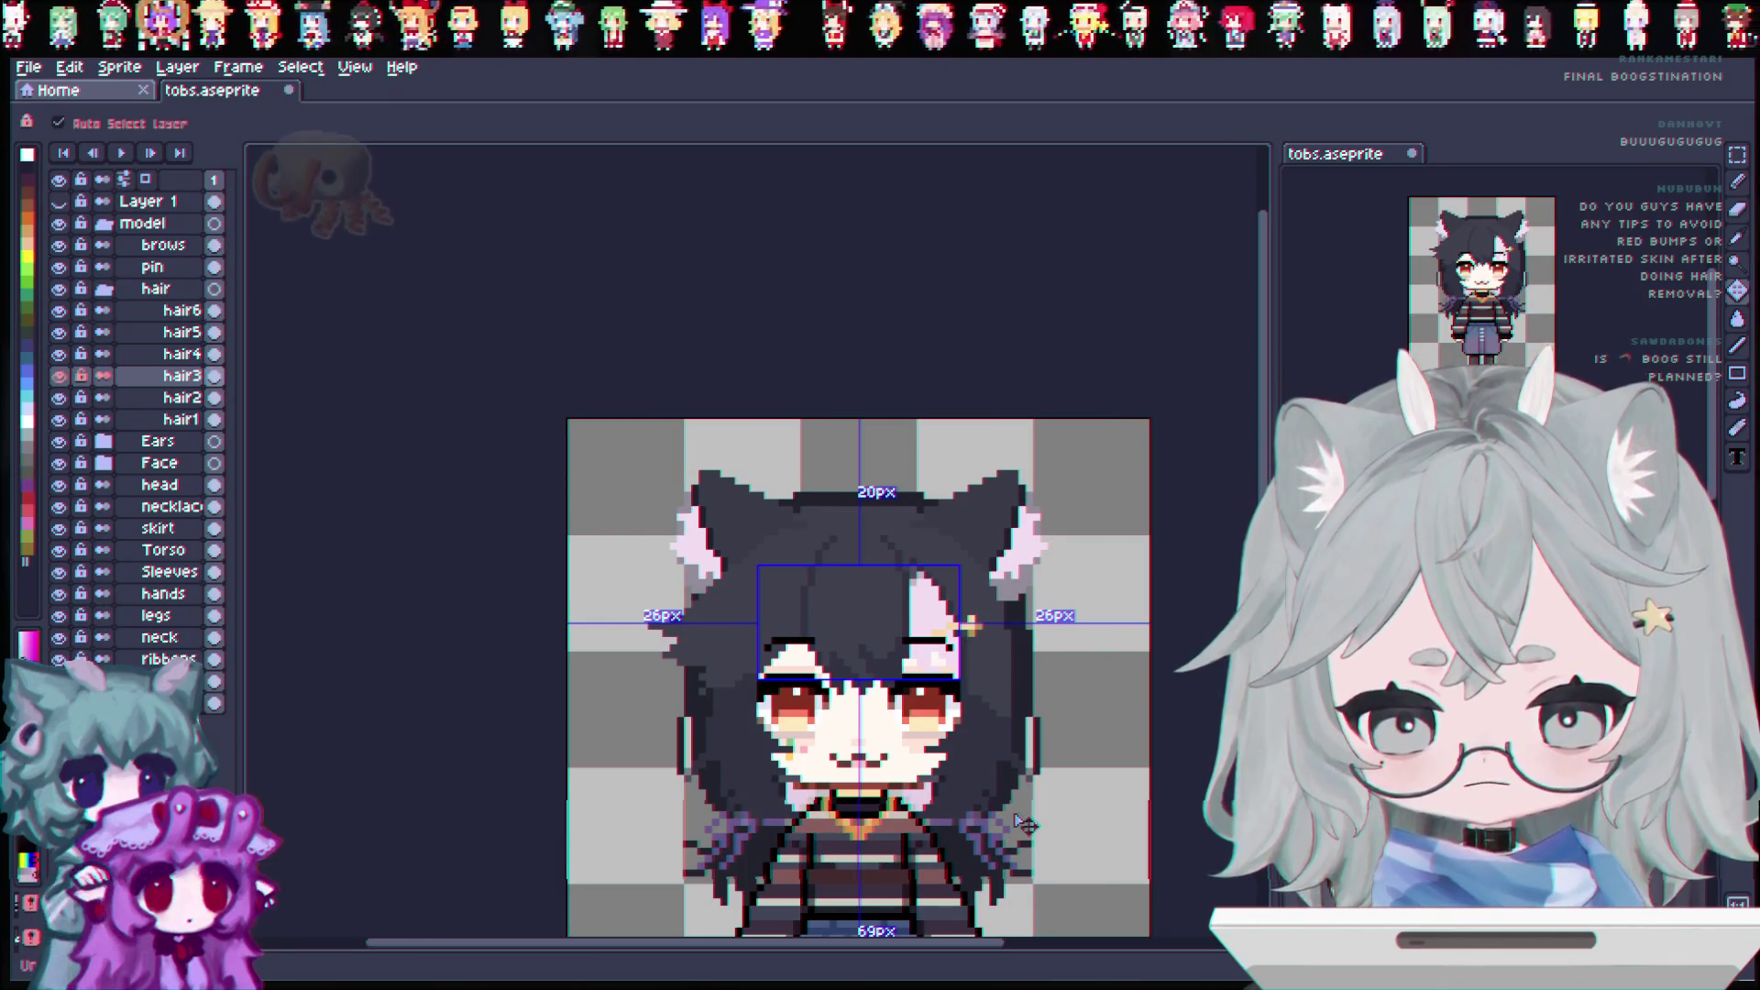
key(b)
scroll(858, 632, down, 5)
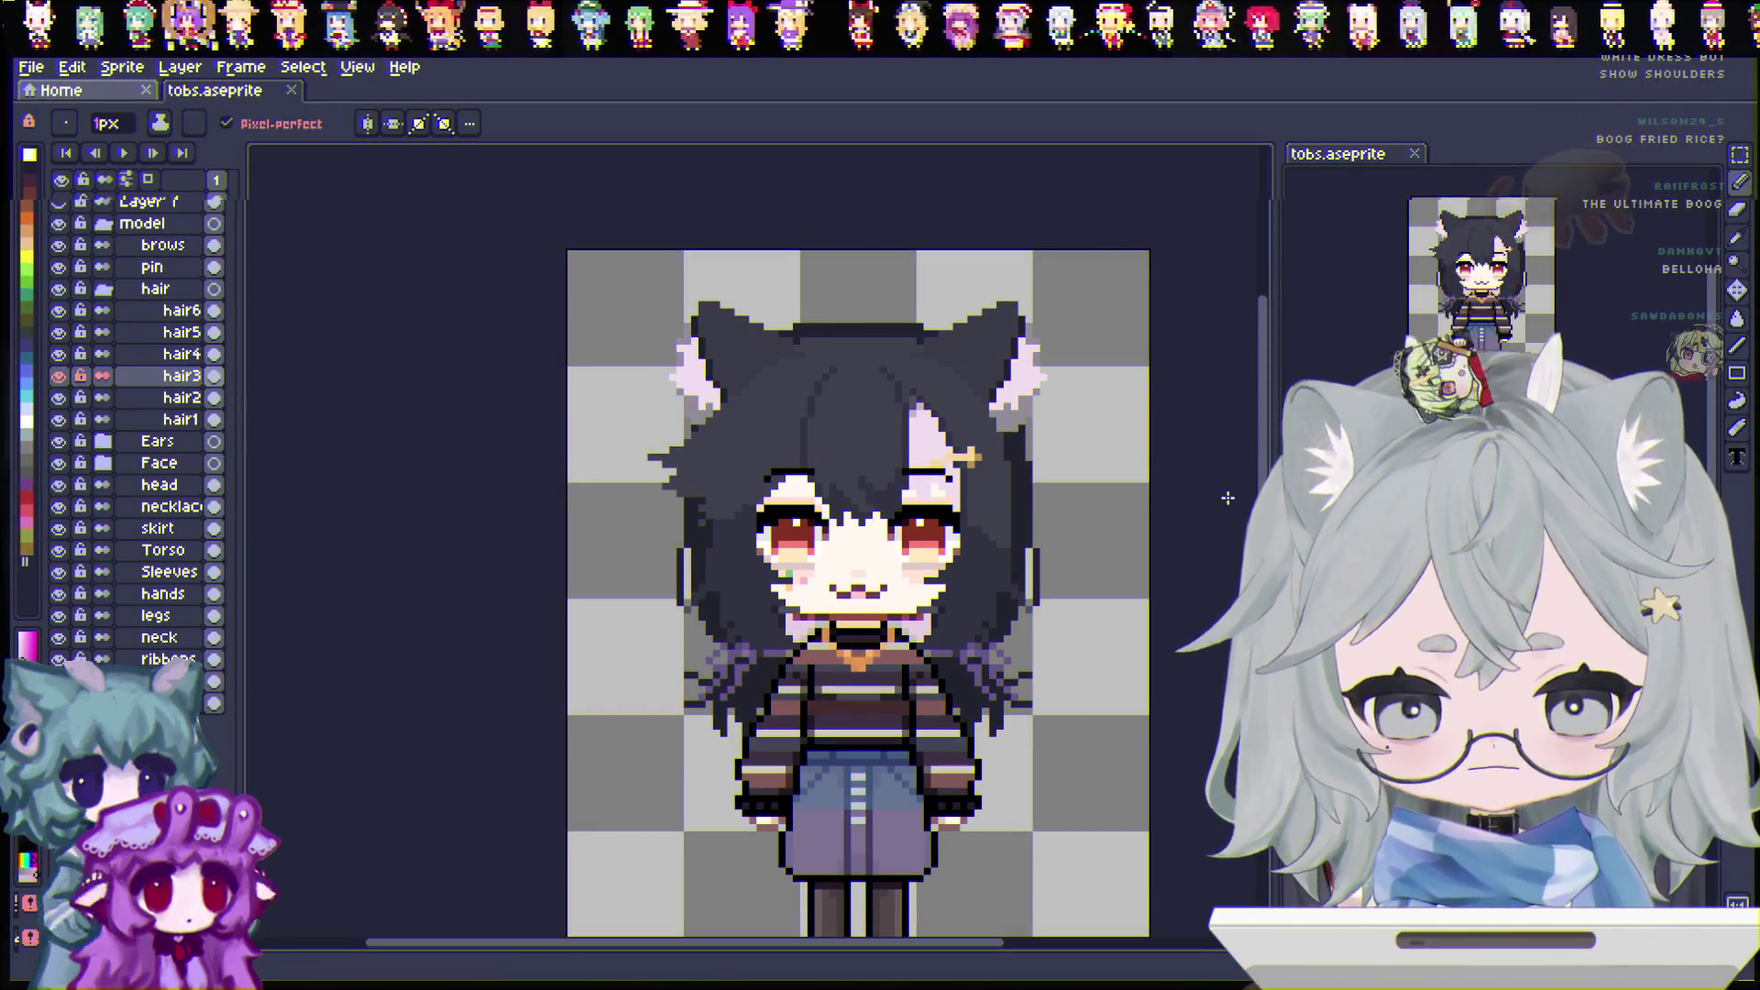
drag(1266, 448, 1266, 492)
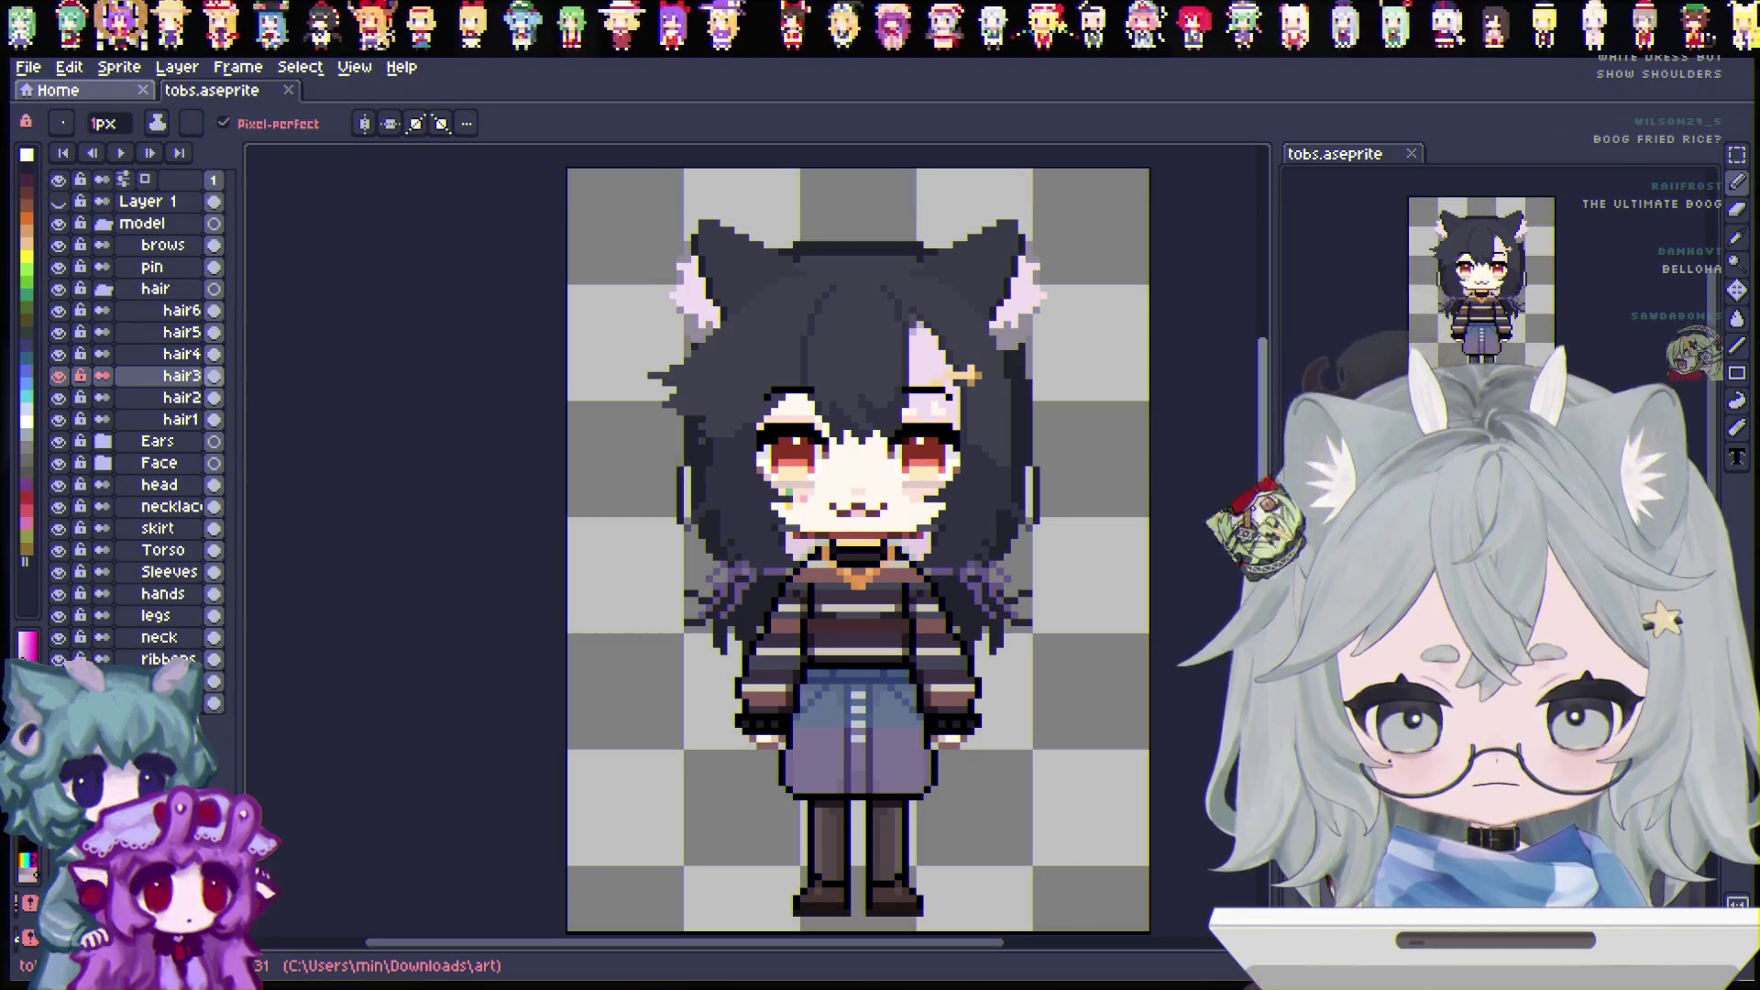